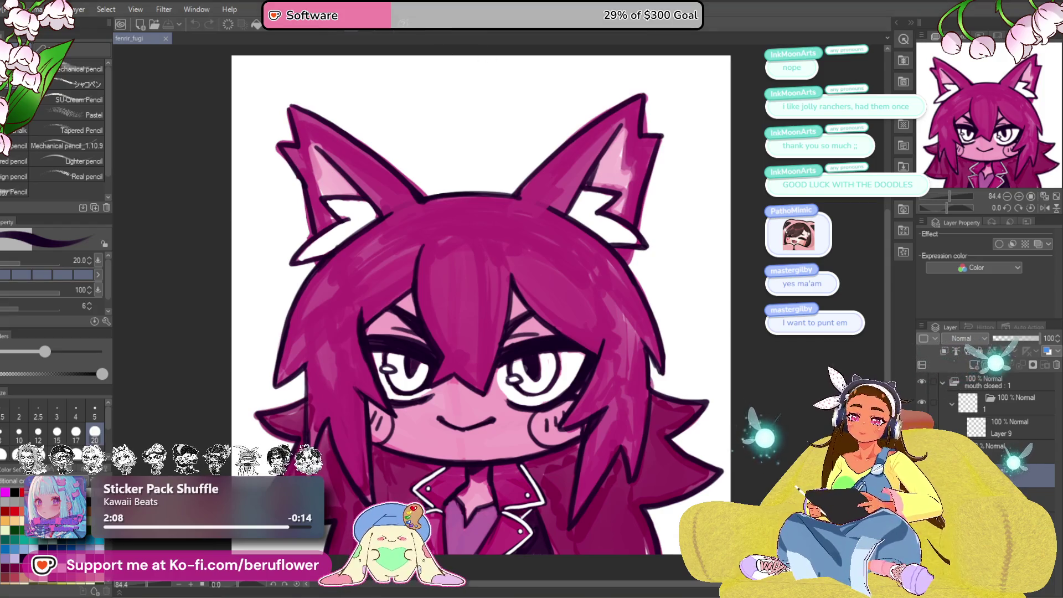
- Fade the pink art to 34% opacity, then switch to the lineart layer with the dark-blue シャコペン pencil
{"action": "left_click_drag", "start_coordinate": [1006, 340], "coordinate": [1010, 340]}
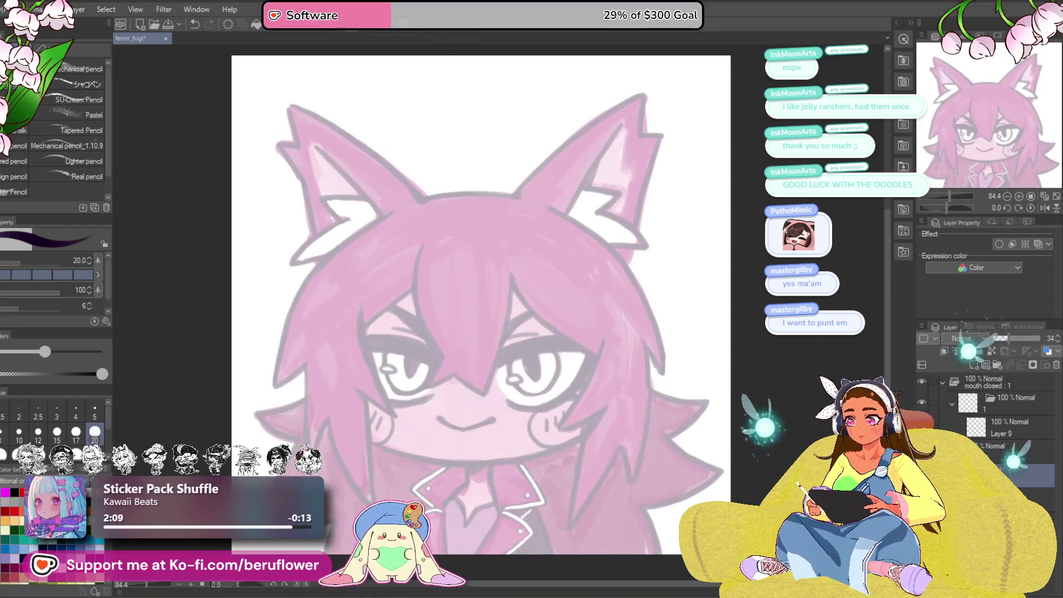
{"action": "left_click", "coordinate": [121, 593]}
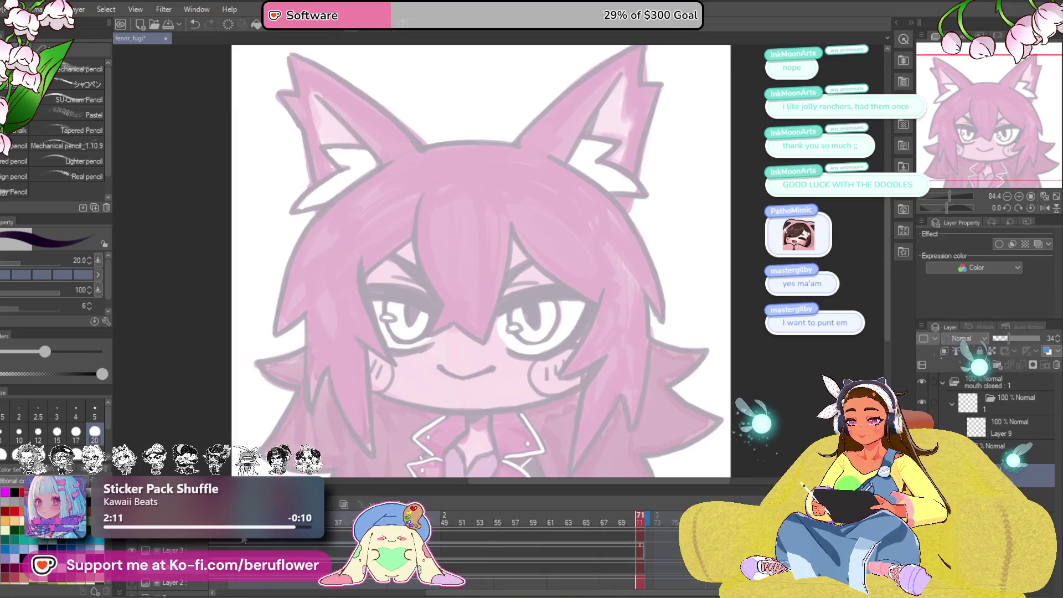
{"action": "left_click_drag", "start_coordinate": [451, 595], "coordinate": [355, 594]}
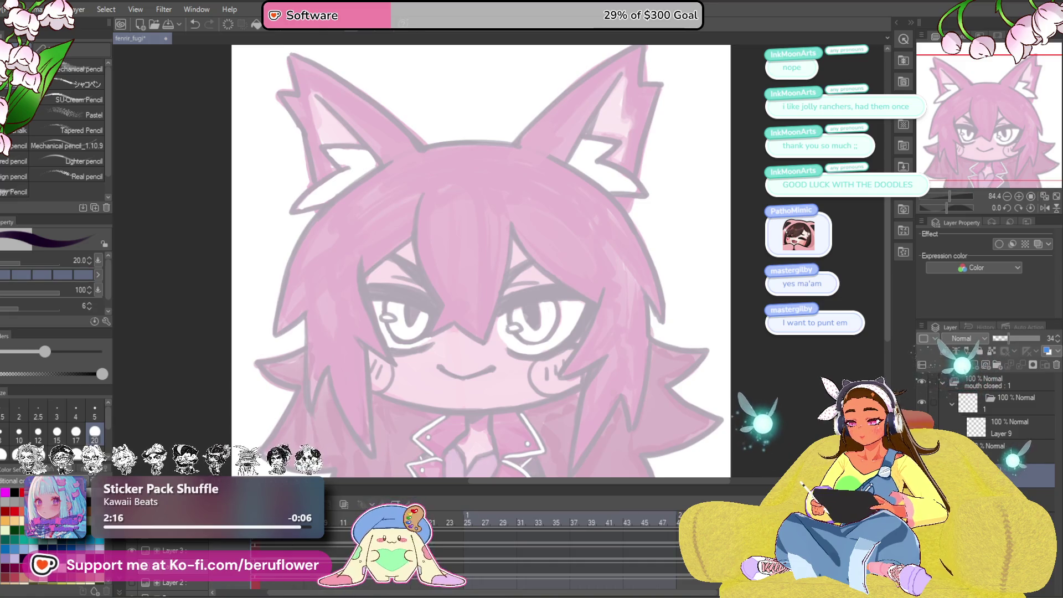
{"action": "left_click", "coordinate": [65, 545]}
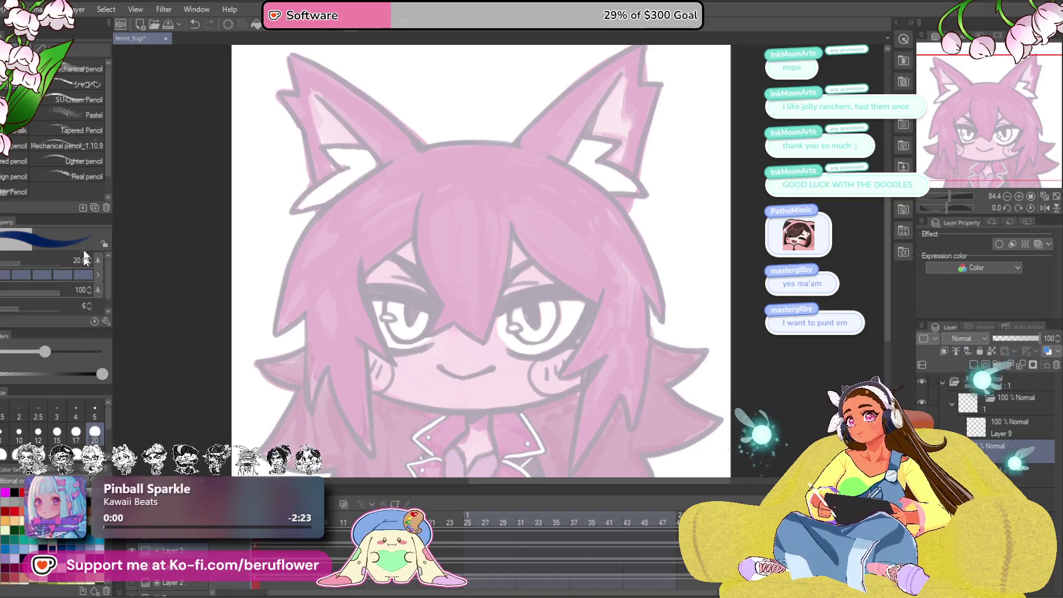
{"action": "left_click", "coordinate": [83, 84]}
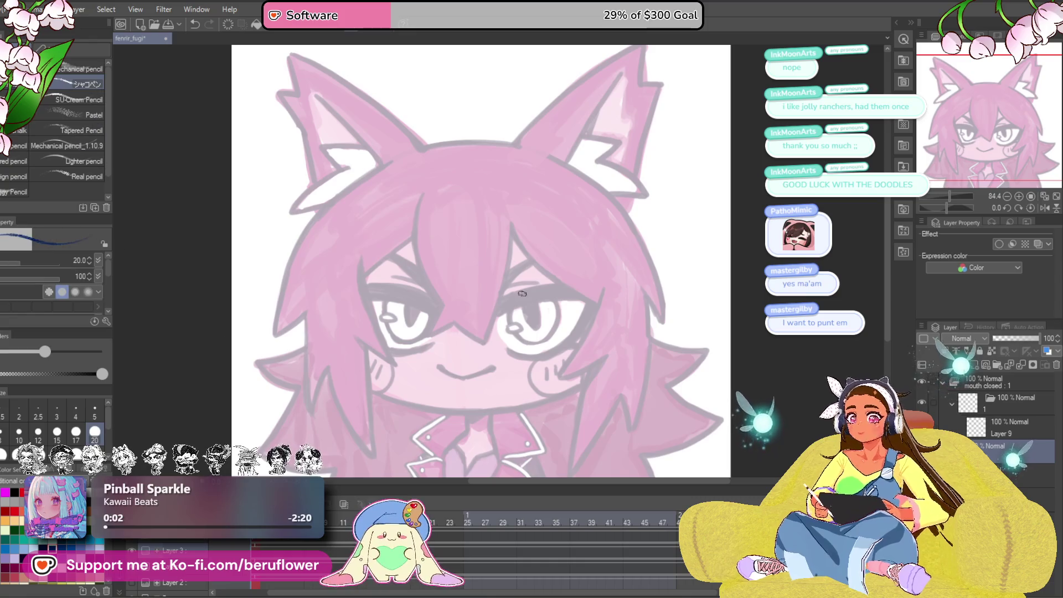
- Draw the first bang strand from the forehead down between the eyes, curling its tip right
{"action": "left_click_drag", "start_coordinate": [563, 339], "coordinate": [565, 288]}
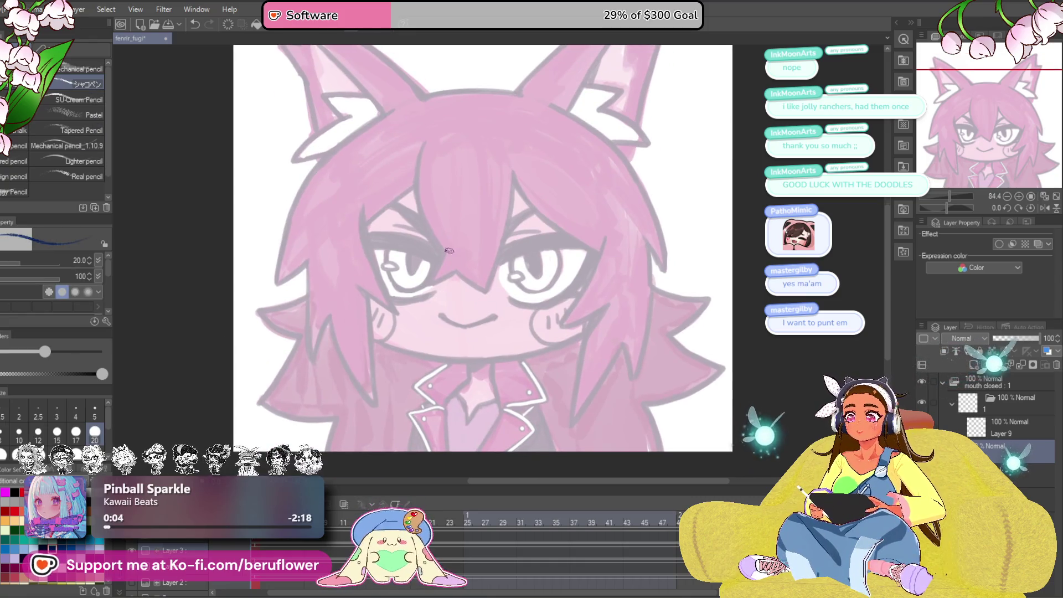
{"action": "scroll", "coordinate": [449, 251], "scroll_direction": "down", "scroll_amount": 2}
{"action": "scroll", "coordinate": [447, 247], "scroll_direction": "up", "scroll_amount": 3}
{"action": "left_click_drag", "start_coordinate": [446, 247], "coordinate": [391, 313]}
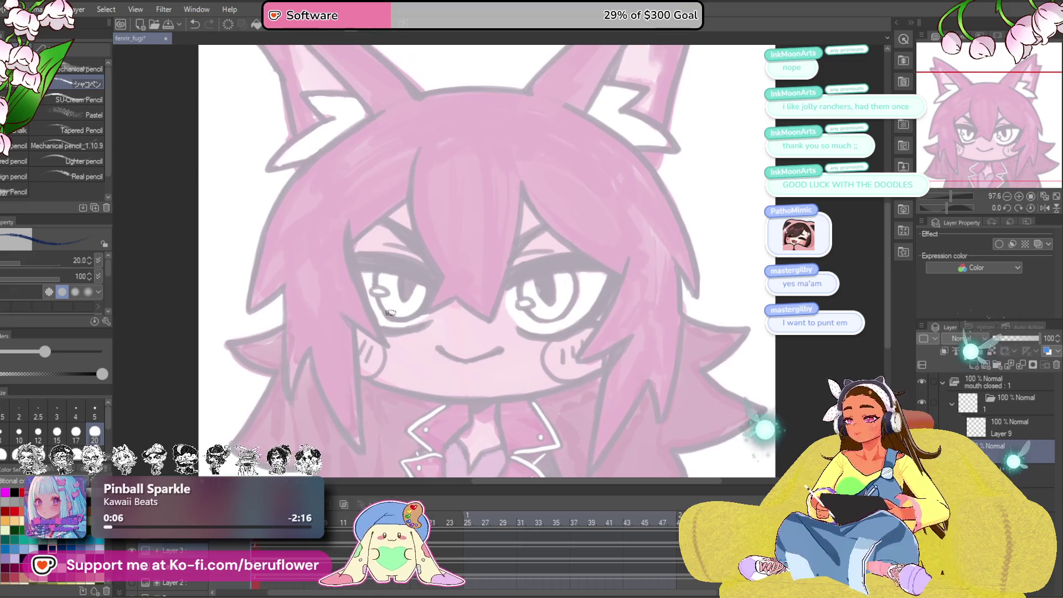
{"action": "scroll", "coordinate": [424, 183], "scroll_direction": "up", "scroll_amount": 4}
{"action": "left_click_drag", "start_coordinate": [419, 107], "coordinate": [404, 249]}
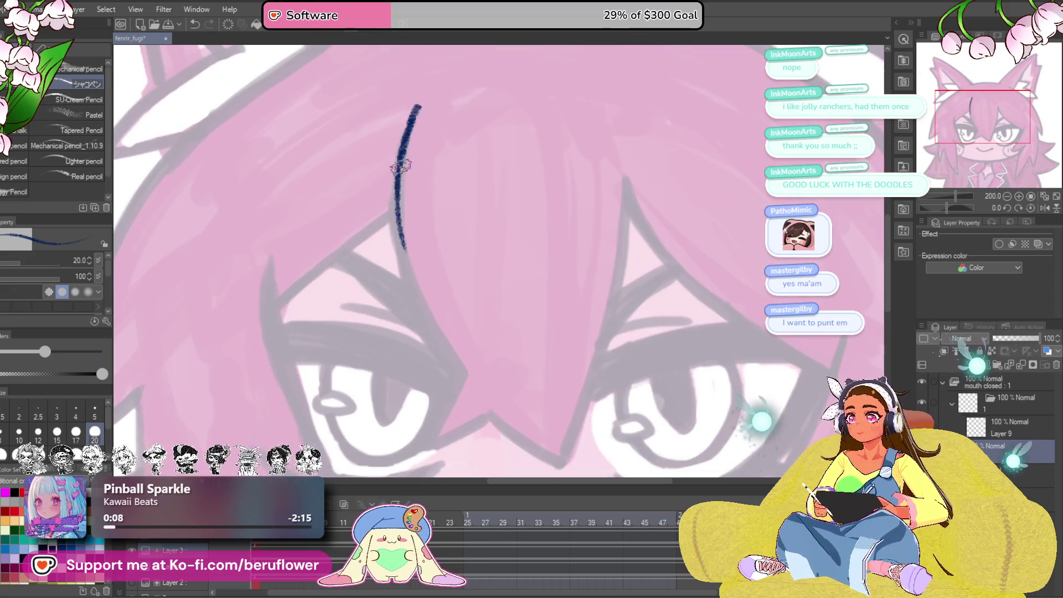
{"action": "mouse_move", "coordinate": [399, 166]}
{"action": "left_mouse_down"}
{"action": "mouse_move", "coordinate": [433, 341]}
{"action": "mouse_move", "coordinate": [457, 365]}
{"action": "left_mouse_up"}
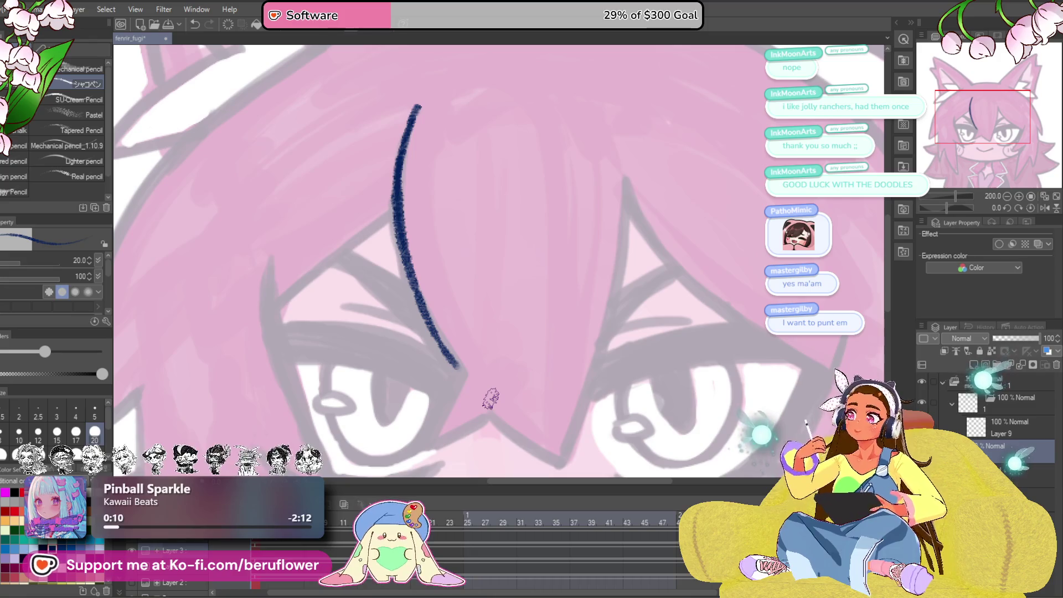
{"action": "mouse_move", "coordinate": [586, 430]}
{"action": "left_mouse_down"}
{"action": "mouse_move", "coordinate": [612, 292]}
{"action": "mouse_move", "coordinate": [619, 316]}
{"action": "left_mouse_up"}
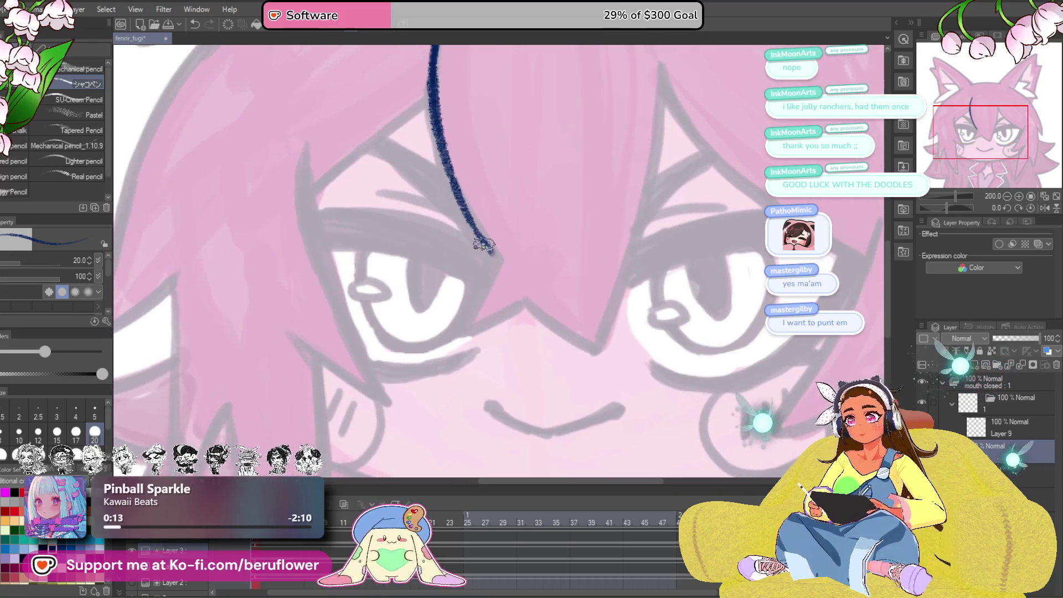
{"action": "mouse_move", "coordinate": [489, 248]}
{"action": "left_mouse_down"}
{"action": "mouse_move", "coordinate": [497, 259]}
{"action": "mouse_move", "coordinate": [468, 325]}
{"action": "mouse_move", "coordinate": [528, 302]}
{"action": "left_mouse_up"}
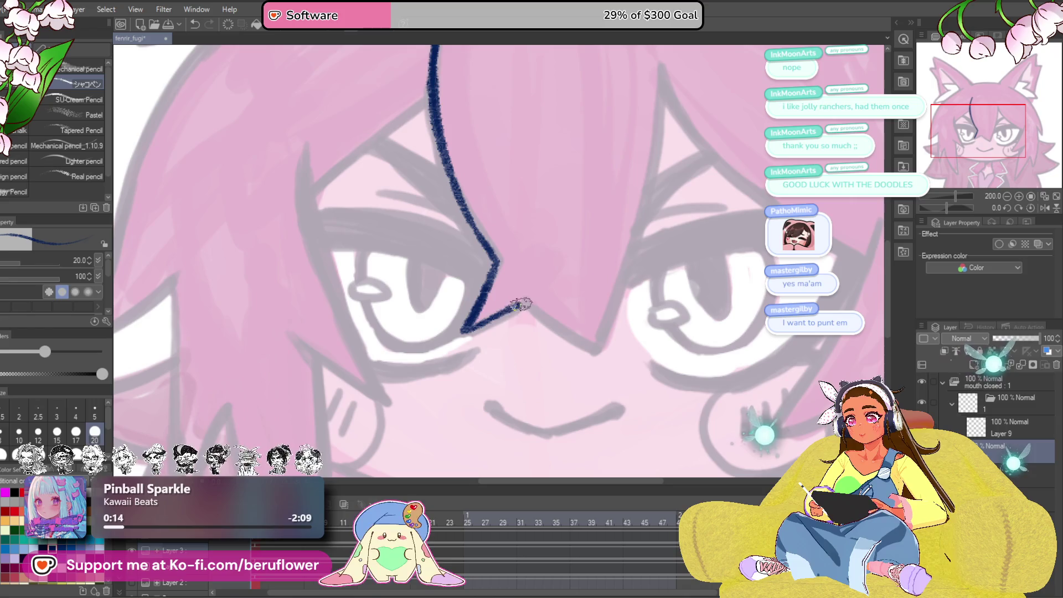
{"action": "left_click_drag", "start_coordinate": [672, 290], "coordinate": [568, 382]}
- Draw a second strand on the right bangs and join both strands into a pointed tip
{"action": "left_click_drag", "start_coordinate": [555, 157], "coordinate": [541, 311]}
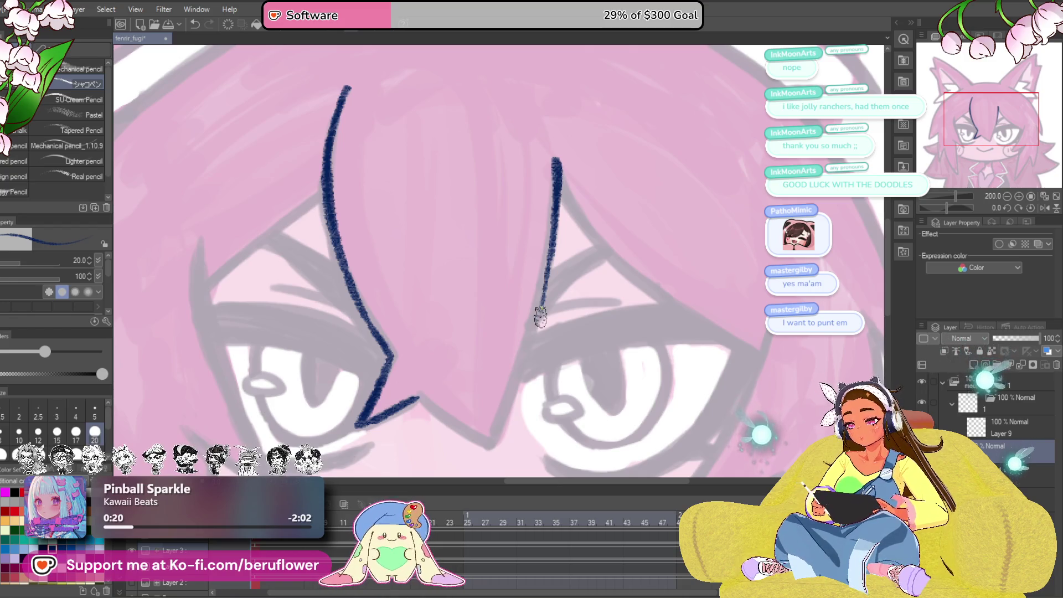
{"action": "mouse_move", "coordinate": [540, 318]}
{"action": "left_mouse_down"}
{"action": "mouse_move", "coordinate": [587, 262]}
{"action": "mouse_move", "coordinate": [543, 371]}
{"action": "left_mouse_up"}
{"action": "left_click_drag", "start_coordinate": [566, 306], "coordinate": [533, 390]}
{"action": "mouse_move", "coordinate": [532, 390]}
{"action": "left_mouse_down"}
{"action": "mouse_move", "coordinate": [522, 391]}
{"action": "mouse_move", "coordinate": [516, 416]}
{"action": "mouse_move", "coordinate": [555, 338]}
{"action": "mouse_move", "coordinate": [596, 390]}
{"action": "left_mouse_up"}
{"action": "left_click_drag", "start_coordinate": [947, 208], "coordinate": [960, 208]}
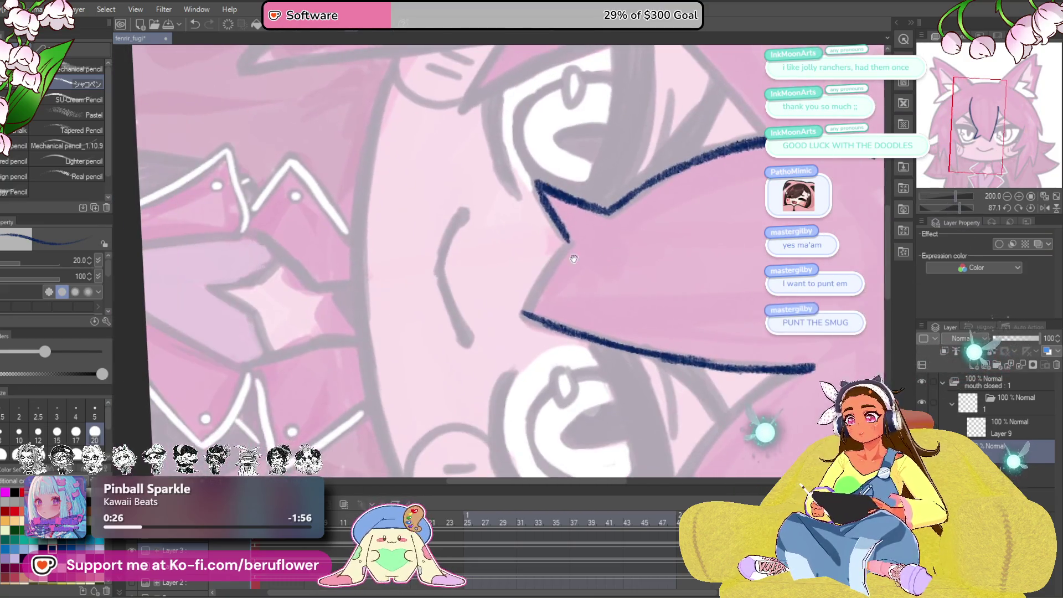
{"action": "left_click_drag", "start_coordinate": [662, 271], "coordinate": [639, 295]}
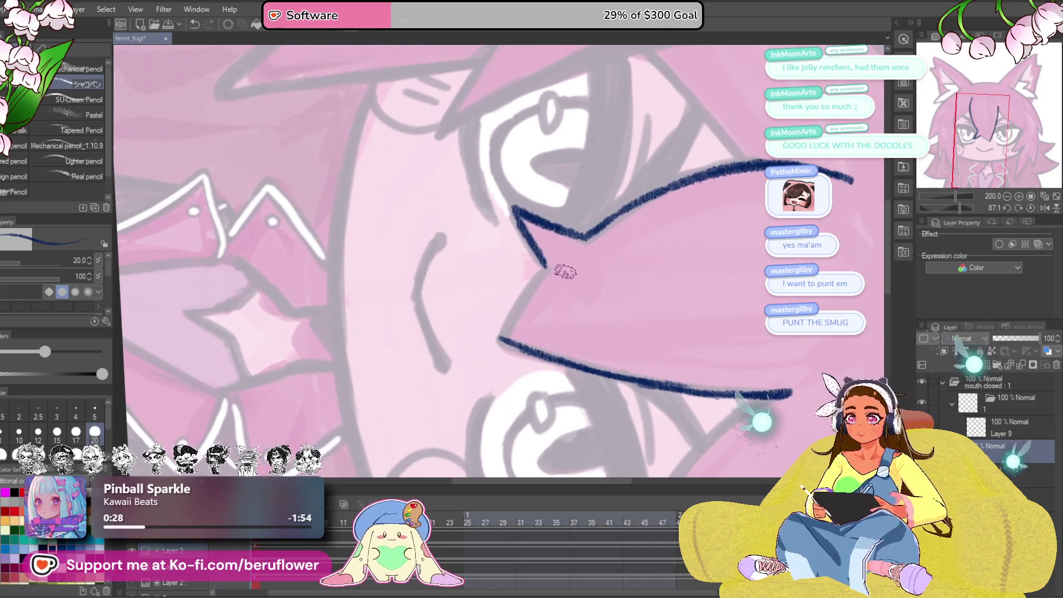
{"action": "left_click_drag", "start_coordinate": [544, 266], "coordinate": [501, 339]}
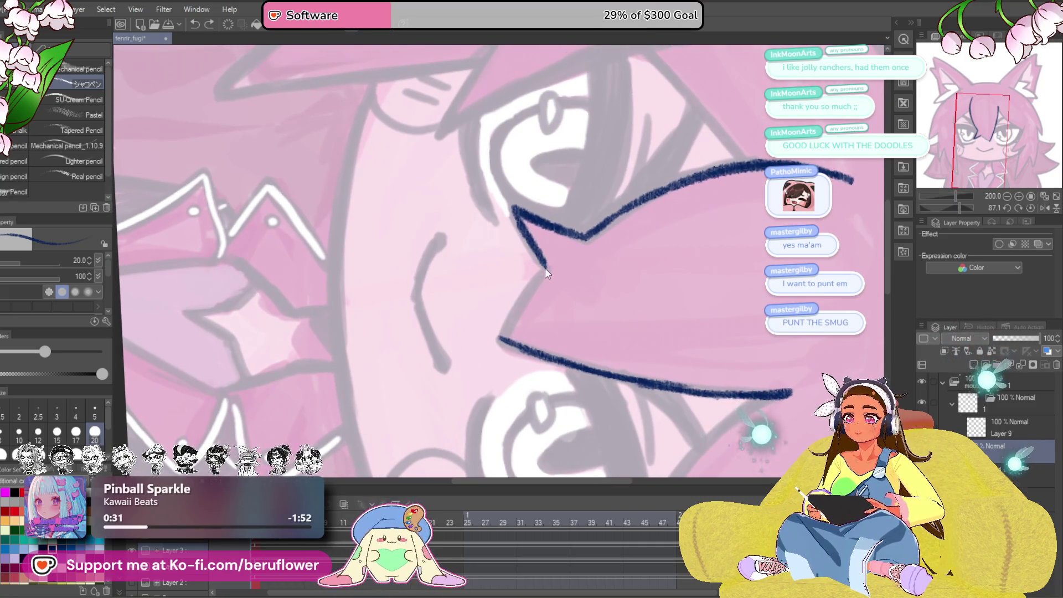
{"action": "left_click_drag", "start_coordinate": [545, 268], "coordinate": [497, 343]}
{"action": "left_click_drag", "start_coordinate": [529, 289], "coordinate": [494, 345]}
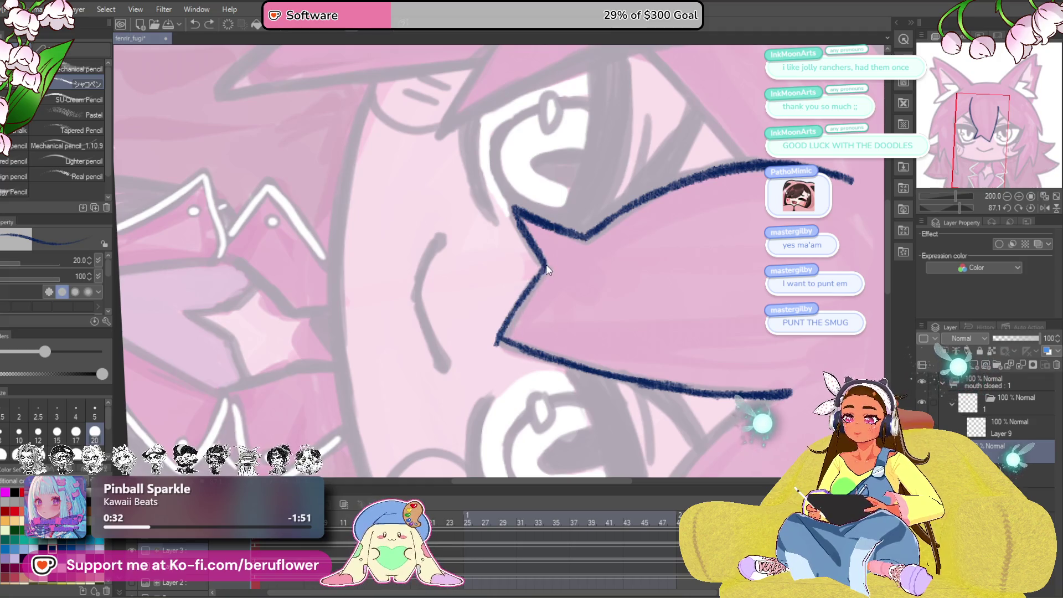
{"action": "left_click_drag", "start_coordinate": [545, 267], "coordinate": [502, 336]}
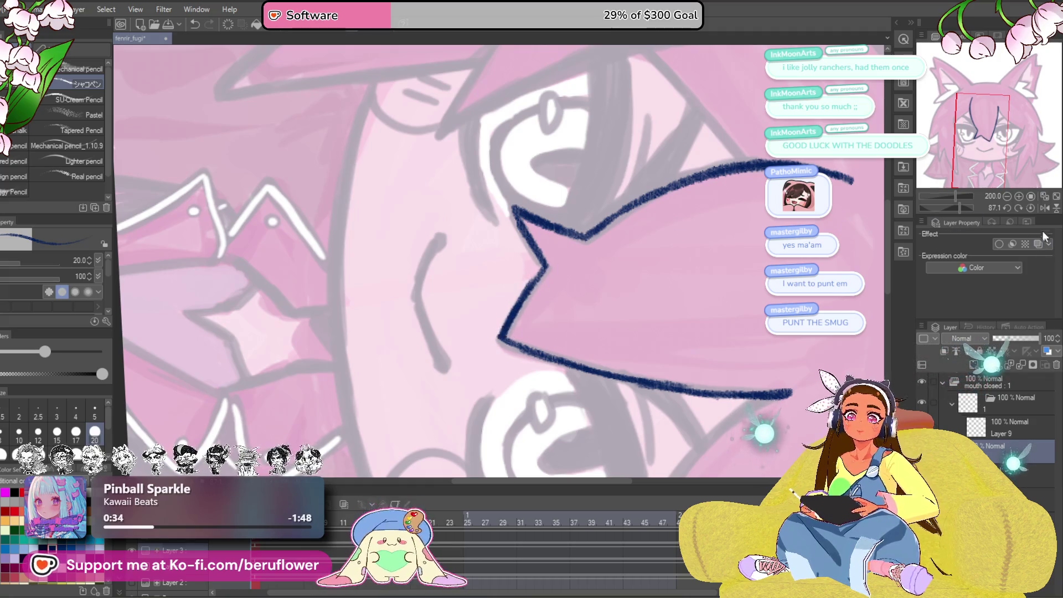
{"action": "left_click", "coordinate": [1031, 208]}
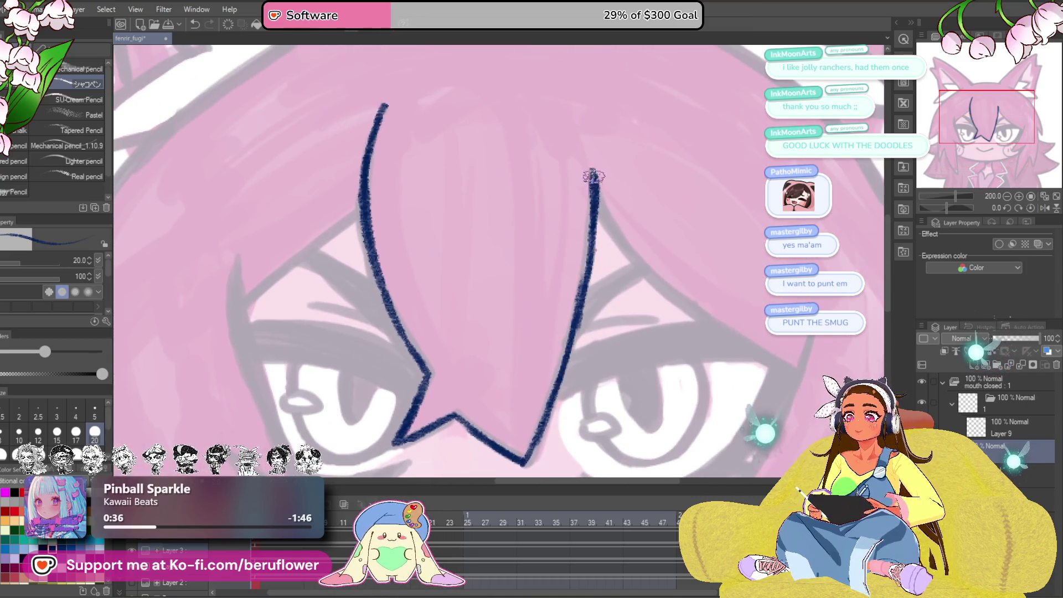
- Add a diagonal strand line across the bangs
{"action": "left_click_drag", "start_coordinate": [987, 117], "coordinate": [961, 119]}
{"action": "mouse_move", "coordinate": [601, 186]}
{"action": "left_mouse_down"}
{"action": "mouse_move", "coordinate": [496, 267]}
{"action": "mouse_move", "coordinate": [440, 227]}
{"action": "mouse_move", "coordinate": [408, 176]}
{"action": "mouse_move", "coordinate": [419, 262]}
{"action": "mouse_move", "coordinate": [479, 393]}
{"action": "left_mouse_up"}
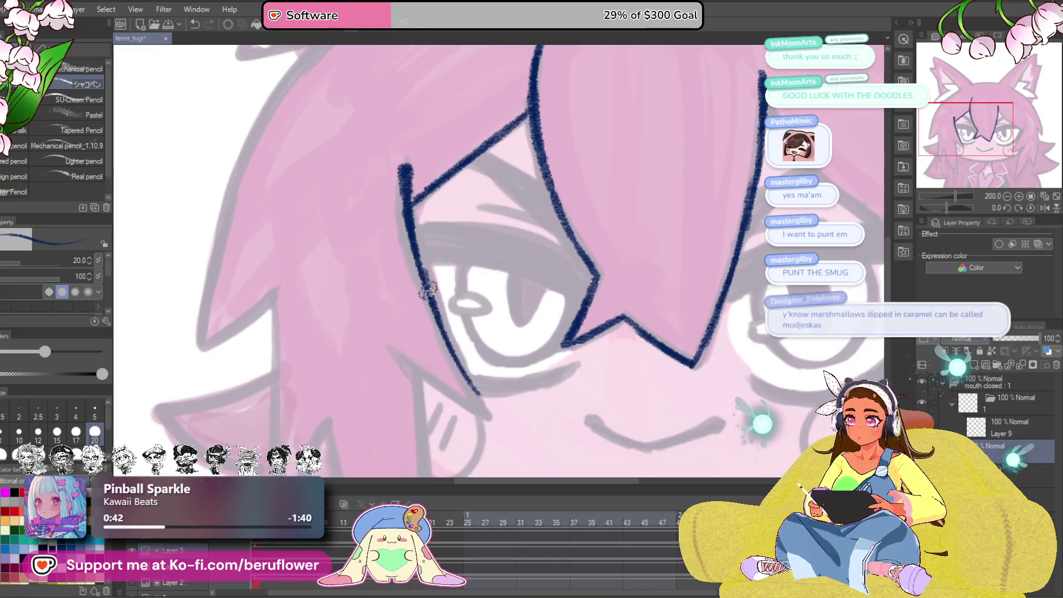
{"action": "left_click_drag", "start_coordinate": [634, 361], "coordinate": [619, 386]}
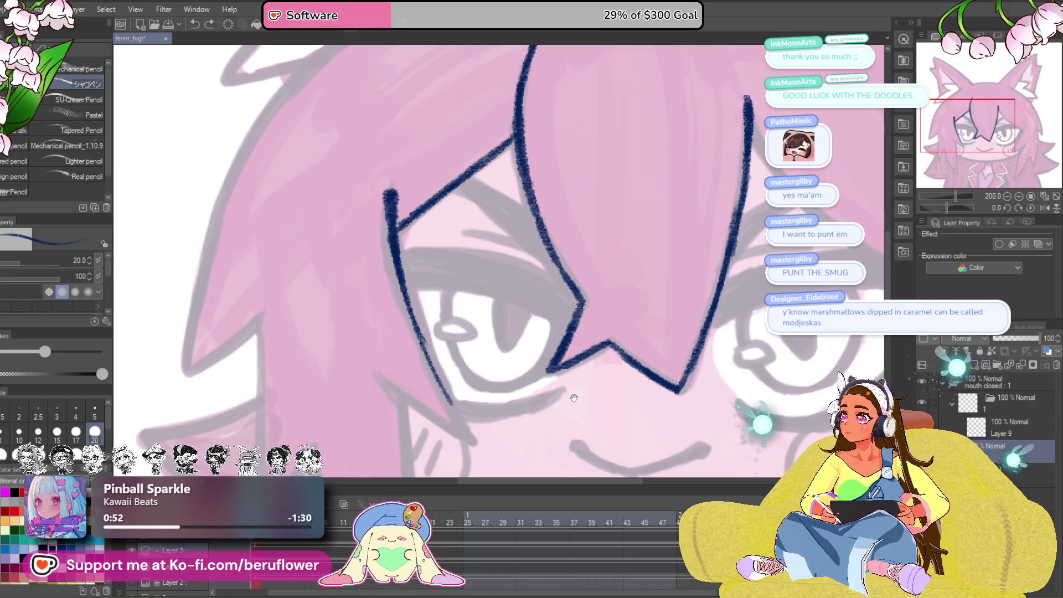
{"action": "left_click_drag", "start_coordinate": [573, 402], "coordinate": [582, 318]}
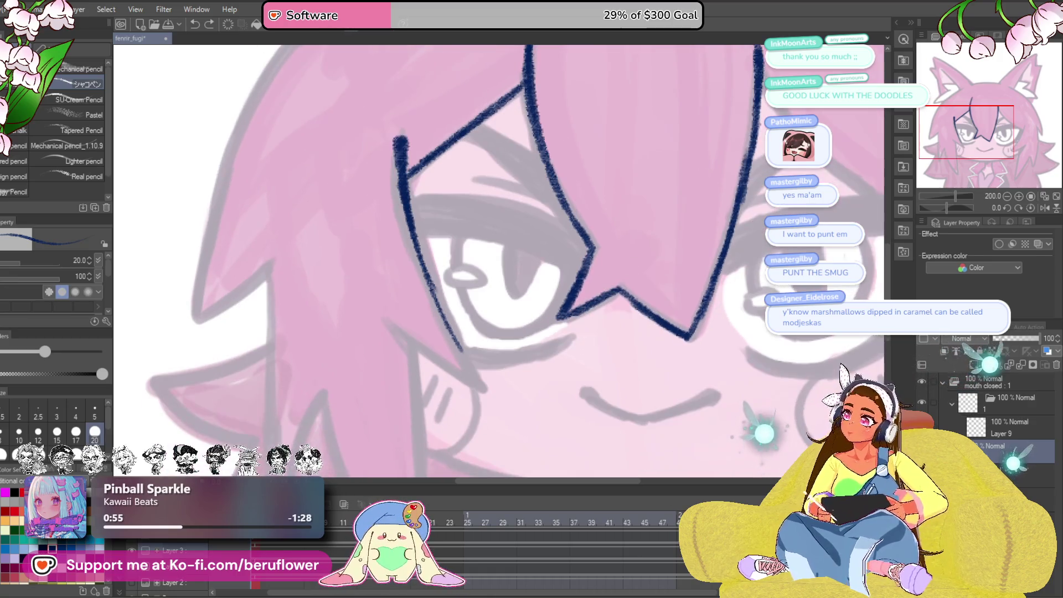
- Draw a V-shaped strand, a long diagonal side line, and a short strand reaching toward the cheek
{"action": "left_click_drag", "start_coordinate": [952, 211], "coordinate": [960, 205]}
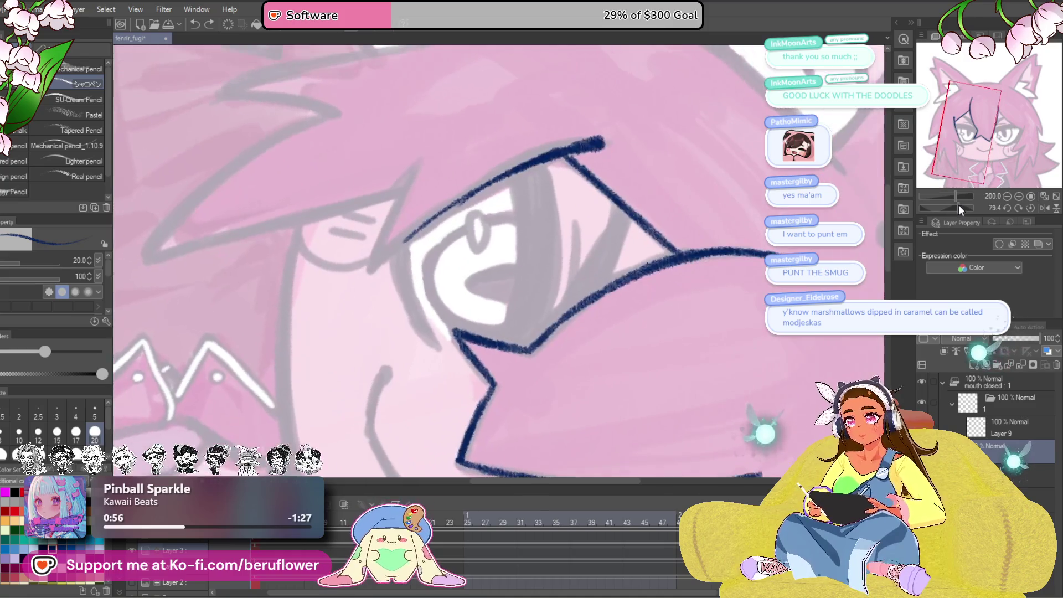
{"action": "scroll", "coordinate": [512, 295], "scroll_direction": "up", "scroll_amount": 4}
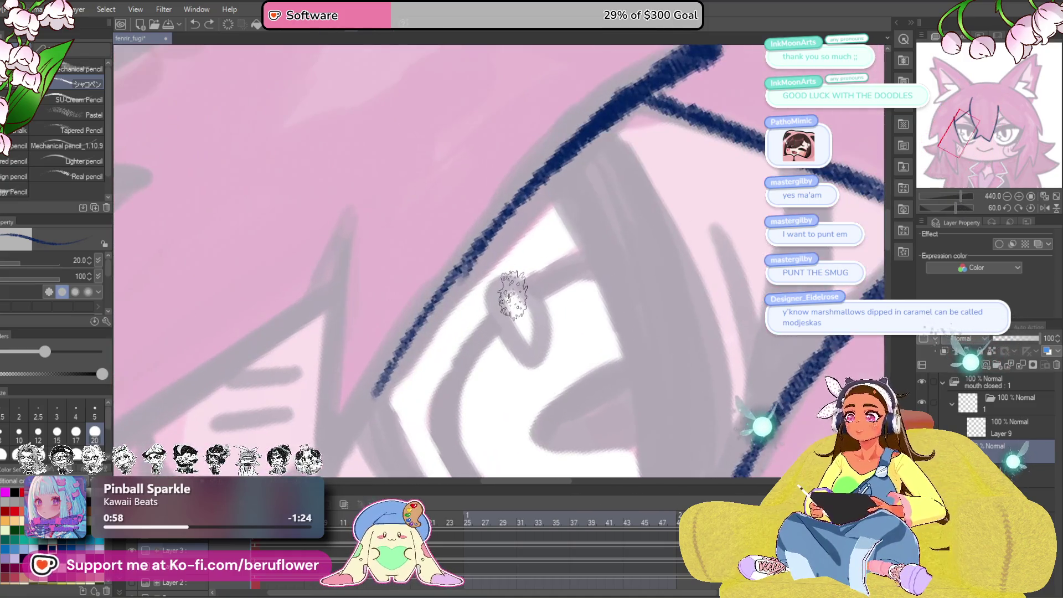
{"action": "scroll", "coordinate": [449, 268], "scroll_direction": "down", "scroll_amount": 1}
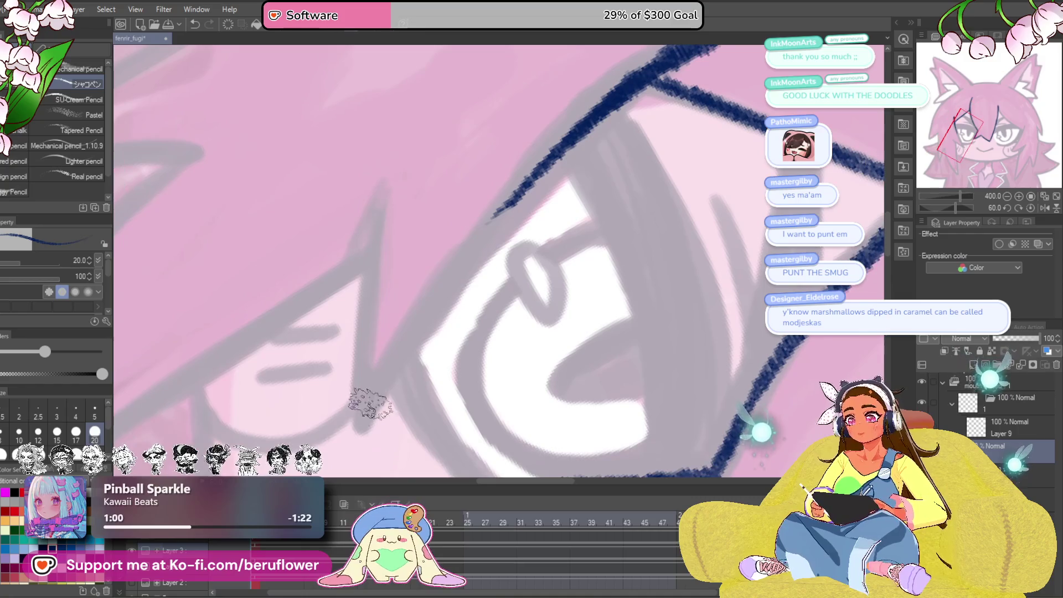
{"action": "left_click_drag", "start_coordinate": [605, 138], "coordinate": [602, 170]}
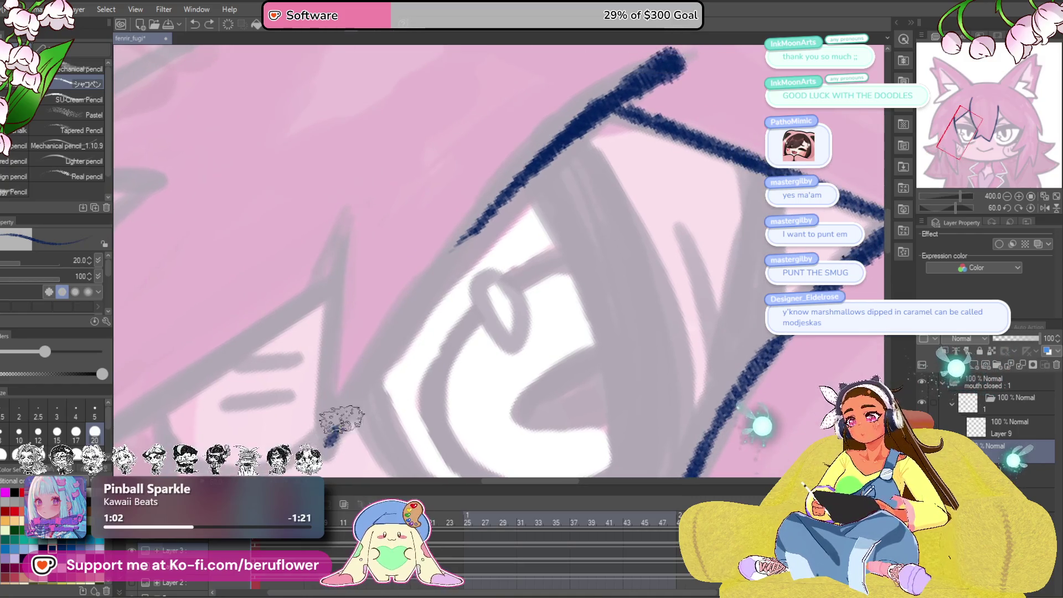
{"action": "mouse_move", "coordinate": [365, 224]}
{"action": "left_mouse_down"}
{"action": "mouse_move", "coordinate": [471, 191]}
{"action": "mouse_move", "coordinate": [455, 390]}
{"action": "left_mouse_up"}
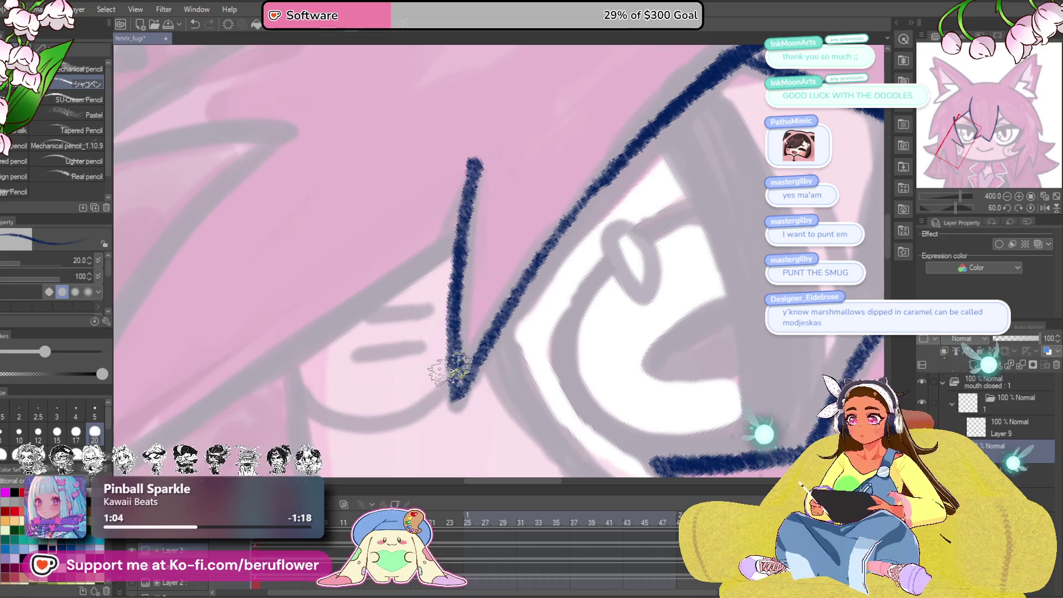
{"action": "mouse_move", "coordinate": [425, 340]}
{"action": "left_mouse_down"}
{"action": "mouse_move", "coordinate": [702, 263]}
{"action": "mouse_move", "coordinate": [745, 288]}
{"action": "left_mouse_up"}
{"action": "left_click_drag", "start_coordinate": [767, 165], "coordinate": [330, 459]}
{"action": "scroll", "coordinate": [498, 260], "scroll_direction": "down", "scroll_amount": 5}
{"action": "scroll", "coordinate": [498, 260], "scroll_direction": "up", "scroll_amount": 3}
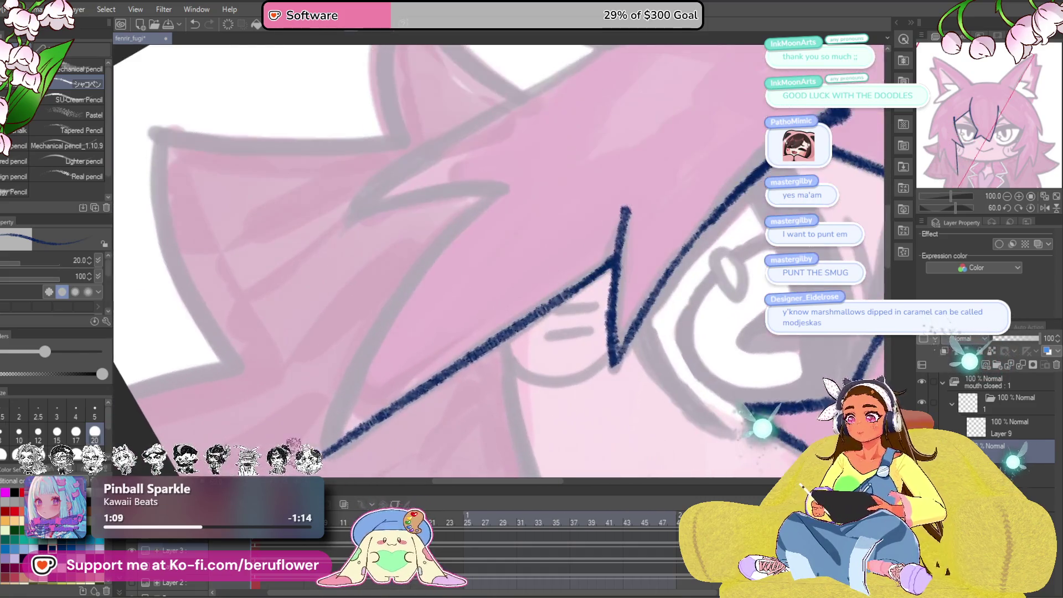
{"action": "mouse_move", "coordinate": [525, 180]}
{"action": "left_mouse_down"}
{"action": "mouse_move", "coordinate": [393, 311]}
{"action": "mouse_move", "coordinate": [344, 426]}
{"action": "left_mouse_up"}
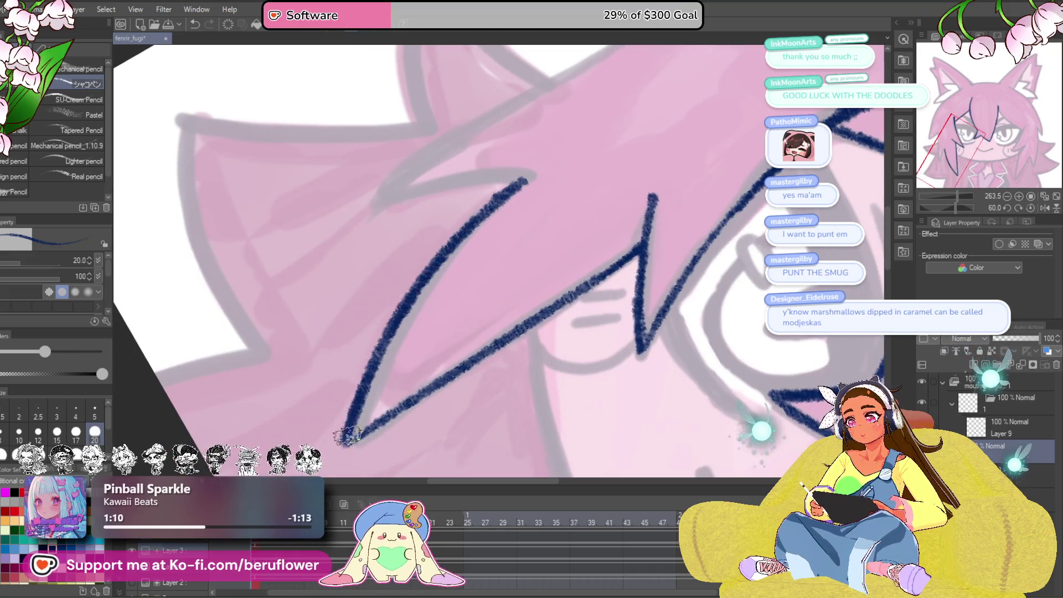
{"action": "left_click_drag", "start_coordinate": [482, 177], "coordinate": [491, 297]}
- On a rotated canvas, add two more strand lines running down from the peak
{"action": "left_click_drag", "start_coordinate": [965, 209], "coordinate": [943, 208]}
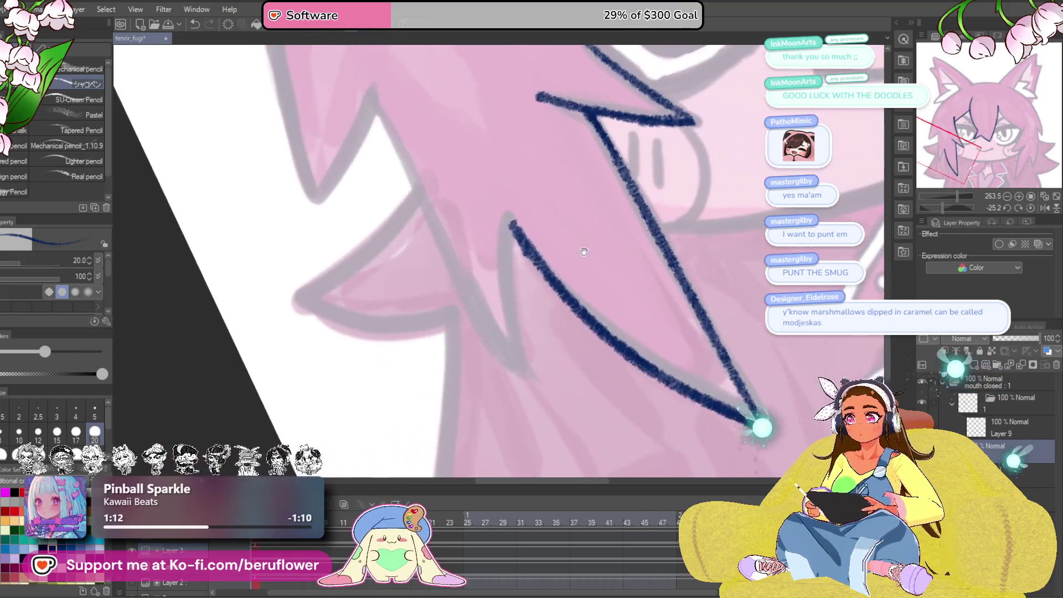
{"action": "mouse_move", "coordinate": [507, 221]}
{"action": "left_mouse_down"}
{"action": "mouse_move", "coordinate": [515, 370]}
{"action": "mouse_move", "coordinate": [544, 434]}
{"action": "left_mouse_up"}
{"action": "mouse_move", "coordinate": [404, 162]}
{"action": "left_mouse_down"}
{"action": "mouse_move", "coordinate": [459, 296]}
{"action": "mouse_move", "coordinate": [532, 429]}
{"action": "mouse_move", "coordinate": [558, 453]}
{"action": "left_mouse_up"}
{"action": "left_click_drag", "start_coordinate": [454, 104], "coordinate": [553, 292]}
{"action": "scroll", "coordinate": [553, 292], "scroll_direction": "down", "scroll_amount": 3}
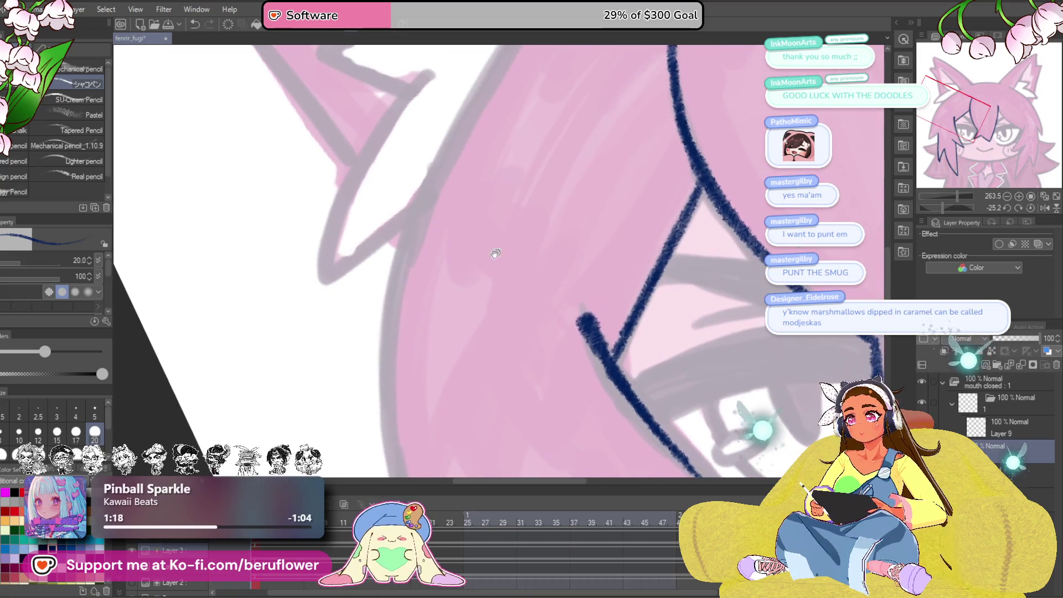
{"action": "scroll", "coordinate": [411, 268], "scroll_direction": "down", "scroll_amount": 3}
{"action": "scroll", "coordinate": [411, 268], "scroll_direction": "up", "scroll_amount": 5}
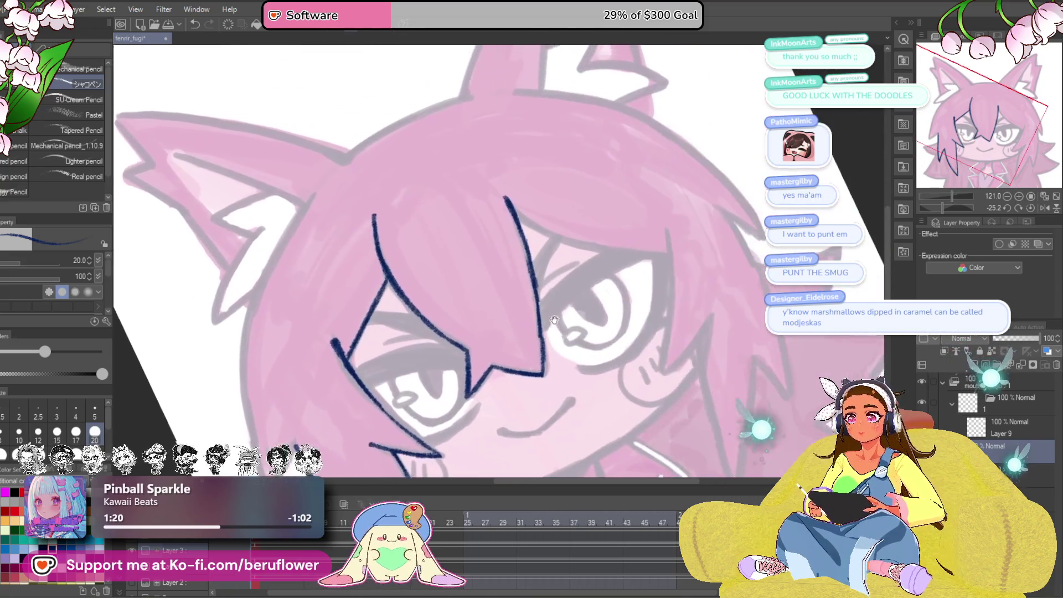
- Line the upper edge of the bangs over the eye, extending it down past the eye
{"action": "left_click_drag", "start_coordinate": [942, 208], "coordinate": [961, 208]}
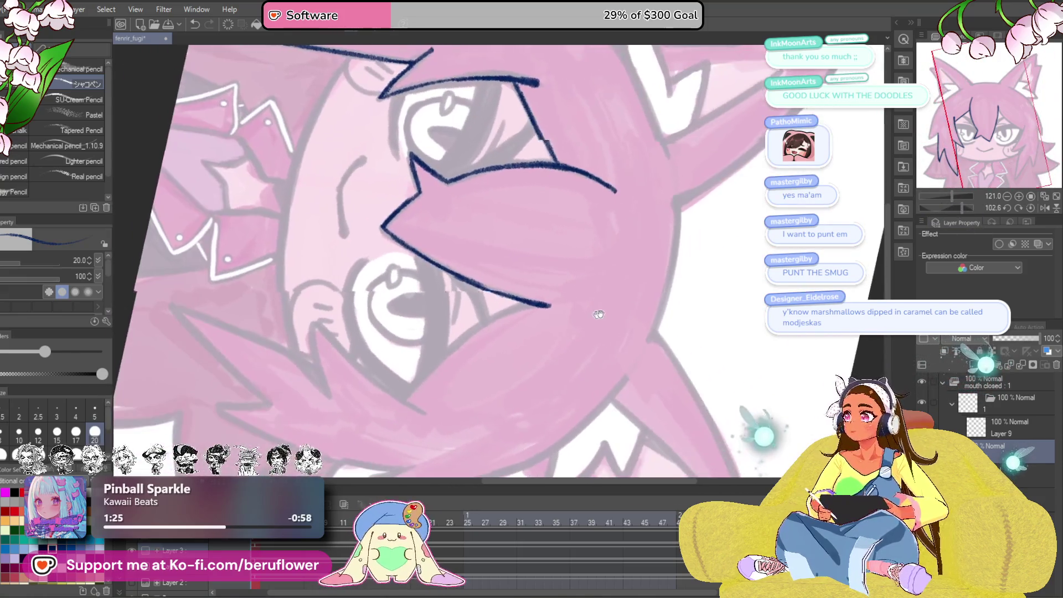
{"action": "mouse_move", "coordinate": [578, 265]}
{"action": "left_mouse_down"}
{"action": "mouse_move", "coordinate": [627, 293]}
{"action": "mouse_move", "coordinate": [692, 273]}
{"action": "left_mouse_up"}
{"action": "scroll", "coordinate": [628, 293], "scroll_direction": "up", "scroll_amount": 4}
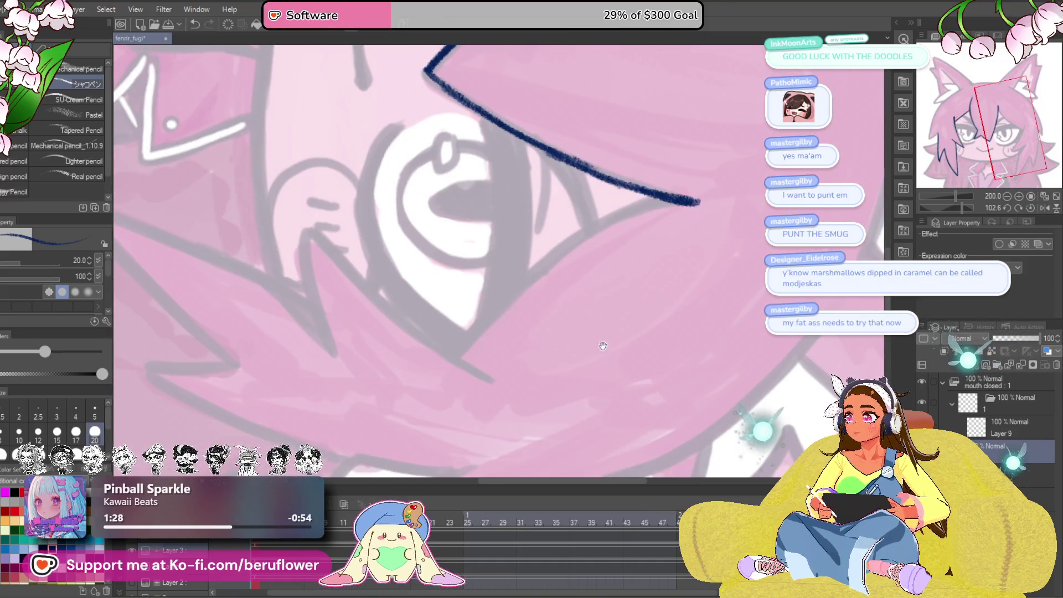
{"action": "left_click_drag", "start_coordinate": [603, 347], "coordinate": [627, 351]}
{"action": "mouse_move", "coordinate": [687, 206]}
{"action": "left_mouse_down"}
{"action": "mouse_move", "coordinate": [603, 231]}
{"action": "mouse_move", "coordinate": [510, 313]}
{"action": "mouse_move", "coordinate": [481, 365]}
{"action": "left_mouse_up"}
{"action": "mouse_move", "coordinate": [556, 280]}
{"action": "left_mouse_down"}
{"action": "mouse_move", "coordinate": [570, 260]}
{"action": "mouse_move", "coordinate": [701, 206]}
{"action": "left_mouse_up"}
{"action": "left_click_drag", "start_coordinate": [963, 207], "coordinate": [912, 217]}
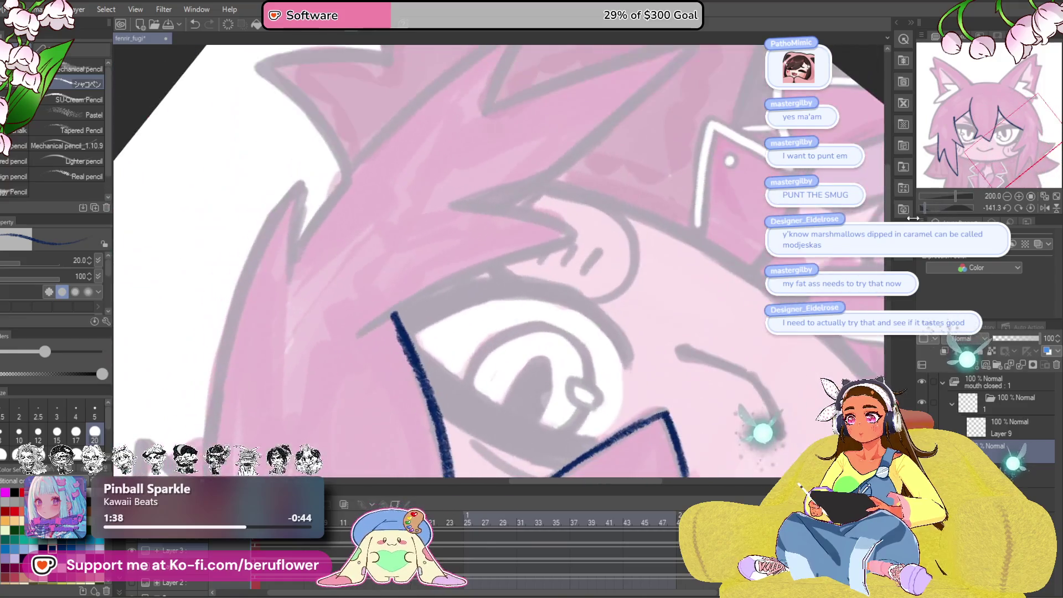
- Draw a long bang-edge line and a hair strand ending in a thickened pointed V tip
{"action": "left_click_drag", "start_coordinate": [482, 327], "coordinate": [504, 410]}
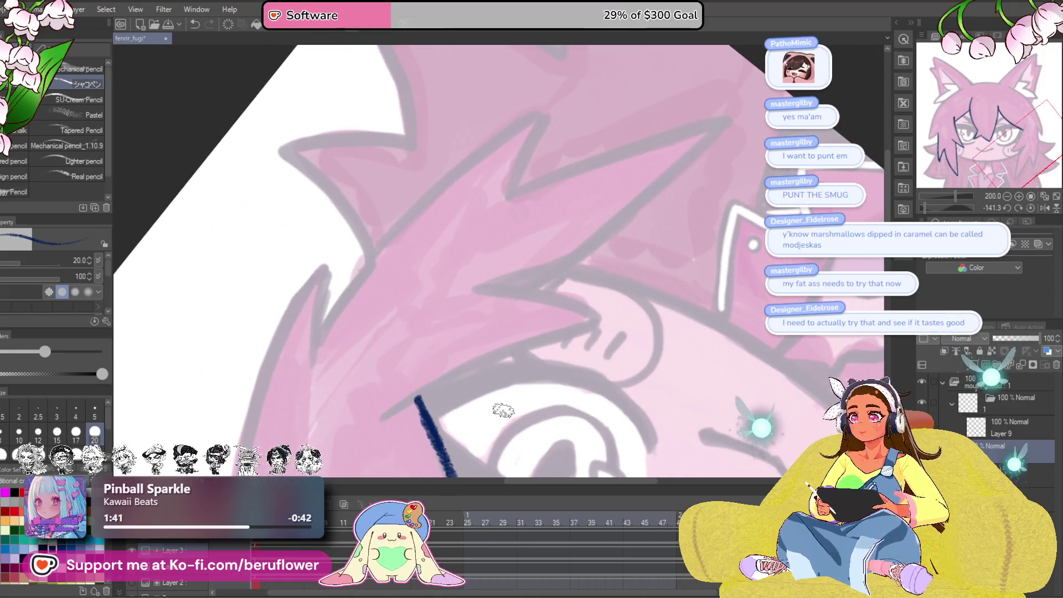
{"action": "mouse_move", "coordinate": [553, 328]}
{"action": "left_mouse_down"}
{"action": "mouse_move", "coordinate": [522, 352]}
{"action": "mouse_move", "coordinate": [520, 380]}
{"action": "mouse_move", "coordinate": [518, 337]}
{"action": "mouse_move", "coordinate": [710, 324]}
{"action": "mouse_move", "coordinate": [731, 343]}
{"action": "mouse_move", "coordinate": [720, 329]}
{"action": "mouse_move", "coordinate": [692, 365]}
{"action": "left_mouse_up"}
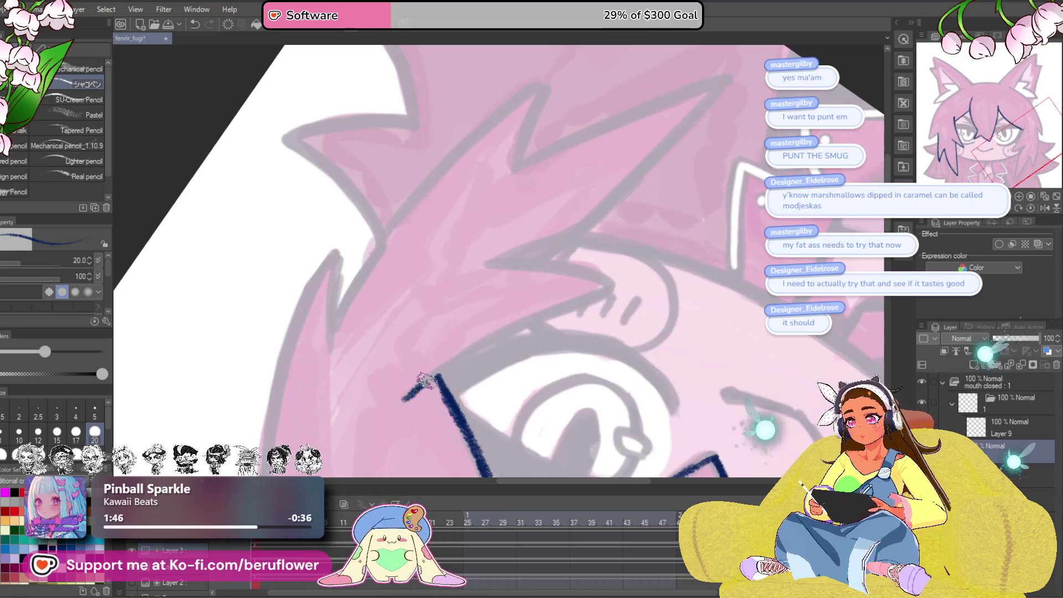
{"action": "mouse_move", "coordinate": [401, 400]}
{"action": "left_mouse_down"}
{"action": "mouse_move", "coordinate": [557, 307]}
{"action": "mouse_move", "coordinate": [607, 295]}
{"action": "mouse_move", "coordinate": [609, 280]}
{"action": "mouse_move", "coordinate": [607, 289]}
{"action": "left_mouse_up"}
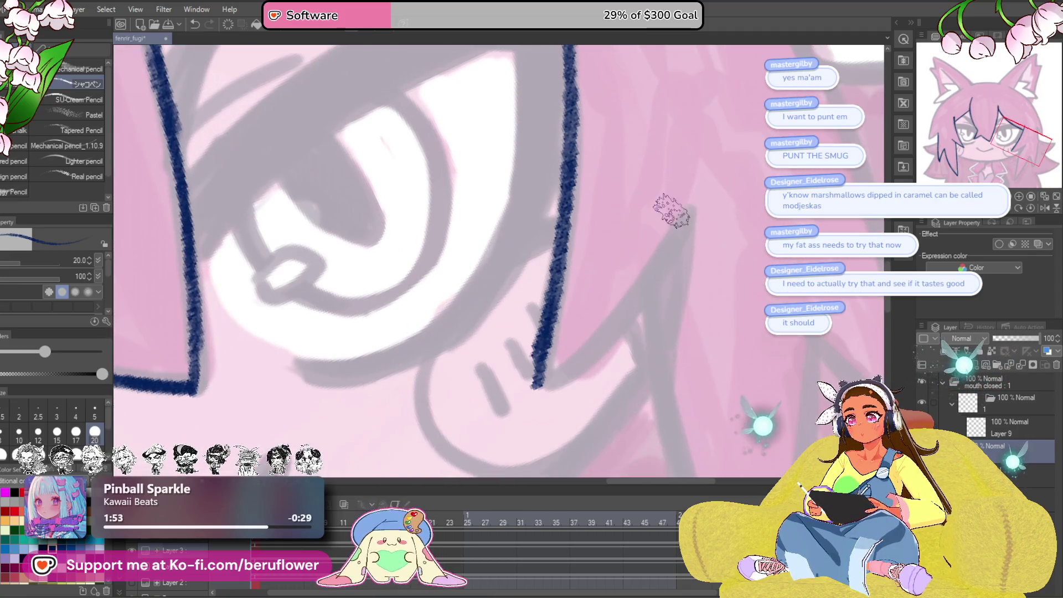
{"action": "mouse_move", "coordinate": [692, 209]}
{"action": "left_mouse_down"}
{"action": "mouse_move", "coordinate": [632, 293]}
{"action": "mouse_move", "coordinate": [523, 395]}
{"action": "mouse_move", "coordinate": [634, 177]}
{"action": "left_mouse_up"}
{"action": "left_click_drag", "start_coordinate": [634, 178], "coordinate": [609, 308]}
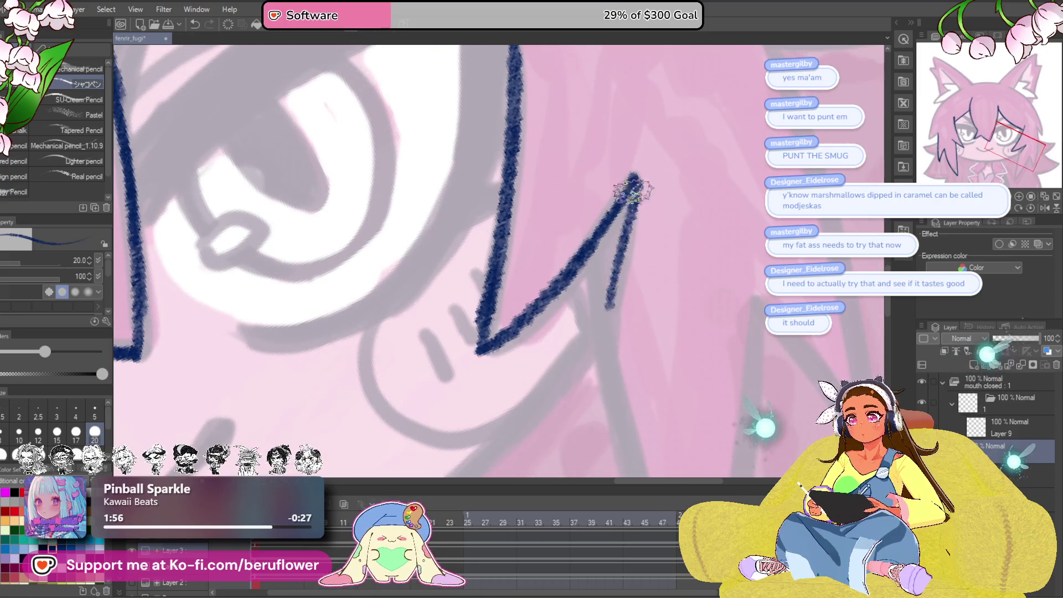
{"action": "scroll", "coordinate": [633, 191], "scroll_direction": "down", "scroll_amount": 3}
{"action": "scroll", "coordinate": [582, 254], "scroll_direction": "up", "scroll_amount": 3}
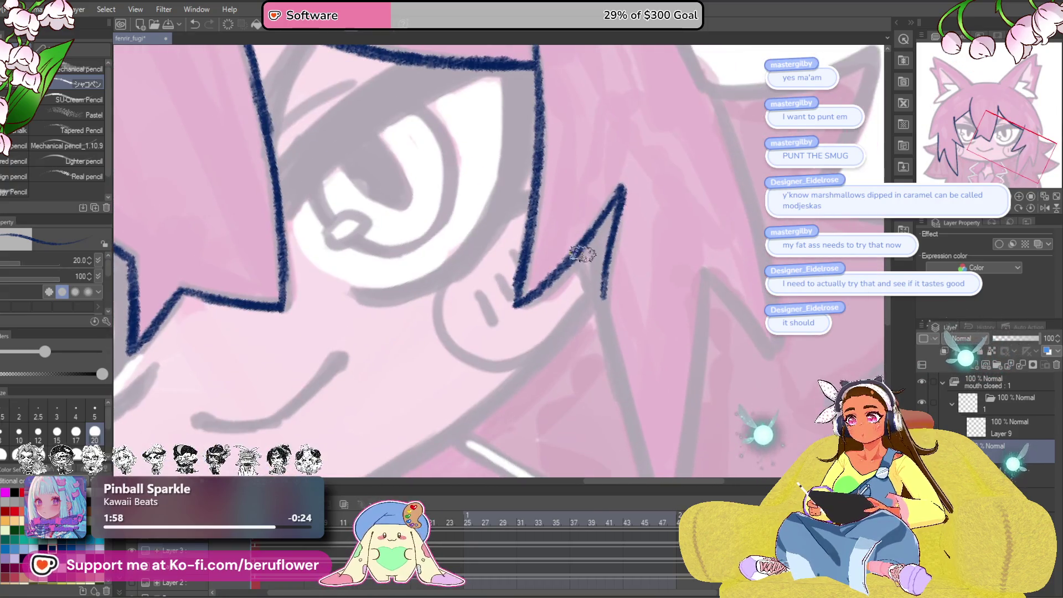
{"action": "left_click_drag", "start_coordinate": [583, 253], "coordinate": [614, 364]}
{"action": "mouse_move", "coordinate": [619, 188]}
{"action": "left_mouse_down"}
{"action": "mouse_move", "coordinate": [594, 265]}
{"action": "mouse_move", "coordinate": [620, 421]}
{"action": "mouse_move", "coordinate": [723, 292]}
{"action": "left_mouse_up"}
{"action": "scroll", "coordinate": [621, 410], "scroll_direction": "down", "scroll_amount": 2}
{"action": "scroll", "coordinate": [620, 410], "scroll_direction": "up", "scroll_amount": 3}
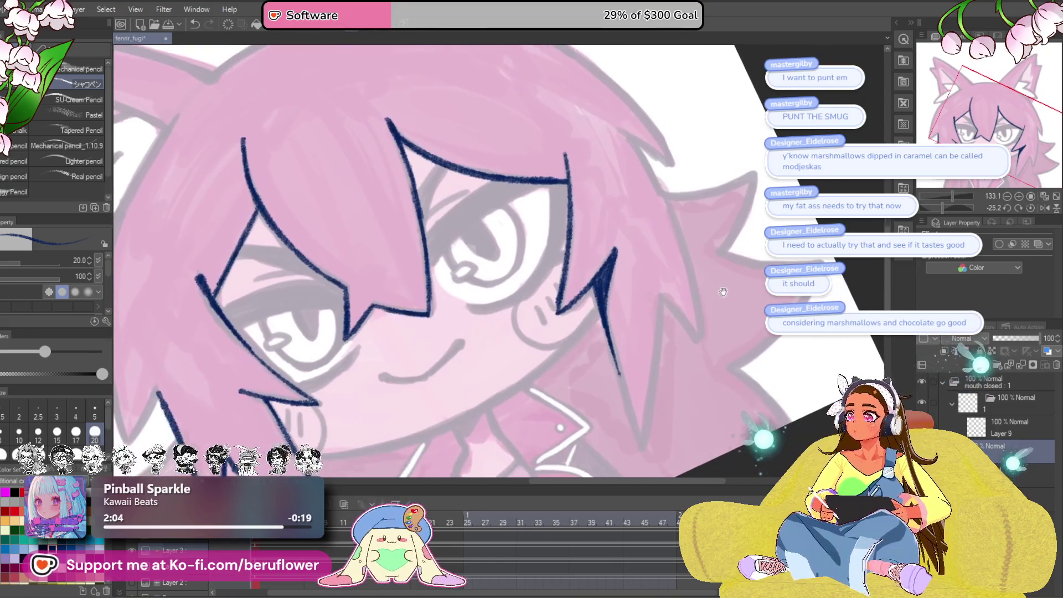
- Redraw the long outer hair line and ink a strand's left edge down to its point
{"action": "left_click_drag", "start_coordinate": [941, 207], "coordinate": [924, 207]}
{"action": "scroll", "coordinate": [460, 190], "scroll_direction": "up", "scroll_amount": 4}
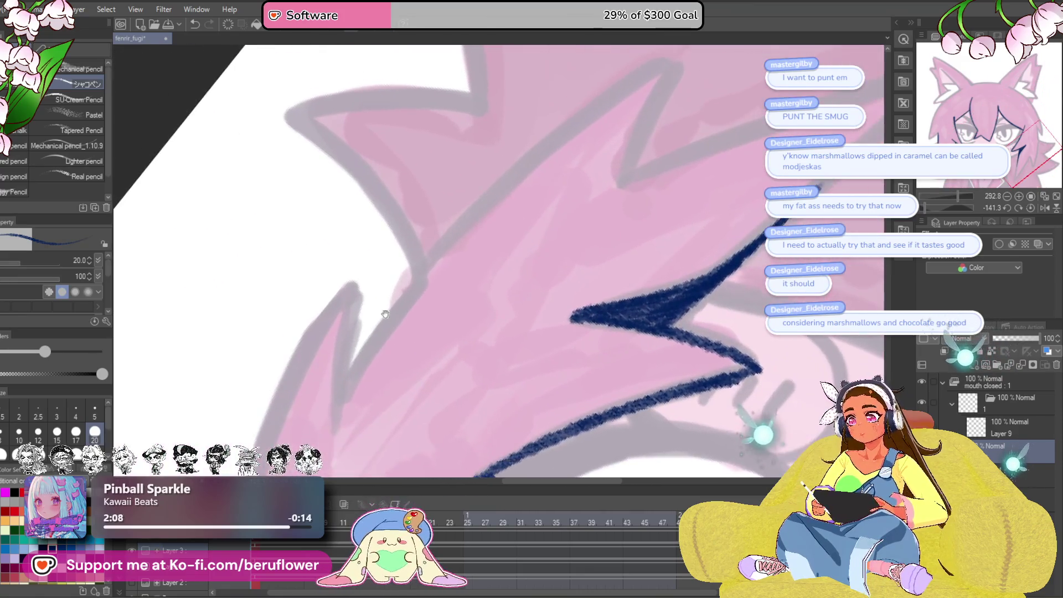
{"action": "mouse_move", "coordinate": [321, 416]}
{"action": "left_mouse_down"}
{"action": "mouse_move", "coordinate": [540, 164]}
{"action": "mouse_move", "coordinate": [653, 89]}
{"action": "left_mouse_up"}
{"action": "key", "text": "ctrl+z"}
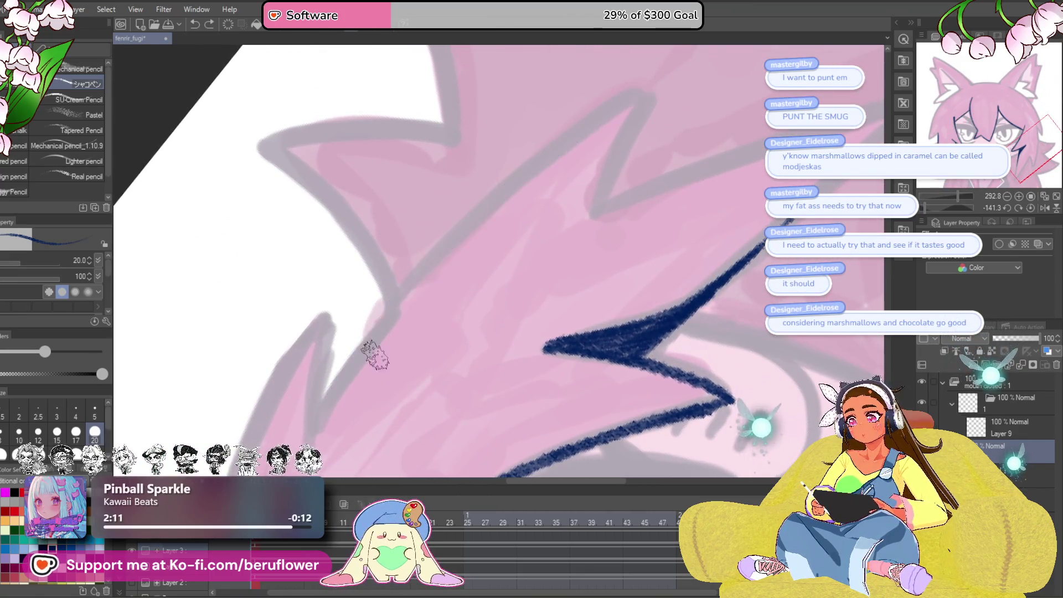
{"action": "mouse_move", "coordinate": [311, 428]}
{"action": "left_mouse_down"}
{"action": "mouse_move", "coordinate": [526, 181]}
{"action": "mouse_move", "coordinate": [646, 100]}
{"action": "mouse_move", "coordinate": [598, 171]}
{"action": "mouse_move", "coordinate": [590, 219]}
{"action": "left_mouse_up"}
{"action": "left_click_drag", "start_coordinate": [929, 203], "coordinate": [943, 204]}
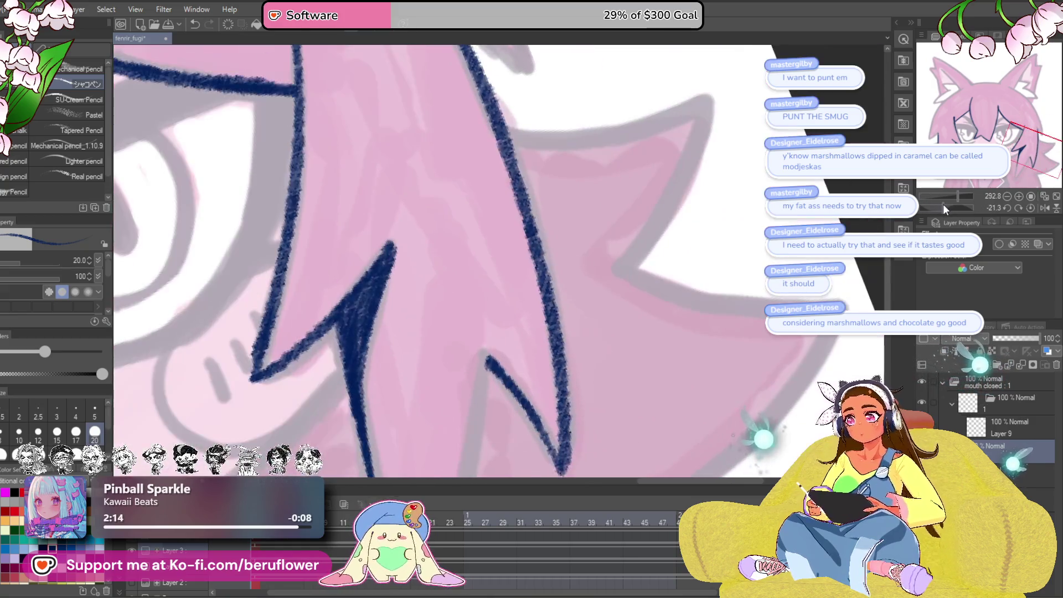
{"action": "left_click_drag", "start_coordinate": [534, 252], "coordinate": [490, 471]}
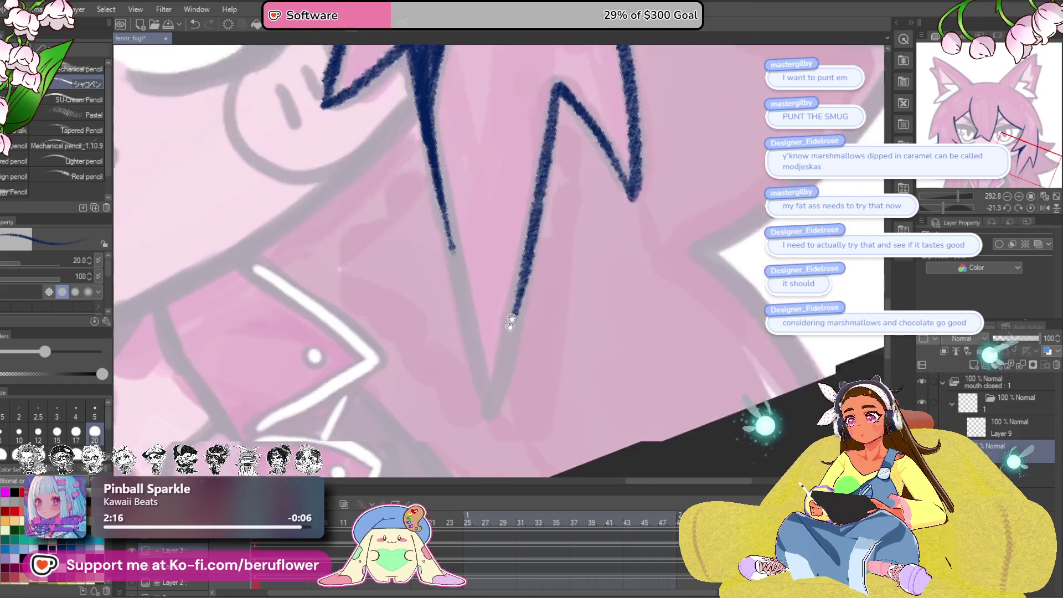
{"action": "mouse_move", "coordinate": [540, 205]}
{"action": "left_mouse_down"}
{"action": "mouse_move", "coordinate": [517, 301]}
{"action": "mouse_move", "coordinate": [498, 304]}
{"action": "left_mouse_up"}
{"action": "left_click_drag", "start_coordinate": [466, 178], "coordinate": [494, 316]}
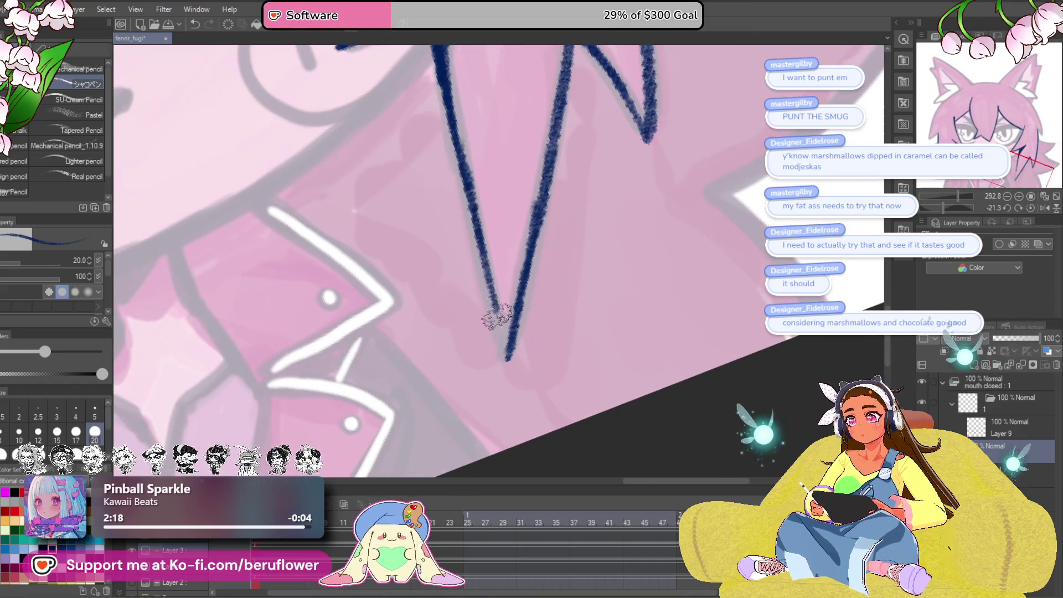
{"action": "left_click_drag", "start_coordinate": [462, 218], "coordinate": [489, 301]}
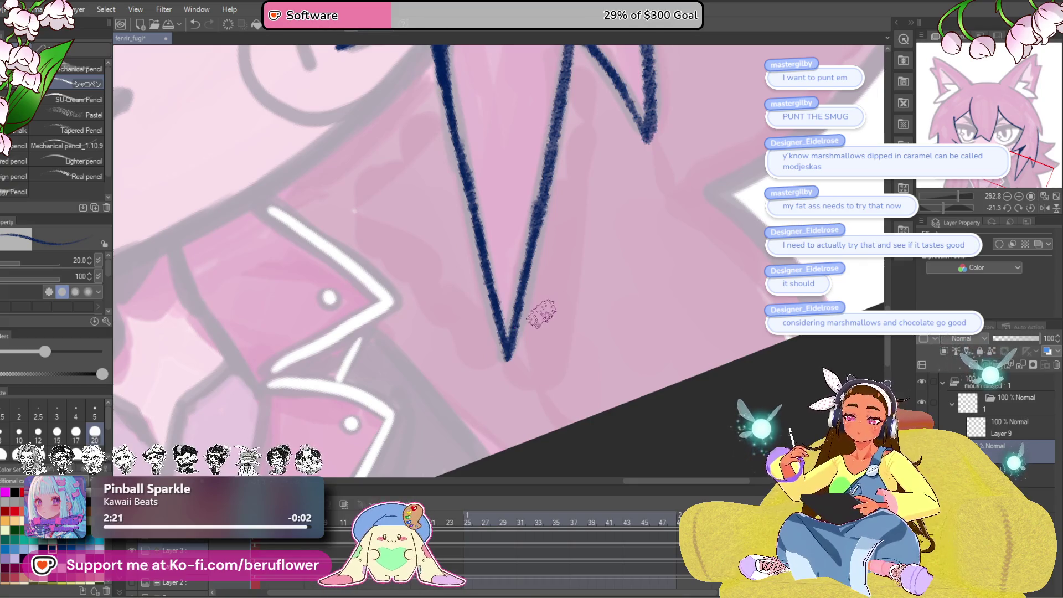
{"action": "key", "text": "ctrl+alt+0"}
- Undo the last hair strokes and retrace the hair edge beside the face to its tip
{"action": "left_click_drag", "start_coordinate": [529, 299], "coordinate": [508, 374]}
{"action": "scroll", "coordinate": [507, 374], "scroll_direction": "up", "scroll_amount": 3}
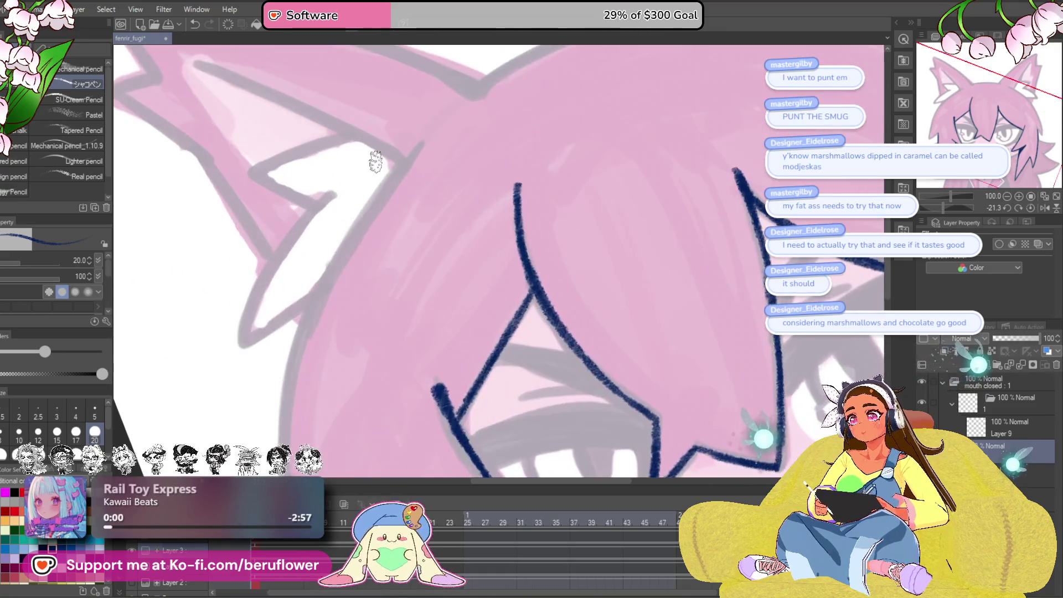
{"action": "mouse_move", "coordinate": [368, 162]}
{"action": "left_mouse_down"}
{"action": "mouse_move", "coordinate": [444, 102]}
{"action": "mouse_move", "coordinate": [326, 302]}
{"action": "left_mouse_up"}
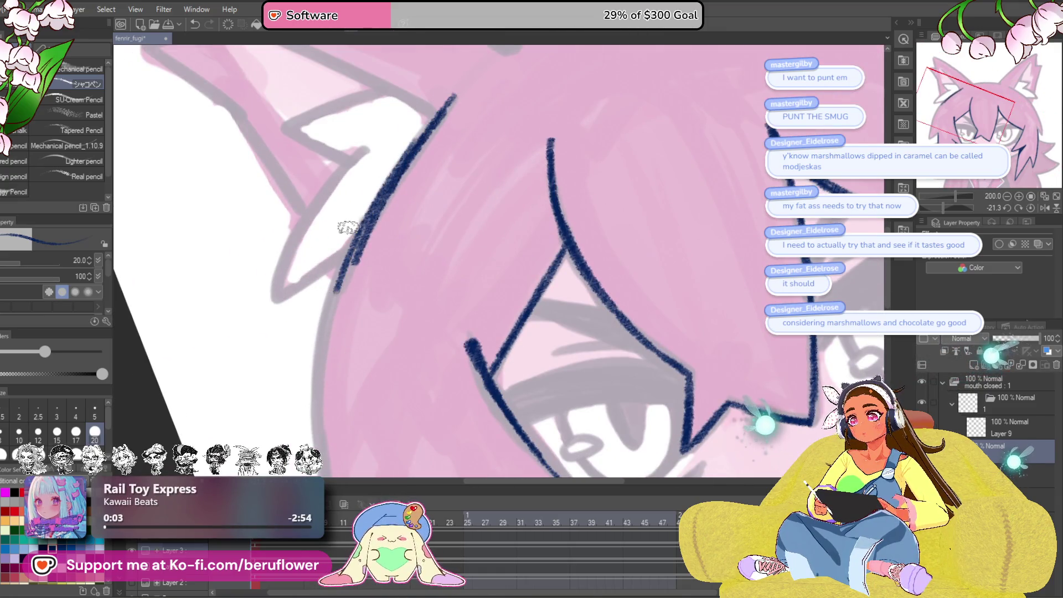
{"action": "key", "text": "ctrl+z"}
{"action": "key", "text": "ctrl+z"}
{"action": "key", "text": "ctrl+z"}
{"action": "mouse_move", "coordinate": [450, 101]}
{"action": "left_mouse_down"}
{"action": "mouse_move", "coordinate": [374, 202]}
{"action": "mouse_move", "coordinate": [332, 291]}
{"action": "left_mouse_up"}
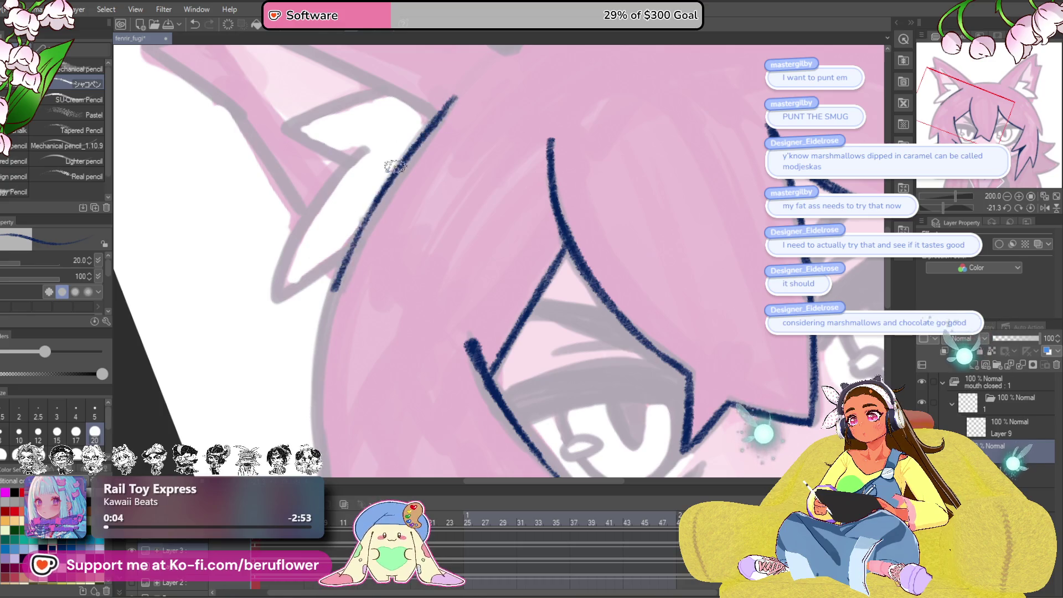
{"action": "scroll", "coordinate": [372, 166], "scroll_direction": "down", "scroll_amount": 3}
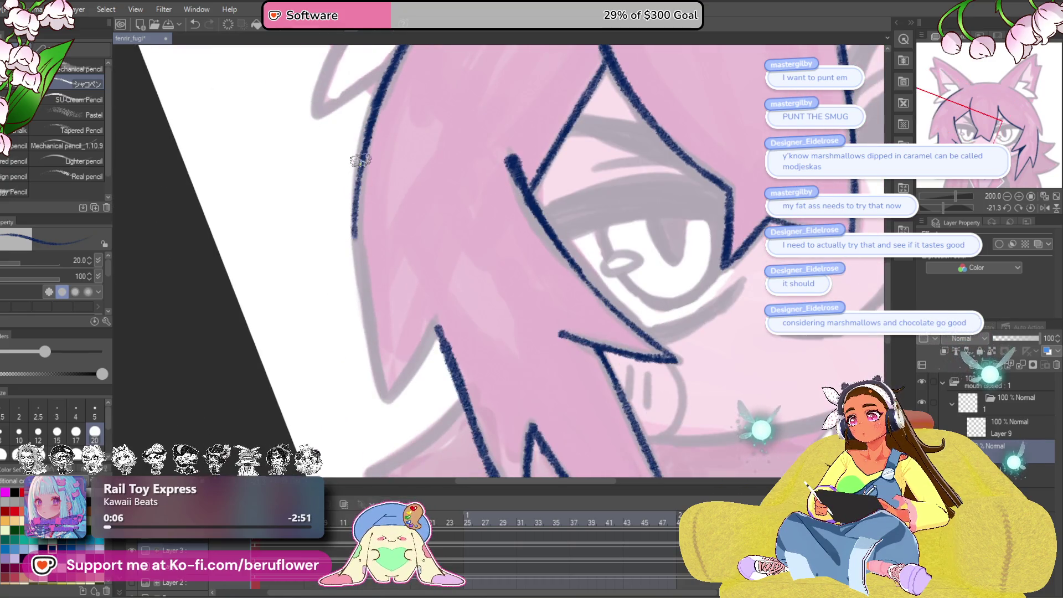
{"action": "mouse_move", "coordinate": [360, 160]}
{"action": "left_mouse_down"}
{"action": "mouse_move", "coordinate": [366, 304]}
{"action": "mouse_move", "coordinate": [357, 250]}
{"action": "mouse_move", "coordinate": [385, 391]}
{"action": "left_mouse_up"}
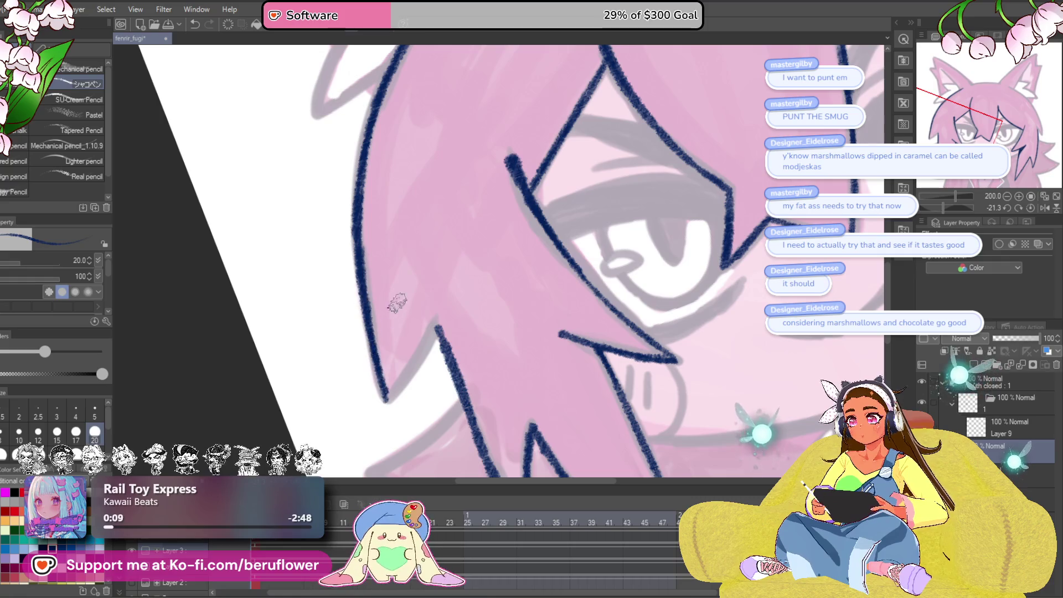
- Redraw the pointed V at the strand's tip below the fox ear
{"action": "scroll", "coordinate": [399, 311], "scroll_direction": "up", "scroll_amount": 4}
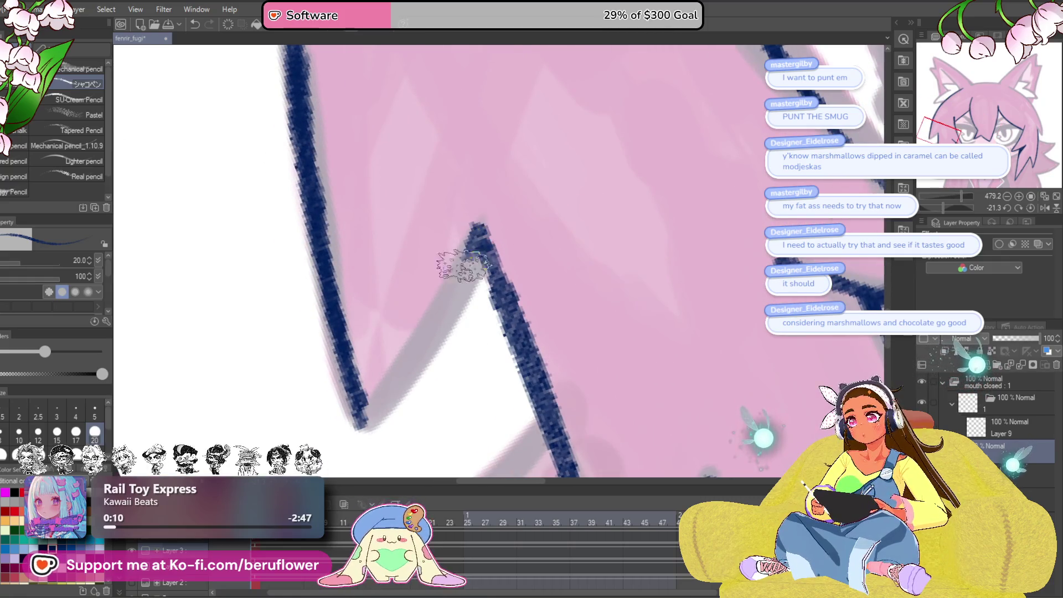
{"action": "scroll", "coordinate": [463, 265], "scroll_direction": "down", "scroll_amount": 4}
{"action": "mouse_move", "coordinate": [476, 244]}
{"action": "left_mouse_down"}
{"action": "mouse_move", "coordinate": [408, 356]}
{"action": "mouse_move", "coordinate": [482, 221]}
{"action": "left_mouse_up"}
{"action": "scroll", "coordinate": [481, 221], "scroll_direction": "up", "scroll_amount": 2}
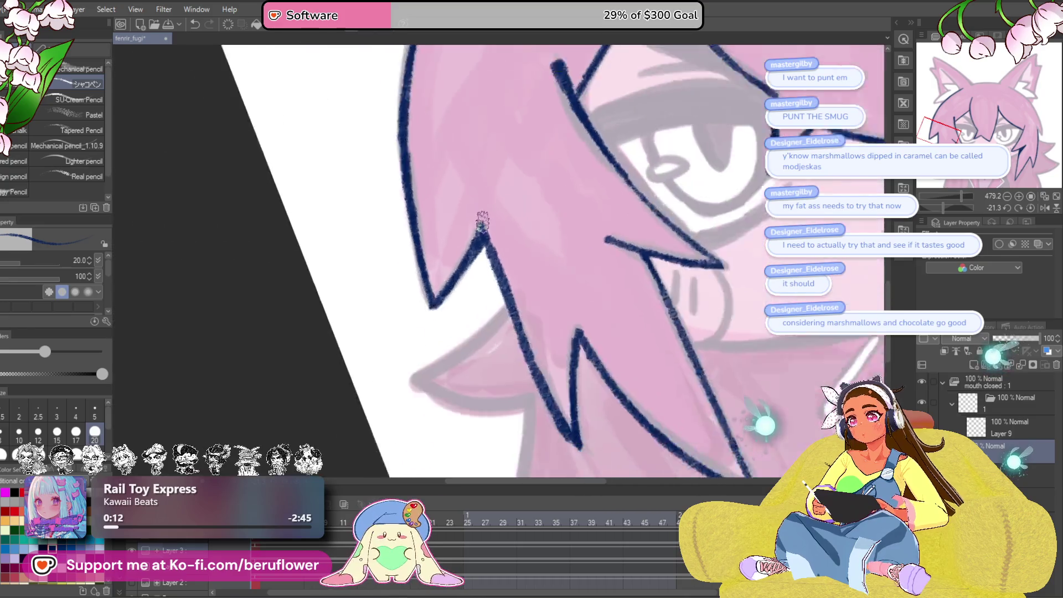
{"action": "scroll", "coordinate": [482, 221], "scroll_direction": "down", "scroll_amount": 7}
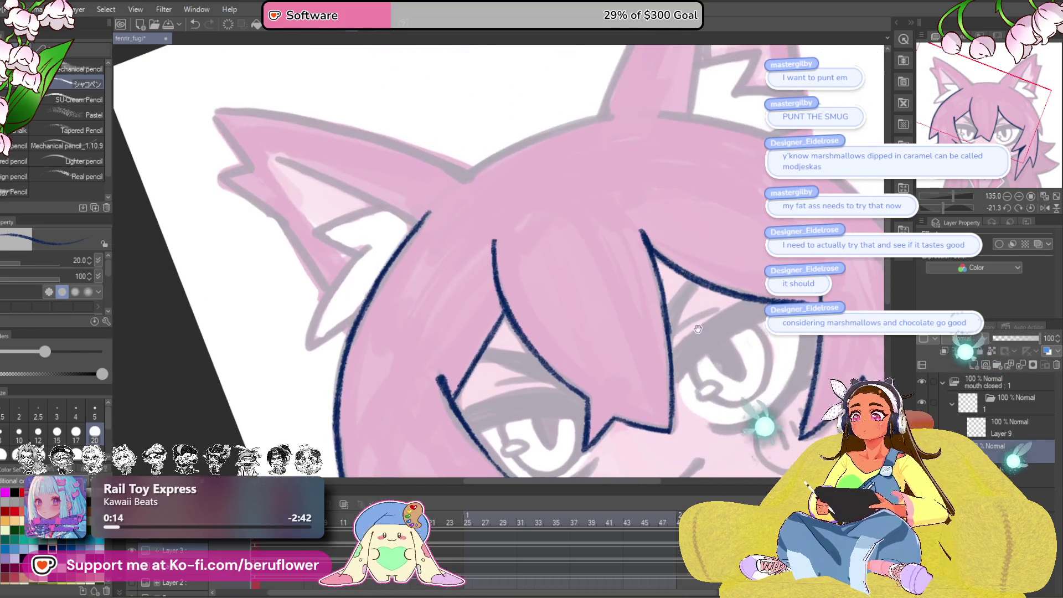
{"action": "left_click_drag", "start_coordinate": [697, 331], "coordinate": [689, 366]}
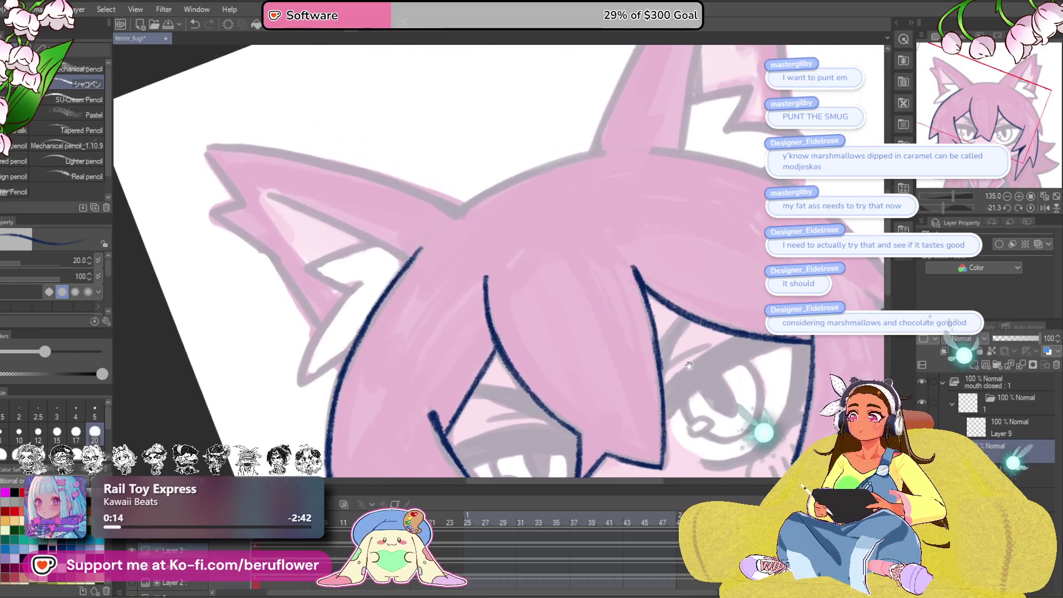
{"action": "scroll", "coordinate": [349, 221], "scroll_direction": "up", "scroll_amount": 4}
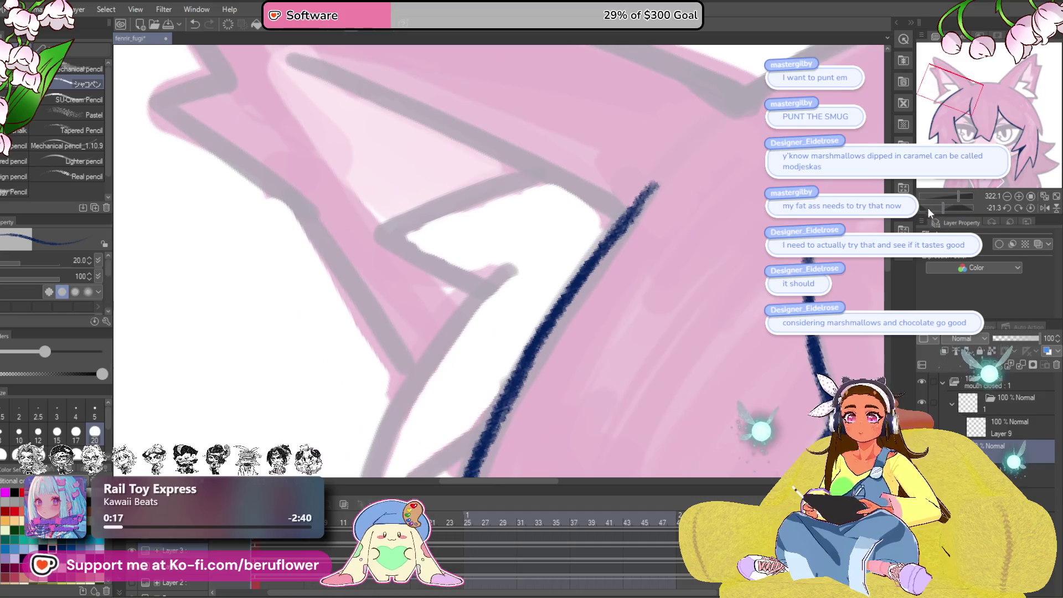
- Line the fox ear's edge and outline its pointed peak, undoing one bad stroke
{"action": "mouse_move", "coordinate": [928, 207]}
{"action": "left_mouse_down"}
{"action": "mouse_move", "coordinate": [950, 206]}
{"action": "mouse_move", "coordinate": [936, 207]}
{"action": "left_mouse_up"}
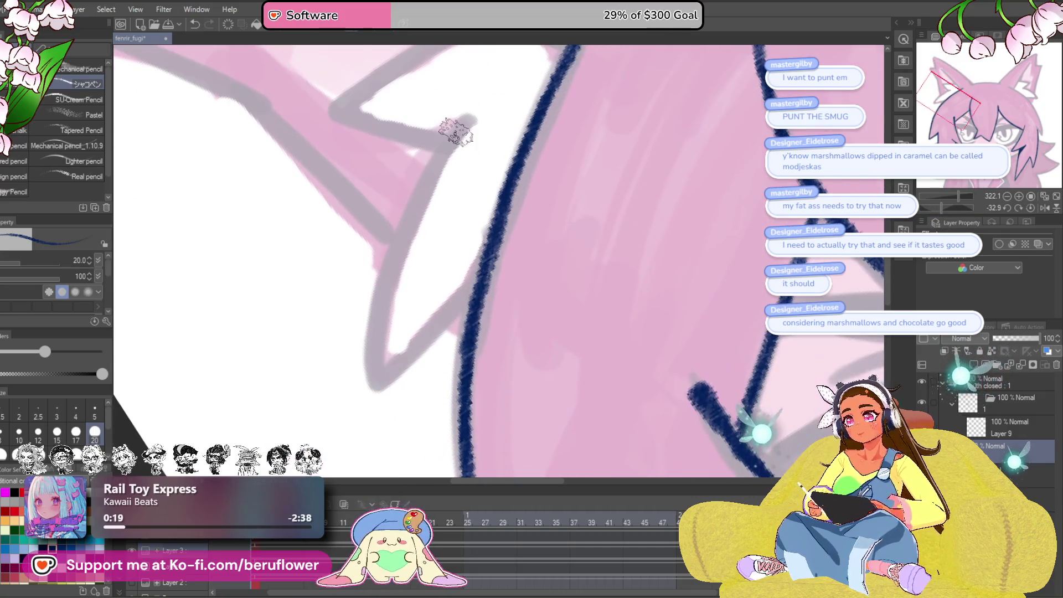
{"action": "mouse_move", "coordinate": [445, 149]}
{"action": "left_mouse_down"}
{"action": "mouse_move", "coordinate": [408, 218]}
{"action": "mouse_move", "coordinate": [372, 381]}
{"action": "mouse_move", "coordinate": [477, 281]}
{"action": "mouse_move", "coordinate": [560, 393]}
{"action": "left_mouse_up"}
{"action": "left_click_drag", "start_coordinate": [542, 173], "coordinate": [396, 261]}
{"action": "left_click_drag", "start_coordinate": [943, 207], "coordinate": [957, 208]}
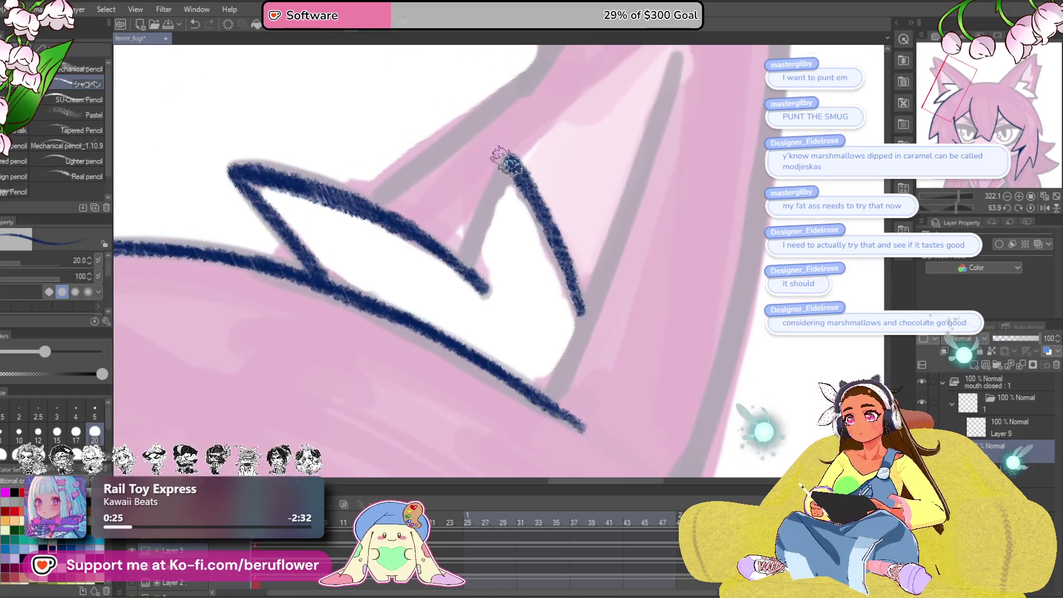
{"action": "left_click_drag", "start_coordinate": [508, 160], "coordinate": [467, 266]}
{"action": "left_click_drag", "start_coordinate": [669, 189], "coordinate": [504, 410]}
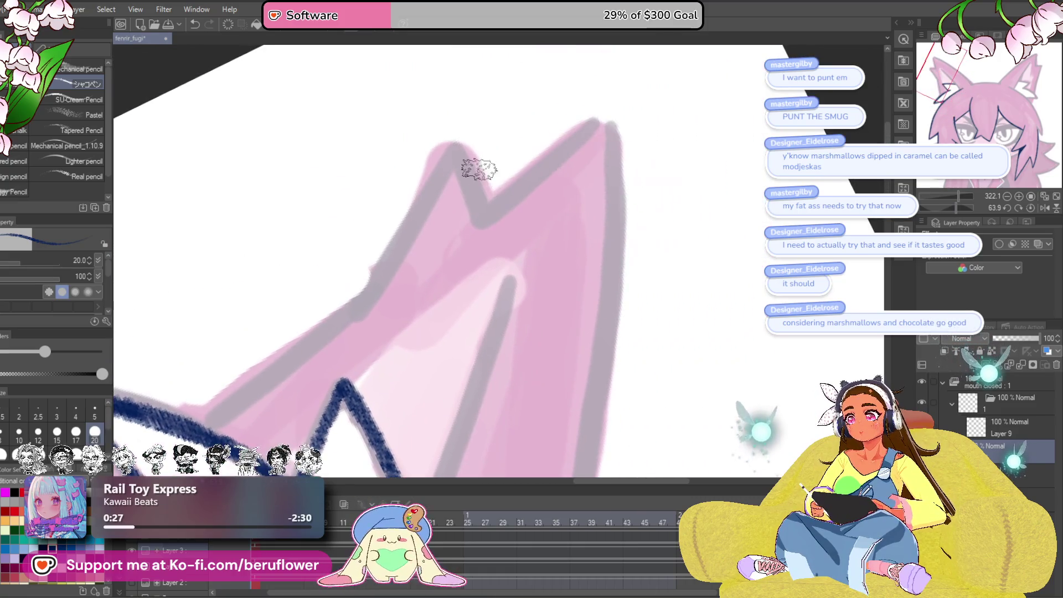
{"action": "mouse_move", "coordinate": [482, 209]}
{"action": "left_mouse_down"}
{"action": "mouse_move", "coordinate": [462, 143]}
{"action": "mouse_move", "coordinate": [360, 299]}
{"action": "mouse_move", "coordinate": [527, 201]}
{"action": "left_mouse_up"}
{"action": "key", "text": "ctrl+z"}
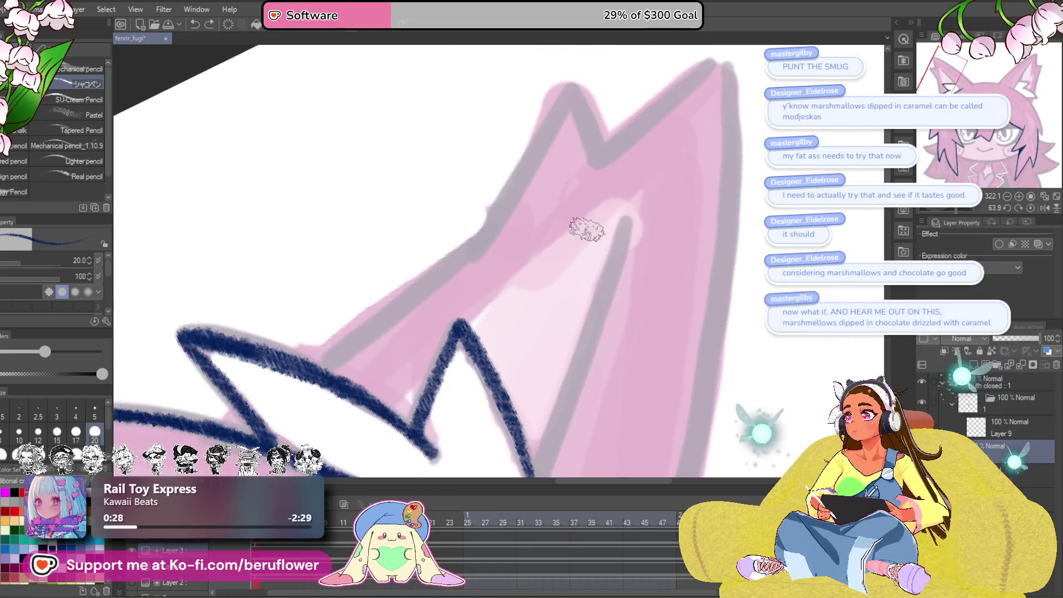
- Draw the ear's outer line from its tip down to the zigzag and back up
{"action": "left_click_drag", "start_coordinate": [584, 227], "coordinate": [513, 298]}
{"action": "left_click_drag", "start_coordinate": [547, 191], "coordinate": [521, 130]}
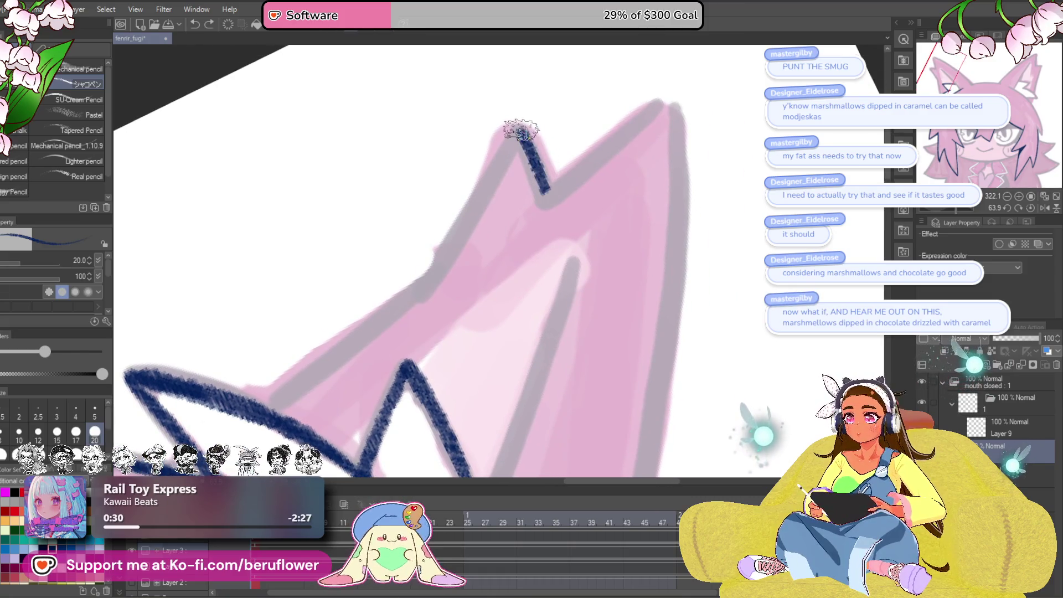
{"action": "left_click_drag", "start_coordinate": [585, 217], "coordinate": [586, 275]}
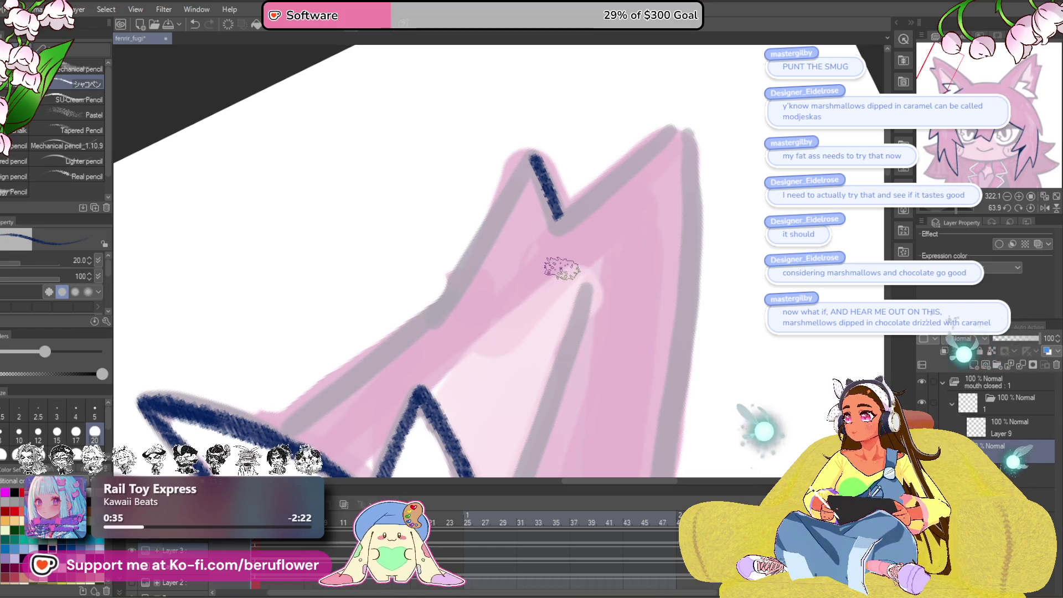
{"action": "left_click_drag", "start_coordinate": [534, 154], "coordinate": [446, 304]}
{"action": "mouse_move", "coordinate": [365, 443]}
{"action": "left_mouse_down"}
{"action": "mouse_move", "coordinate": [473, 343]}
{"action": "mouse_move", "coordinate": [575, 300]}
{"action": "left_mouse_up"}
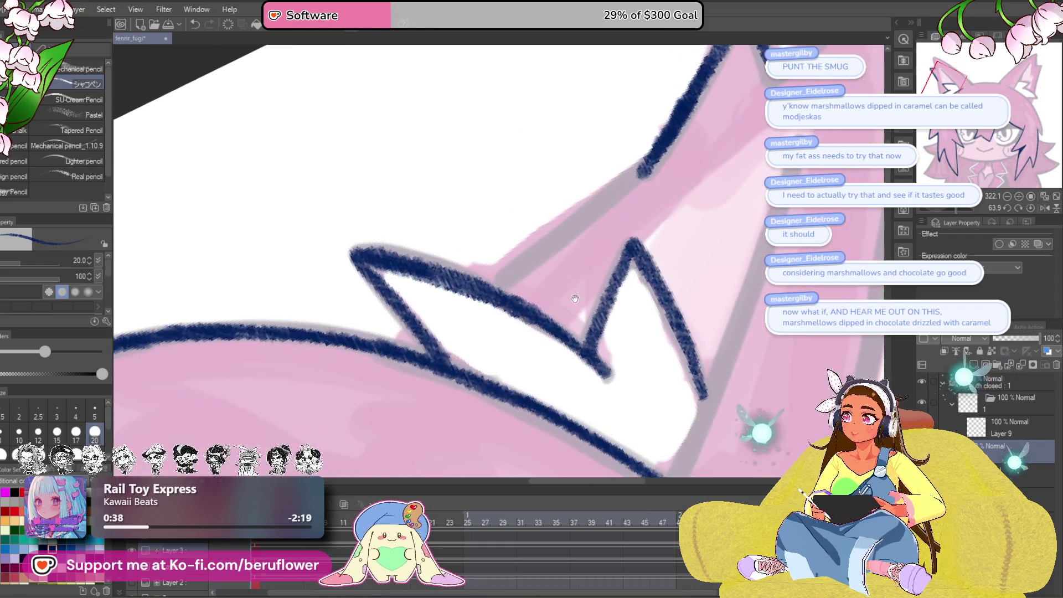
{"action": "left_click_drag", "start_coordinate": [662, 166], "coordinate": [496, 284]}
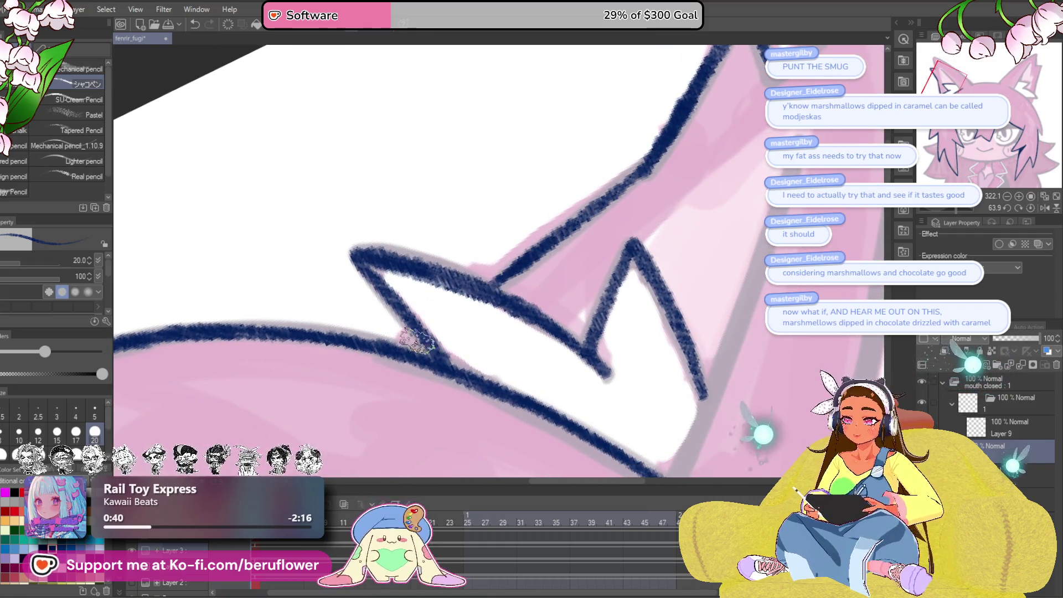
{"action": "left_click_drag", "start_coordinate": [606, 302], "coordinate": [224, 454]}
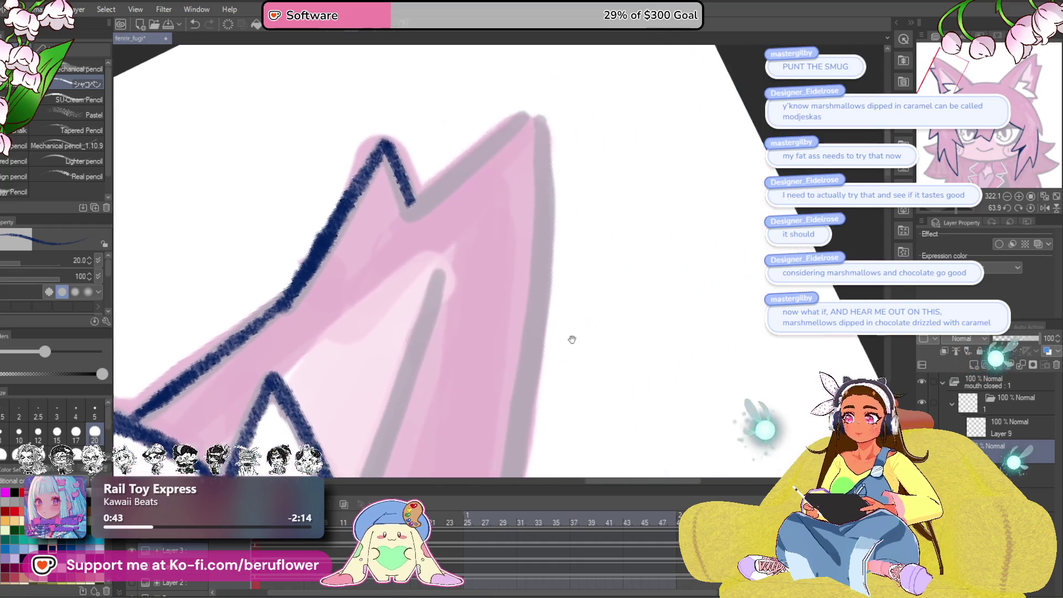
{"action": "mouse_move", "coordinate": [377, 236]}
{"action": "left_mouse_down"}
{"action": "mouse_move", "coordinate": [426, 189]}
{"action": "mouse_move", "coordinate": [499, 155]}
{"action": "left_mouse_up"}
{"action": "mouse_move", "coordinate": [505, 225]}
{"action": "left_mouse_down"}
{"action": "mouse_move", "coordinate": [491, 142]}
{"action": "mouse_move", "coordinate": [478, 170]}
{"action": "left_mouse_up"}
- Redraw the ear's right edge as a thick line running down from the tip
{"action": "left_click_drag", "start_coordinate": [471, 90], "coordinate": [475, 310]}
{"action": "scroll", "coordinate": [475, 310], "scroll_direction": "down", "scroll_amount": 1}
{"action": "key", "text": "ctrl+z"}
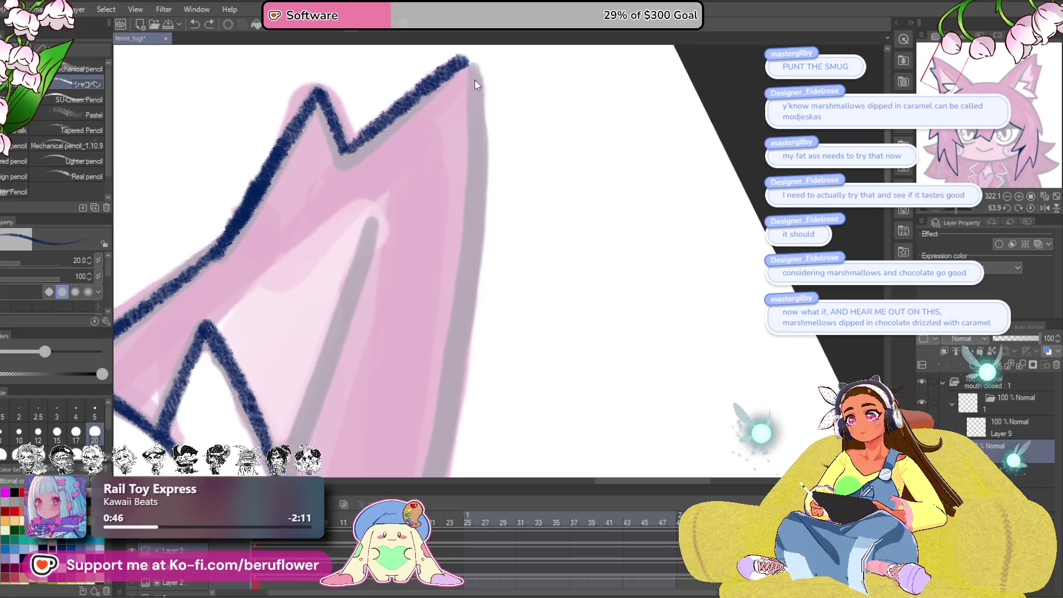
{"action": "left_click_drag", "start_coordinate": [461, 56], "coordinate": [473, 125]}
{"action": "left_click_drag", "start_coordinate": [471, 75], "coordinate": [444, 385]}
{"action": "scroll", "coordinate": [444, 384], "scroll_direction": "up", "scroll_amount": 2}
{"action": "left_click_drag", "start_coordinate": [533, 67], "coordinate": [447, 446]}
- Trace the ear's inner edge smoothly, add inner shading, and outline down to the notch
{"action": "left_click_drag", "start_coordinate": [474, 125], "coordinate": [463, 292]}
{"action": "mouse_move", "coordinate": [421, 190]}
{"action": "left_mouse_down"}
{"action": "mouse_move", "coordinate": [374, 349]}
{"action": "mouse_move", "coordinate": [451, 107]}
{"action": "mouse_move", "coordinate": [382, 357]}
{"action": "left_mouse_up"}
{"action": "left_click_drag", "start_coordinate": [421, 252], "coordinate": [360, 371]}
{"action": "key", "text": "ctrl+z"}
{"action": "key", "text": "ctrl+z"}
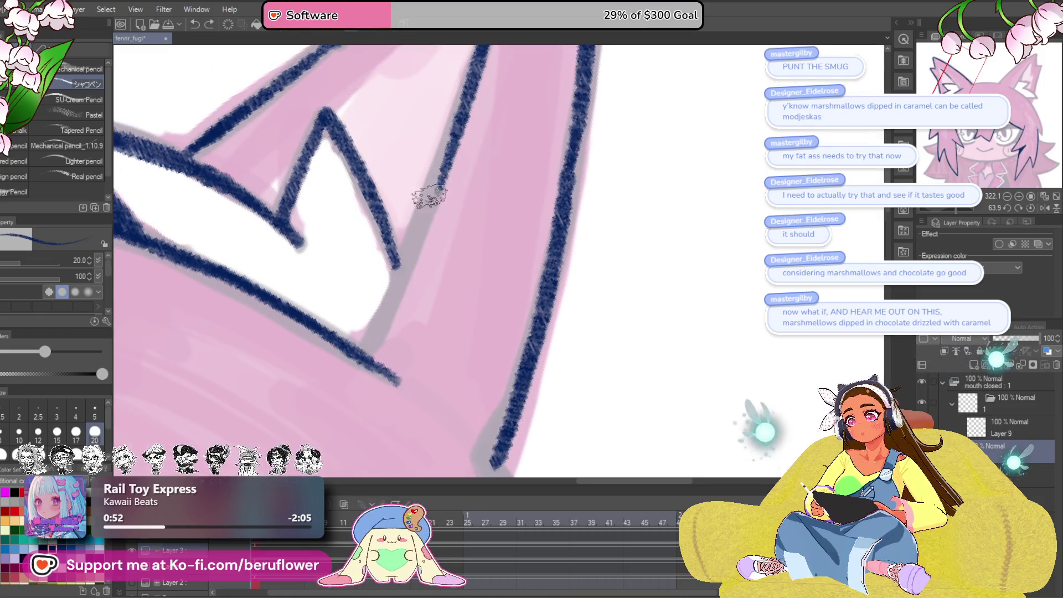
{"action": "mouse_move", "coordinate": [427, 195]}
{"action": "left_mouse_down"}
{"action": "mouse_move", "coordinate": [375, 316]}
{"action": "mouse_move", "coordinate": [444, 142]}
{"action": "mouse_move", "coordinate": [423, 185]}
{"action": "mouse_move", "coordinate": [460, 351]}
{"action": "left_mouse_up"}
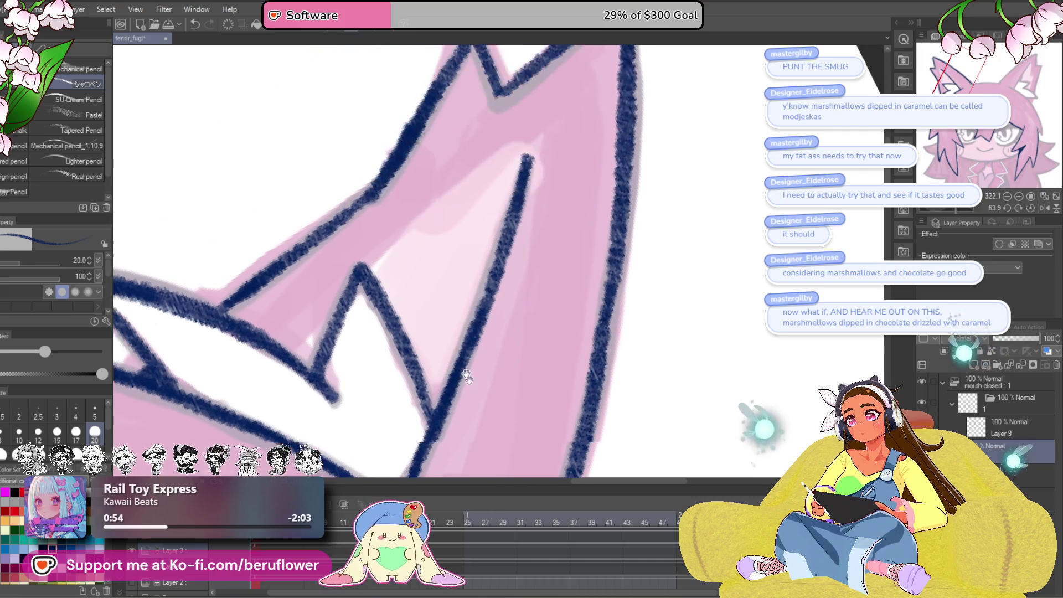
{"action": "mouse_move", "coordinate": [530, 152]}
{"action": "left_mouse_down"}
{"action": "mouse_move", "coordinate": [411, 234]}
{"action": "mouse_move", "coordinate": [434, 244]}
{"action": "mouse_move", "coordinate": [471, 230]}
{"action": "left_mouse_up"}
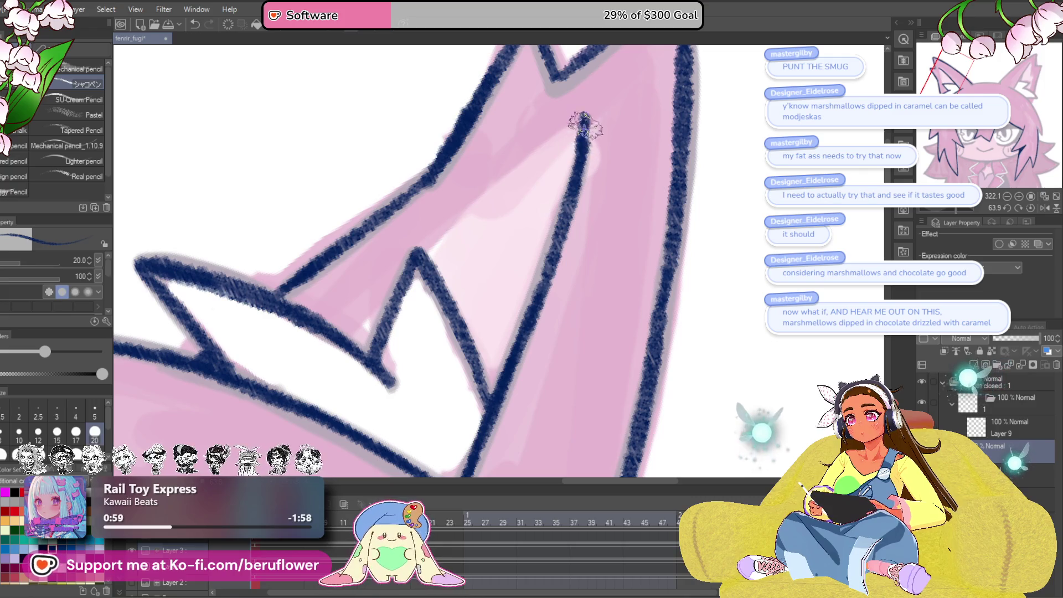
{"action": "left_click_drag", "start_coordinate": [585, 123], "coordinate": [352, 315]}
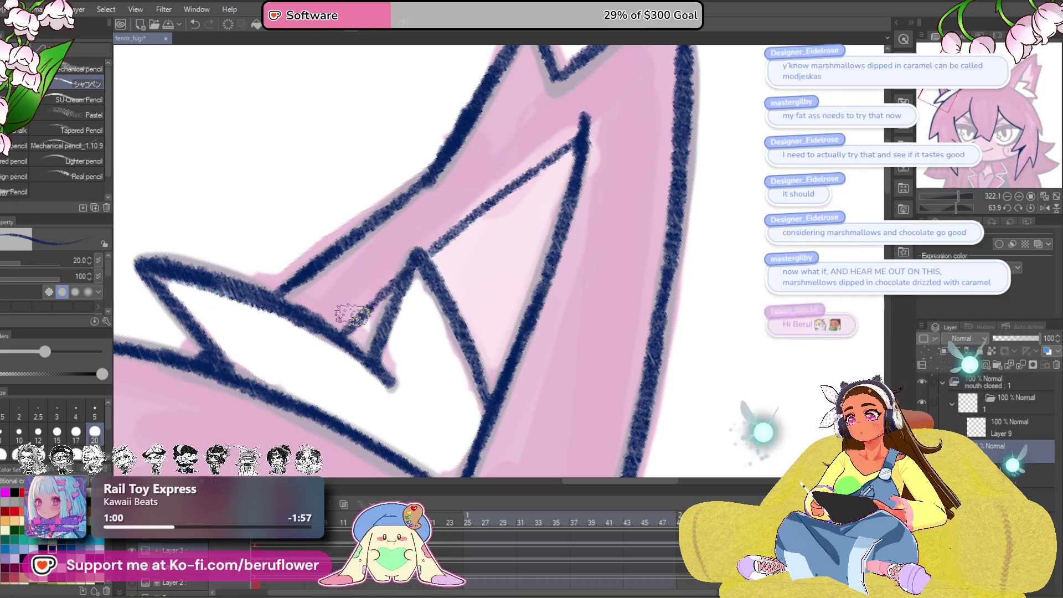
{"action": "scroll", "coordinate": [352, 314], "scroll_direction": "down", "scroll_amount": 3}
- Trace the right ear's outer edge from its tip down along the grey guide line
{"action": "left_click_drag", "start_coordinate": [625, 446], "coordinate": [603, 358]}
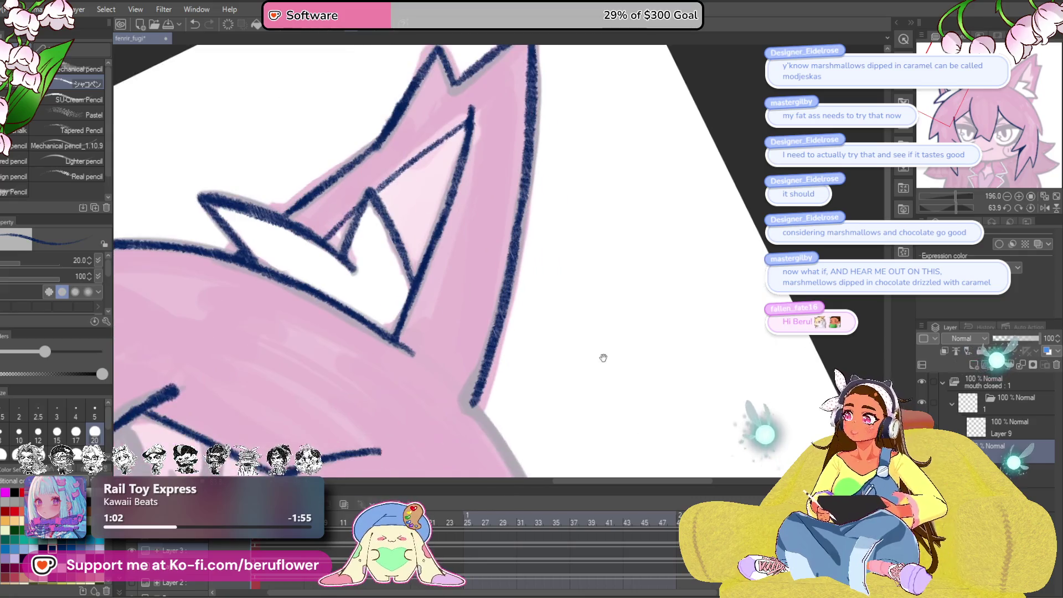
{"action": "left_click_drag", "start_coordinate": [637, 400], "coordinate": [630, 388]}
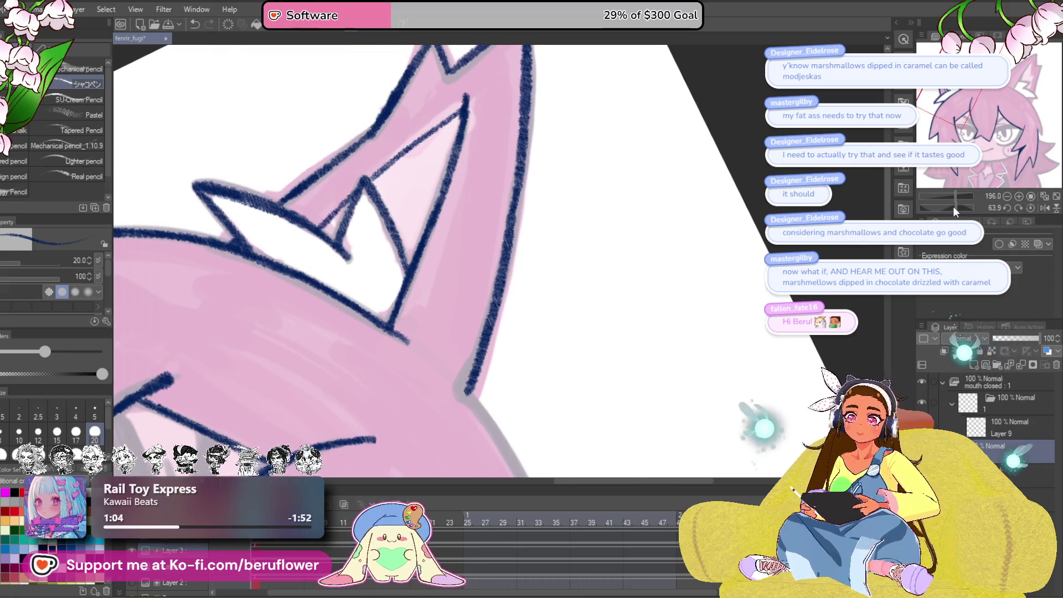
{"action": "left_click_drag", "start_coordinate": [953, 206], "coordinate": [940, 204]}
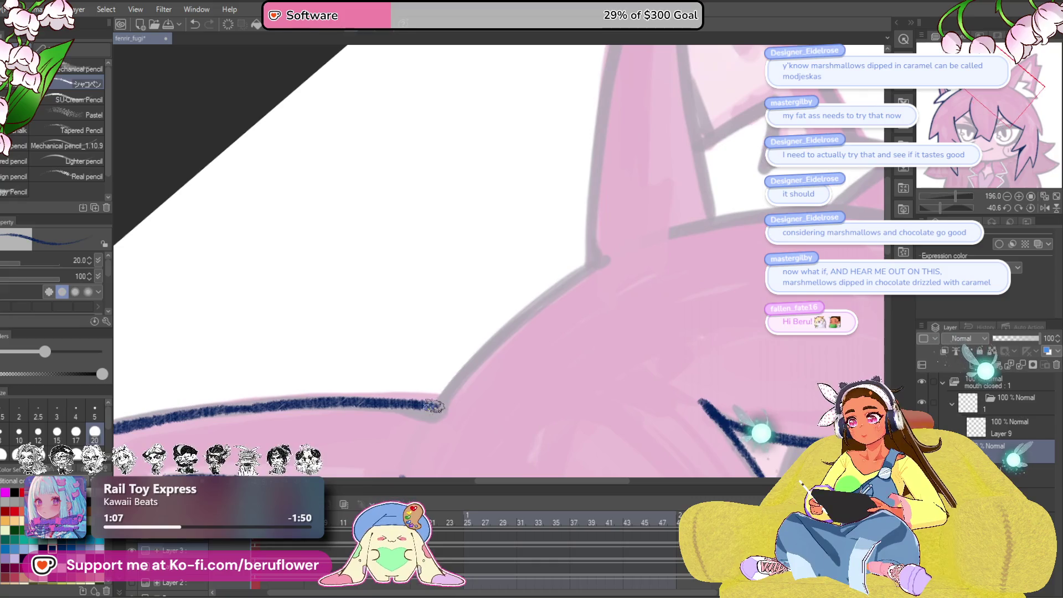
{"action": "left_click_drag", "start_coordinate": [435, 406], "coordinate": [571, 277]}
{"action": "key", "text": "ctrl+z"}
{"action": "left_click_drag", "start_coordinate": [434, 406], "coordinate": [601, 263]}
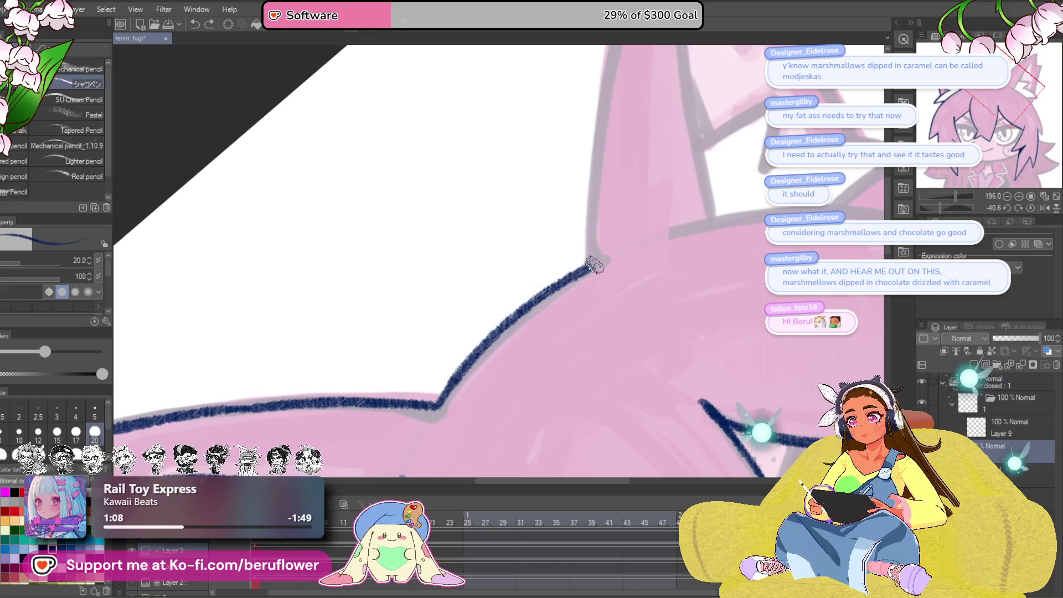
{"action": "mouse_move", "coordinate": [654, 61]}
{"action": "left_mouse_down"}
{"action": "mouse_move", "coordinate": [570, 105]}
{"action": "mouse_move", "coordinate": [493, 180]}
{"action": "mouse_move", "coordinate": [471, 348]}
{"action": "left_mouse_up"}
{"action": "left_click_drag", "start_coordinate": [561, 263], "coordinate": [483, 374]}
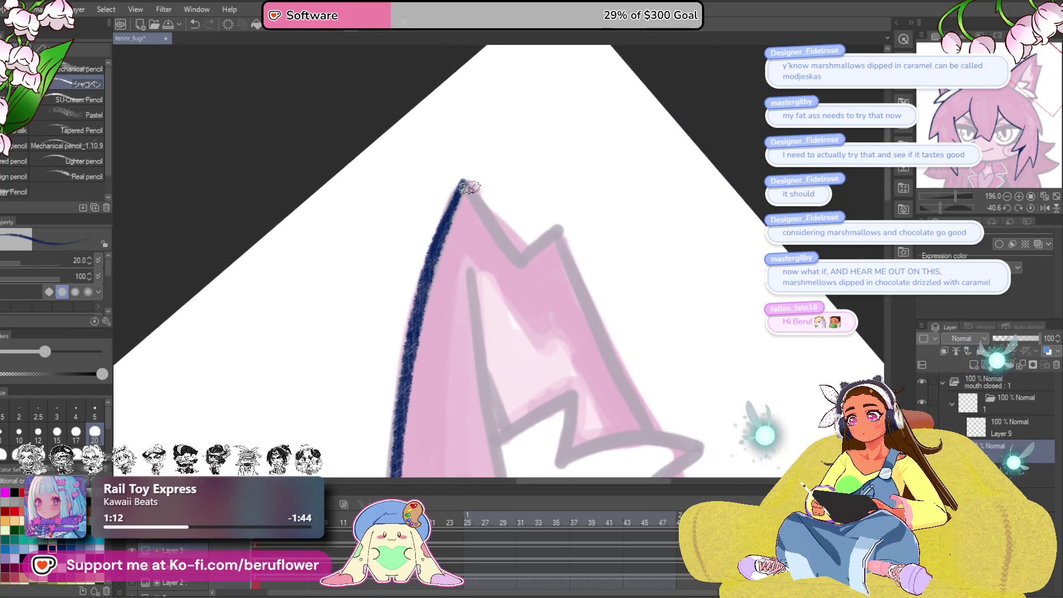
{"action": "left_click_drag", "start_coordinate": [940, 208], "coordinate": [948, 207]}
{"action": "scroll", "coordinate": [546, 218], "scroll_direction": "up", "scroll_amount": 3}
{"action": "mouse_move", "coordinate": [535, 133]}
{"action": "left_mouse_down"}
{"action": "mouse_move", "coordinate": [496, 219]}
{"action": "mouse_move", "coordinate": [460, 354]}
{"action": "left_mouse_up"}
{"action": "scroll", "coordinate": [576, 314], "scroll_direction": "up", "scroll_amount": 1}
{"action": "left_click_drag", "start_coordinate": [576, 315], "coordinate": [590, 226]}
{"action": "mouse_move", "coordinate": [496, 191]}
{"action": "left_mouse_down"}
{"action": "mouse_move", "coordinate": [607, 213]}
{"action": "mouse_move", "coordinate": [641, 123]}
{"action": "mouse_move", "coordinate": [476, 449]}
{"action": "left_mouse_up"}
{"action": "left_click_drag", "start_coordinate": [498, 399], "coordinate": [600, 142]}
{"action": "left_click_drag", "start_coordinate": [579, 191], "coordinate": [507, 340]}
- Trace the inner ear lines down from the tip and add a short stroke near the ear base
{"action": "scroll", "coordinate": [578, 238], "scroll_direction": "down", "scroll_amount": 4}
{"action": "mouse_move", "coordinate": [577, 238]}
{"action": "left_mouse_down"}
{"action": "mouse_move", "coordinate": [629, 309]}
{"action": "mouse_move", "coordinate": [588, 295]}
{"action": "left_mouse_up"}
{"action": "scroll", "coordinate": [459, 304], "scroll_direction": "up", "scroll_amount": 2}
{"action": "mouse_move", "coordinate": [459, 304]}
{"action": "left_mouse_down"}
{"action": "mouse_move", "coordinate": [432, 351]}
{"action": "mouse_move", "coordinate": [426, 310]}
{"action": "left_mouse_up"}
{"action": "left_click_drag", "start_coordinate": [413, 378], "coordinate": [629, 139]}
{"action": "scroll", "coordinate": [718, 310], "scroll_direction": "down", "scroll_amount": 5}
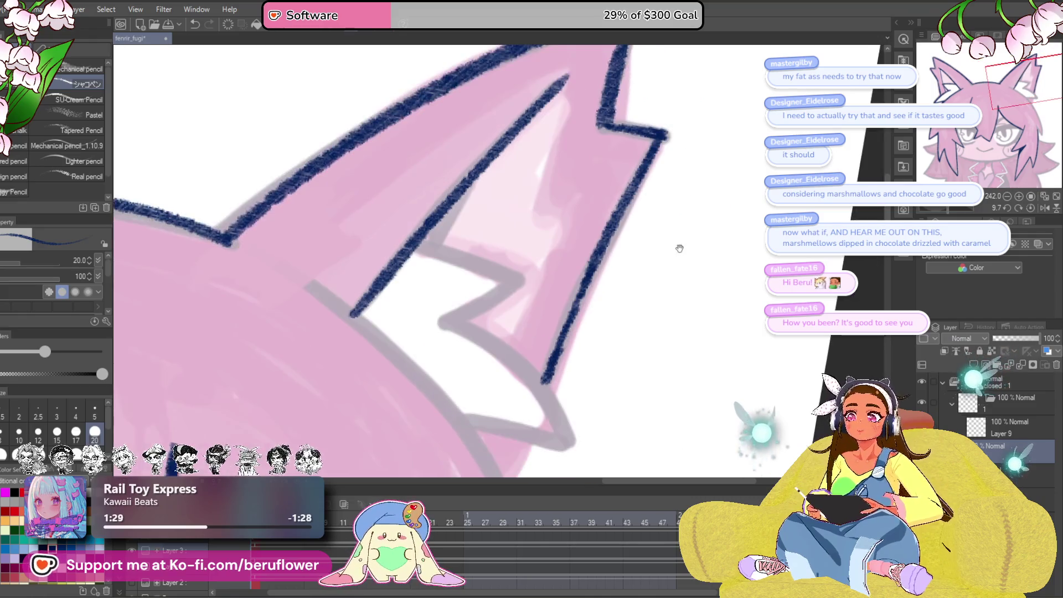
{"action": "scroll", "coordinate": [735, 156], "scroll_direction": "up", "scroll_amount": 3}
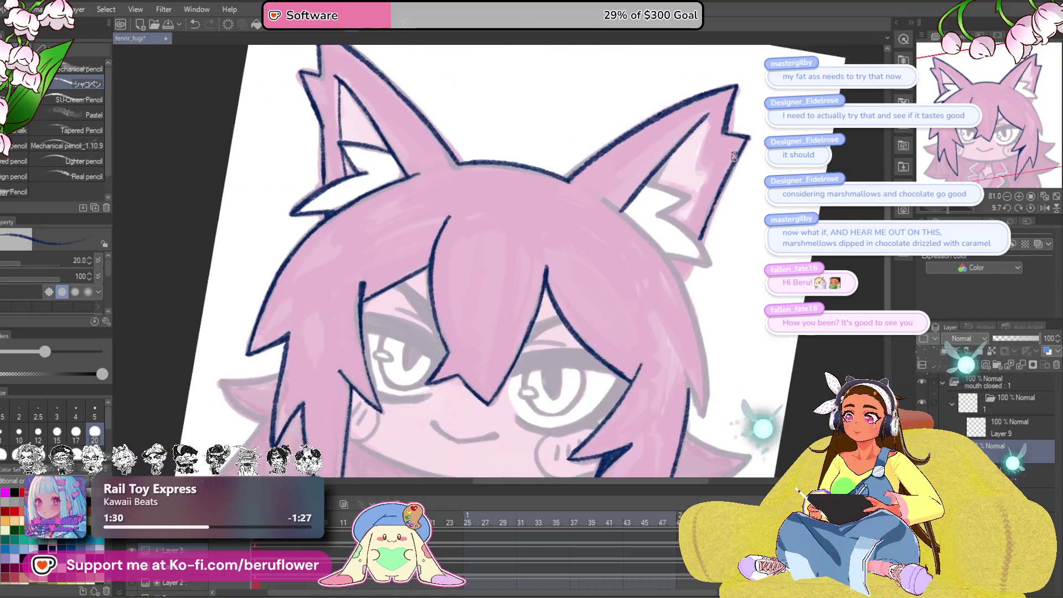
{"action": "scroll", "coordinate": [583, 121], "scroll_direction": "up", "scroll_amount": 2}
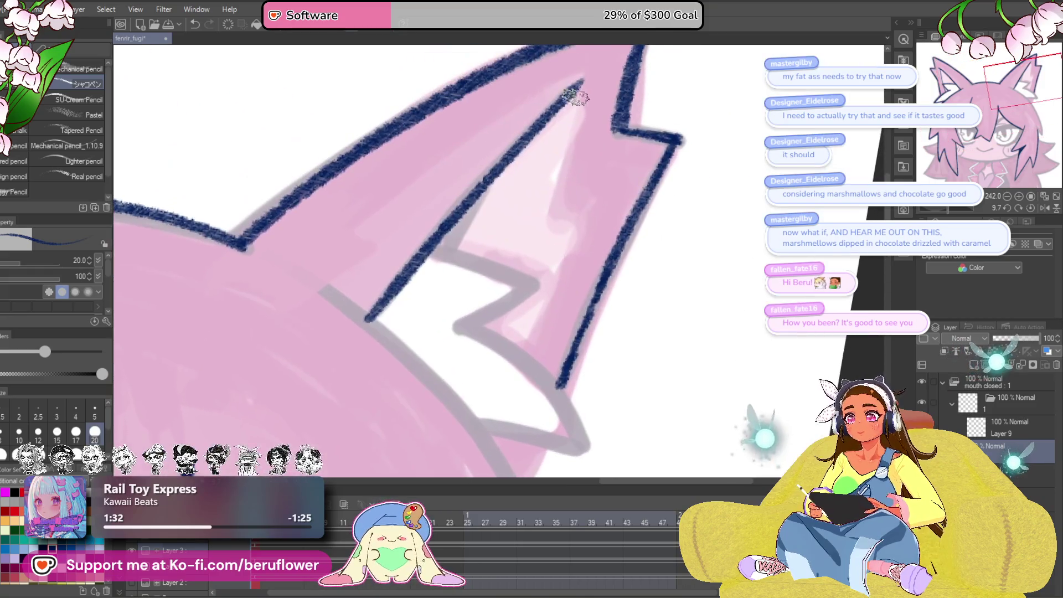
{"action": "left_click_drag", "start_coordinate": [580, 83], "coordinate": [544, 235]}
{"action": "left_click_drag", "start_coordinate": [576, 83], "coordinate": [553, 255]}
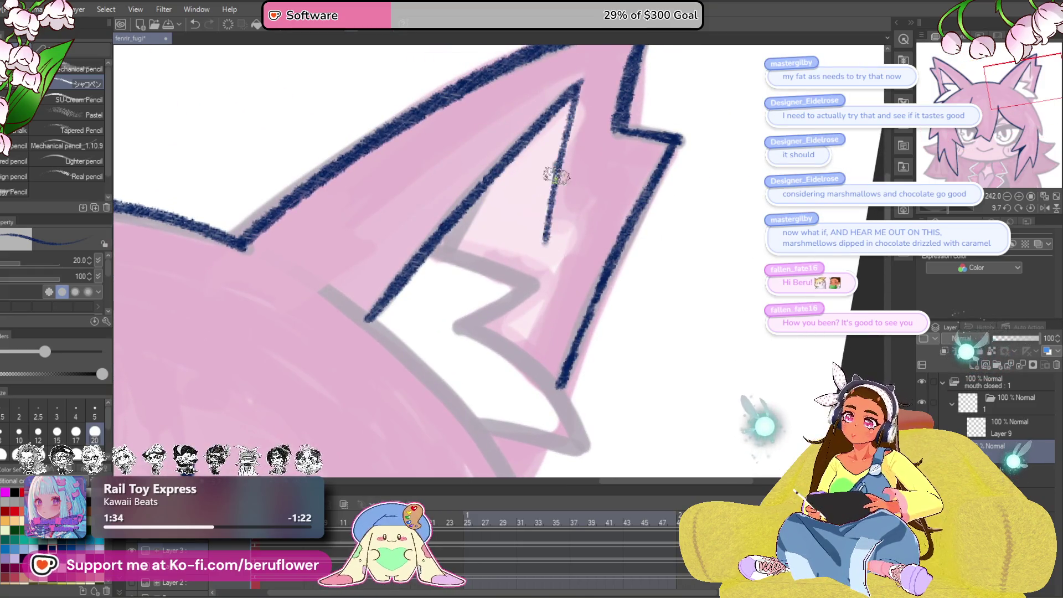
{"action": "key", "text": "ctrl+z"}
{"action": "left_click_drag", "start_coordinate": [581, 82], "coordinate": [536, 346]}
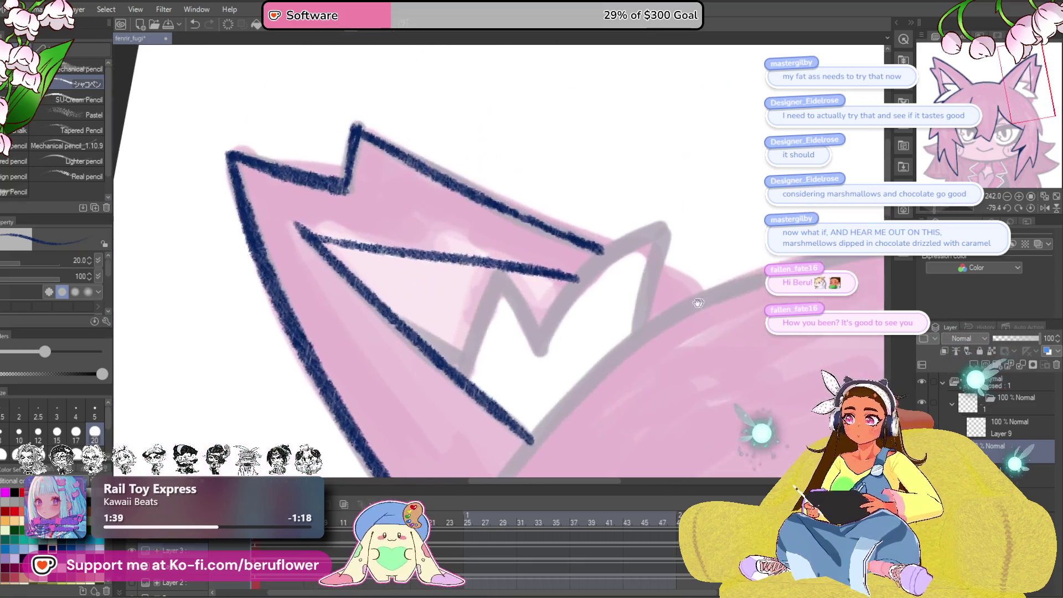
{"action": "mouse_move", "coordinate": [499, 289]}
{"action": "left_mouse_down"}
{"action": "mouse_move", "coordinate": [470, 371]}
{"action": "mouse_move", "coordinate": [528, 326]}
{"action": "mouse_move", "coordinate": [534, 360]}
{"action": "mouse_move", "coordinate": [557, 301]}
{"action": "mouse_move", "coordinate": [615, 250]}
{"action": "mouse_move", "coordinate": [614, 355]}
{"action": "left_mouse_up"}
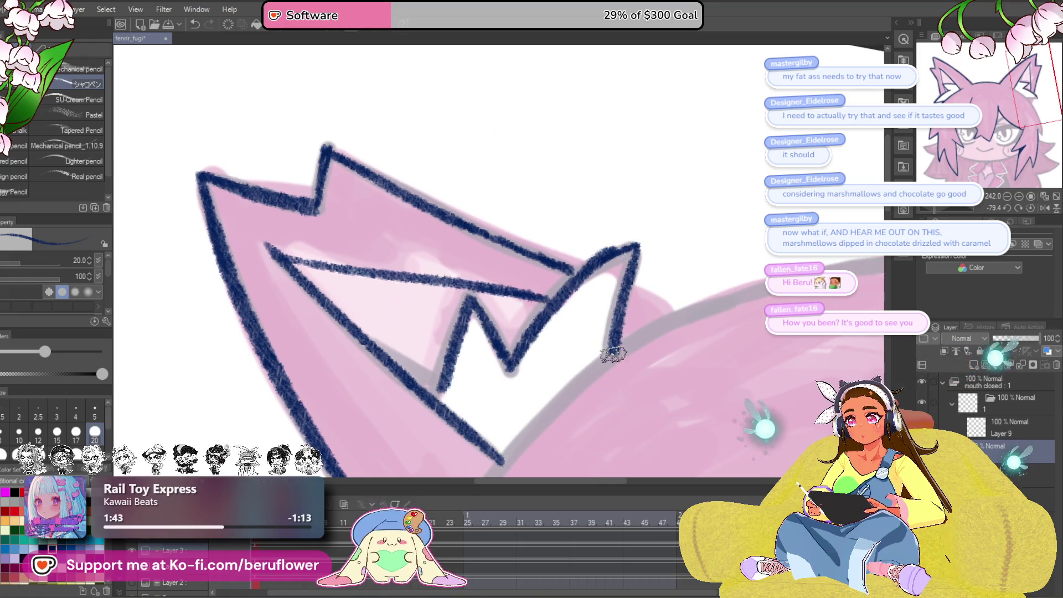
- Extend the right ear outline out to a new pointed tip and back
{"action": "left_click", "coordinate": [1031, 208]}
{"action": "scroll", "coordinate": [503, 315], "scroll_direction": "down", "scroll_amount": 5}
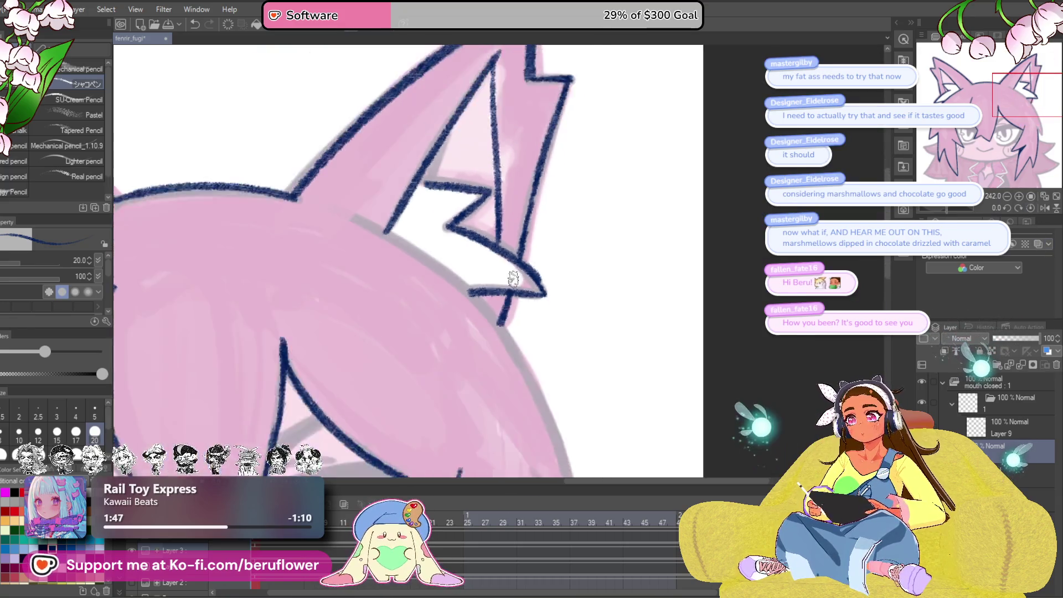
{"action": "scroll", "coordinate": [588, 322], "scroll_direction": "up", "scroll_amount": 3}
{"action": "scroll", "coordinate": [590, 324], "scroll_direction": "down", "scroll_amount": 3}
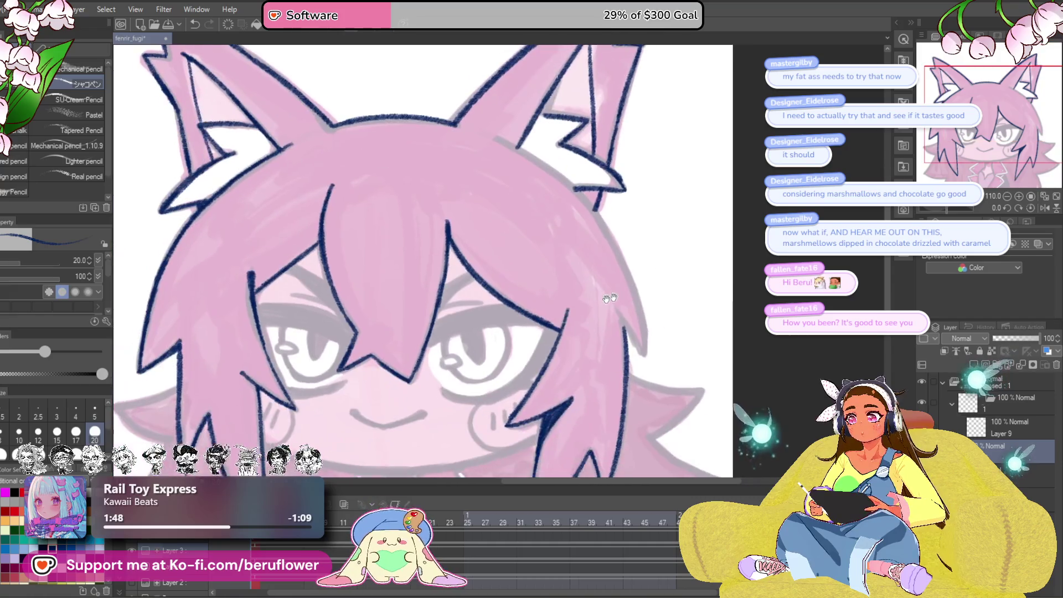
{"action": "scroll", "coordinate": [609, 332], "scroll_direction": "up", "scroll_amount": 3}
{"action": "left_click_drag", "start_coordinate": [631, 352], "coordinate": [627, 257]}
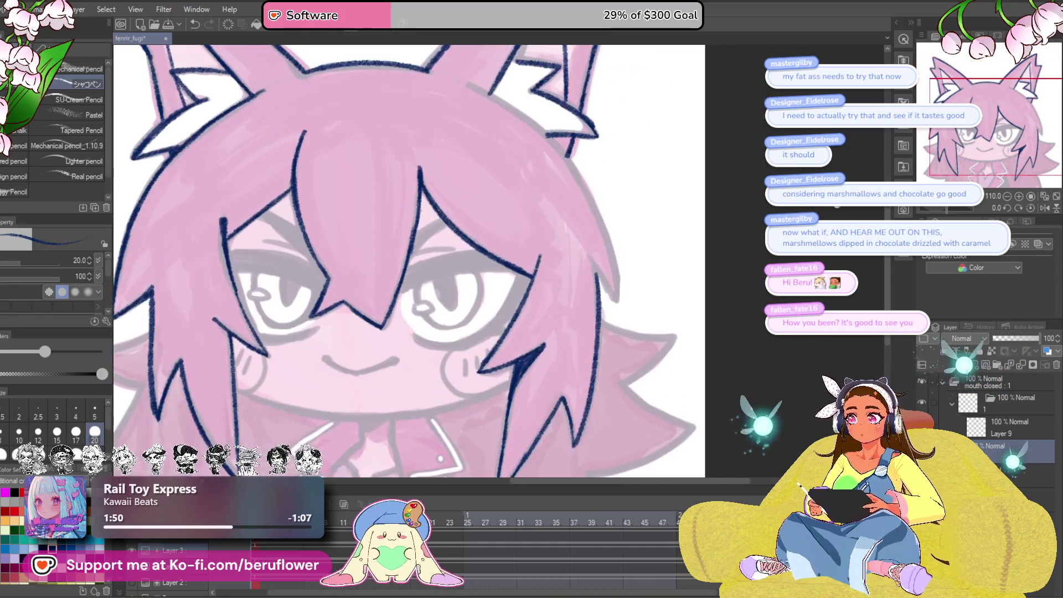
{"action": "scroll", "coordinate": [410, 261], "scroll_direction": "down", "scroll_amount": 3}
{"action": "scroll", "coordinate": [410, 260], "scroll_direction": "up", "scroll_amount": 3}
{"action": "left_click_drag", "start_coordinate": [587, 387], "coordinate": [609, 186]}
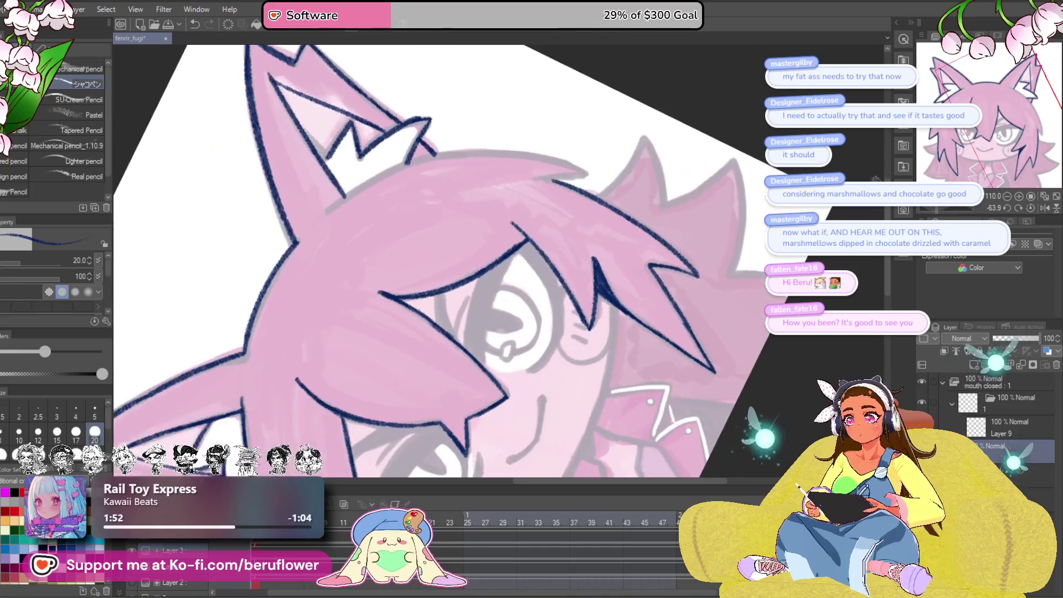
{"action": "left_click_drag", "start_coordinate": [944, 215], "coordinate": [936, 209]}
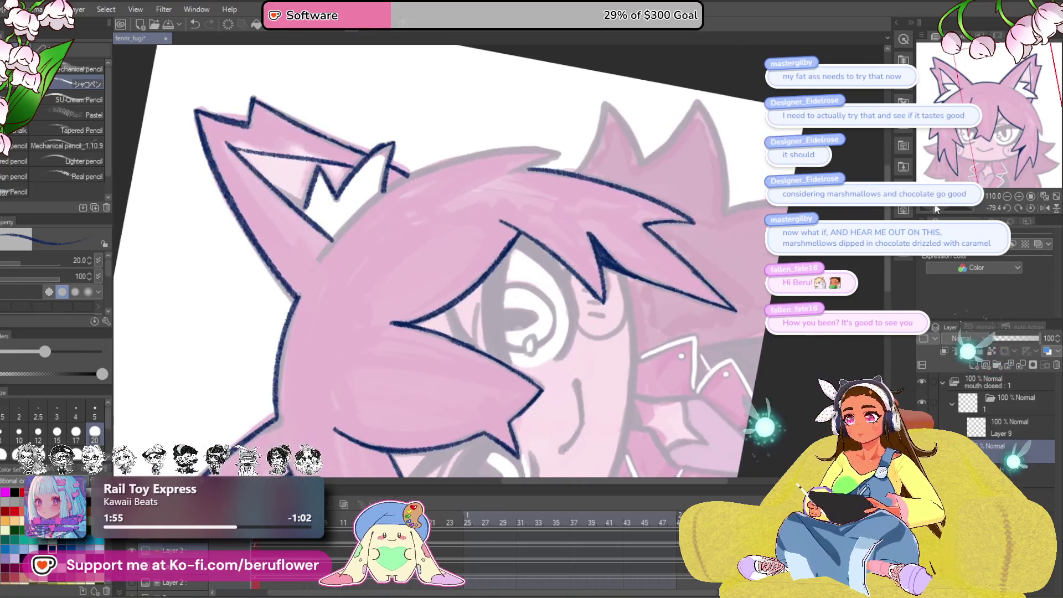
{"action": "scroll", "coordinate": [325, 261], "scroll_direction": "up", "scroll_amount": 5}
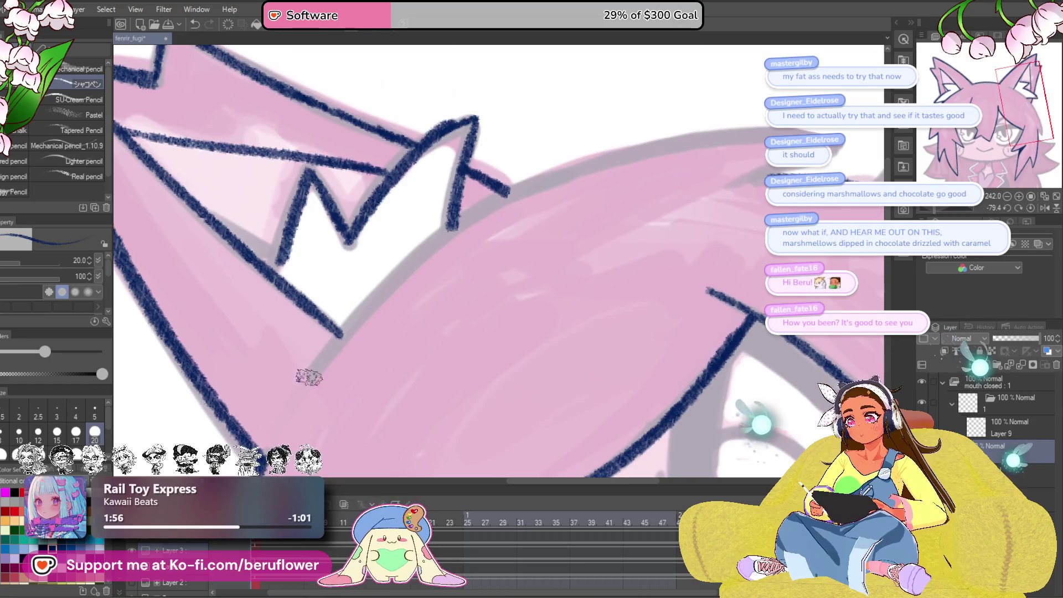
{"action": "left_click_drag", "start_coordinate": [936, 209], "coordinate": [933, 208]}
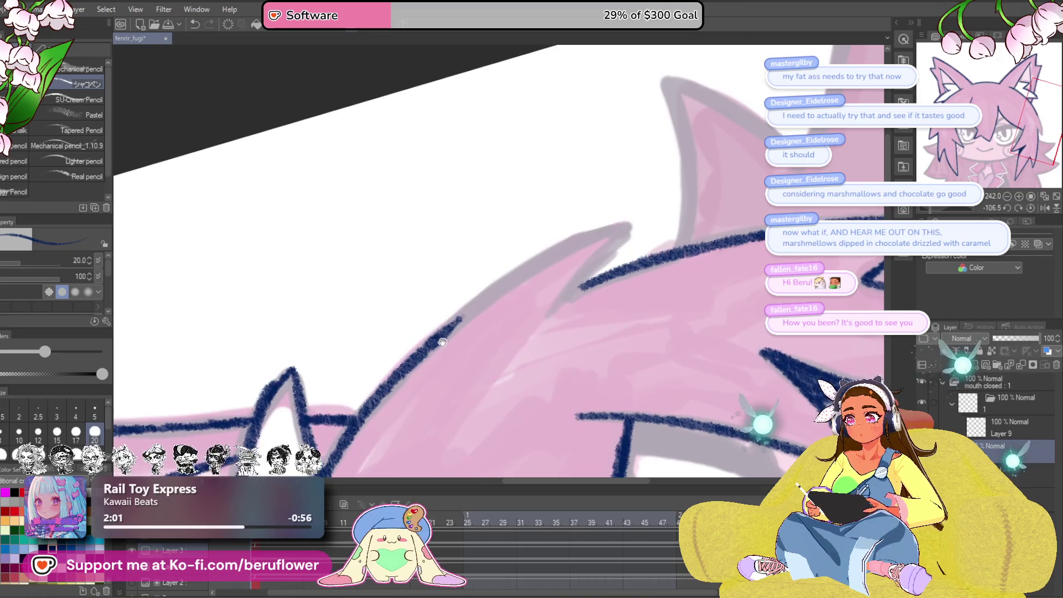
{"action": "mouse_move", "coordinate": [504, 283]}
{"action": "left_mouse_down"}
{"action": "mouse_move", "coordinate": [629, 226]}
{"action": "mouse_move", "coordinate": [579, 287]}
{"action": "left_mouse_up"}
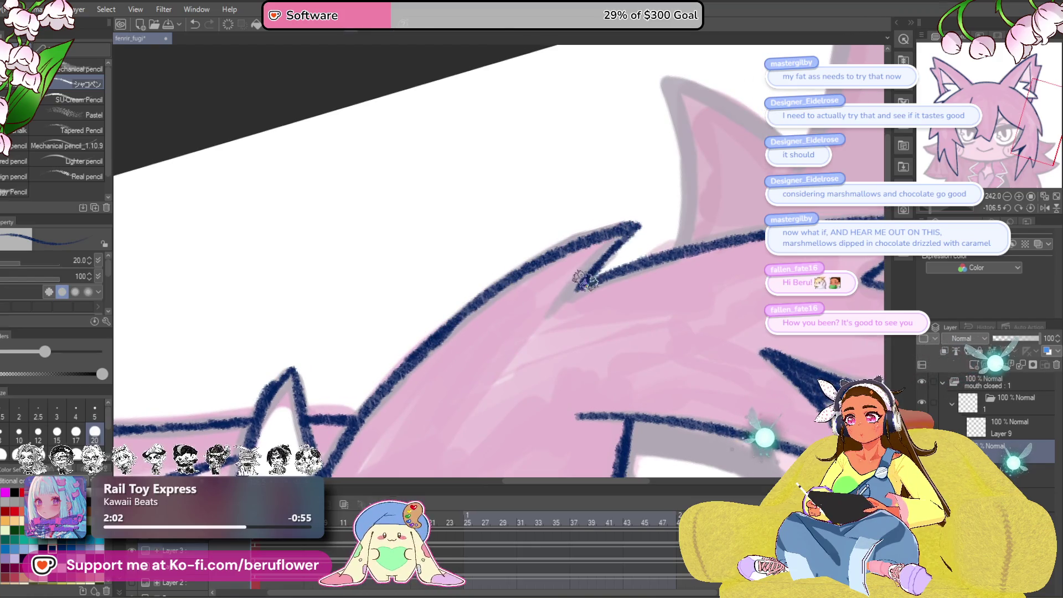
- Outline the zigzag hair spikes on the right side of the head down to a pointed strand
{"action": "left_click_drag", "start_coordinate": [733, 263], "coordinate": [583, 324]}
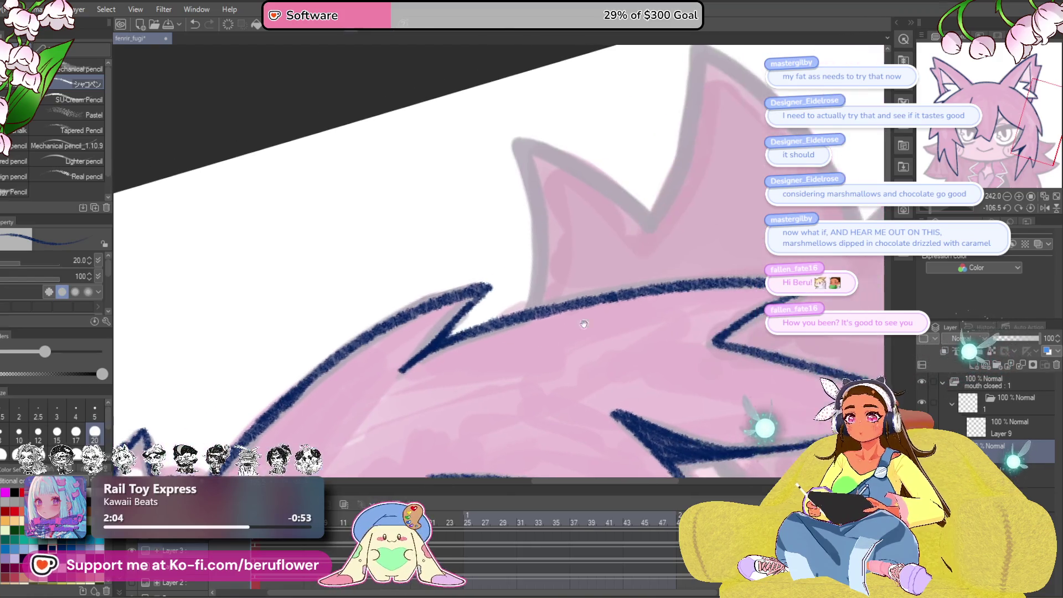
{"action": "left_click_drag", "start_coordinate": [932, 209], "coordinate": [964, 206]}
{"action": "left_click_drag", "start_coordinate": [543, 227], "coordinate": [496, 345]}
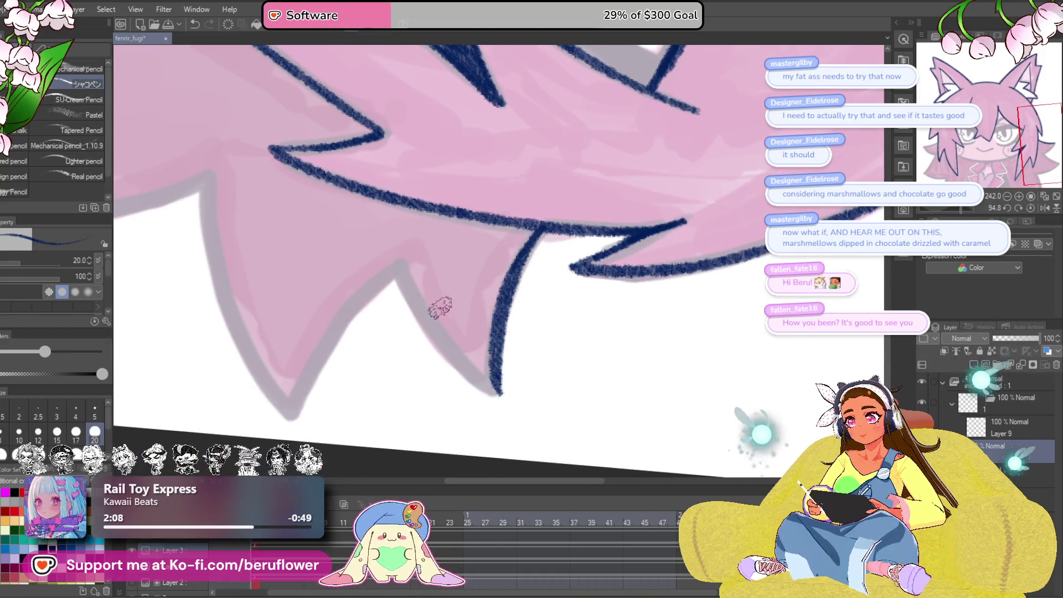
{"action": "mouse_move", "coordinate": [394, 266]}
{"action": "left_mouse_down"}
{"action": "mouse_move", "coordinate": [436, 351]}
{"action": "mouse_move", "coordinate": [496, 392]}
{"action": "left_mouse_up"}
{"action": "key", "text": "ctrl+z"}
{"action": "left_click_drag", "start_coordinate": [395, 266], "coordinate": [477, 378]}
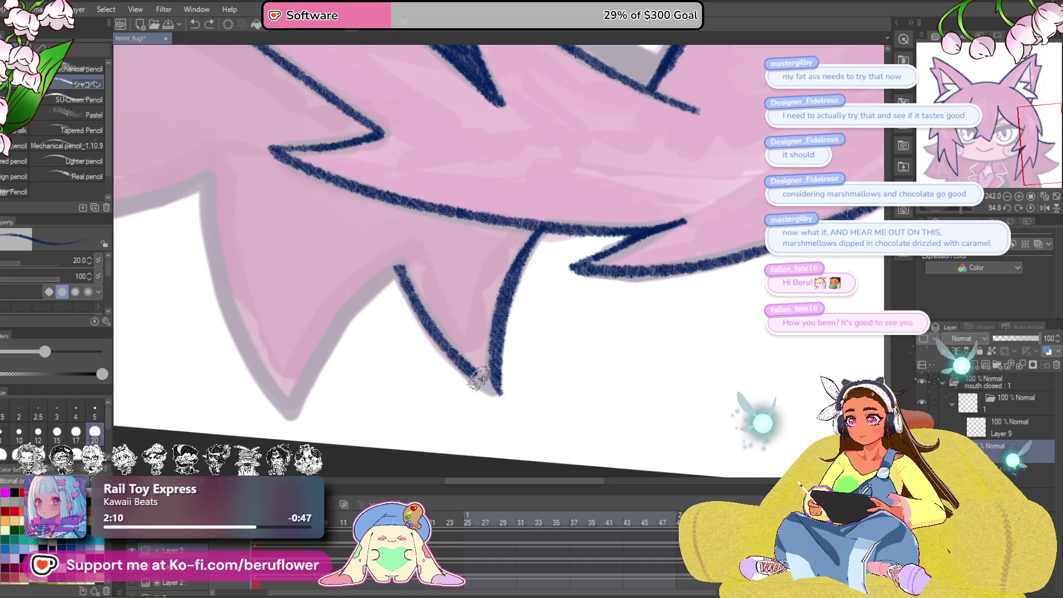
{"action": "left_click_drag", "start_coordinate": [465, 342], "coordinate": [681, 360]}
{"action": "mouse_move", "coordinate": [612, 288]}
{"action": "left_mouse_down"}
{"action": "mouse_move", "coordinate": [563, 334]}
{"action": "mouse_move", "coordinate": [505, 437]}
{"action": "mouse_move", "coordinate": [505, 464]}
{"action": "left_mouse_up"}
{"action": "mouse_move", "coordinate": [499, 360]}
{"action": "left_mouse_down"}
{"action": "mouse_move", "coordinate": [554, 249]}
{"action": "mouse_move", "coordinate": [609, 221]}
{"action": "left_mouse_up"}
{"action": "mouse_move", "coordinate": [690, 184]}
{"action": "left_mouse_down"}
{"action": "mouse_move", "coordinate": [626, 258]}
{"action": "mouse_move", "coordinate": [510, 336]}
{"action": "left_mouse_up"}
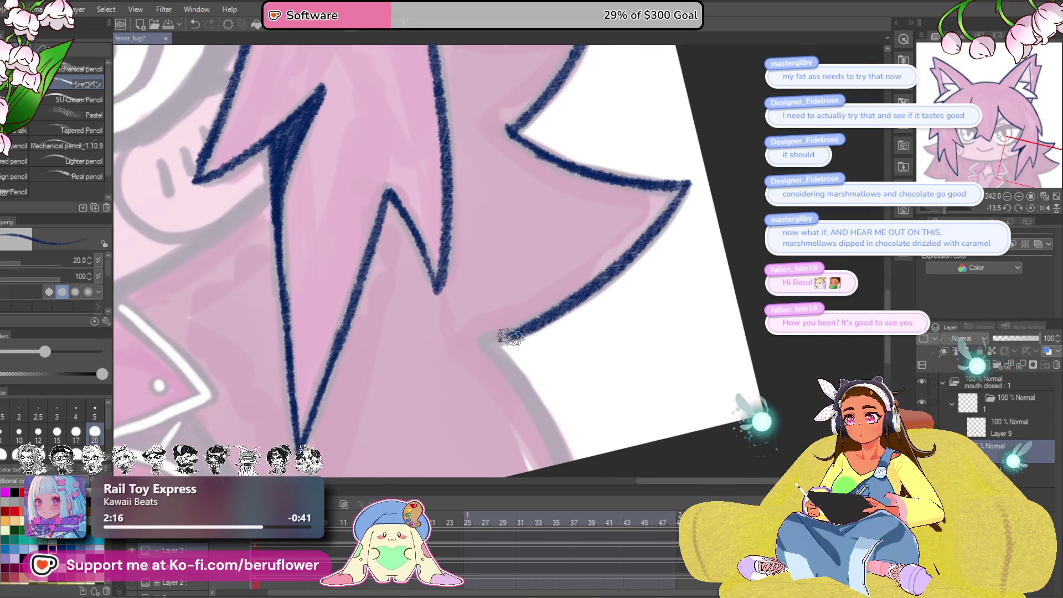
{"action": "left_click_drag", "start_coordinate": [566, 359], "coordinate": [543, 244]}
{"action": "mouse_move", "coordinate": [460, 232]}
{"action": "left_mouse_down"}
{"action": "mouse_move", "coordinate": [534, 346]}
{"action": "mouse_move", "coordinate": [582, 385]}
{"action": "mouse_move", "coordinate": [720, 454]}
{"action": "left_mouse_up"}
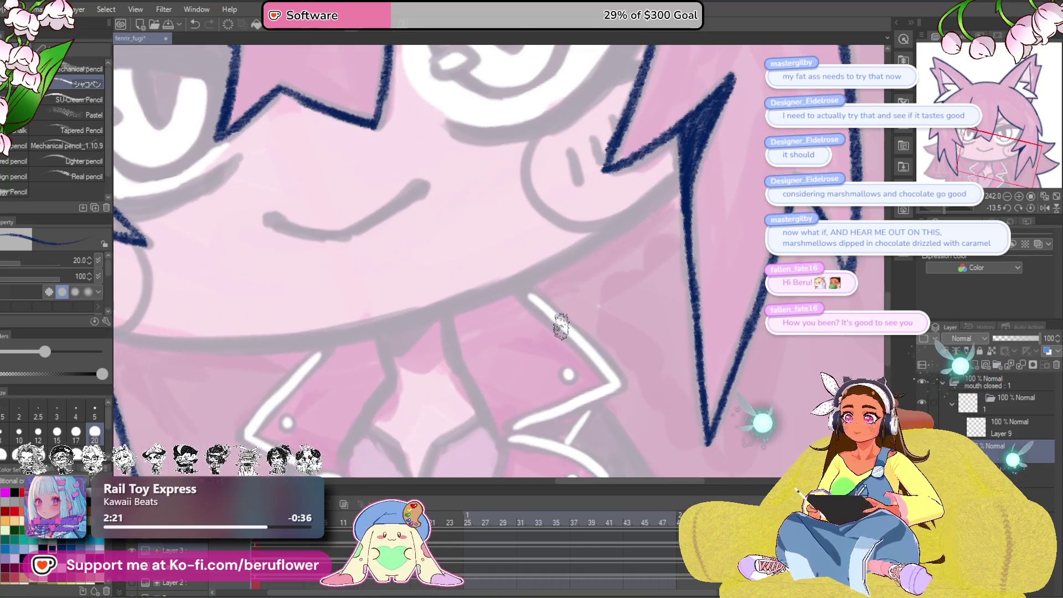
- Ink the dark-blue jawline curving under the chin
{"action": "scroll", "coordinate": [561, 327], "scroll_direction": "down", "scroll_amount": 5}
{"action": "scroll", "coordinate": [561, 327], "scroll_direction": "up", "scroll_amount": 2}
{"action": "left_click_drag", "start_coordinate": [786, 255], "coordinate": [863, 275]}
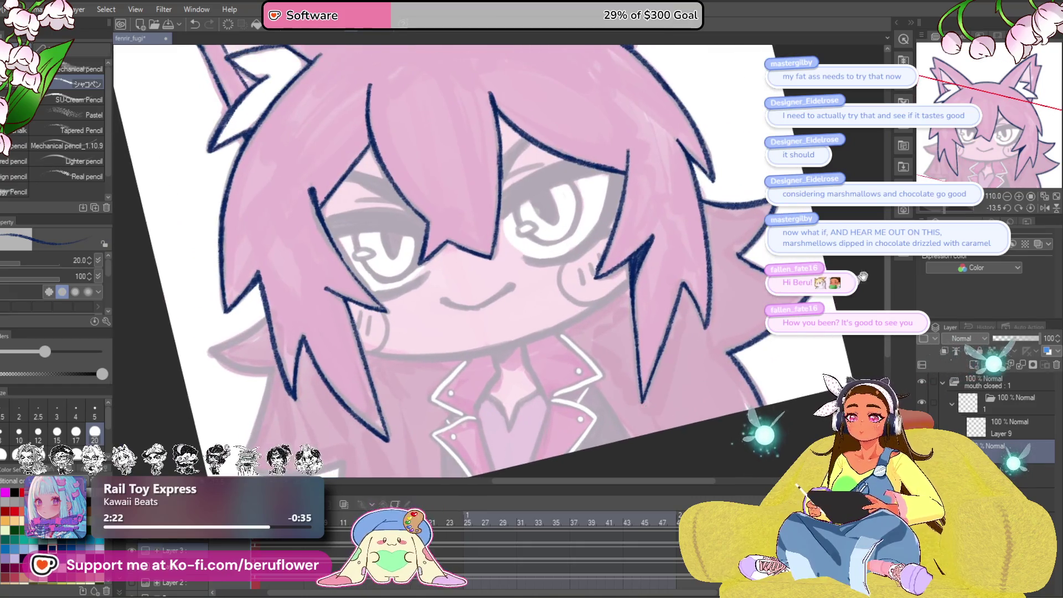
{"action": "left_click_drag", "start_coordinate": [936, 208], "coordinate": [968, 216]}
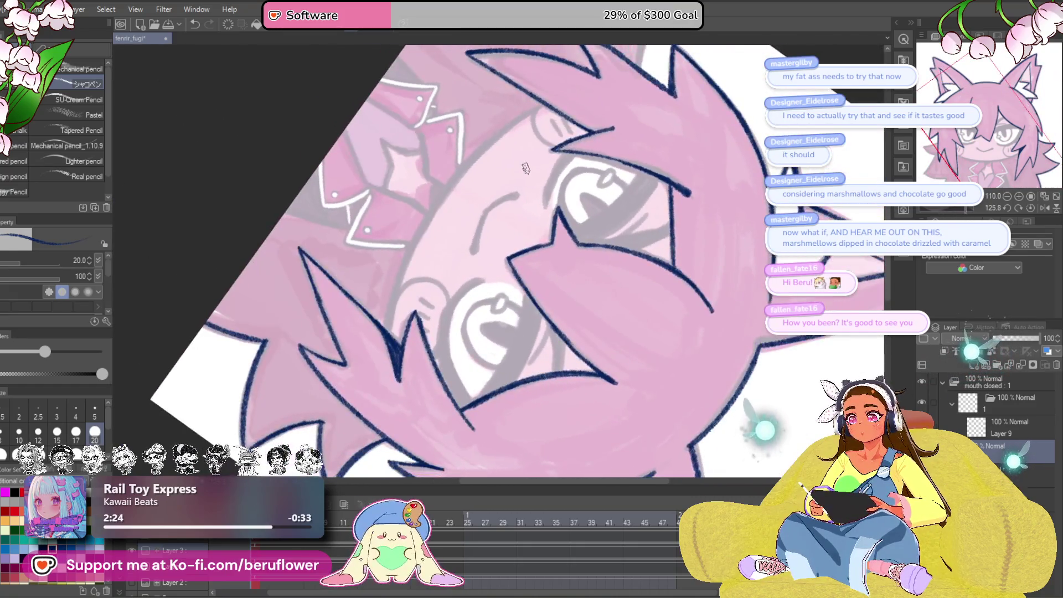
{"action": "scroll", "coordinate": [525, 169], "scroll_direction": "up", "scroll_amount": 4}
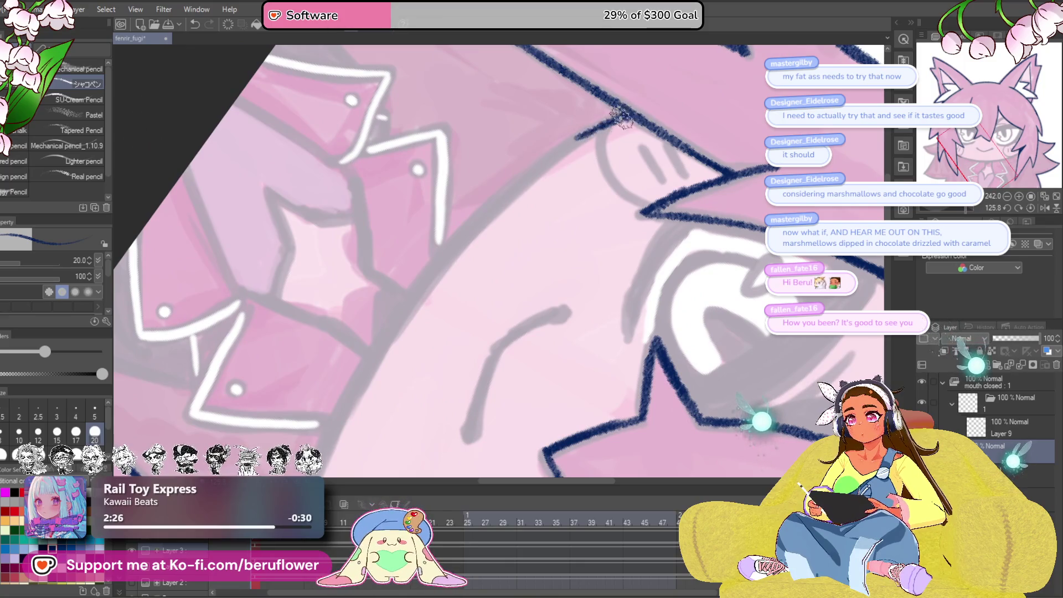
{"action": "mouse_move", "coordinate": [621, 118]}
{"action": "left_mouse_down"}
{"action": "mouse_move", "coordinate": [499, 222]}
{"action": "mouse_move", "coordinate": [388, 360]}
{"action": "mouse_move", "coordinate": [473, 141]}
{"action": "mouse_move", "coordinate": [386, 347]}
{"action": "left_mouse_up"}
- Ink a neck line from the chin down toward the jacket collar, then zoom in on the collar
{"action": "left_click_drag", "start_coordinate": [395, 399], "coordinate": [660, 255]}
{"action": "left_click", "coordinate": [1031, 207]}
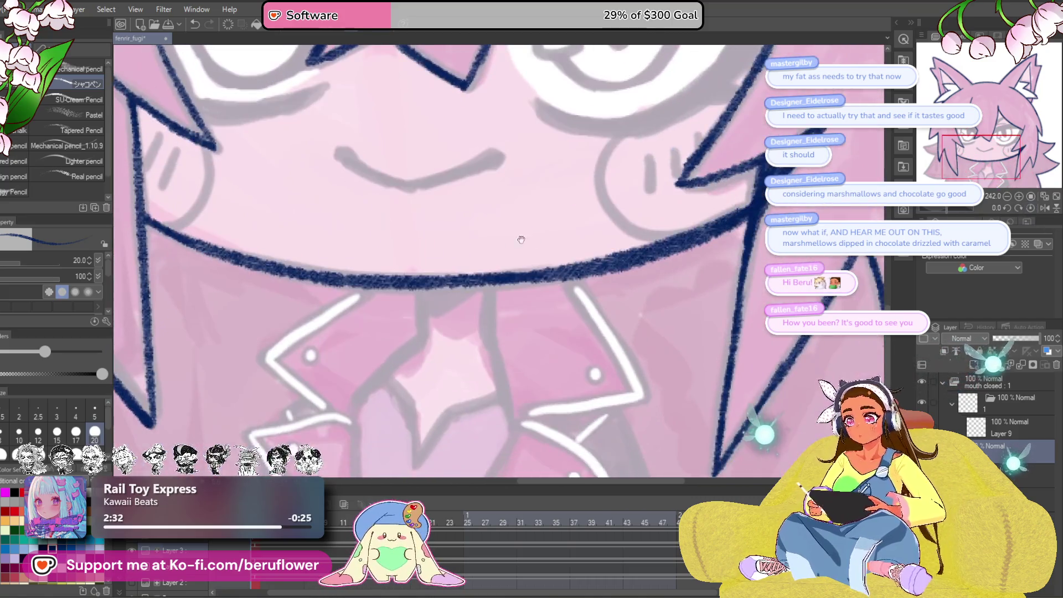
{"action": "left_click_drag", "start_coordinate": [539, 270], "coordinate": [498, 304]}
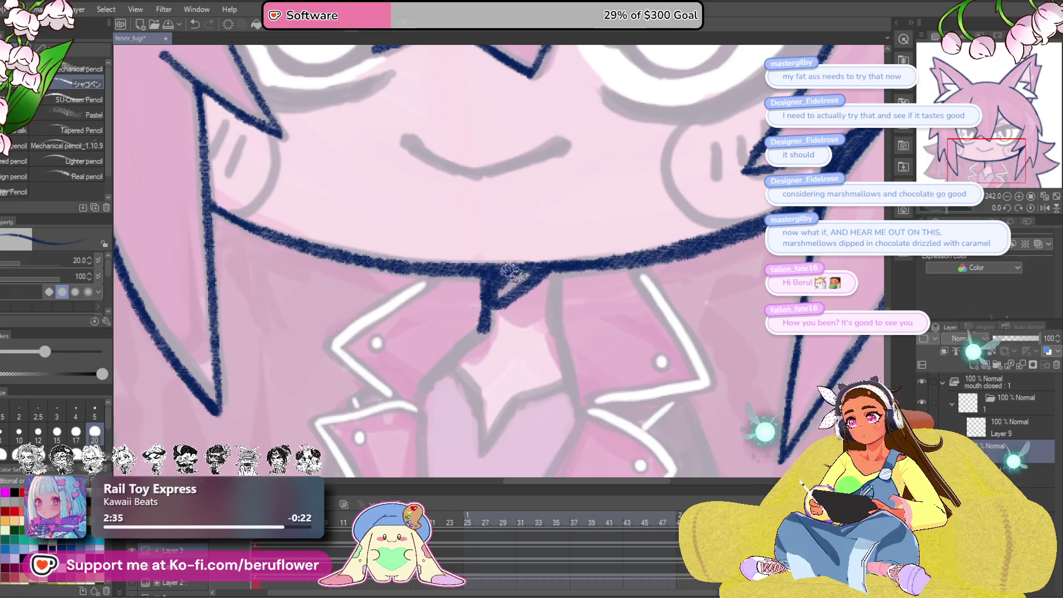
{"action": "scroll", "coordinate": [518, 284], "scroll_direction": "down", "scroll_amount": 5}
{"action": "scroll", "coordinate": [533, 255], "scroll_direction": "up", "scroll_amount": 4}
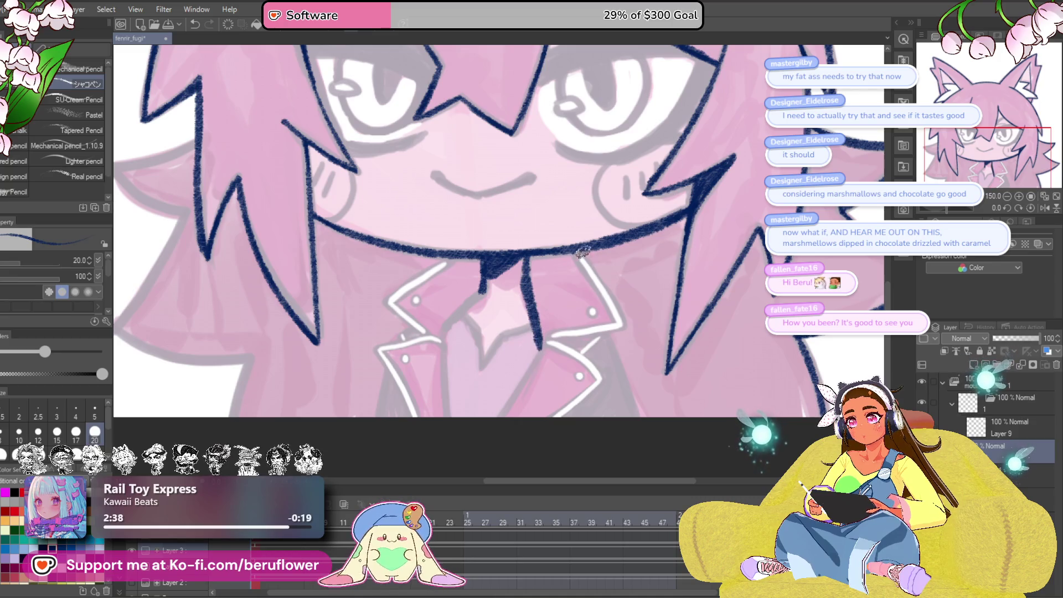
{"action": "mouse_move", "coordinate": [583, 252]}
{"action": "left_mouse_down"}
{"action": "mouse_move", "coordinate": [567, 265]}
{"action": "mouse_move", "coordinate": [597, 247]}
{"action": "left_mouse_up"}
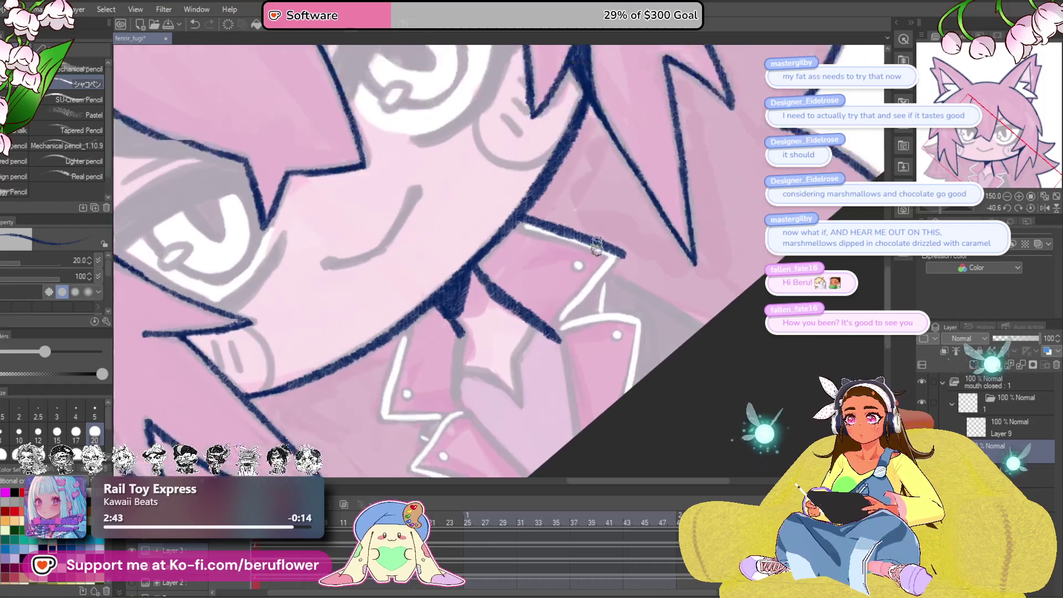
{"action": "scroll", "coordinate": [597, 246], "scroll_direction": "up", "scroll_amount": 2}
{"action": "scroll", "coordinate": [559, 308], "scroll_direction": "up", "scroll_amount": 2}
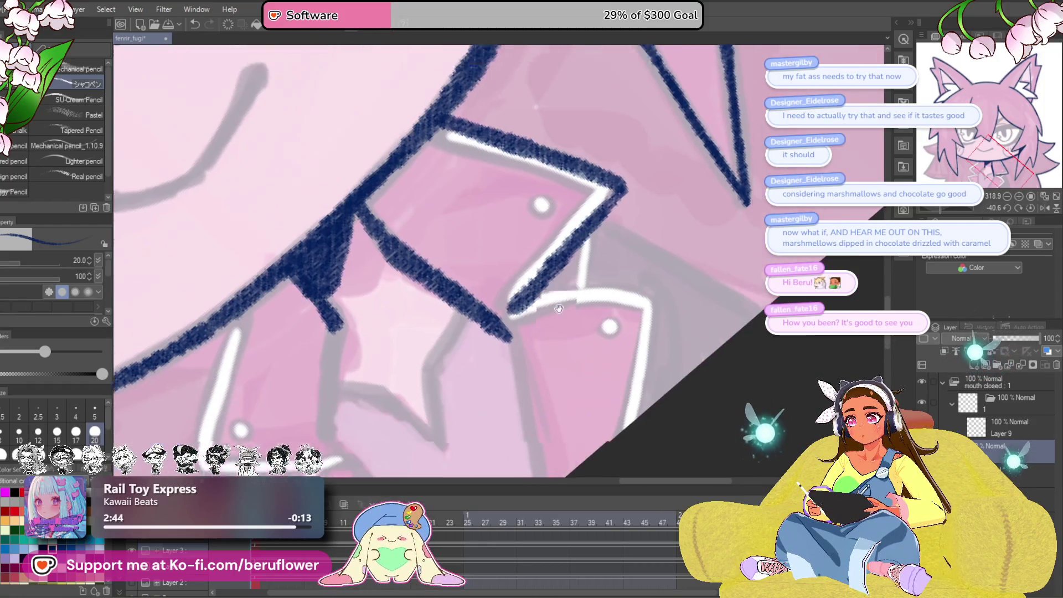
- Ink the collar's left and right edges along their white outlines
{"action": "left_click_drag", "start_coordinate": [940, 209], "coordinate": [952, 204]}
{"action": "mouse_move", "coordinate": [582, 387]}
{"action": "left_mouse_down"}
{"action": "mouse_move", "coordinate": [566, 415]}
{"action": "mouse_move", "coordinate": [573, 429]}
{"action": "left_mouse_up"}
{"action": "left_click_drag", "start_coordinate": [485, 286], "coordinate": [539, 384]}
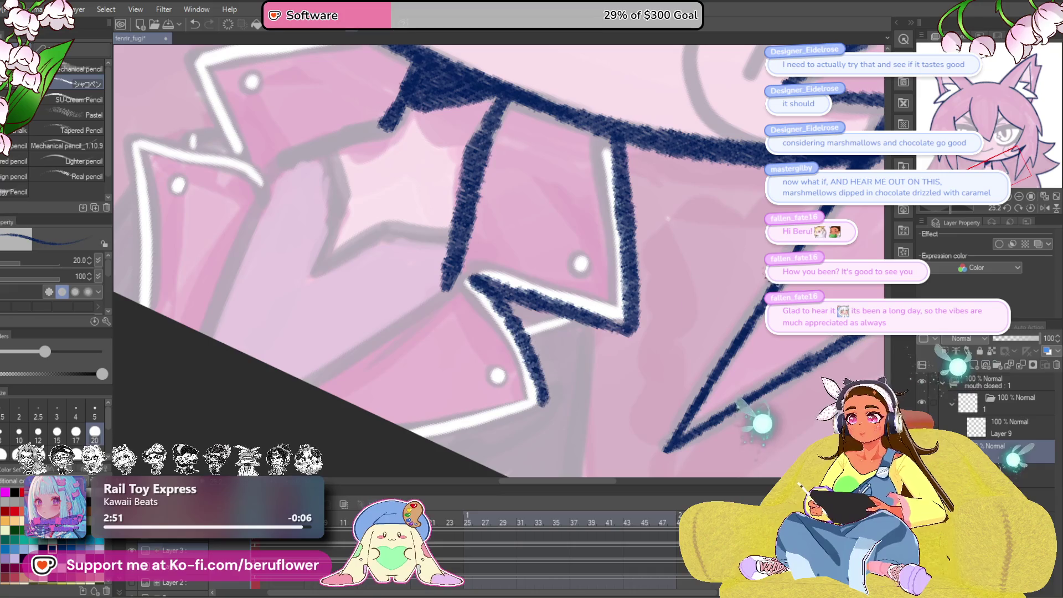
{"action": "left_click_drag", "start_coordinate": [952, 208], "coordinate": [943, 204]}
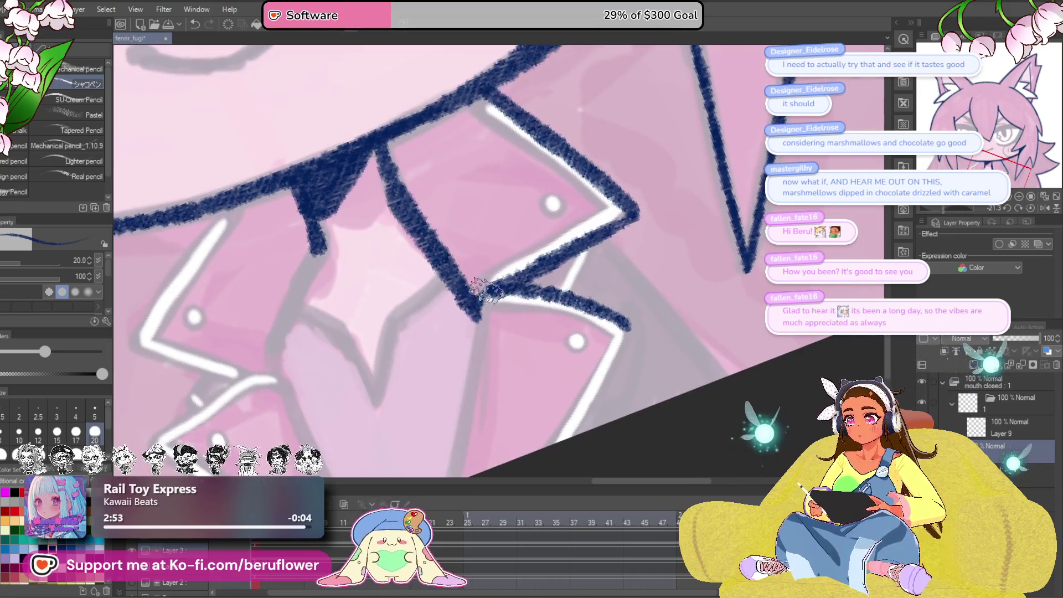
{"action": "left_click_drag", "start_coordinate": [487, 288], "coordinate": [493, 227]}
{"action": "left_click_drag", "start_coordinate": [637, 271], "coordinate": [598, 382]}
{"action": "left_click_drag", "start_coordinate": [516, 424], "coordinate": [591, 449]}
{"action": "left_click_drag", "start_coordinate": [571, 266], "coordinate": [504, 446]}
- Redo a collar line down-right and ink lines down-left from the dark corner
{"action": "scroll", "coordinate": [479, 191], "scroll_direction": "up", "scroll_amount": 3}
{"action": "mouse_move", "coordinate": [480, 191]}
{"action": "left_mouse_down"}
{"action": "mouse_move", "coordinate": [401, 320]}
{"action": "mouse_move", "coordinate": [468, 359]}
{"action": "left_mouse_up"}
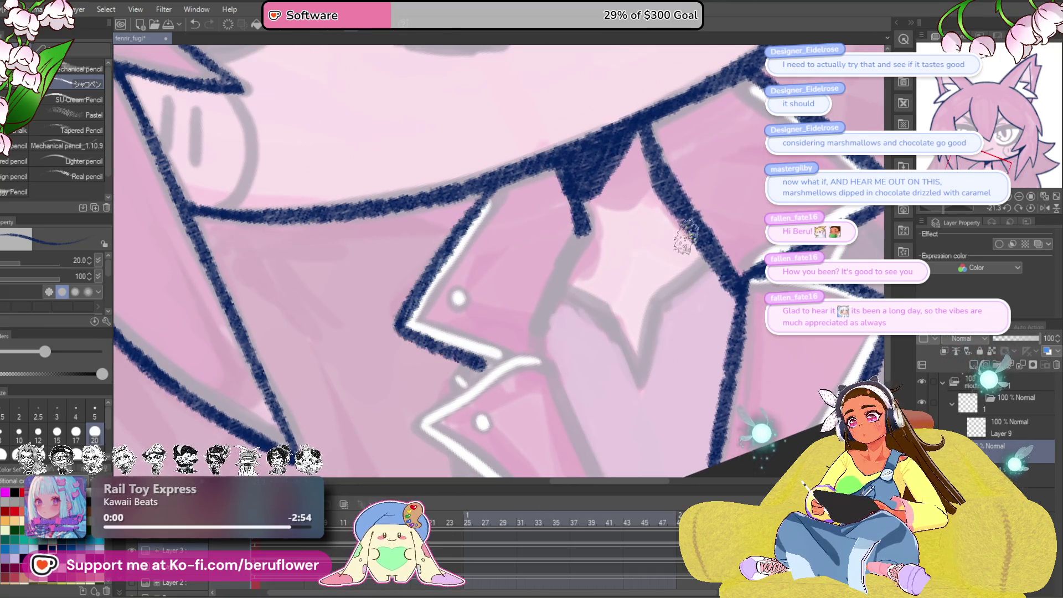
{"action": "key", "text": "ctrl+z"}
{"action": "left_click", "coordinate": [951, 208]}
{"action": "left_click_drag", "start_coordinate": [379, 274], "coordinate": [453, 348]}
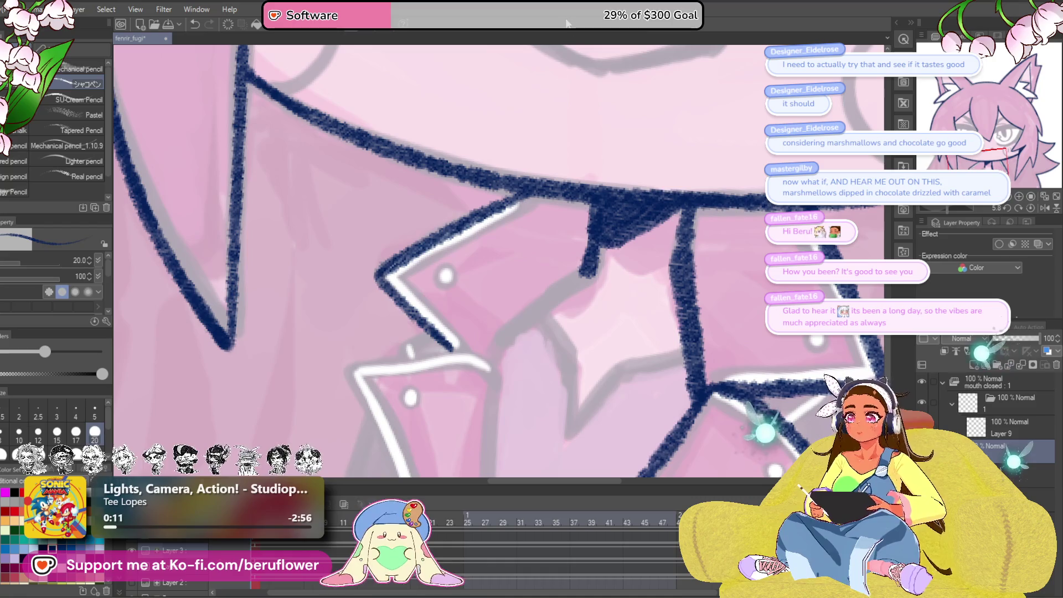
{"action": "left_click_drag", "start_coordinate": [561, 314], "coordinate": [588, 273]}
{"action": "mouse_move", "coordinate": [617, 219]}
{"action": "left_mouse_down"}
{"action": "mouse_move", "coordinate": [521, 324]}
{"action": "mouse_move", "coordinate": [603, 355]}
{"action": "mouse_move", "coordinate": [578, 349]}
{"action": "mouse_move", "coordinate": [575, 309]}
{"action": "left_mouse_up"}
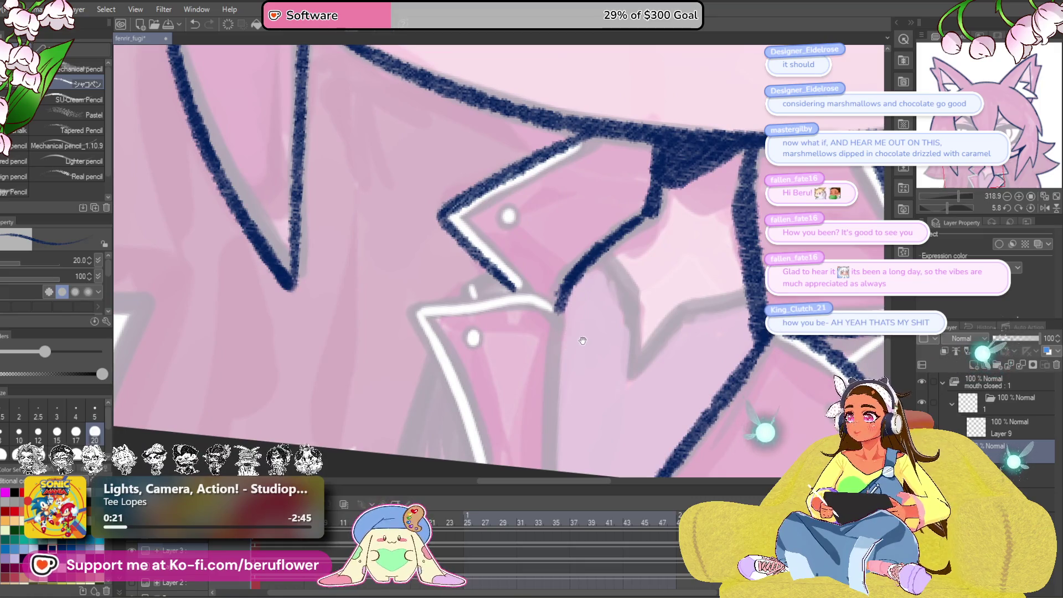
- Join the collar lines and redraw the lower-left collar line down to the edge
{"action": "left_click_drag", "start_coordinate": [582, 341], "coordinate": [573, 334]}
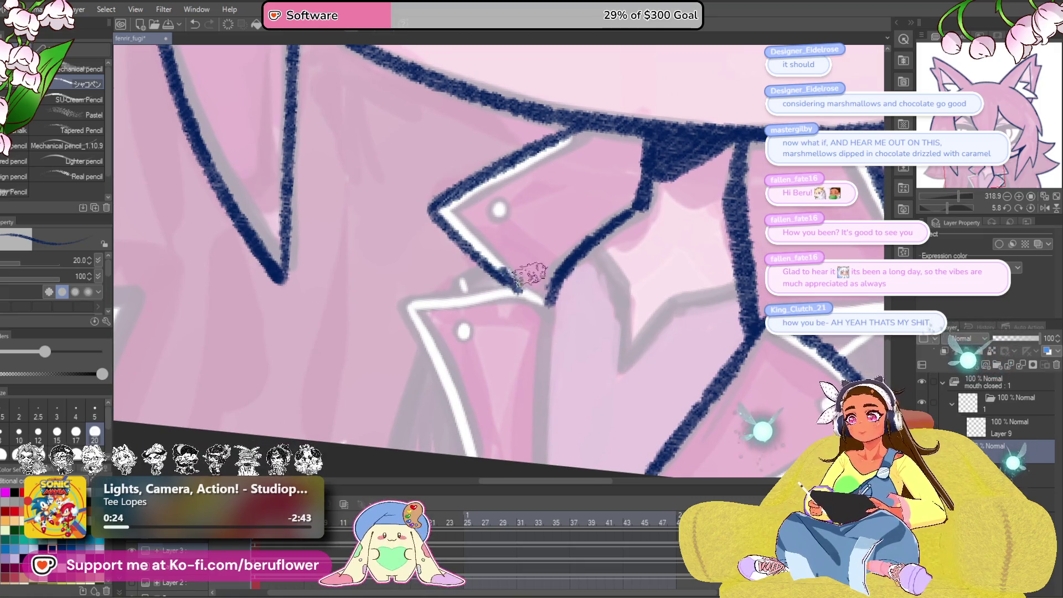
{"action": "left_click_drag", "start_coordinate": [482, 263], "coordinate": [523, 296]}
{"action": "left_click_drag", "start_coordinate": [523, 296], "coordinate": [536, 282]}
{"action": "mouse_move", "coordinate": [580, 252]}
{"action": "left_mouse_down"}
{"action": "mouse_move", "coordinate": [559, 292]}
{"action": "mouse_move", "coordinate": [415, 291]}
{"action": "left_mouse_up"}
{"action": "scroll", "coordinate": [416, 290], "scroll_direction": "down", "scroll_amount": 2}
{"action": "left_click_drag", "start_coordinate": [415, 254], "coordinate": [486, 436]}
{"action": "scroll", "coordinate": [486, 436], "scroll_direction": "up", "scroll_amount": 2}
{"action": "key", "text": "ctrl+z"}
{"action": "left_click_drag", "start_coordinate": [405, 302], "coordinate": [465, 404]}
{"action": "key", "text": "ctrl+z"}
{"action": "left_click_drag", "start_coordinate": [404, 302], "coordinate": [495, 478]}
- Re-ink the upper collar line and draw navy strokes along and down the collar edge
{"action": "mouse_move", "coordinate": [599, 297]}
{"action": "left_mouse_down"}
{"action": "mouse_move", "coordinate": [602, 359]}
{"action": "mouse_move", "coordinate": [563, 363]}
{"action": "mouse_move", "coordinate": [630, 380]}
{"action": "left_mouse_up"}
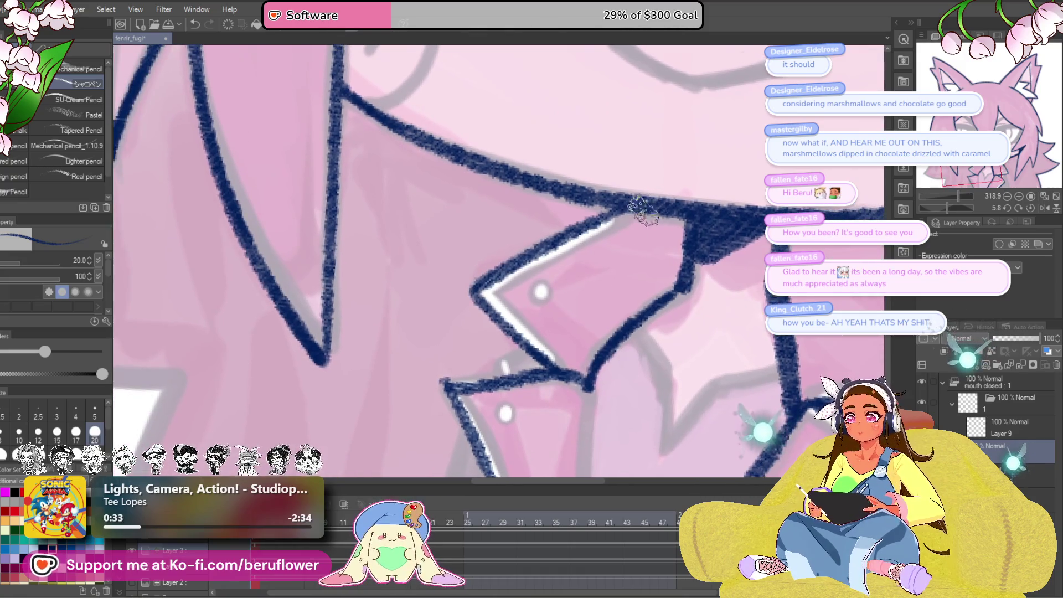
{"action": "mouse_move", "coordinate": [645, 206]}
{"action": "left_mouse_down"}
{"action": "mouse_move", "coordinate": [508, 287]}
{"action": "mouse_move", "coordinate": [541, 340]}
{"action": "left_mouse_up"}
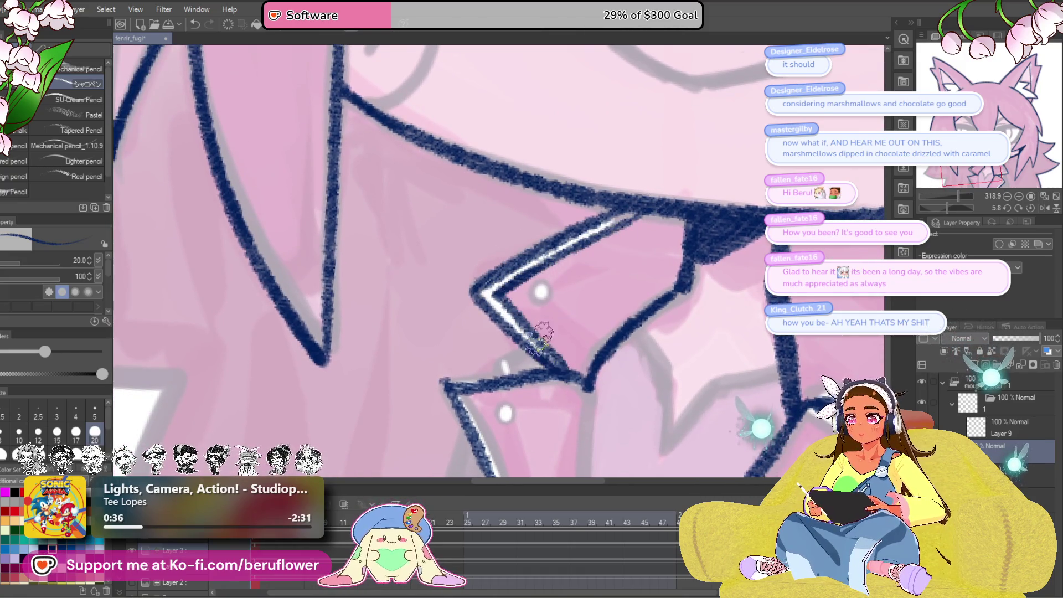
{"action": "left_click_drag", "start_coordinate": [492, 293], "coordinate": [570, 351]}
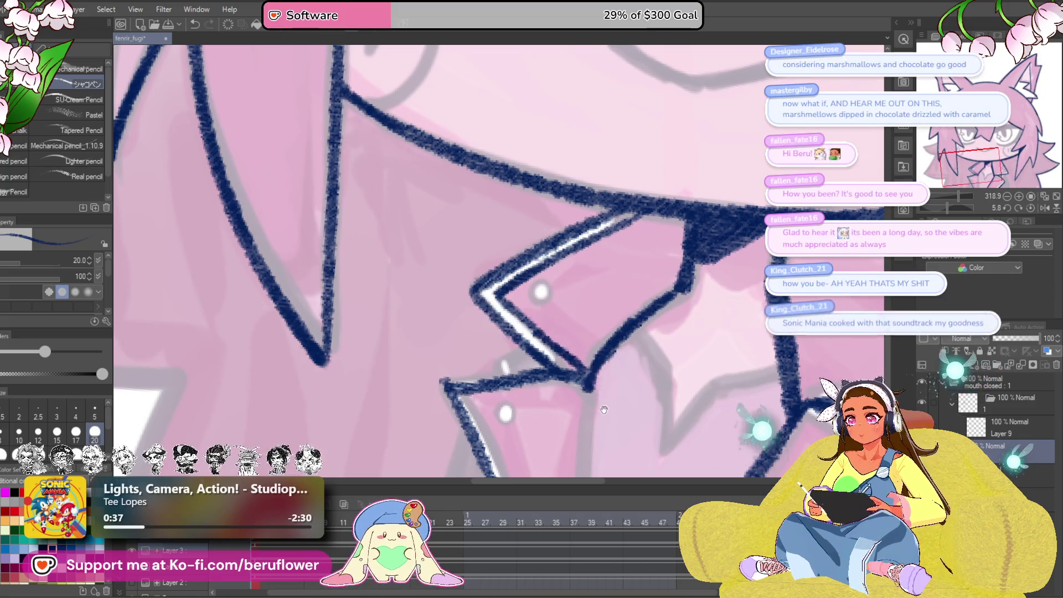
{"action": "mouse_move", "coordinate": [577, 392]}
{"action": "left_mouse_down"}
{"action": "mouse_move", "coordinate": [607, 282]}
{"action": "mouse_move", "coordinate": [507, 288]}
{"action": "left_mouse_up"}
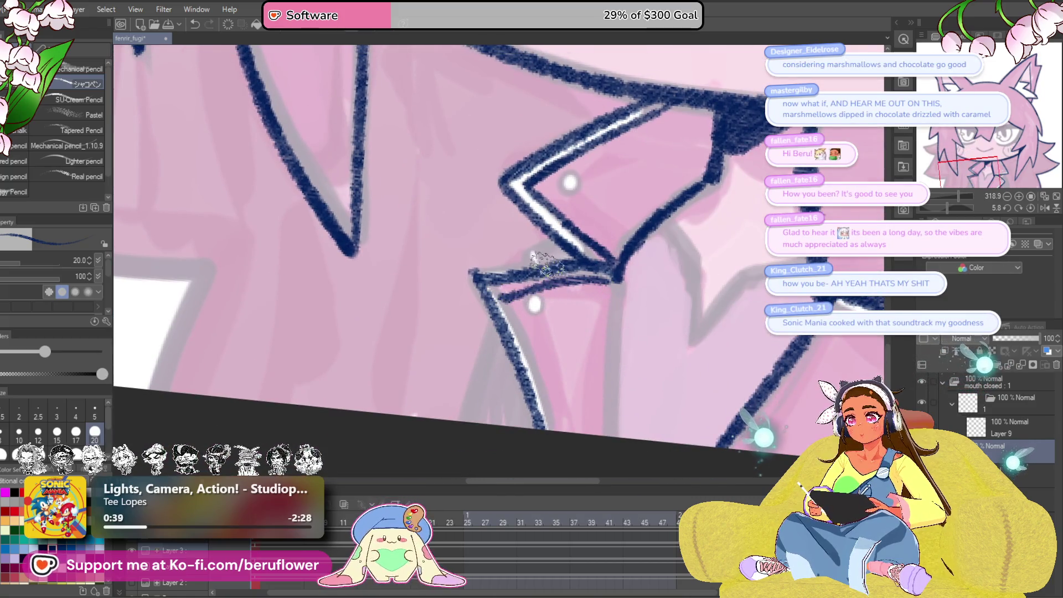
{"action": "key", "text": "ctrl+z"}
{"action": "left_click_drag", "start_coordinate": [948, 209], "coordinate": [945, 212]}
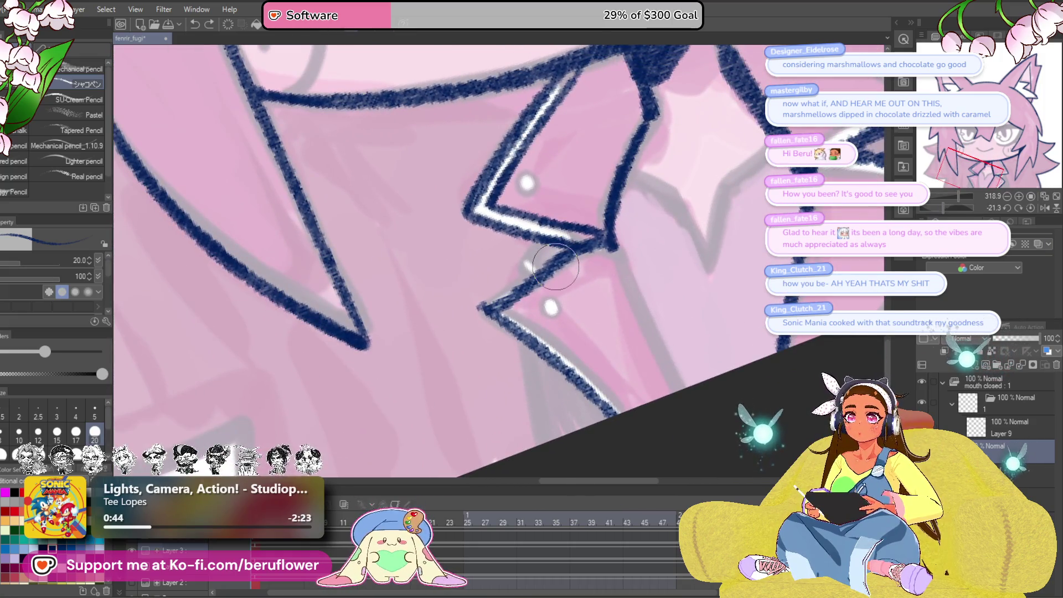
{"action": "scroll", "coordinate": [555, 267], "scroll_direction": "up", "scroll_amount": 1}
{"action": "left_click_drag", "start_coordinate": [610, 254], "coordinate": [537, 301]}
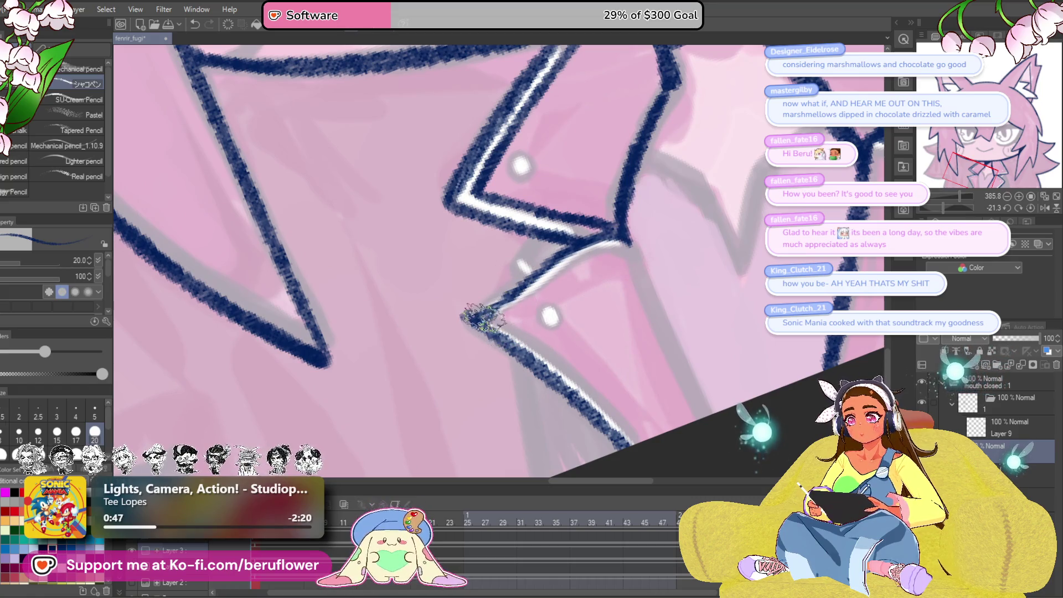
{"action": "mouse_move", "coordinate": [468, 318]}
{"action": "left_mouse_down"}
{"action": "mouse_move", "coordinate": [629, 235]}
{"action": "mouse_move", "coordinate": [502, 311]}
{"action": "left_mouse_up"}
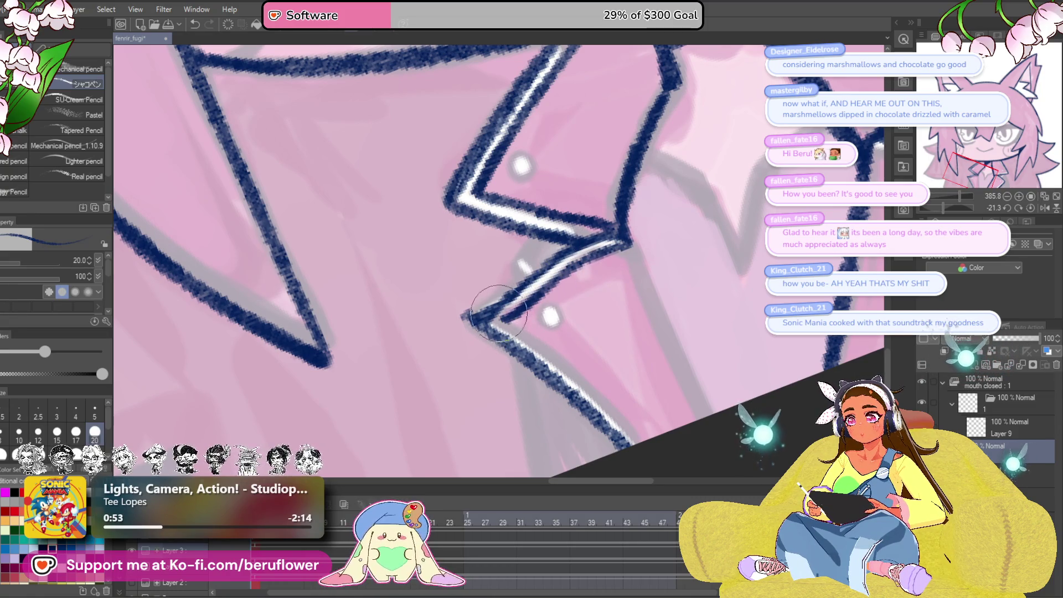
{"action": "mouse_move", "coordinate": [477, 318]}
{"action": "left_mouse_down"}
{"action": "mouse_move", "coordinate": [527, 285]}
{"action": "mouse_move", "coordinate": [540, 261]}
{"action": "left_mouse_up"}
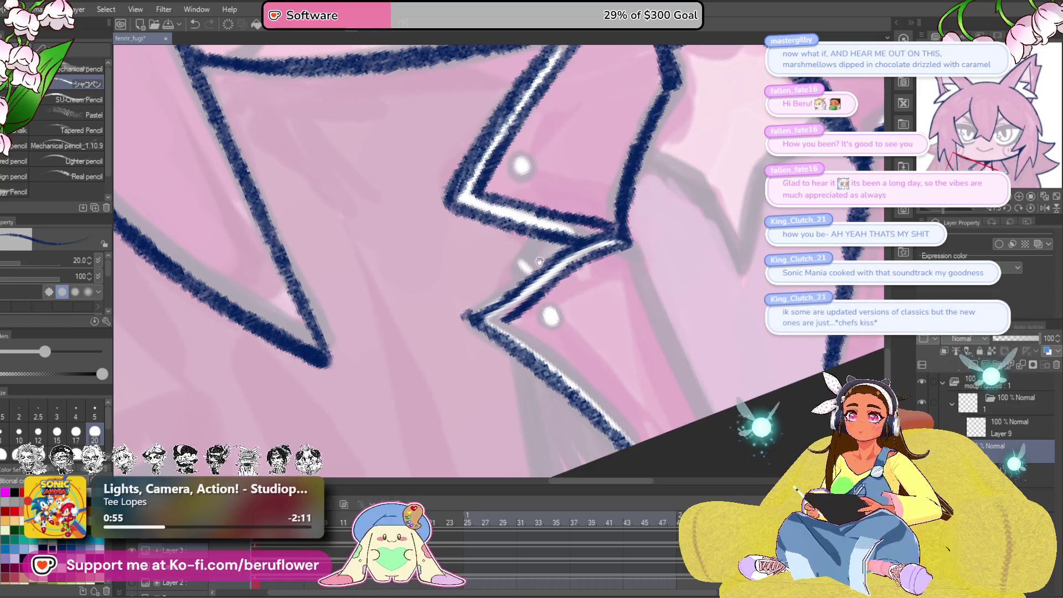
{"action": "mouse_move", "coordinate": [404, 247]}
{"action": "left_mouse_down"}
{"action": "mouse_move", "coordinate": [437, 271]}
{"action": "mouse_move", "coordinate": [505, 404]}
{"action": "left_mouse_up"}
- Ring the white button dots on the collar in navy
{"action": "left_click_drag", "start_coordinate": [476, 256], "coordinate": [460, 277]}
{"action": "scroll", "coordinate": [502, 237], "scroll_direction": "up", "scroll_amount": 4}
{"action": "left_click_drag", "start_coordinate": [475, 231], "coordinate": [462, 243]}
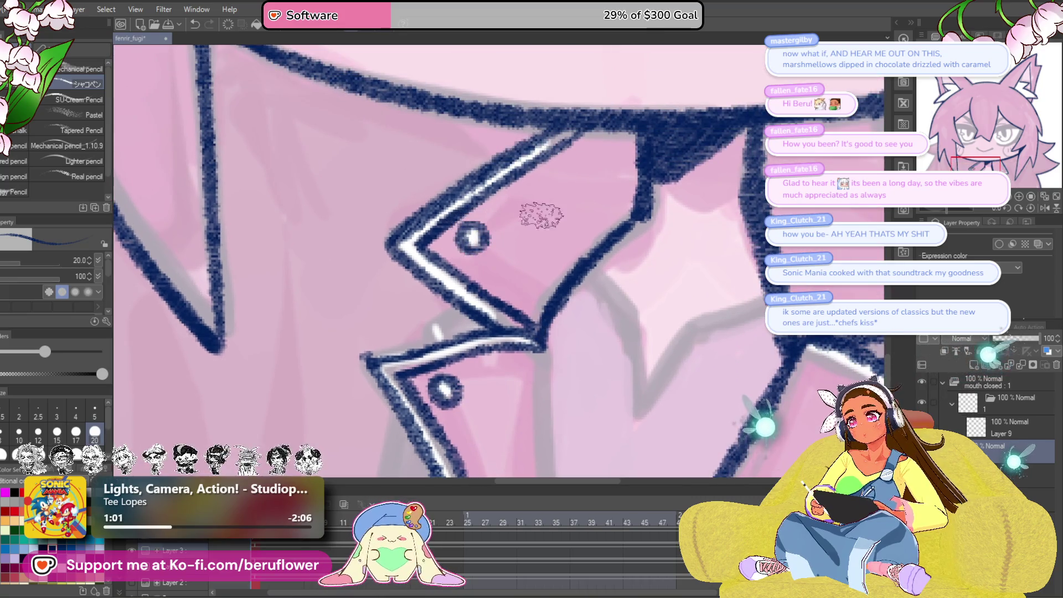
{"action": "left_click_drag", "start_coordinate": [674, 285], "coordinate": [605, 325]}
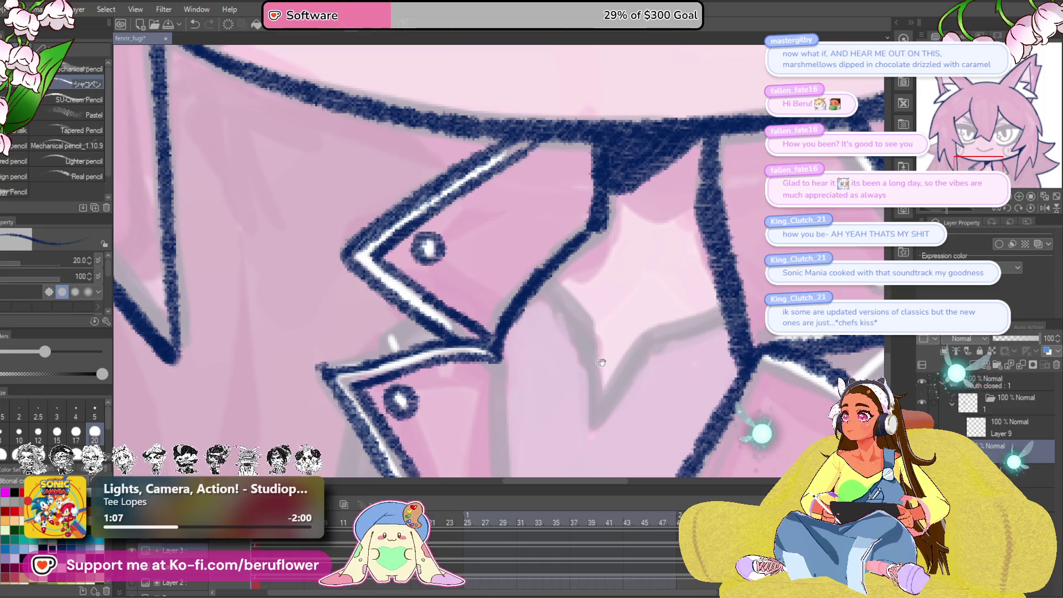
{"action": "left_click_drag", "start_coordinate": [602, 363], "coordinate": [513, 362]}
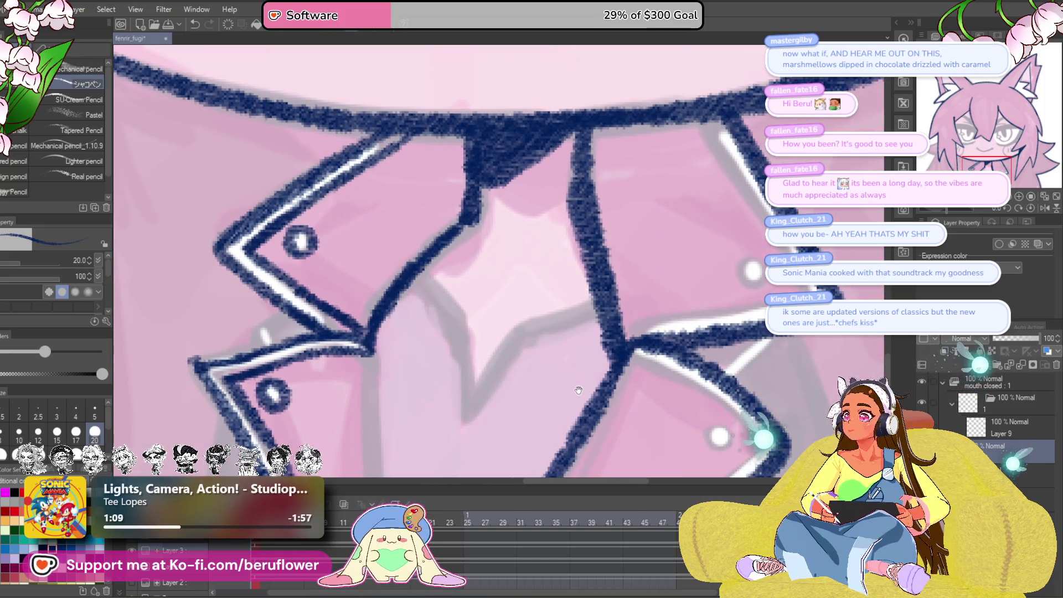
{"action": "left_click_drag", "start_coordinate": [579, 390], "coordinate": [596, 168]}
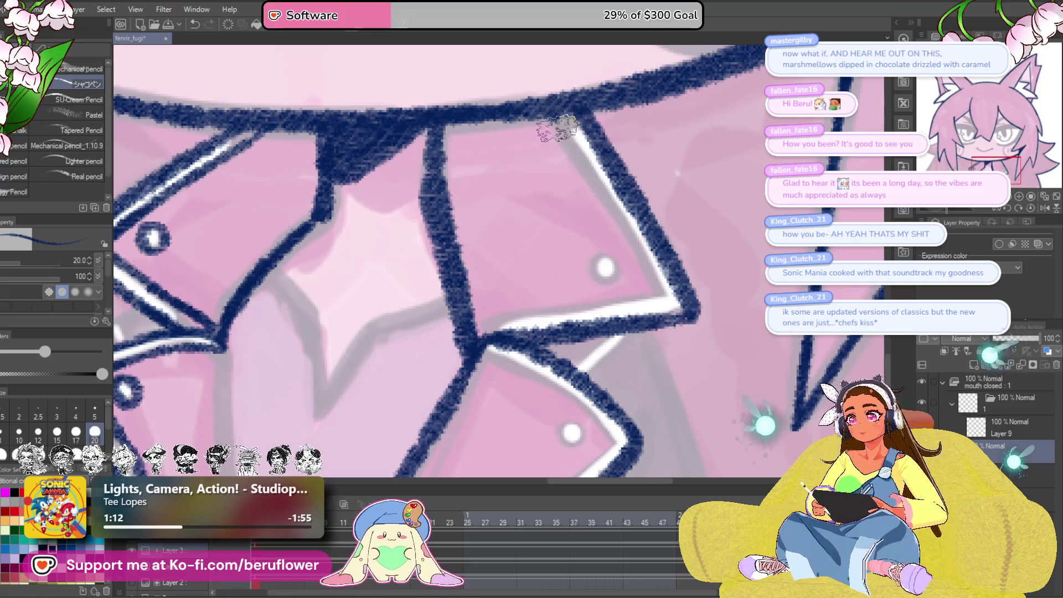
{"action": "left_click_drag", "start_coordinate": [700, 306], "coordinate": [698, 324]}
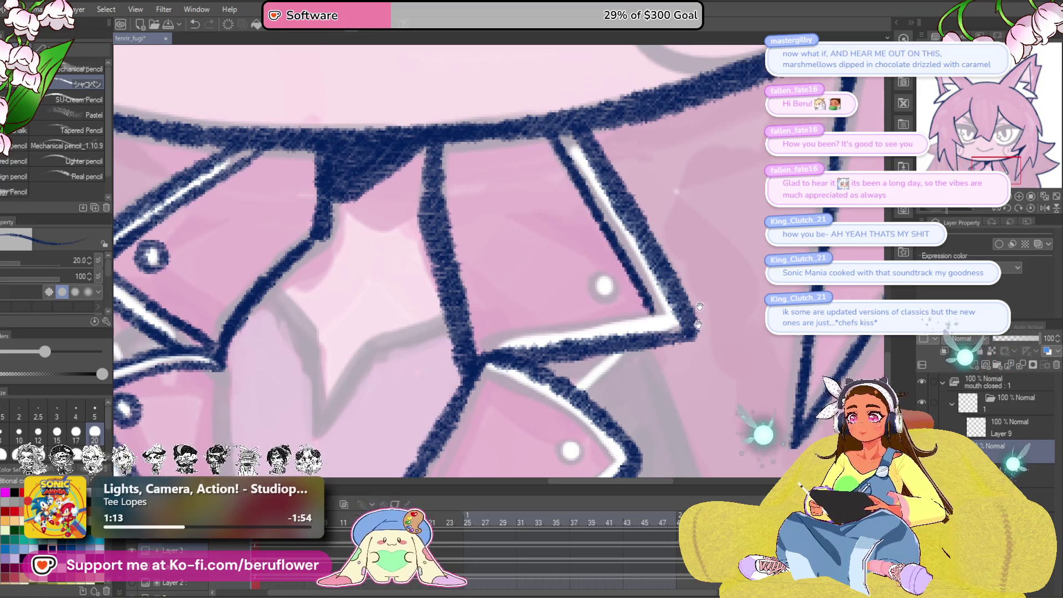
- Ink the lower collar flap's top and right edges, then the lines around the star
{"action": "left_click_drag", "start_coordinate": [958, 210], "coordinate": [931, 208]}
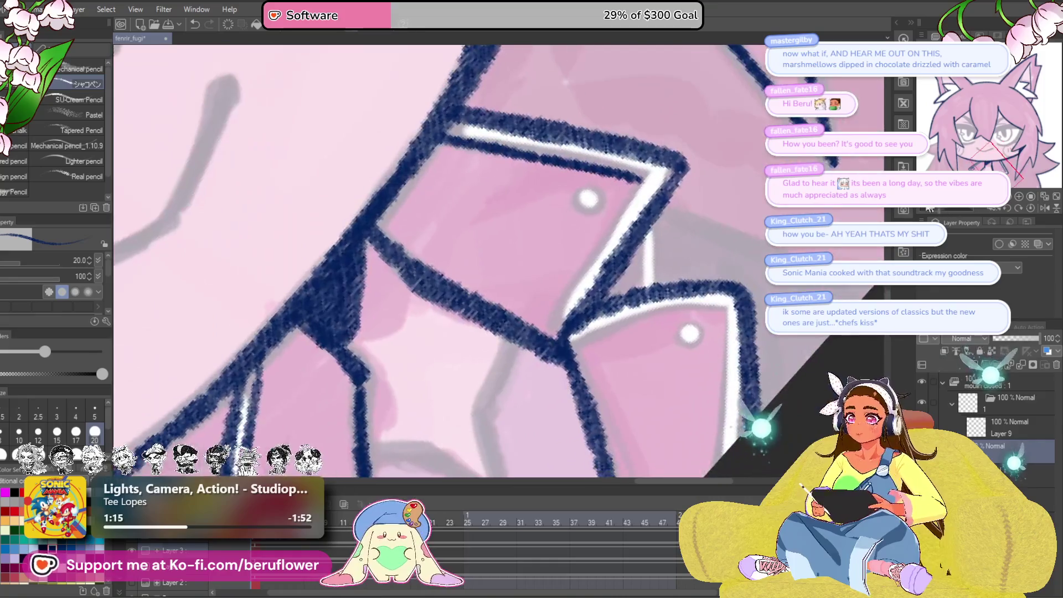
{"action": "mouse_move", "coordinate": [643, 175]}
{"action": "left_mouse_down"}
{"action": "mouse_move", "coordinate": [554, 244]}
{"action": "mouse_move", "coordinate": [443, 412]}
{"action": "left_mouse_up"}
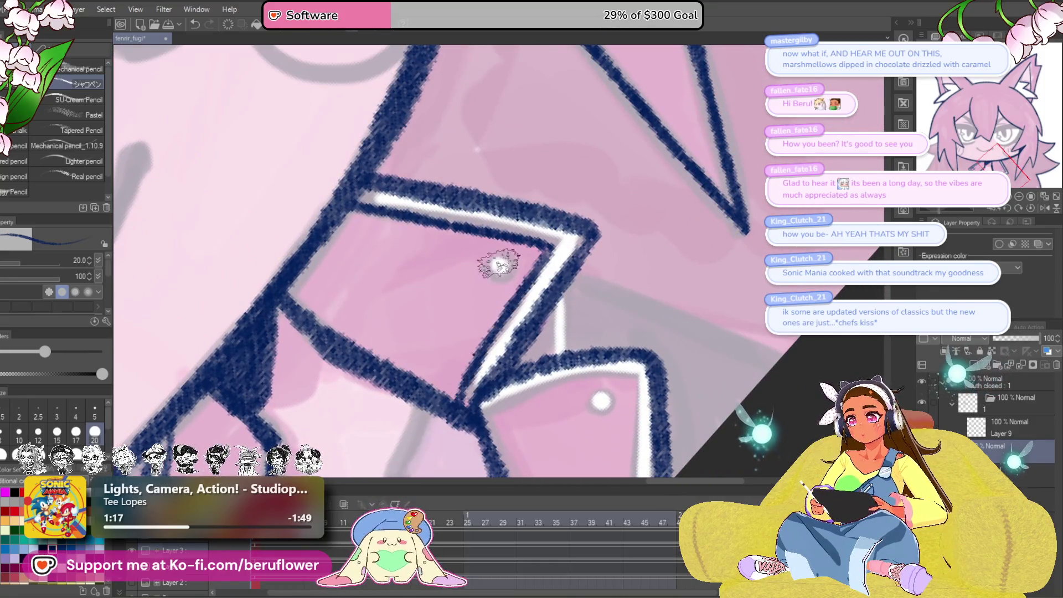
{"action": "left_click_drag", "start_coordinate": [556, 239], "coordinate": [514, 184]}
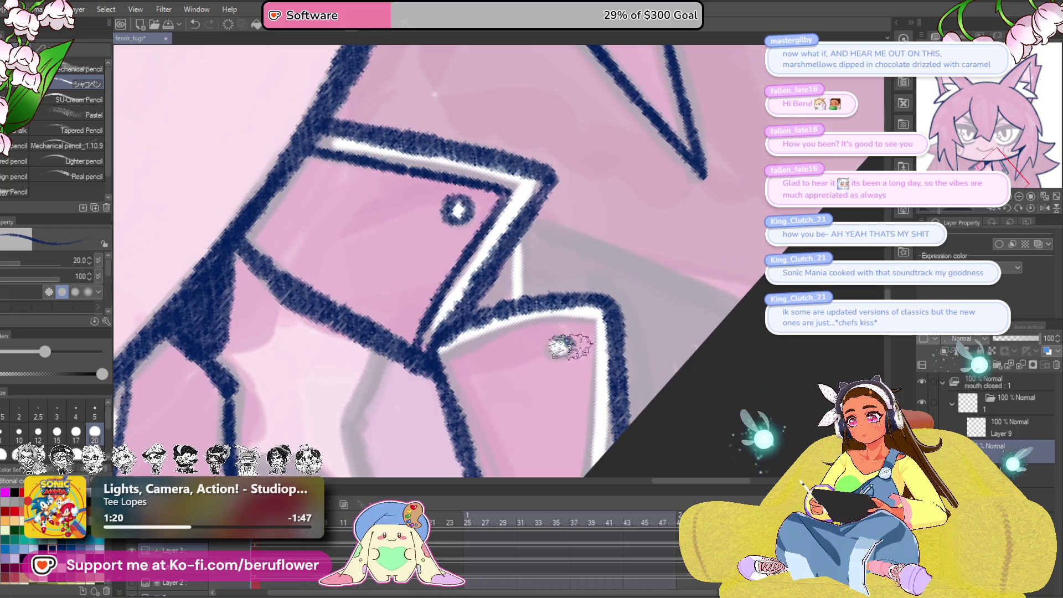
{"action": "mouse_move", "coordinate": [446, 360]}
{"action": "left_mouse_down"}
{"action": "mouse_move", "coordinate": [476, 339]}
{"action": "mouse_move", "coordinate": [554, 320]}
{"action": "mouse_move", "coordinate": [601, 317]}
{"action": "mouse_move", "coordinate": [612, 330]}
{"action": "left_mouse_up"}
{"action": "left_click_drag", "start_coordinate": [636, 400], "coordinate": [598, 330]}
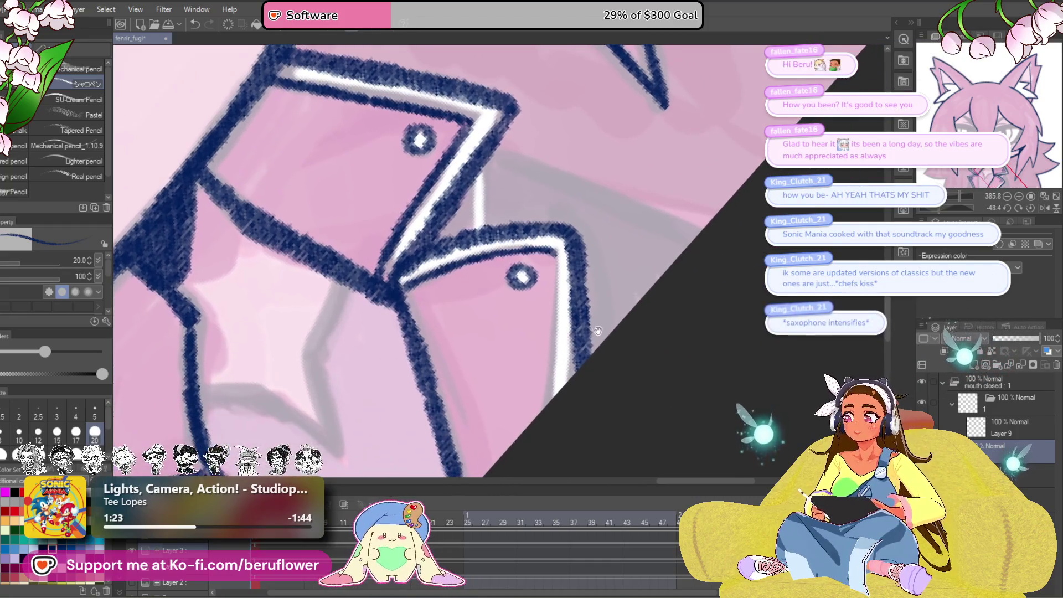
{"action": "mouse_move", "coordinate": [551, 246]}
{"action": "left_mouse_down"}
{"action": "mouse_move", "coordinate": [551, 382]}
{"action": "mouse_move", "coordinate": [664, 304]}
{"action": "mouse_move", "coordinate": [712, 331]}
{"action": "mouse_move", "coordinate": [501, 315]}
{"action": "mouse_move", "coordinate": [545, 422]}
{"action": "left_mouse_up"}
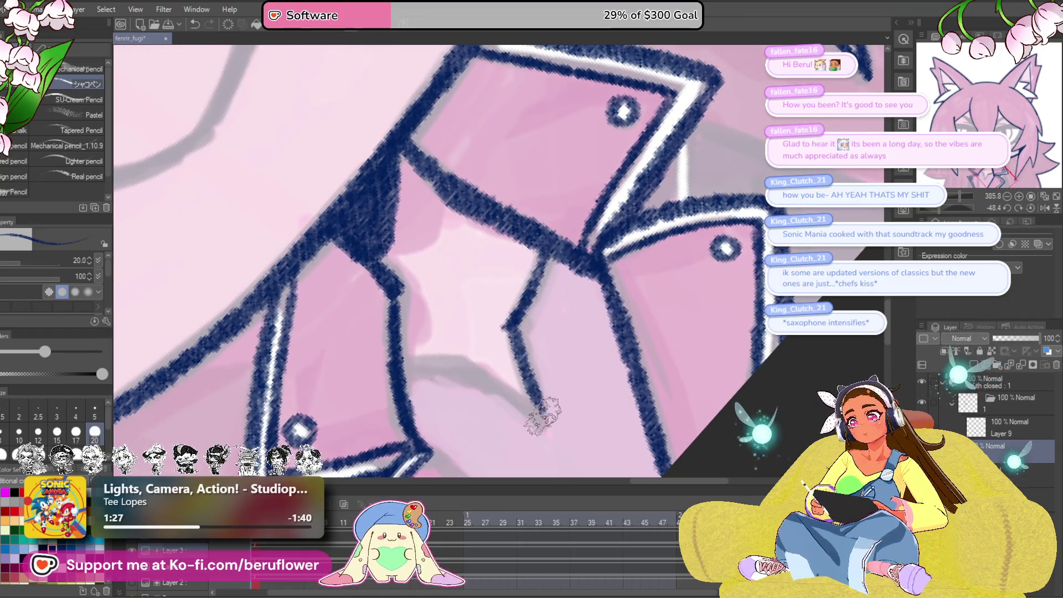
{"action": "left_click", "coordinate": [1028, 208]}
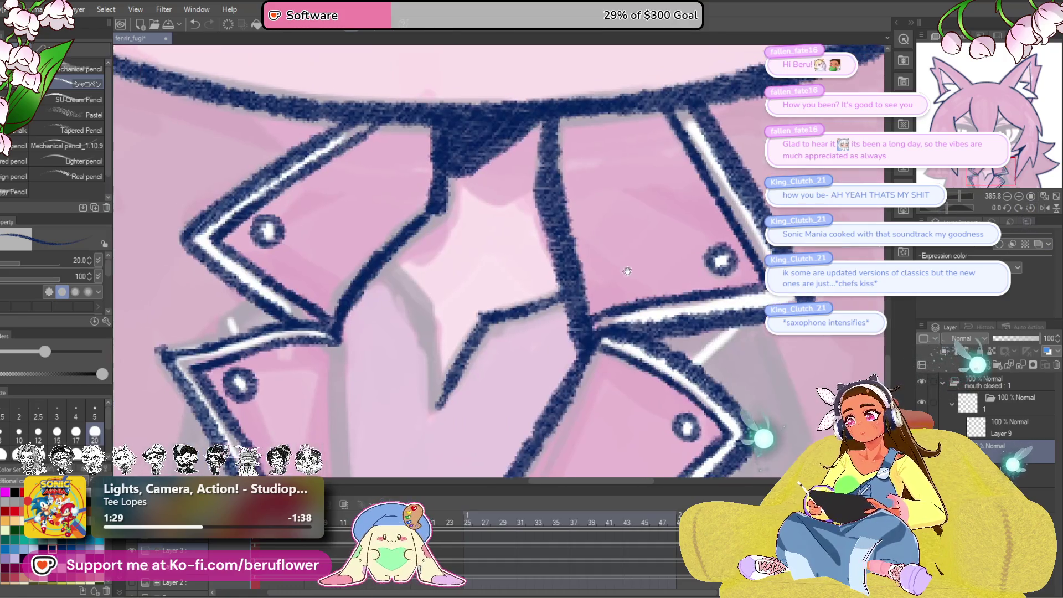
{"action": "mouse_move", "coordinate": [376, 262]}
{"action": "left_mouse_down"}
{"action": "mouse_move", "coordinate": [422, 304]}
{"action": "mouse_move", "coordinate": [430, 408]}
{"action": "mouse_move", "coordinate": [529, 364]}
{"action": "left_mouse_up"}
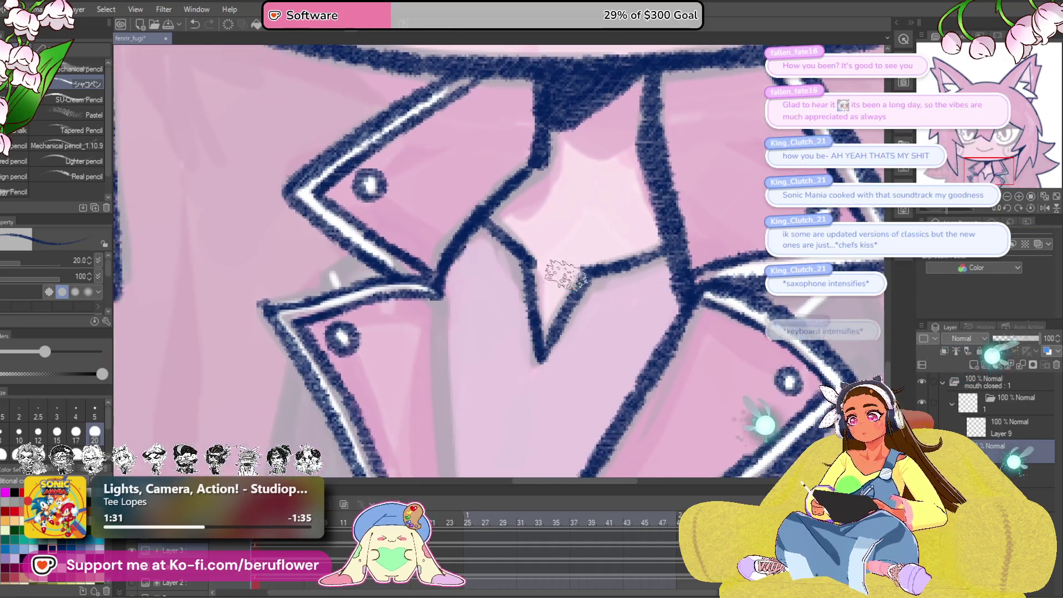
{"action": "mouse_move", "coordinate": [579, 273]}
{"action": "left_mouse_down"}
{"action": "mouse_move", "coordinate": [523, 288]}
{"action": "mouse_move", "coordinate": [583, 298]}
{"action": "mouse_move", "coordinate": [504, 332]}
{"action": "mouse_move", "coordinate": [581, 340]}
{"action": "left_mouse_up"}
- Draw a dark vertical stroke down the chest just left of the star pendant
{"action": "scroll", "coordinate": [582, 340], "scroll_direction": "down", "scroll_amount": 3}
{"action": "scroll", "coordinate": [506, 335], "scroll_direction": "up", "scroll_amount": 3}
{"action": "left_click_drag", "start_coordinate": [506, 335], "coordinate": [520, 284]}
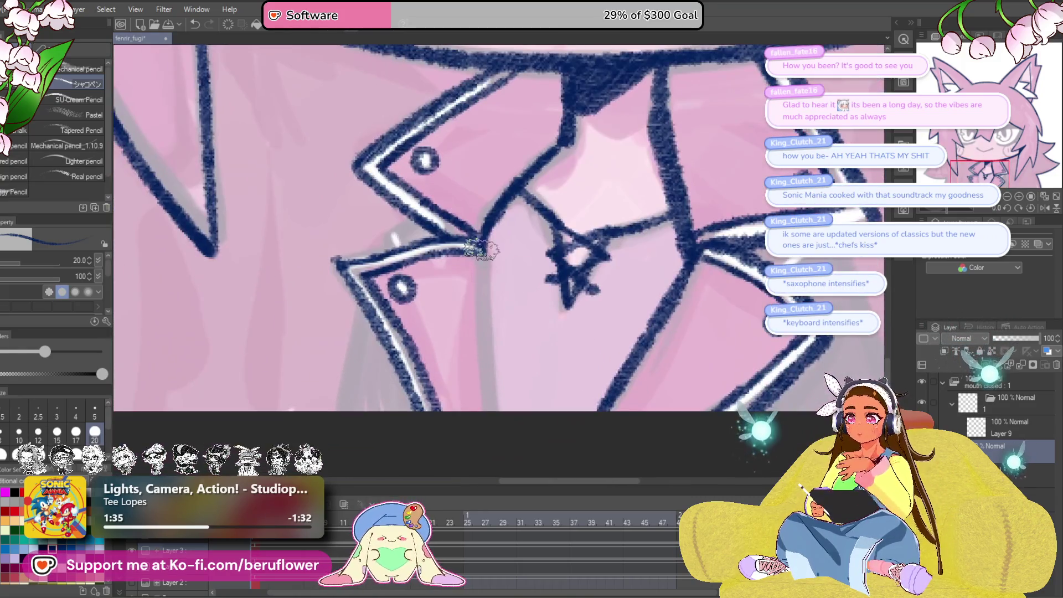
{"action": "left_click_drag", "start_coordinate": [476, 244], "coordinate": [485, 413]}
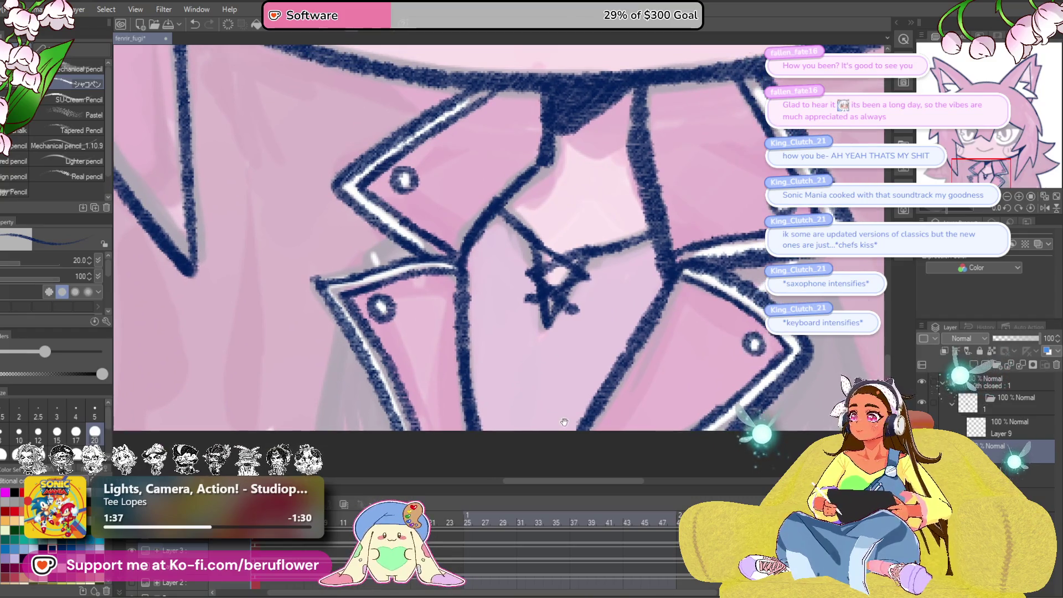
- Pan around the collar and star down to the drawing's bottom edge
{"action": "mouse_move", "coordinate": [501, 384]}
{"action": "left_mouse_down"}
{"action": "mouse_move", "coordinate": [491, 427]}
{"action": "mouse_move", "coordinate": [257, 377]}
{"action": "mouse_move", "coordinate": [172, 373]}
{"action": "left_mouse_up"}
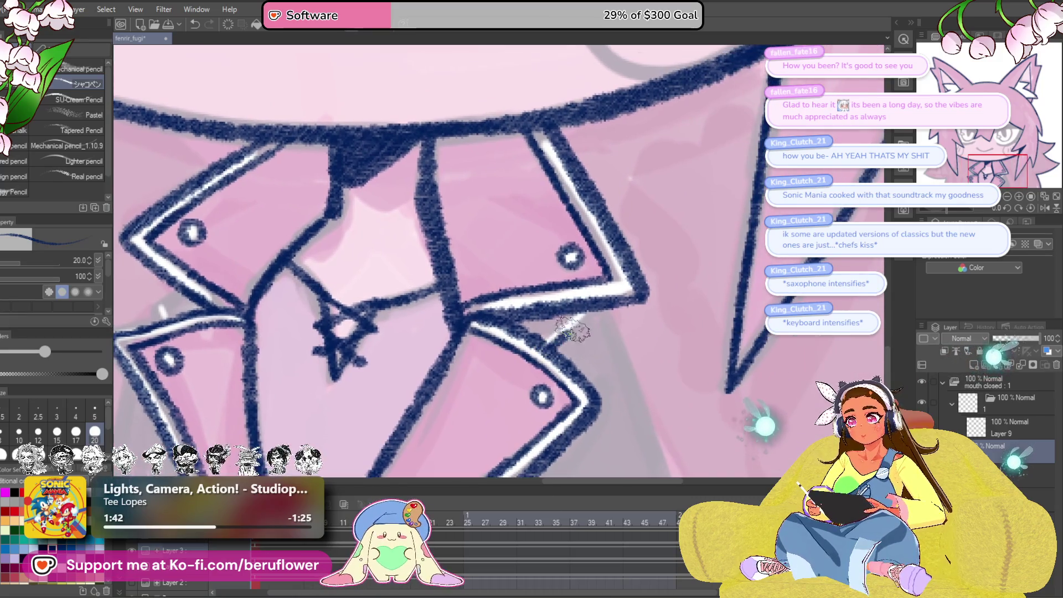
{"action": "left_click_drag", "start_coordinate": [651, 390], "coordinate": [616, 370]}
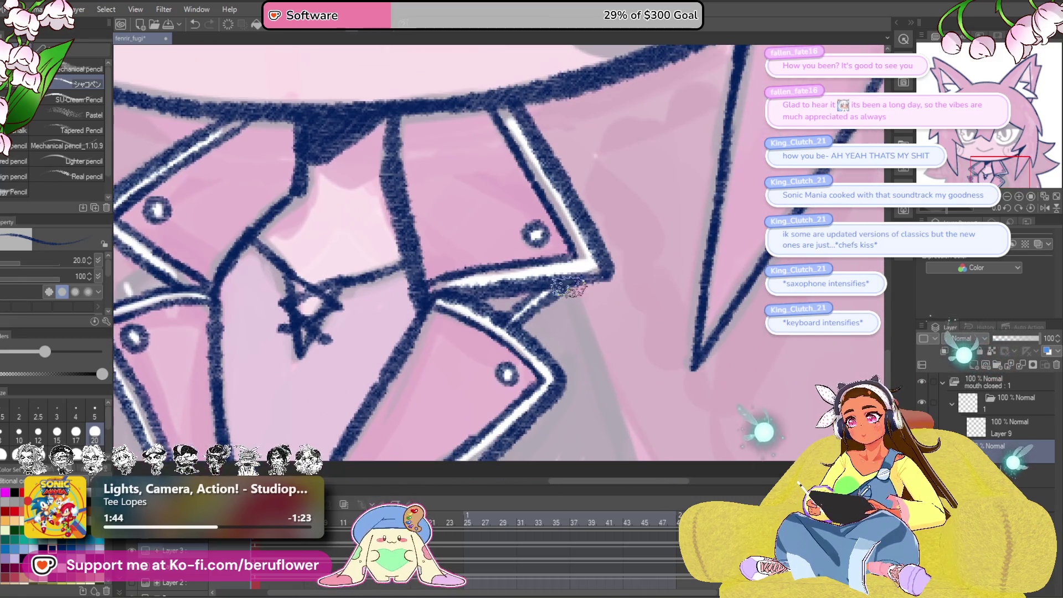
{"action": "mouse_move", "coordinate": [119, 291]}
{"action": "left_mouse_down"}
{"action": "mouse_move", "coordinate": [326, 283]}
{"action": "mouse_move", "coordinate": [420, 302]}
{"action": "left_mouse_up"}
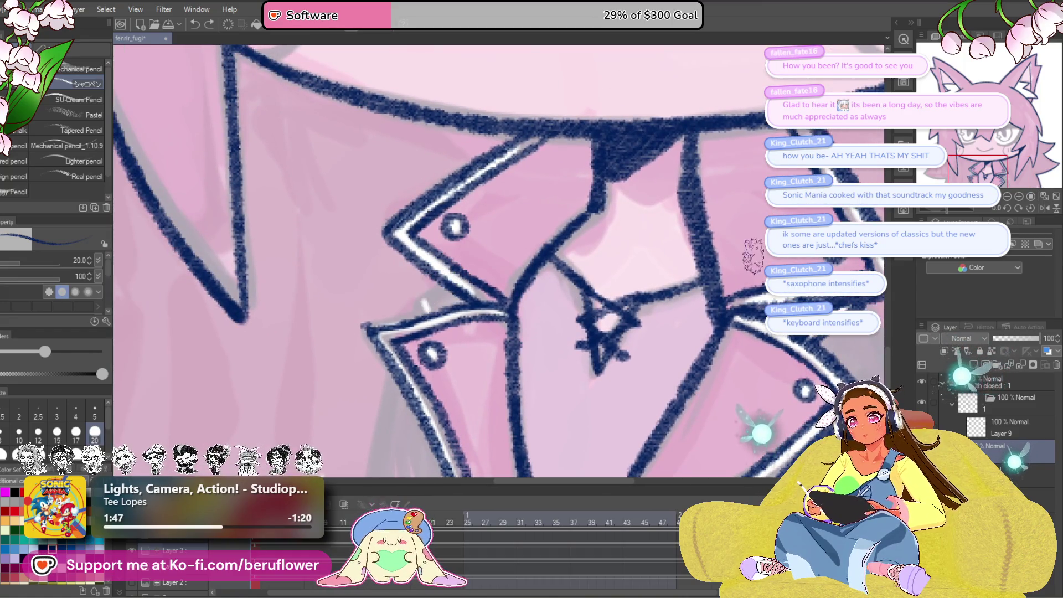
{"action": "left_click_drag", "start_coordinate": [683, 248], "coordinate": [514, 261]}
{"action": "left_click_drag", "start_coordinate": [730, 383], "coordinate": [659, 321]}
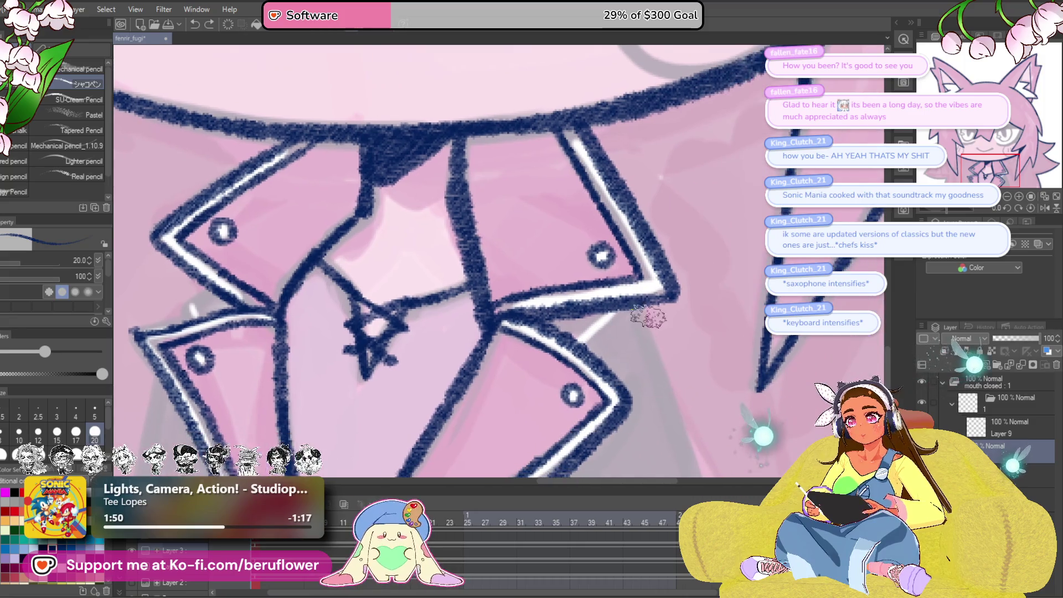
{"action": "left_click_drag", "start_coordinate": [561, 353], "coordinate": [734, 346]}
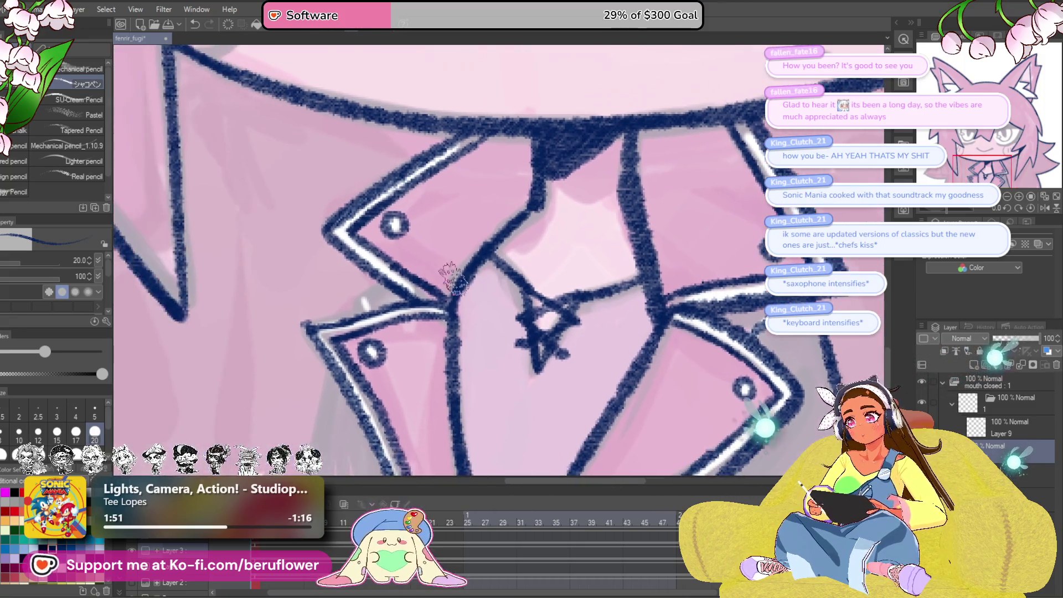
{"action": "left_click_drag", "start_coordinate": [360, 321], "coordinate": [402, 238]}
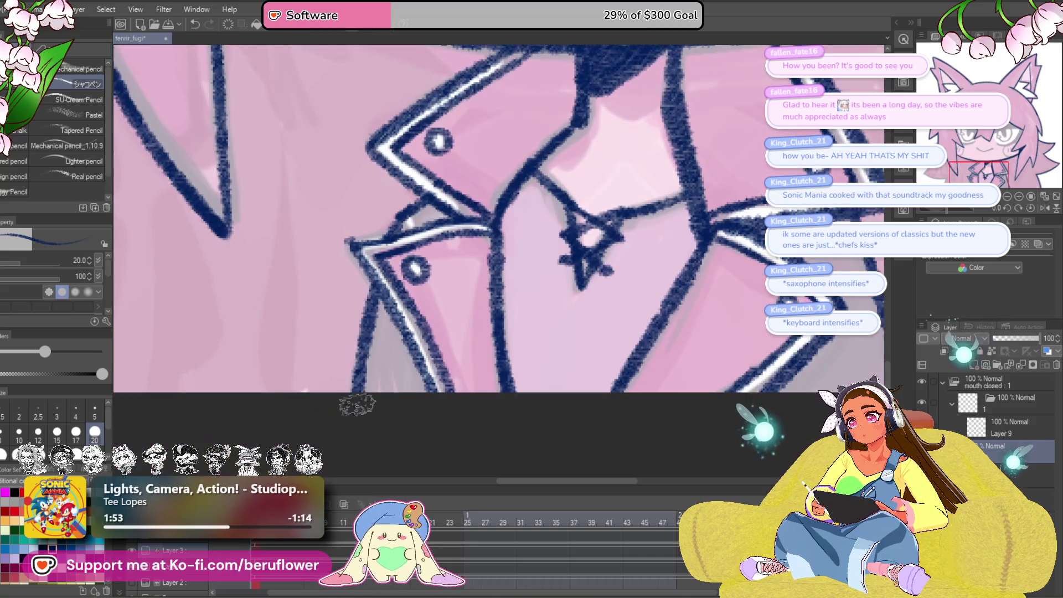
- Ink dark-blue outlines along the pointed hair strands, undoing one misplaced stroke
{"action": "scroll", "coordinate": [366, 371], "scroll_direction": "down", "scroll_amount": 1}
{"action": "scroll", "coordinate": [564, 470], "scroll_direction": "down", "scroll_amount": 2}
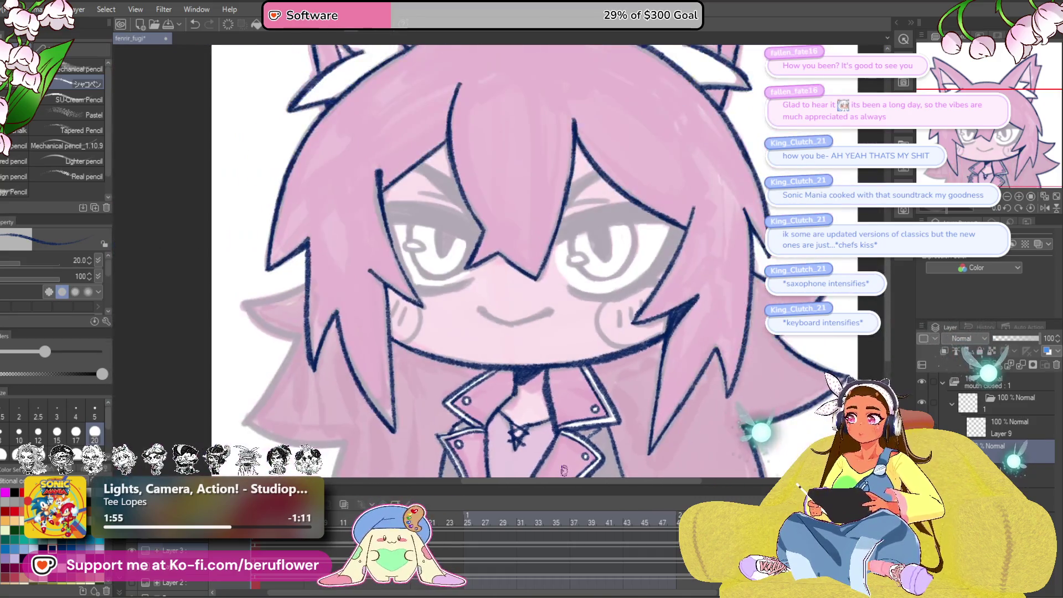
{"action": "scroll", "coordinate": [564, 469], "scroll_direction": "down", "scroll_amount": 1}
{"action": "mouse_move", "coordinate": [651, 348]}
{"action": "left_mouse_down"}
{"action": "mouse_move", "coordinate": [592, 348]}
{"action": "mouse_move", "coordinate": [718, 338]}
{"action": "left_mouse_up"}
{"action": "scroll", "coordinate": [592, 347], "scroll_direction": "up", "scroll_amount": 1}
{"action": "left_click_drag", "start_coordinate": [597, 365], "coordinate": [556, 357]}
{"action": "scroll", "coordinate": [556, 357], "scroll_direction": "down", "scroll_amount": 2}
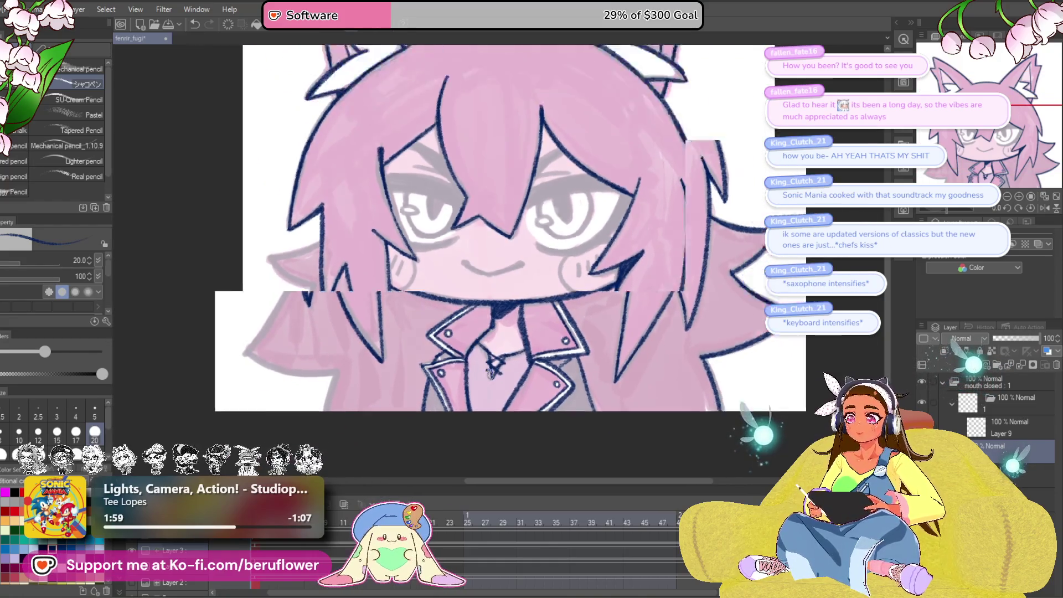
{"action": "scroll", "coordinate": [427, 275], "scroll_direction": "up", "scroll_amount": 1}
{"action": "scroll", "coordinate": [428, 275], "scroll_direction": "up", "scroll_amount": 3}
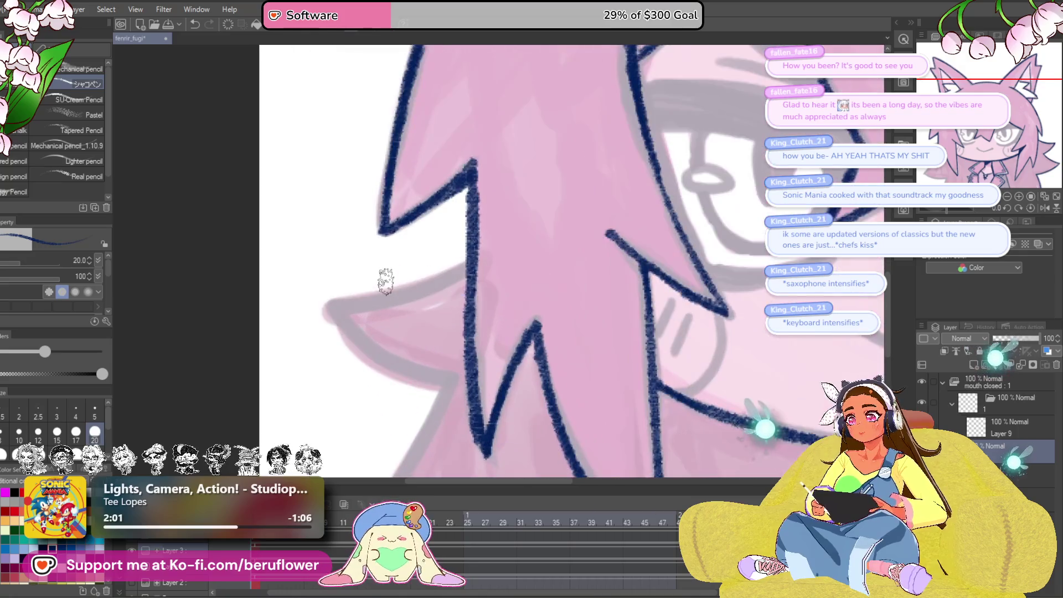
{"action": "mouse_move", "coordinate": [529, 204]}
{"action": "left_mouse_down"}
{"action": "mouse_move", "coordinate": [428, 244]}
{"action": "mouse_move", "coordinate": [381, 241]}
{"action": "left_mouse_up"}
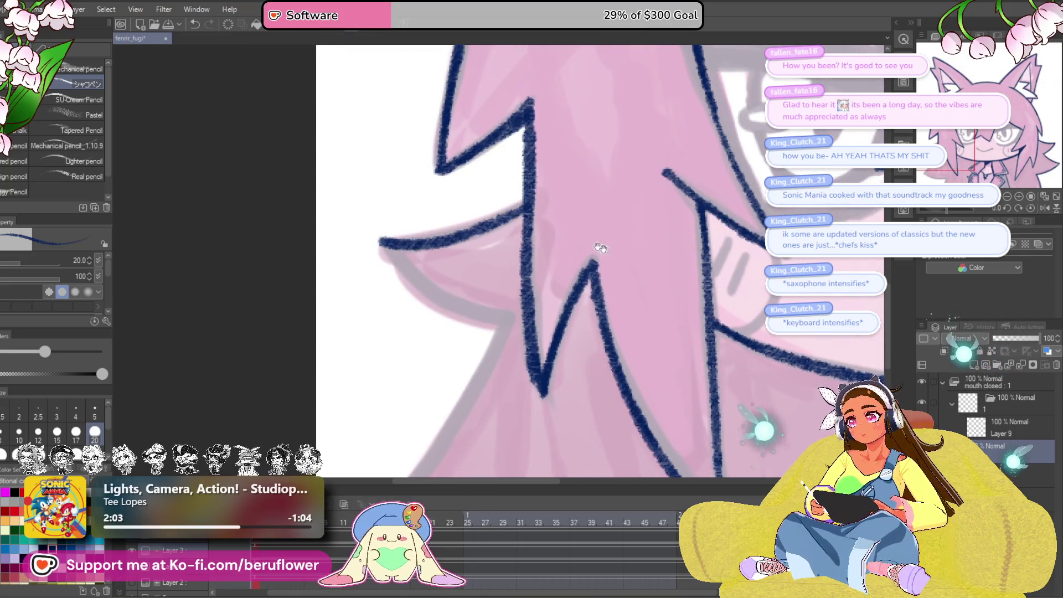
{"action": "left_click_drag", "start_coordinate": [959, 211], "coordinate": [931, 210]}
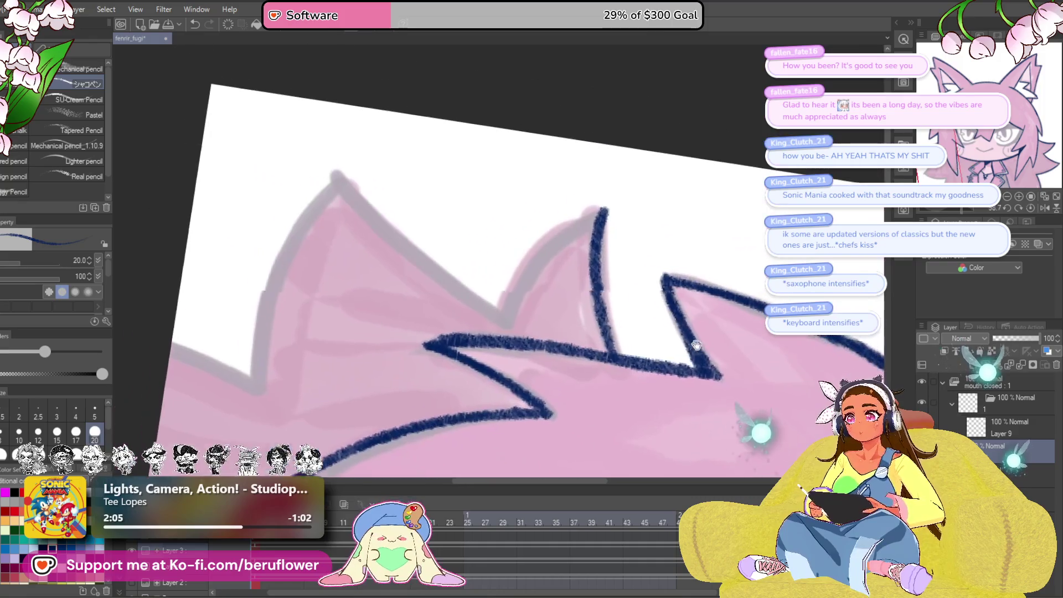
{"action": "mouse_move", "coordinate": [609, 211]}
{"action": "left_mouse_down"}
{"action": "mouse_move", "coordinate": [510, 312]}
{"action": "mouse_move", "coordinate": [612, 207]}
{"action": "mouse_move", "coordinate": [457, 222]}
{"action": "mouse_move", "coordinate": [388, 384]}
{"action": "left_mouse_up"}
{"action": "key", "text": "ctrl+z"}
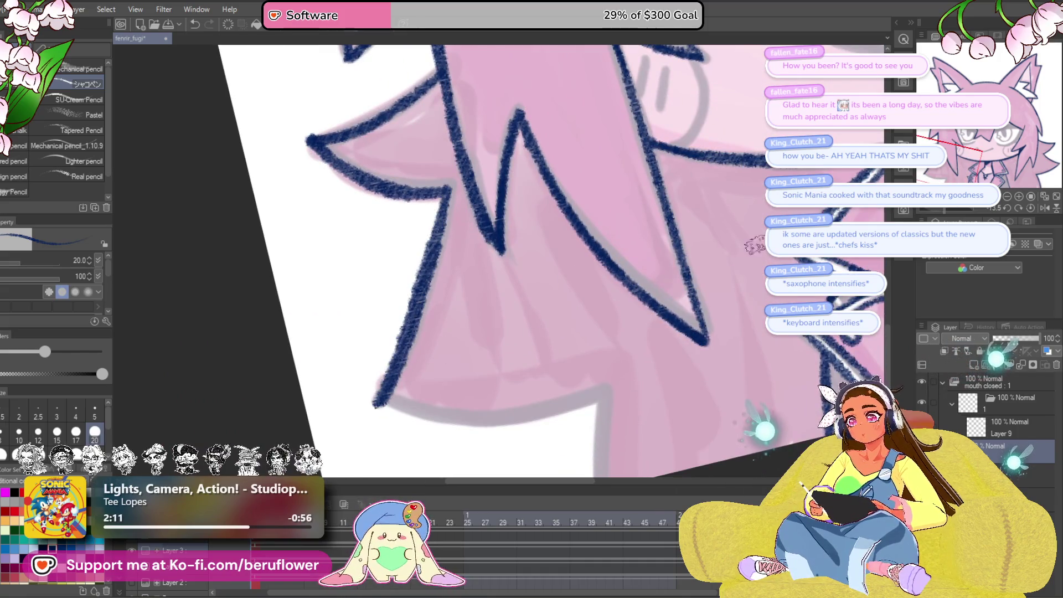
- Rotate toward the fox ear to ink its left edge, then straighten the canvas upright
{"action": "left_click_drag", "start_coordinate": [951, 209], "coordinate": [956, 209]}
{"action": "left_click_drag", "start_coordinate": [637, 261], "coordinate": [676, 271]}
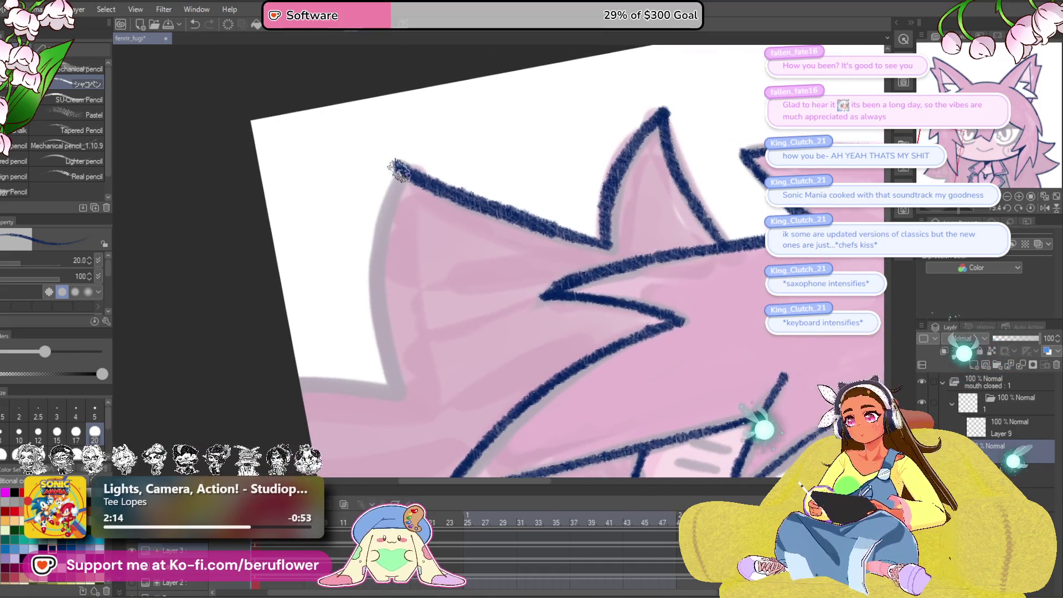
{"action": "mouse_move", "coordinate": [399, 172]}
{"action": "left_mouse_down"}
{"action": "mouse_move", "coordinate": [373, 310]}
{"action": "mouse_move", "coordinate": [387, 398]}
{"action": "mouse_move", "coordinate": [400, 169]}
{"action": "mouse_move", "coordinate": [382, 320]}
{"action": "mouse_move", "coordinate": [400, 392]}
{"action": "left_mouse_up"}
{"action": "key", "text": "ctrl+z"}
{"action": "mouse_move", "coordinate": [636, 261]}
{"action": "left_mouse_down"}
{"action": "mouse_move", "coordinate": [560, 288]}
{"action": "mouse_move", "coordinate": [510, 337]}
{"action": "left_mouse_up"}
{"action": "left_click_drag", "start_coordinate": [620, 262], "coordinate": [470, 329]}
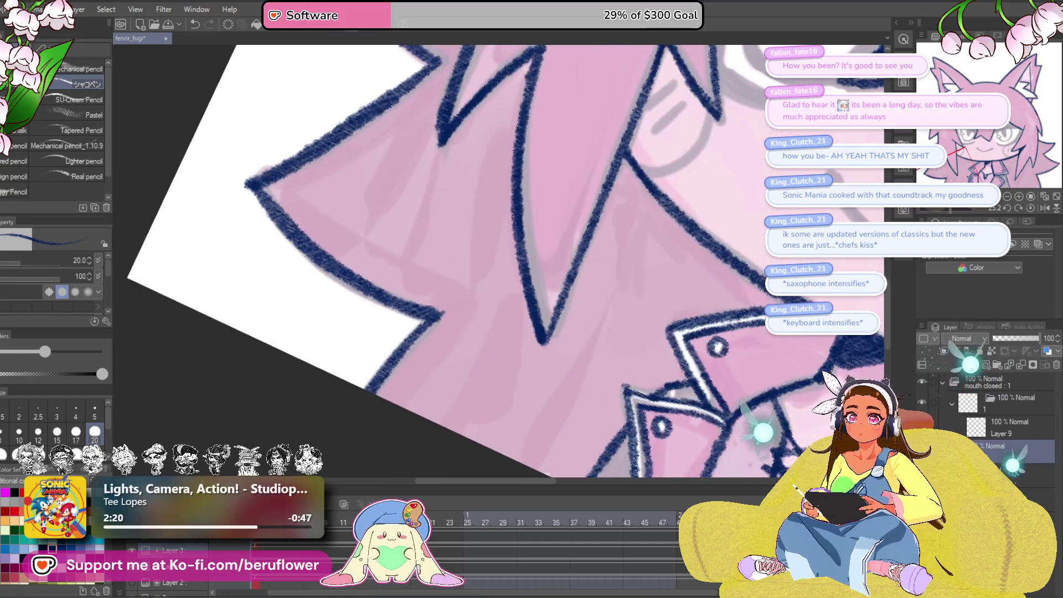
{"action": "left_click", "coordinate": [1039, 213]}
{"action": "mouse_move", "coordinate": [601, 388]}
{"action": "left_mouse_down"}
{"action": "mouse_move", "coordinate": [593, 249]}
{"action": "mouse_move", "coordinate": [407, 285]}
{"action": "mouse_move", "coordinate": [439, 309]}
{"action": "left_mouse_up"}
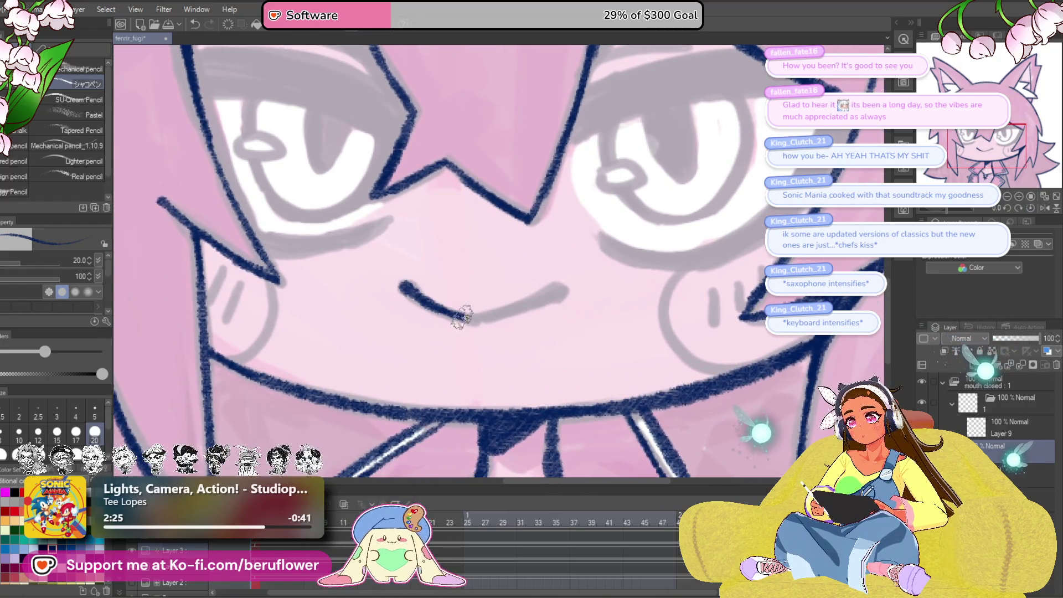
- Scribble dense navy shading across the right eye's eyelid band, including the corner and right end
{"action": "left_click_drag", "start_coordinate": [964, 213], "coordinate": [936, 211]}
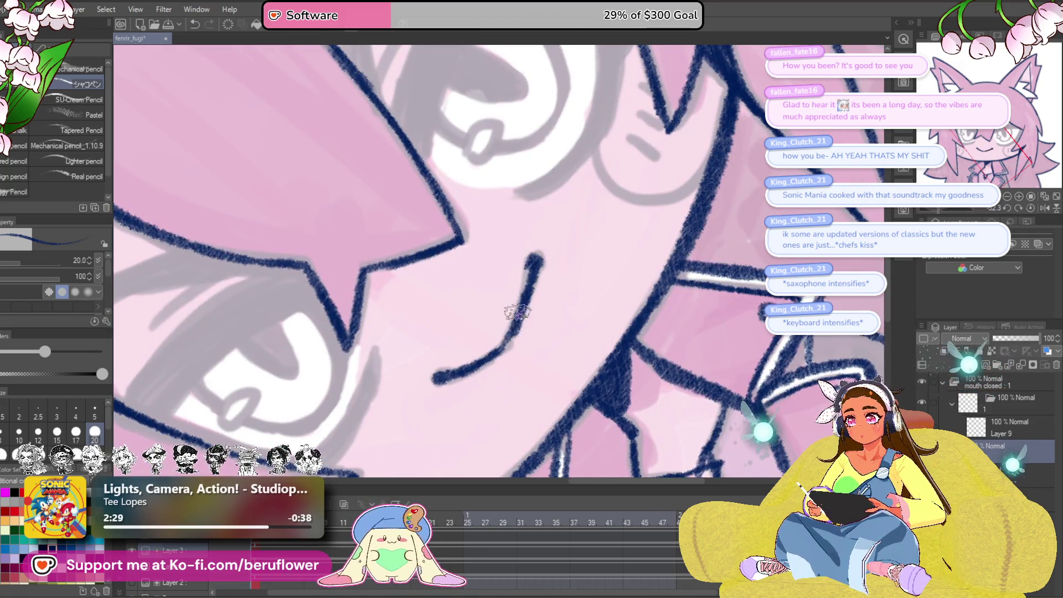
{"action": "scroll", "coordinate": [506, 343], "scroll_direction": "down", "scroll_amount": 5}
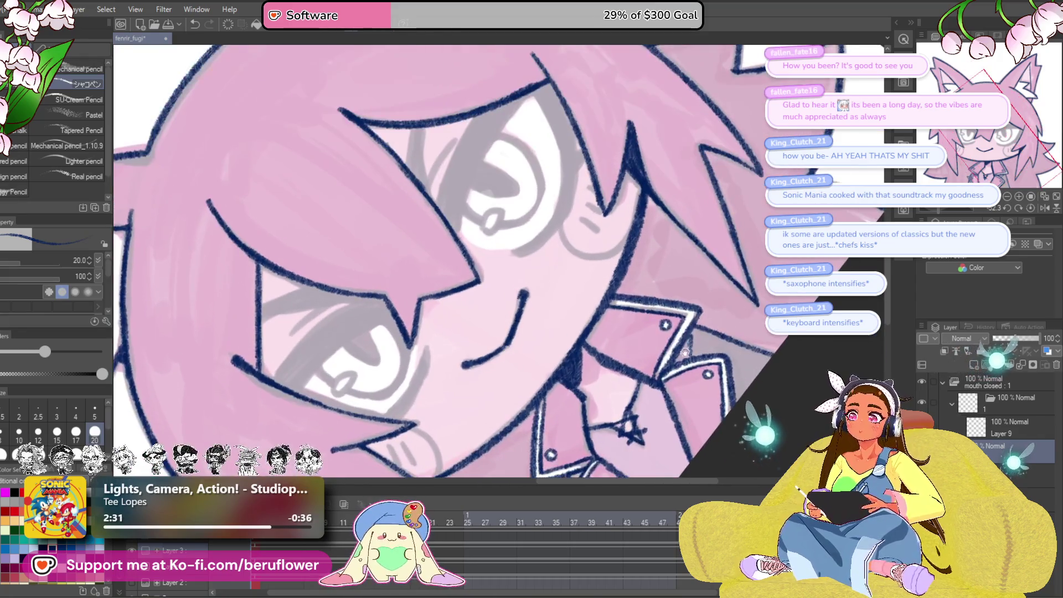
{"action": "left_click_drag", "start_coordinate": [948, 210], "coordinate": [944, 207]}
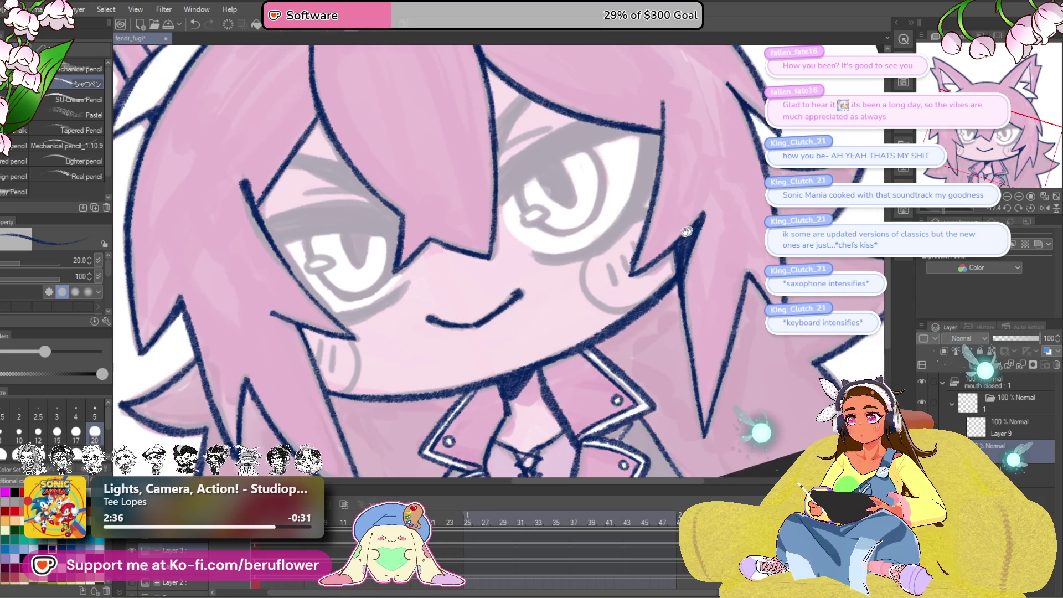
{"action": "left_click_drag", "start_coordinate": [533, 139], "coordinate": [619, 222]}
{"action": "scroll", "coordinate": [619, 222], "scroll_direction": "up", "scroll_amount": 4}
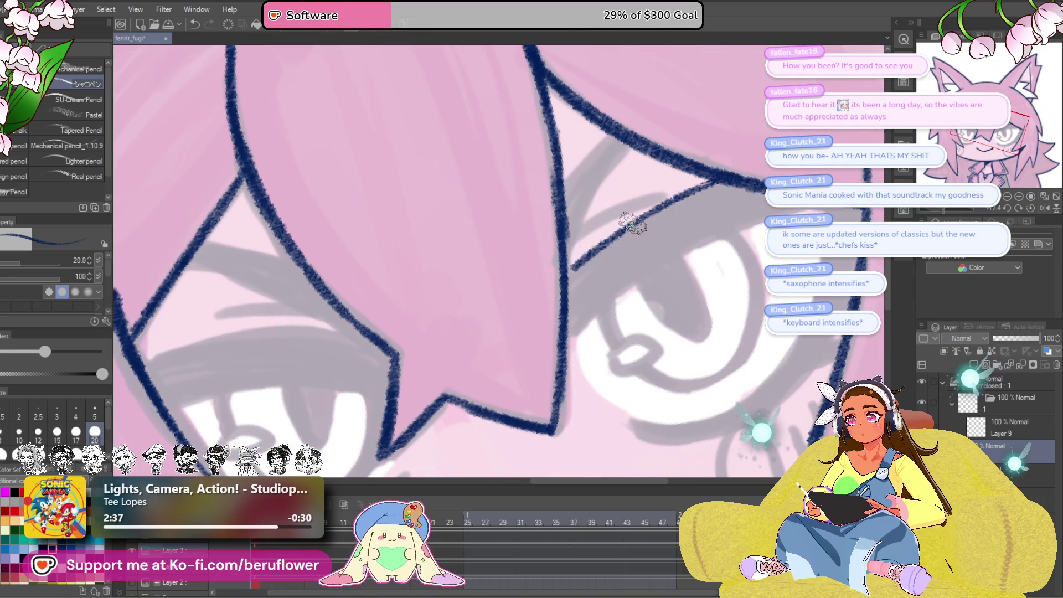
{"action": "left_click_drag", "start_coordinate": [620, 300], "coordinate": [598, 309]}
{"action": "mouse_move", "coordinate": [746, 222]}
{"action": "left_mouse_down"}
{"action": "mouse_move", "coordinate": [693, 233]}
{"action": "mouse_move", "coordinate": [593, 288]}
{"action": "mouse_move", "coordinate": [643, 230]}
{"action": "mouse_move", "coordinate": [701, 200]}
{"action": "mouse_move", "coordinate": [801, 208]}
{"action": "left_mouse_up"}
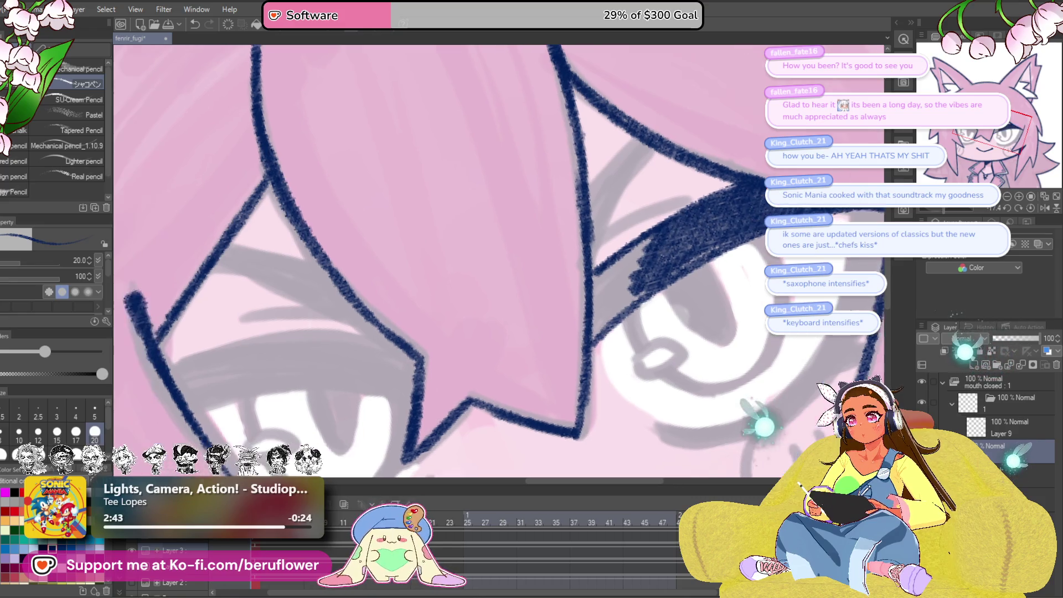
{"action": "left_click_drag", "start_coordinate": [654, 244], "coordinate": [609, 267]}
{"action": "mouse_move", "coordinate": [593, 317]}
{"action": "left_mouse_down"}
{"action": "mouse_move", "coordinate": [625, 299]}
{"action": "mouse_move", "coordinate": [674, 233]}
{"action": "mouse_move", "coordinate": [659, 216]}
{"action": "mouse_move", "coordinate": [665, 269]}
{"action": "mouse_move", "coordinate": [690, 205]}
{"action": "mouse_move", "coordinate": [683, 238]}
{"action": "mouse_move", "coordinate": [612, 359]}
{"action": "mouse_move", "coordinate": [695, 450]}
{"action": "left_mouse_up"}
{"action": "left_click_drag", "start_coordinate": [483, 280], "coordinate": [554, 238]}
{"action": "mouse_move", "coordinate": [546, 191]}
{"action": "left_mouse_down"}
{"action": "mouse_move", "coordinate": [500, 255]}
{"action": "mouse_move", "coordinate": [523, 188]}
{"action": "left_mouse_up"}
{"action": "left_click_drag", "start_coordinate": [651, 205], "coordinate": [496, 111]}
{"action": "mouse_move", "coordinate": [593, 199]}
{"action": "left_mouse_down"}
{"action": "mouse_move", "coordinate": [585, 276]}
{"action": "mouse_move", "coordinate": [595, 269]}
{"action": "mouse_move", "coordinate": [580, 230]}
{"action": "mouse_move", "coordinate": [590, 248]}
{"action": "left_mouse_up"}
- Tilt the view and darken the navy line along the eye's left edge
{"action": "left_click_drag", "start_coordinate": [949, 215], "coordinate": [969, 214]}
{"action": "mouse_move", "coordinate": [468, 414]}
{"action": "left_mouse_down"}
{"action": "mouse_move", "coordinate": [536, 280]}
{"action": "mouse_move", "coordinate": [578, 262]}
{"action": "mouse_move", "coordinate": [504, 281]}
{"action": "mouse_move", "coordinate": [455, 361]}
{"action": "mouse_move", "coordinate": [523, 262]}
{"action": "mouse_move", "coordinate": [510, 304]}
{"action": "mouse_move", "coordinate": [529, 286]}
{"action": "left_mouse_up"}
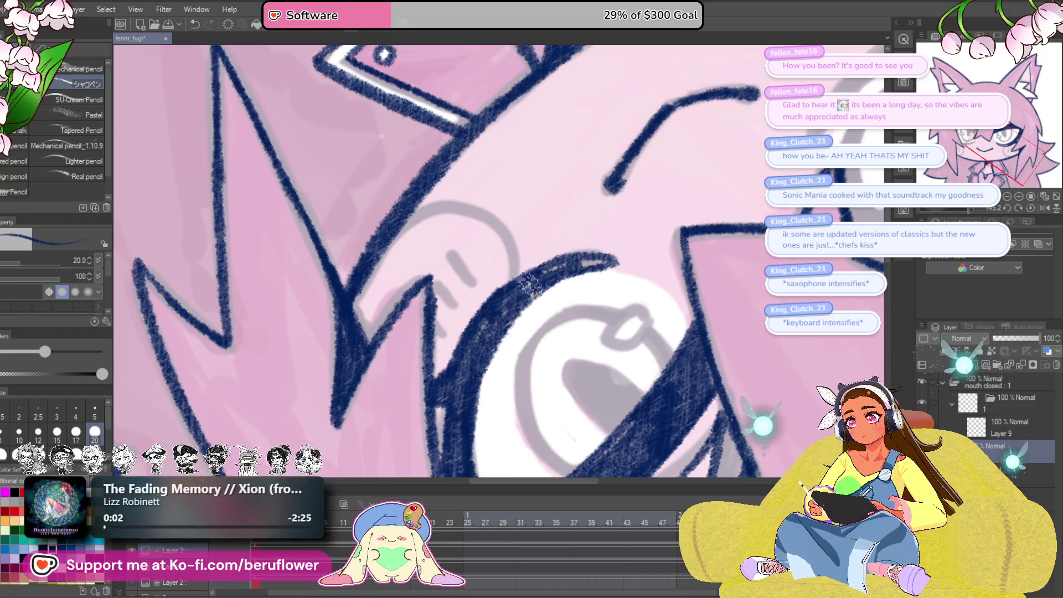
{"action": "left_click_drag", "start_coordinate": [452, 386], "coordinate": [508, 309]}
- Reset the canvas rotation to upright and centre the view on the face and collar
{"action": "scroll", "coordinate": [468, 468], "scroll_direction": "down", "scroll_amount": 3}
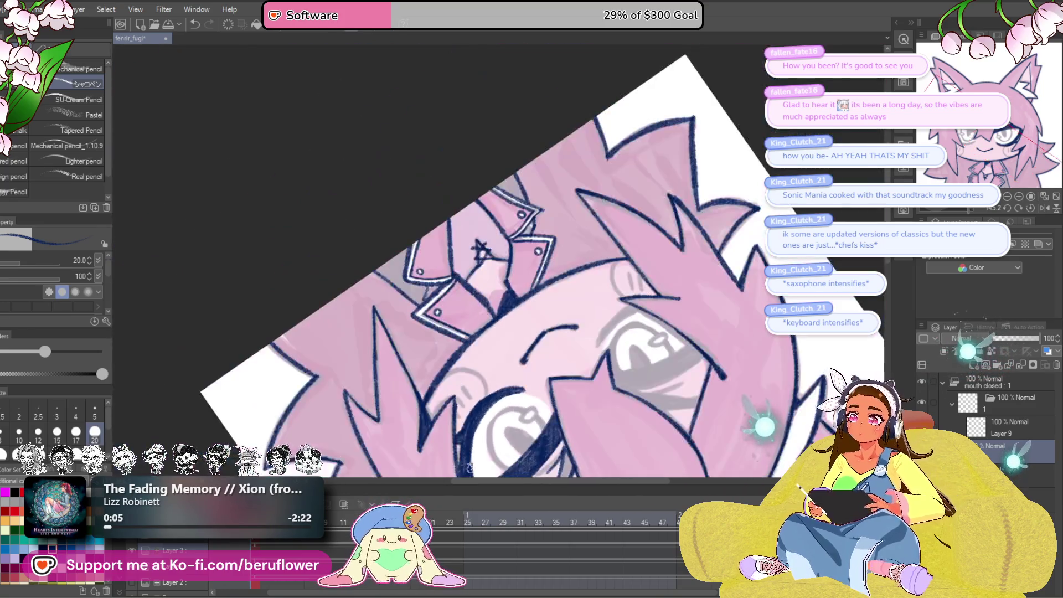
{"action": "scroll", "coordinate": [468, 468], "scroll_direction": "up", "scroll_amount": 1}
{"action": "left_click_drag", "start_coordinate": [825, 294], "coordinate": [771, 342]}
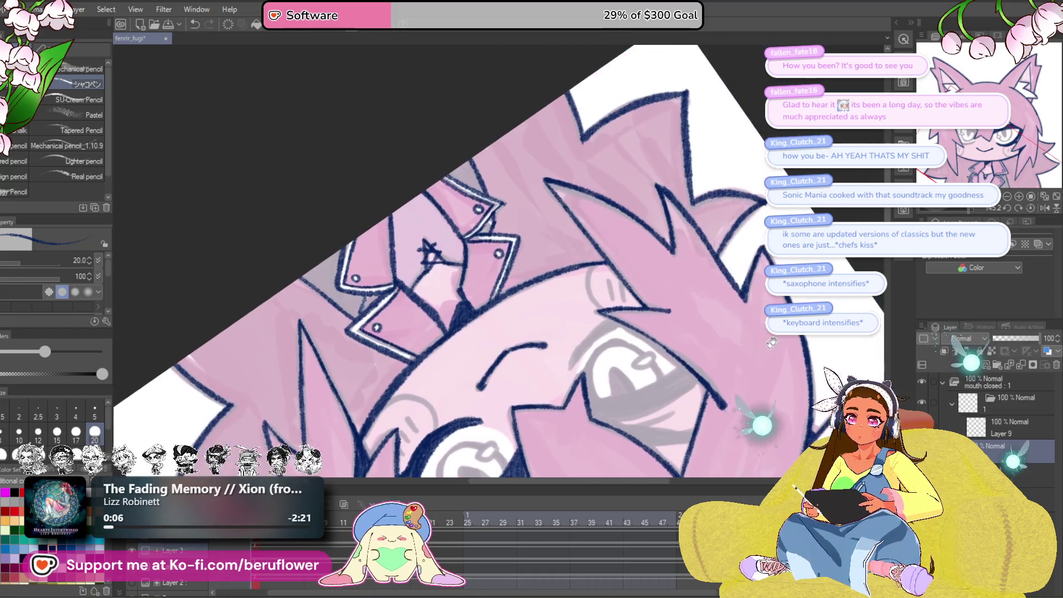
{"action": "left_click", "coordinate": [1034, 208]}
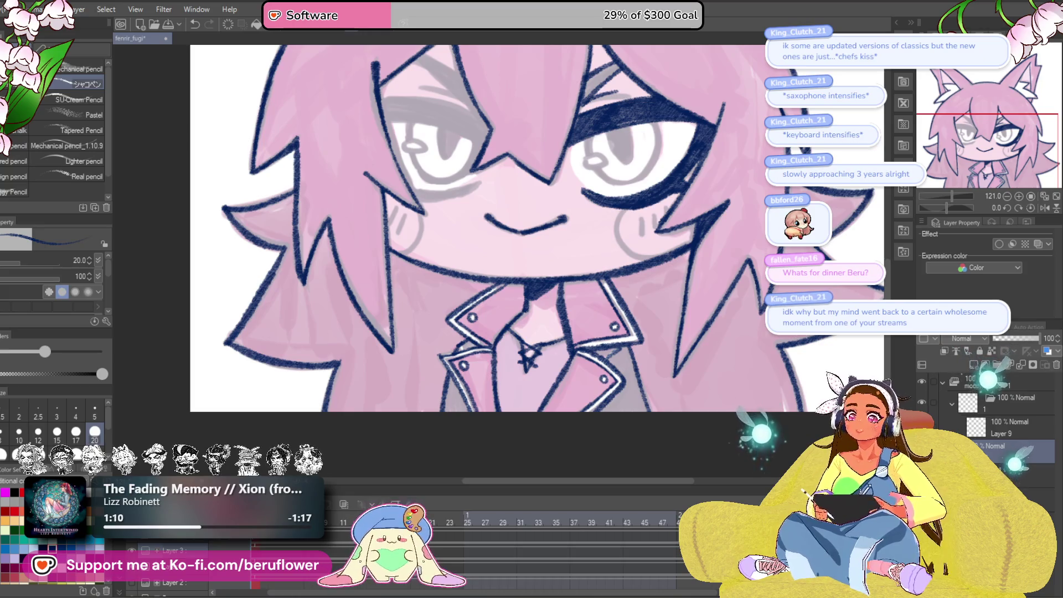
{"action": "left_click_drag", "start_coordinate": [644, 266], "coordinate": [595, 297]}
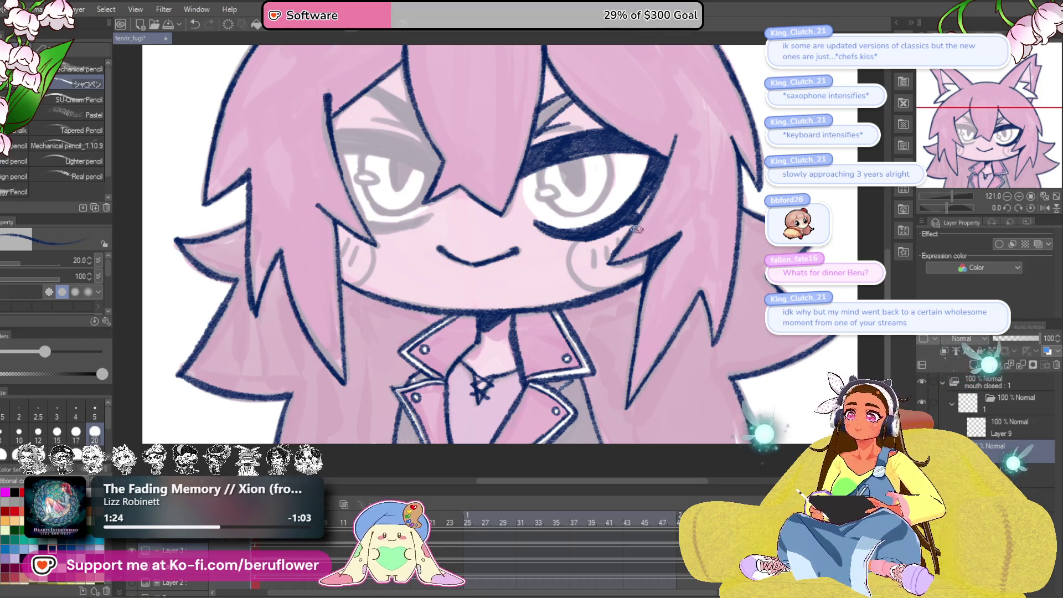
{"action": "scroll", "coordinate": [581, 237], "scroll_direction": "up", "scroll_amount": 5}
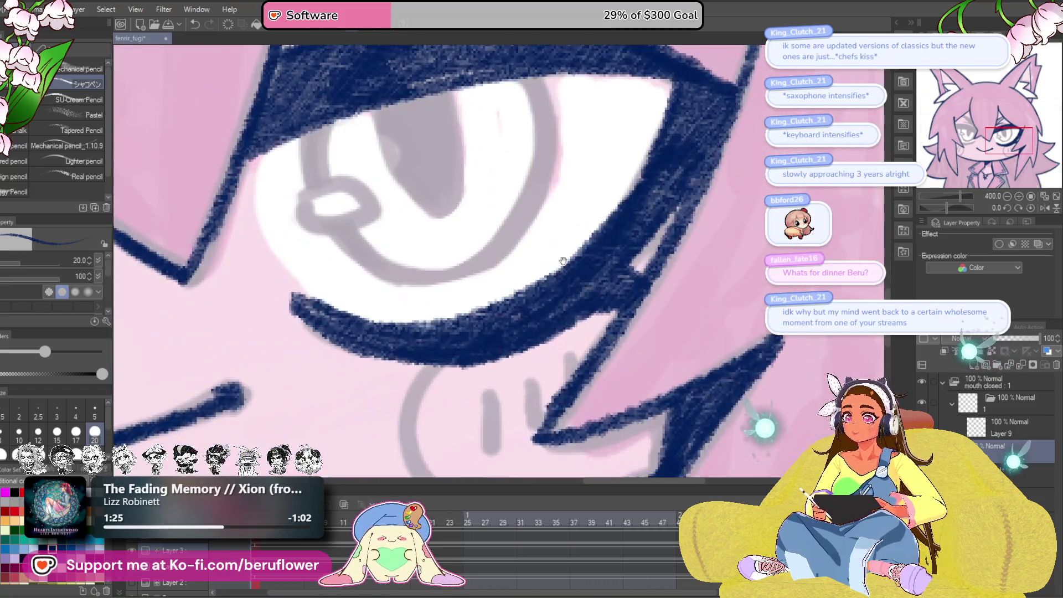
- Ink the right eye's highlight oval and a pupil stroke in dark blue
{"action": "mouse_move", "coordinate": [563, 261]}
{"action": "left_mouse_down"}
{"action": "mouse_move", "coordinate": [715, 271]}
{"action": "mouse_move", "coordinate": [687, 151]}
{"action": "left_mouse_up"}
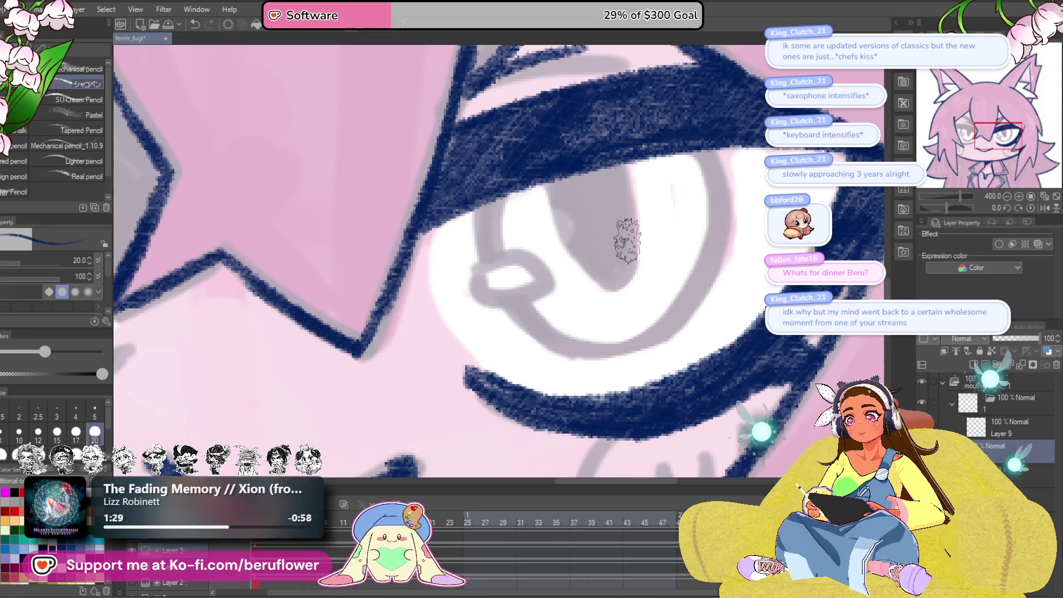
{"action": "left_click_drag", "start_coordinate": [476, 361], "coordinate": [521, 361]}
{"action": "left_click_drag", "start_coordinate": [554, 299], "coordinate": [519, 327]}
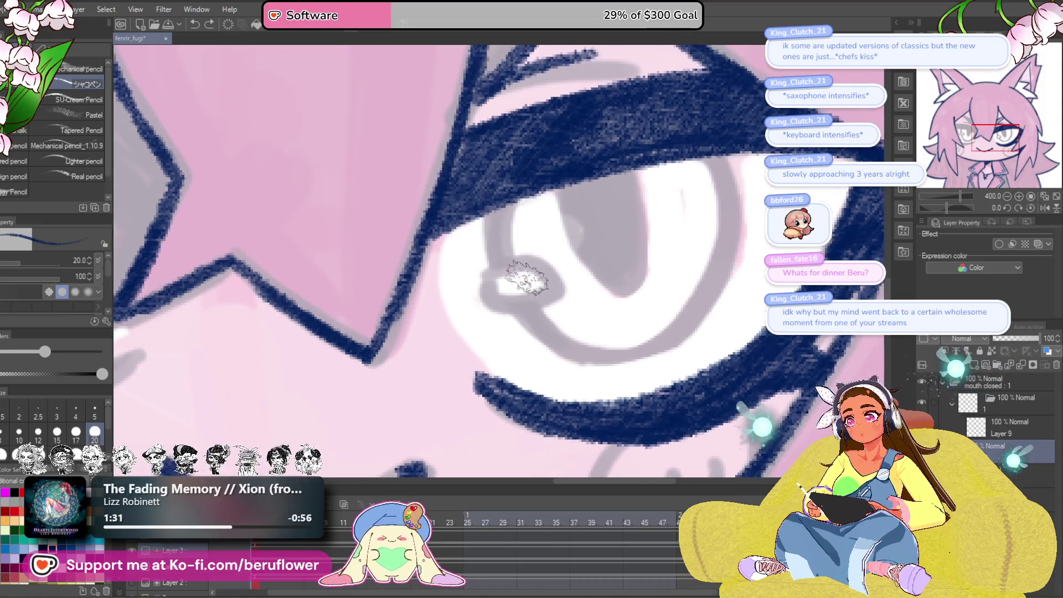
{"action": "mouse_move", "coordinate": [486, 273]}
{"action": "left_mouse_down"}
{"action": "mouse_move", "coordinate": [554, 290]}
{"action": "mouse_move", "coordinate": [485, 277]}
{"action": "left_mouse_up"}
{"action": "left_click_drag", "start_coordinate": [626, 248], "coordinate": [579, 287]}
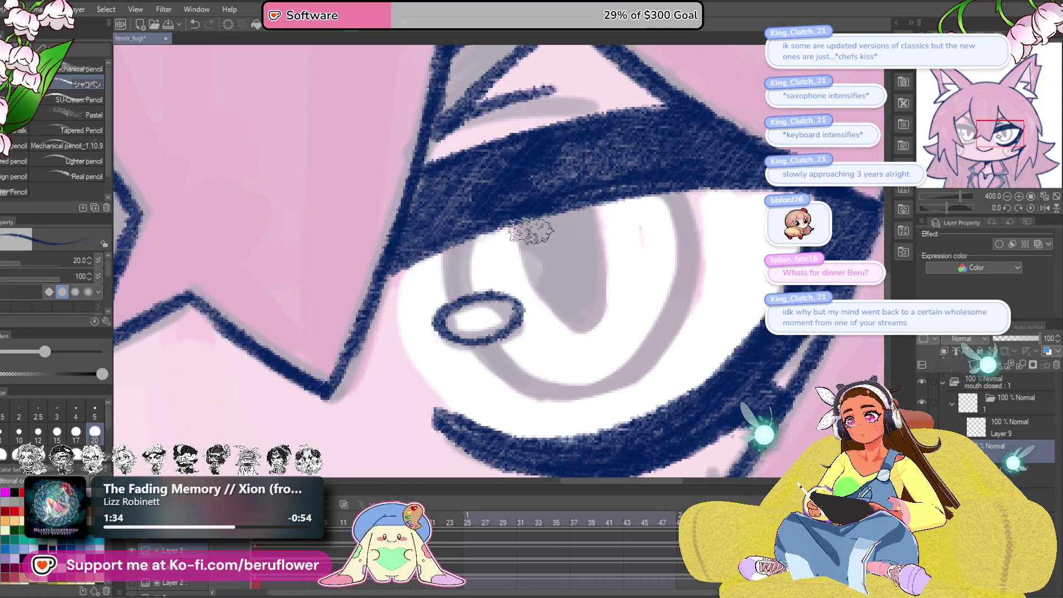
{"action": "mouse_move", "coordinate": [523, 225]}
{"action": "left_mouse_down"}
{"action": "mouse_move", "coordinate": [528, 260]}
{"action": "mouse_move", "coordinate": [565, 325]}
{"action": "mouse_move", "coordinate": [599, 281]}
{"action": "mouse_move", "coordinate": [576, 199]}
{"action": "mouse_move", "coordinate": [532, 226]}
{"action": "mouse_move", "coordinate": [587, 272]}
{"action": "mouse_move", "coordinate": [570, 321]}
{"action": "mouse_move", "coordinate": [556, 290]}
{"action": "mouse_move", "coordinate": [576, 299]}
{"action": "mouse_move", "coordinate": [596, 277]}
{"action": "left_mouse_up"}
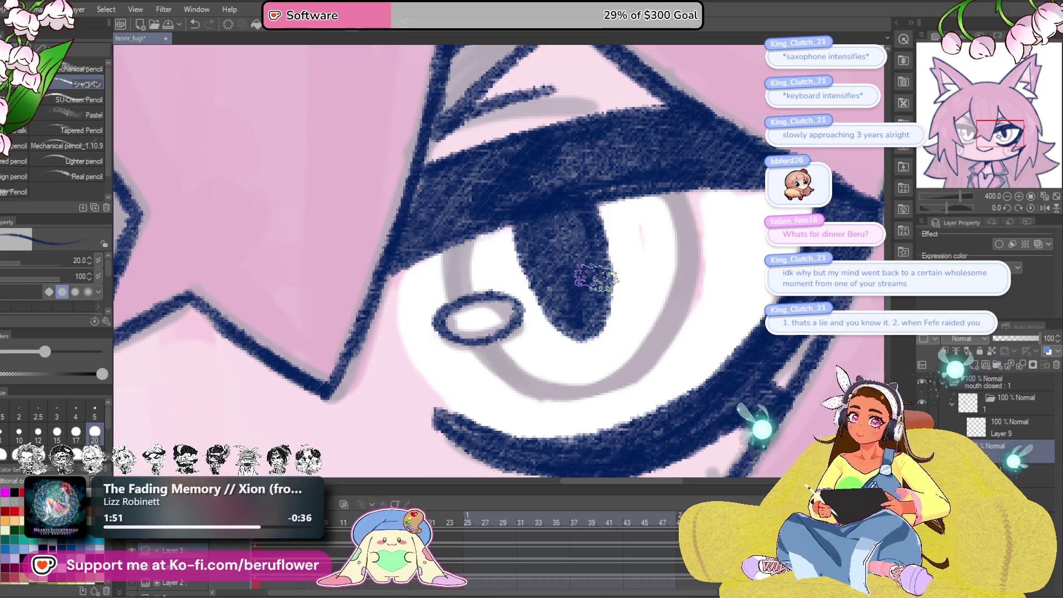
{"action": "left_click_drag", "start_coordinate": [515, 289], "coordinate": [550, 248]}
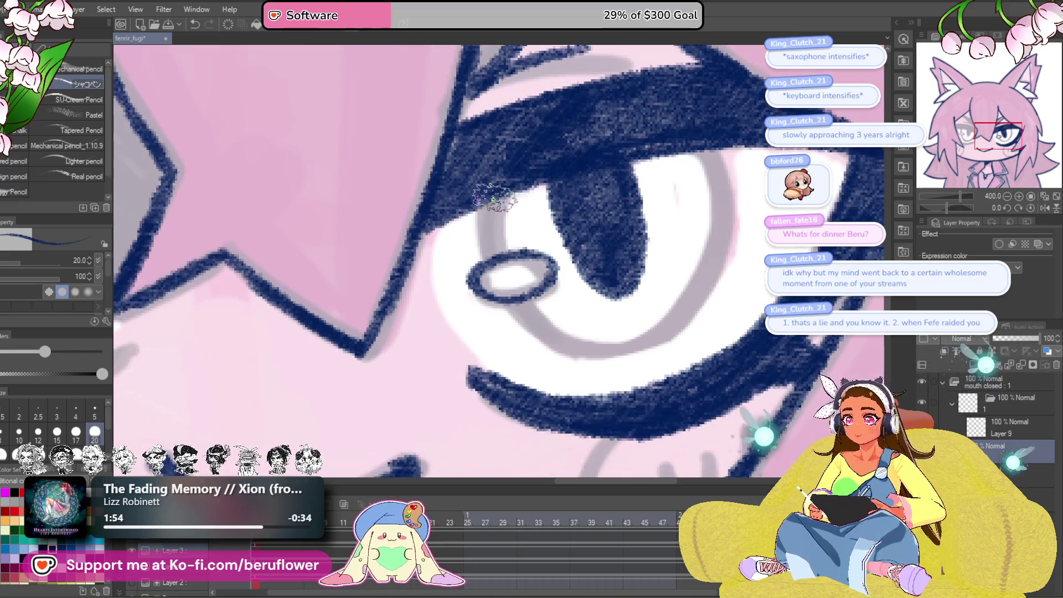
- Turn the canvas upside down, trace the iris's inner edge in dark blue, then restore upright
{"action": "left_click_drag", "start_coordinate": [998, 136], "coordinate": [998, 130]}
{"action": "mouse_move", "coordinate": [948, 208]}
{"action": "left_mouse_down"}
{"action": "mouse_move", "coordinate": [938, 206]}
{"action": "mouse_move", "coordinate": [973, 208]}
{"action": "left_mouse_up"}
{"action": "left_click_drag", "start_coordinate": [609, 344], "coordinate": [662, 286]}
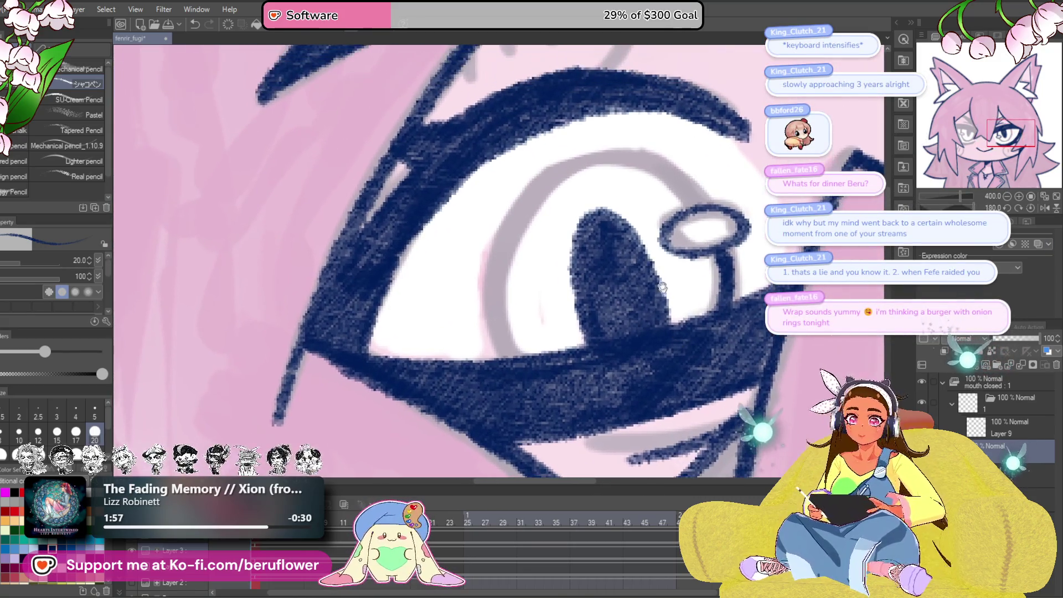
{"action": "left_click_drag", "start_coordinate": [498, 357], "coordinate": [581, 165]}
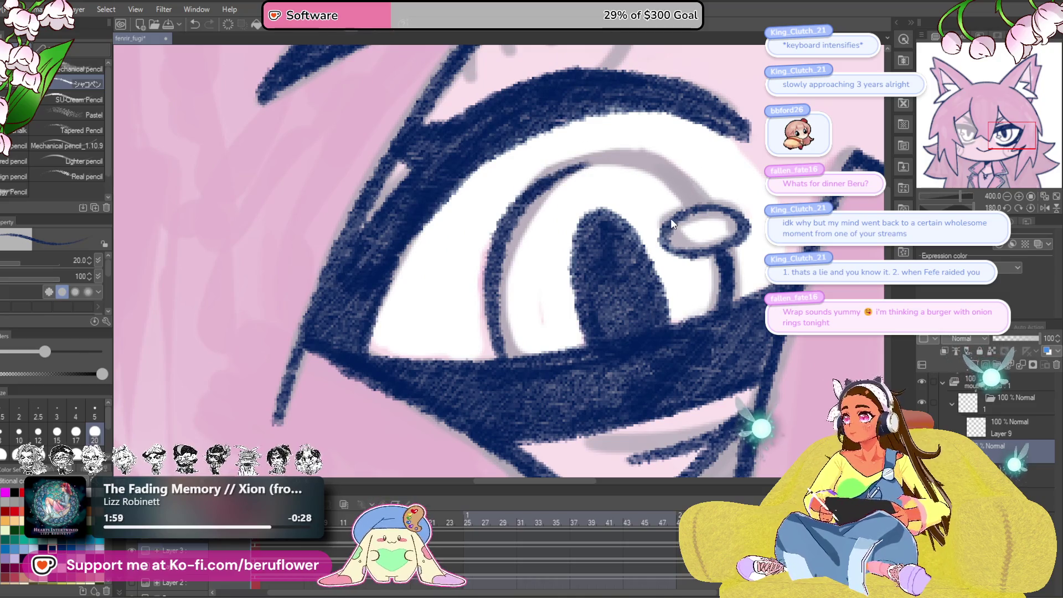
{"action": "key", "text": "ctrl+z"}
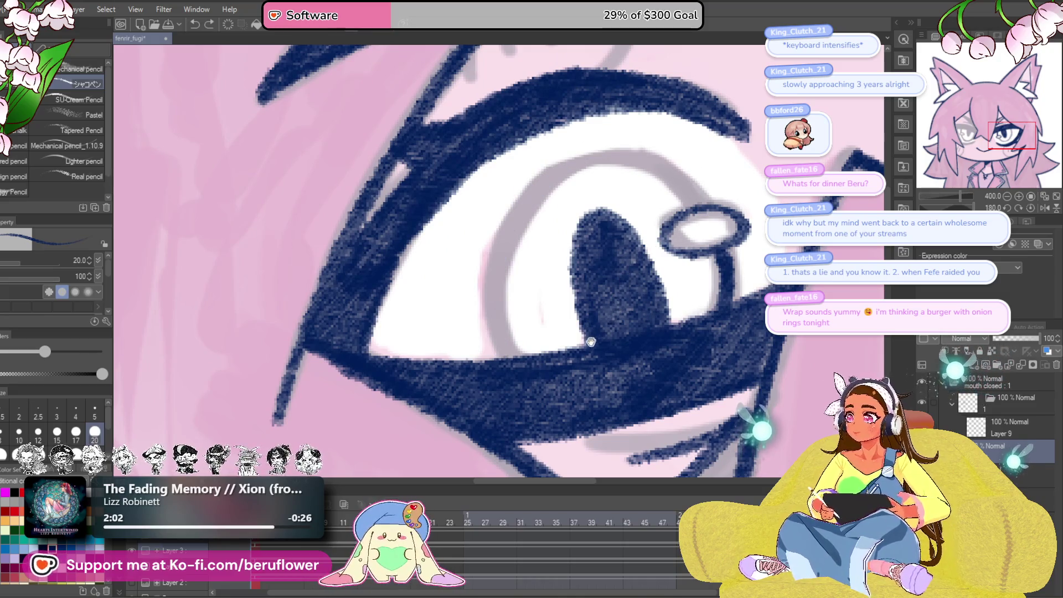
{"action": "left_click_drag", "start_coordinate": [591, 342], "coordinate": [559, 367]}
{"action": "mouse_move", "coordinate": [459, 370]}
{"action": "left_mouse_down"}
{"action": "mouse_move", "coordinate": [478, 253]}
{"action": "mouse_move", "coordinate": [550, 189]}
{"action": "mouse_move", "coordinate": [610, 180]}
{"action": "left_mouse_up"}
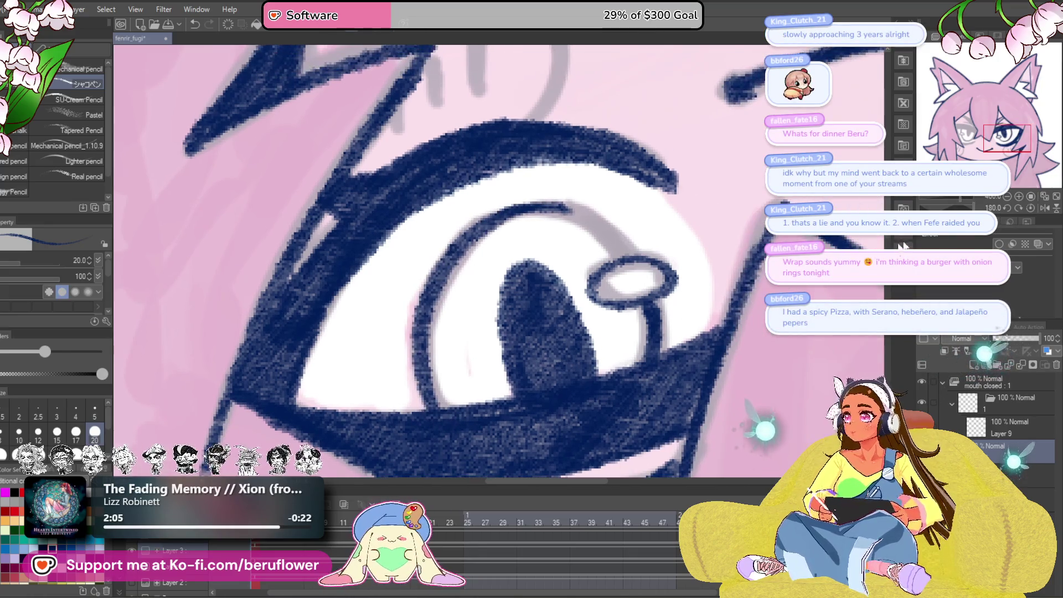
{"action": "key", "text": "h"}
{"action": "mouse_move", "coordinate": [336, 176]}
{"action": "left_mouse_down"}
{"action": "mouse_move", "coordinate": [388, 225]}
{"action": "mouse_move", "coordinate": [458, 340]}
{"action": "mouse_move", "coordinate": [432, 335]}
{"action": "mouse_move", "coordinate": [429, 315]}
{"action": "left_mouse_up"}
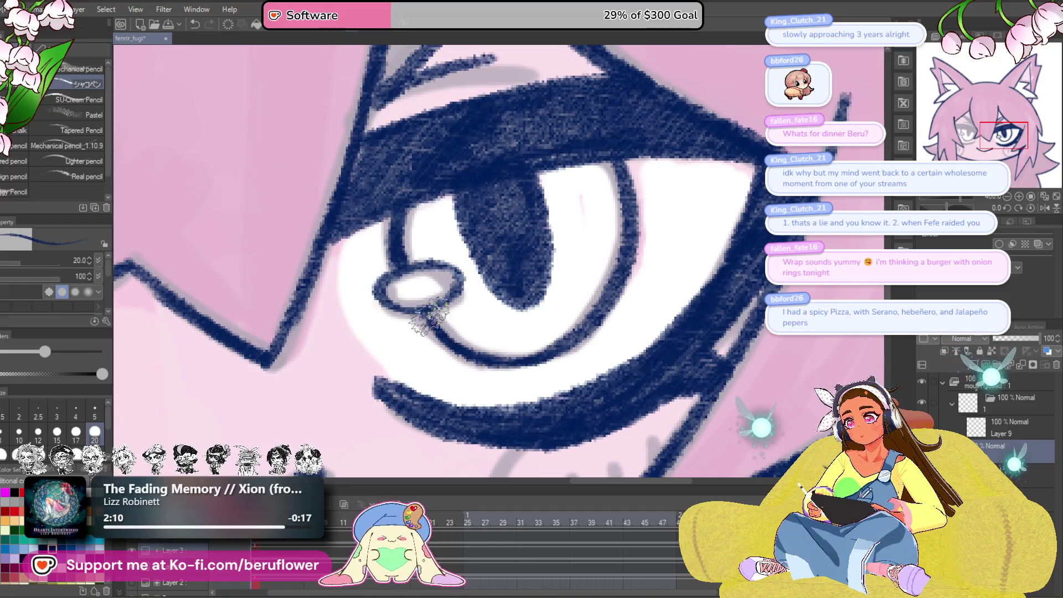
{"action": "scroll", "coordinate": [501, 349], "scroll_direction": "down", "scroll_amount": 5}
- Ink both cheek curves in dark blue and add two short blush strokes
{"action": "scroll", "coordinate": [497, 357], "scroll_direction": "up", "scroll_amount": 3}
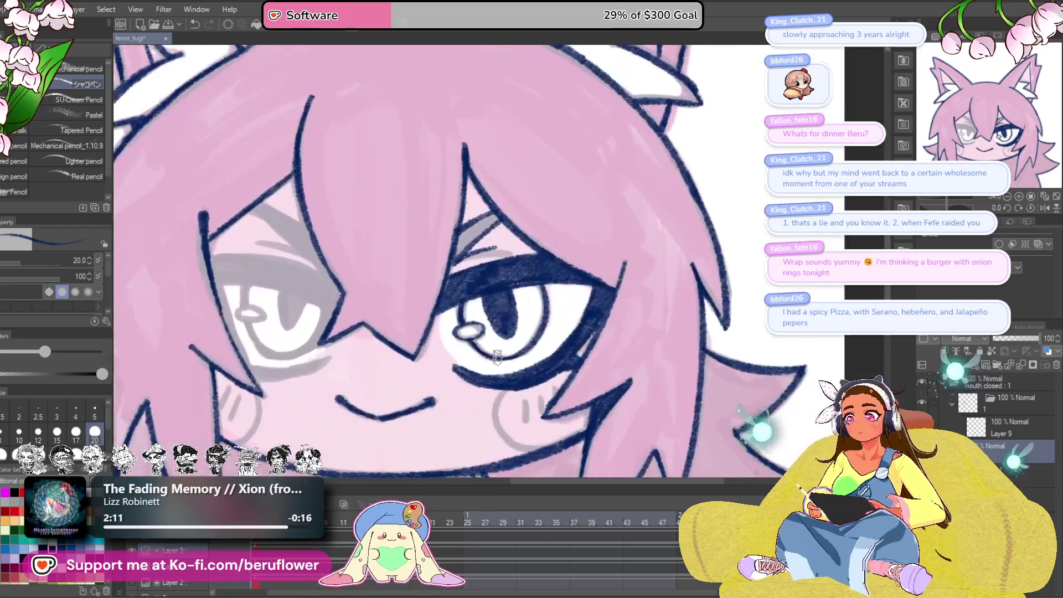
{"action": "mouse_move", "coordinate": [573, 378]}
{"action": "left_mouse_down"}
{"action": "mouse_move", "coordinate": [609, 174]}
{"action": "mouse_move", "coordinate": [599, 263]}
{"action": "left_mouse_up"}
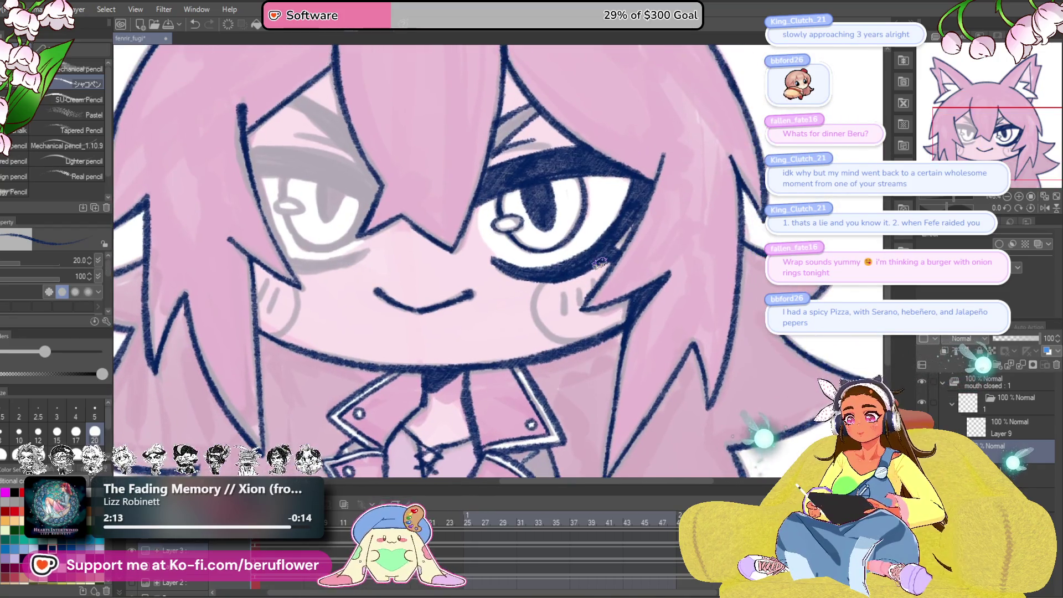
{"action": "scroll", "coordinate": [599, 263], "scroll_direction": "up", "scroll_amount": 3}
{"action": "mouse_move", "coordinate": [579, 155]}
{"action": "left_mouse_down"}
{"action": "mouse_move", "coordinate": [569, 215]}
{"action": "mouse_move", "coordinate": [591, 280]}
{"action": "mouse_move", "coordinate": [633, 337]}
{"action": "left_mouse_up"}
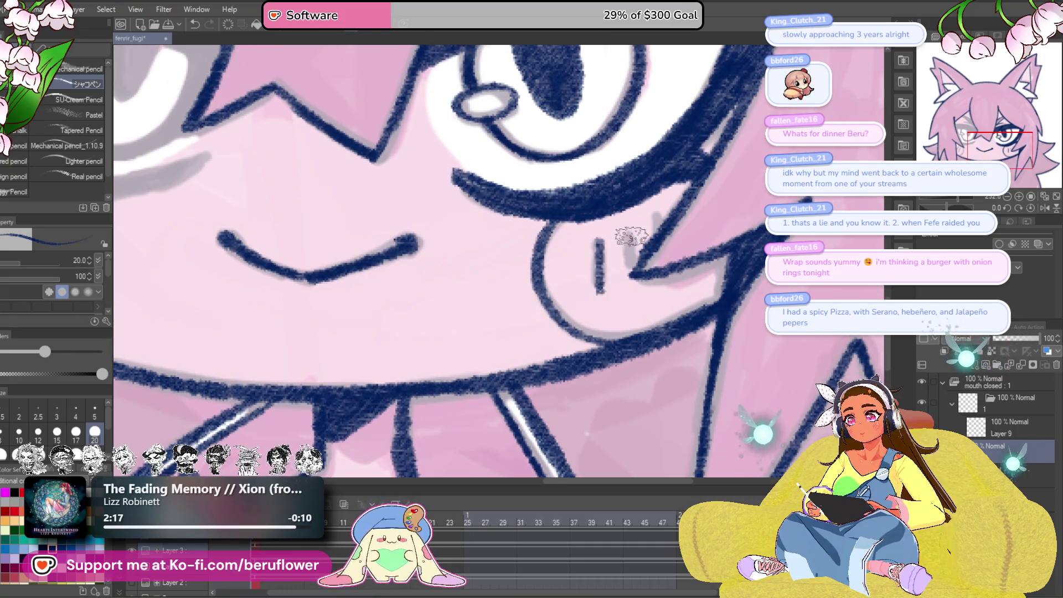
{"action": "scroll", "coordinate": [637, 308], "scroll_direction": "left", "scroll_amount": 10}
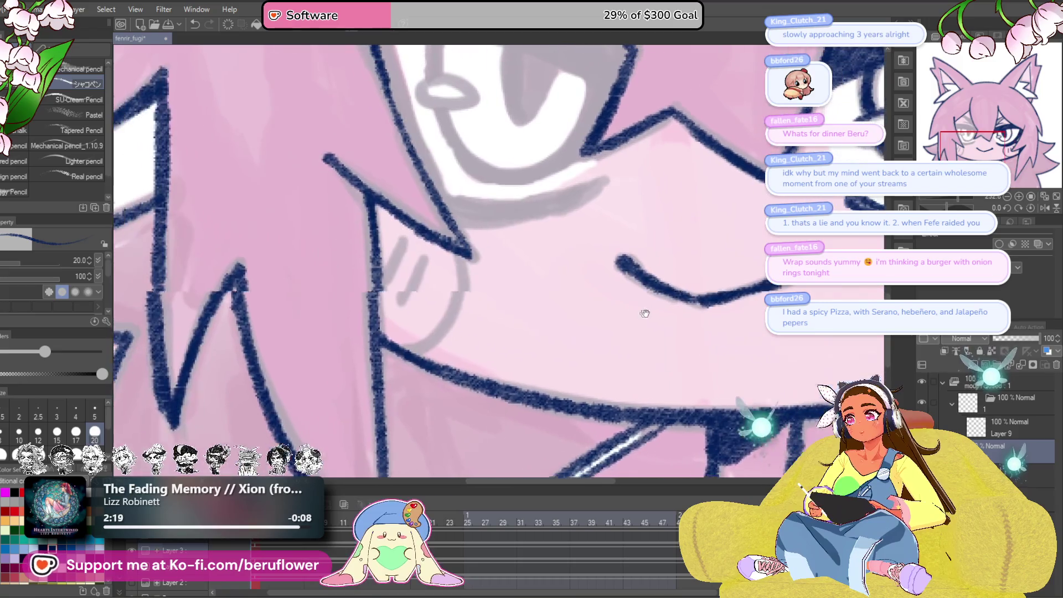
{"action": "mouse_move", "coordinate": [466, 253]}
{"action": "left_mouse_down"}
{"action": "mouse_move", "coordinate": [463, 301]}
{"action": "mouse_move", "coordinate": [391, 339]}
{"action": "left_mouse_up"}
{"action": "left_click_drag", "start_coordinate": [425, 256], "coordinate": [407, 298]}
{"action": "left_click_drag", "start_coordinate": [402, 239], "coordinate": [388, 269]}
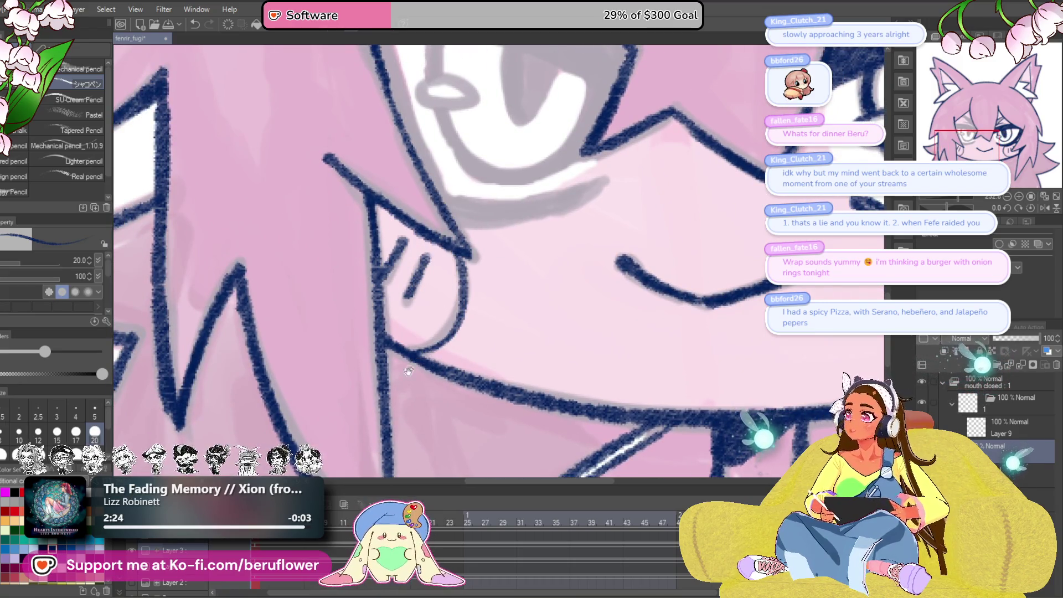
- Try hatching into the hair, undo it, and centre the grey-lined eye in view
{"action": "left_click_drag", "start_coordinate": [408, 371], "coordinate": [499, 387]}
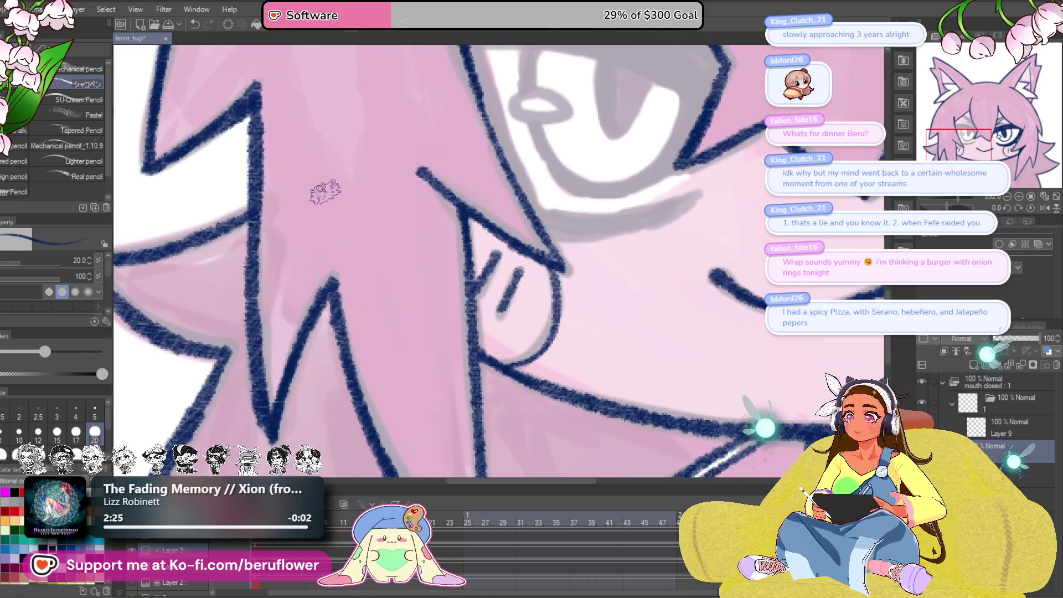
{"action": "scroll", "coordinate": [325, 192], "scroll_direction": "down", "scroll_amount": 5}
{"action": "scroll", "coordinate": [365, 227], "scroll_direction": "up", "scroll_amount": 4}
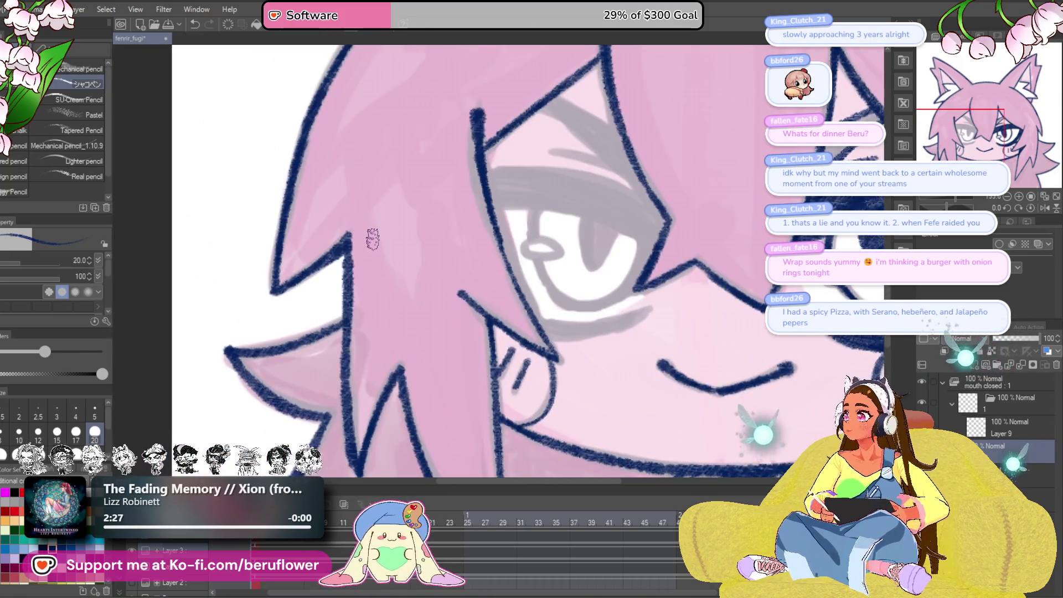
{"action": "scroll", "coordinate": [394, 293], "scroll_direction": "up", "scroll_amount": 2}
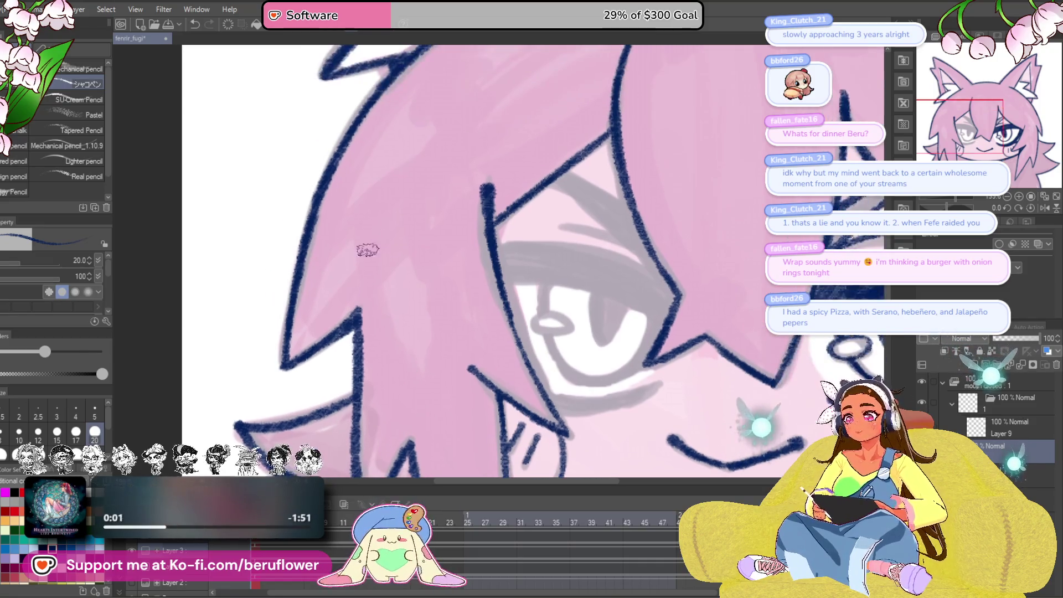
{"action": "mouse_move", "coordinate": [367, 247]}
{"action": "left_mouse_down"}
{"action": "mouse_move", "coordinate": [356, 244]}
{"action": "mouse_move", "coordinate": [374, 284]}
{"action": "left_mouse_up"}
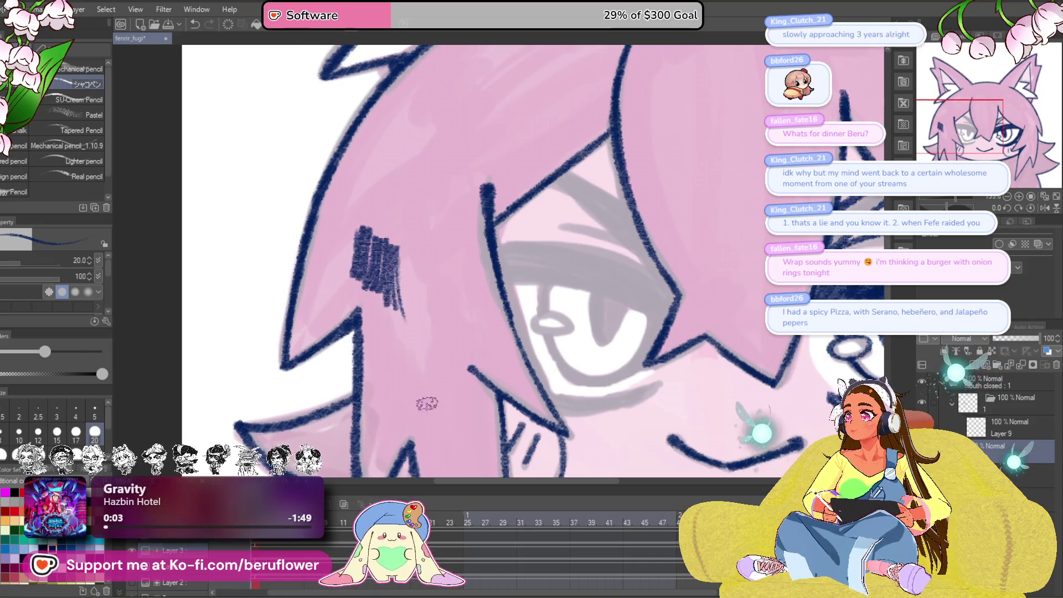
{"action": "key", "text": "ctrl+z"}
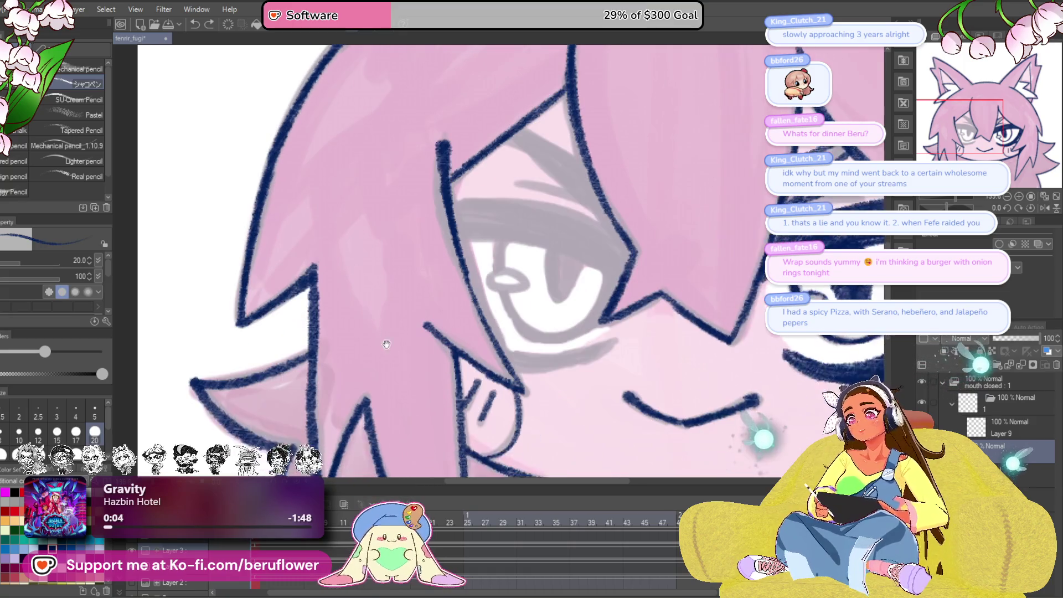
{"action": "left_click_drag", "start_coordinate": [417, 405], "coordinate": [373, 350]}
{"action": "left_click_drag", "start_coordinate": [458, 457], "coordinate": [420, 429]}
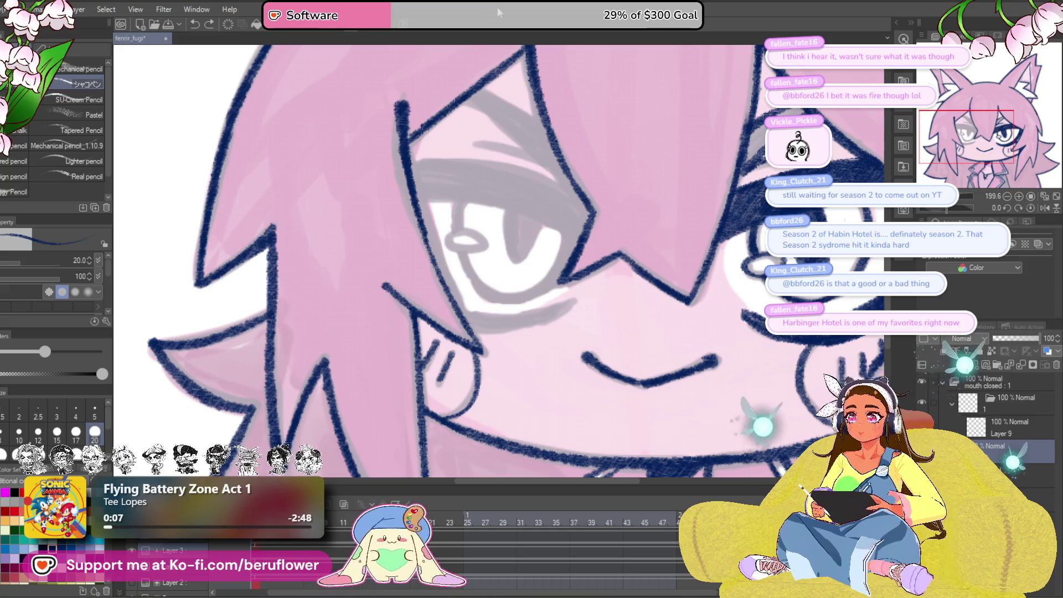
{"action": "scroll", "coordinate": [494, 270], "scroll_direction": "down", "scroll_amount": 3}
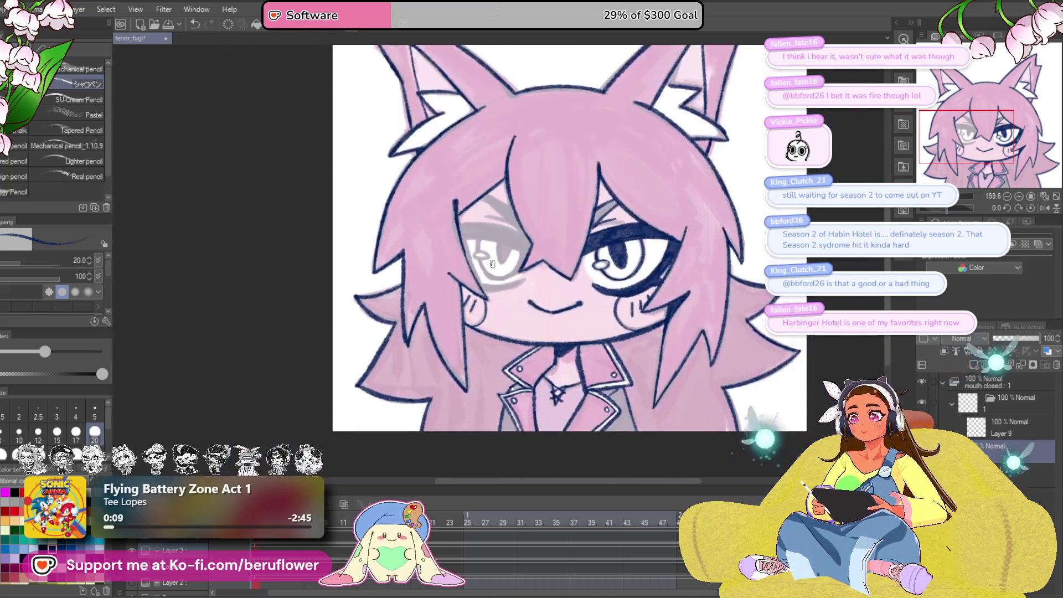
{"action": "scroll", "coordinate": [494, 270], "scroll_direction": "up", "scroll_amount": 1}
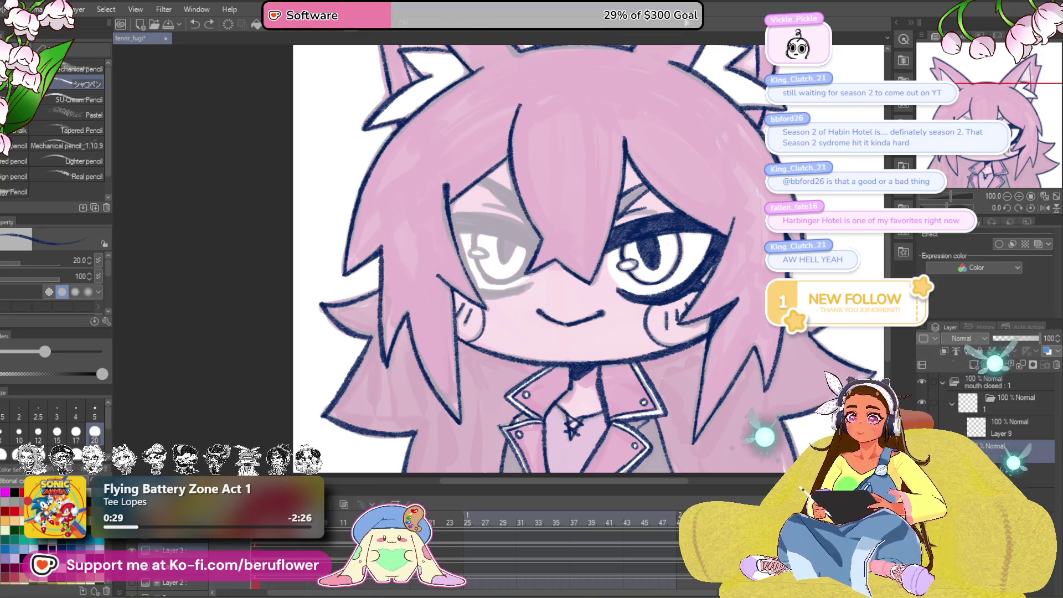
{"action": "mouse_move", "coordinate": [553, 269]}
{"action": "left_mouse_down"}
{"action": "mouse_move", "coordinate": [635, 389]}
{"action": "mouse_move", "coordinate": [626, 379]}
{"action": "mouse_move", "coordinate": [617, 388]}
{"action": "left_mouse_up"}
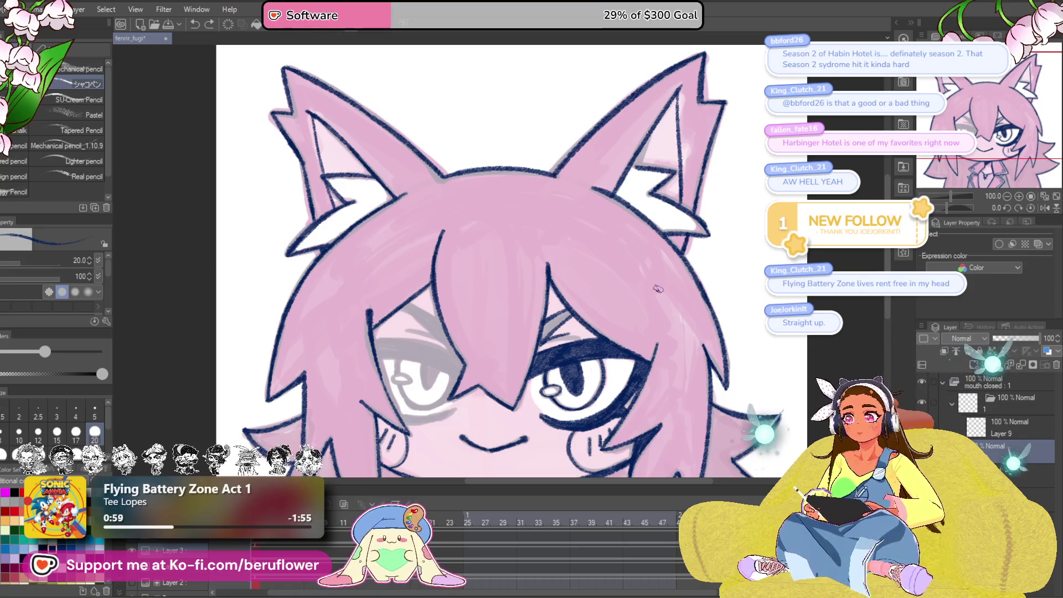
- Rotate the canvas about 64 degrees and ink the eye's upper and lower lid lines
{"action": "left_click_drag", "start_coordinate": [576, 427], "coordinate": [587, 320]}
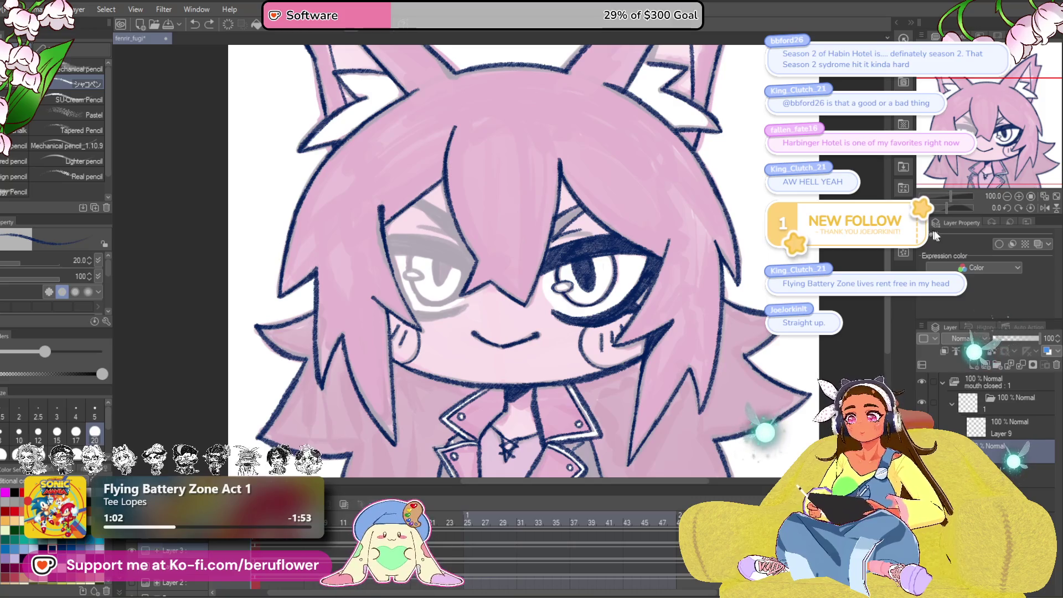
{"action": "left_click_drag", "start_coordinate": [948, 209], "coordinate": [940, 211]}
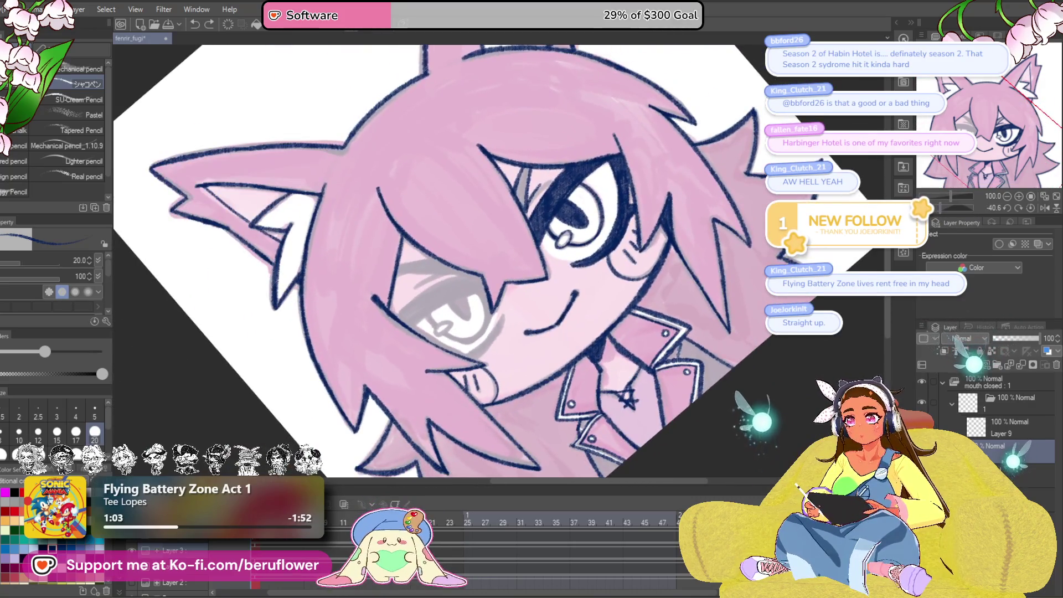
{"action": "scroll", "coordinate": [431, 306], "scroll_direction": "up", "scroll_amount": 5}
{"action": "scroll", "coordinate": [431, 306], "scroll_direction": "up", "scroll_amount": 3}
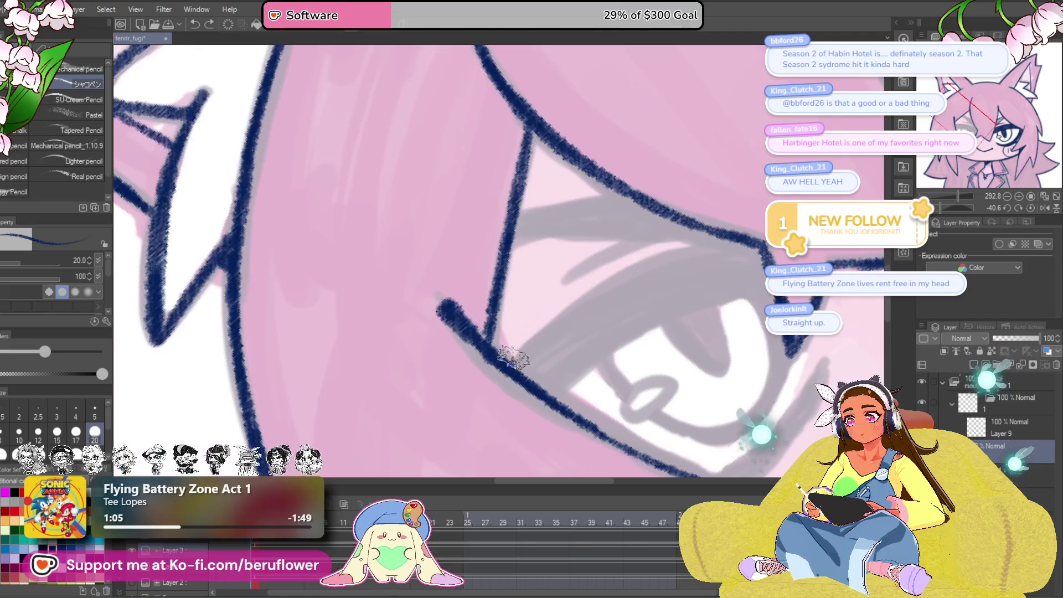
{"action": "left_click_drag", "start_coordinate": [499, 349], "coordinate": [700, 230]}
{"action": "scroll", "coordinate": [701, 230], "scroll_direction": "up", "scroll_amount": 1}
{"action": "mouse_move", "coordinate": [490, 311]}
{"action": "left_mouse_down"}
{"action": "mouse_move", "coordinate": [645, 216]}
{"action": "mouse_move", "coordinate": [718, 200]}
{"action": "mouse_move", "coordinate": [701, 194]}
{"action": "mouse_move", "coordinate": [736, 191]}
{"action": "mouse_move", "coordinate": [734, 216]}
{"action": "left_mouse_up"}
{"action": "left_click_drag", "start_coordinate": [642, 352], "coordinate": [580, 347]}
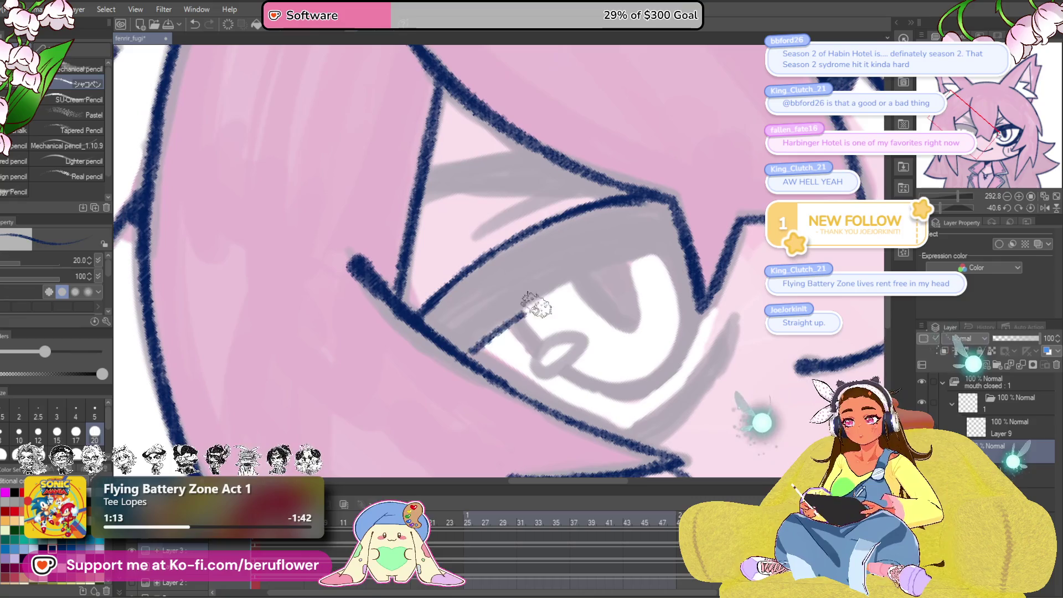
{"action": "mouse_move", "coordinate": [465, 351]}
{"action": "left_mouse_down"}
{"action": "mouse_move", "coordinate": [631, 252]}
{"action": "mouse_move", "coordinate": [695, 244]}
{"action": "left_mouse_up"}
{"action": "left_click_drag", "start_coordinate": [672, 284], "coordinate": [619, 338]}
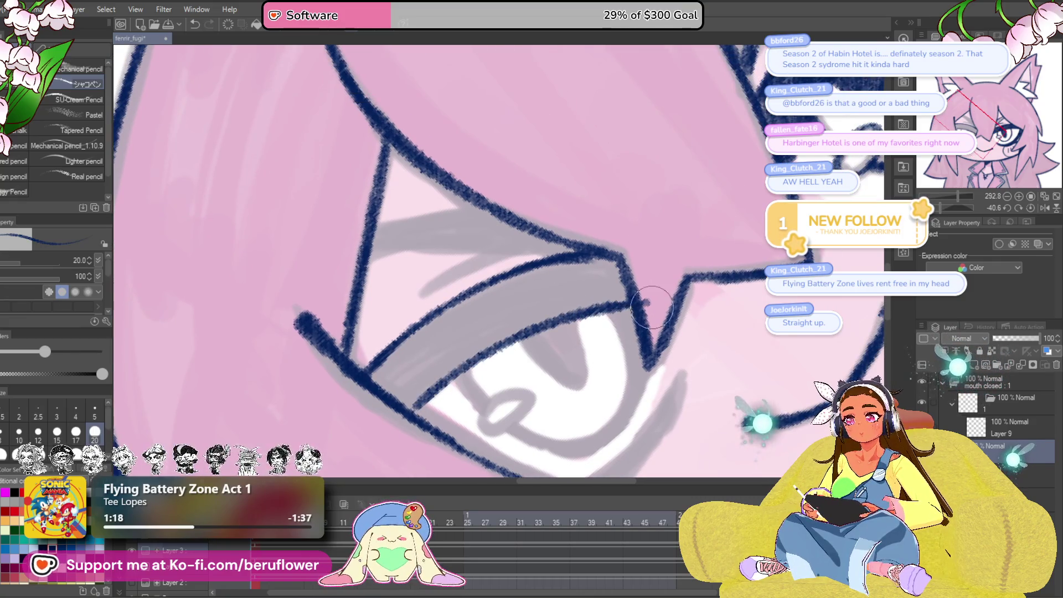
{"action": "mouse_move", "coordinate": [665, 291]}
{"action": "left_mouse_down"}
{"action": "mouse_move", "coordinate": [689, 285]}
{"action": "mouse_move", "coordinate": [628, 252]}
{"action": "left_mouse_up"}
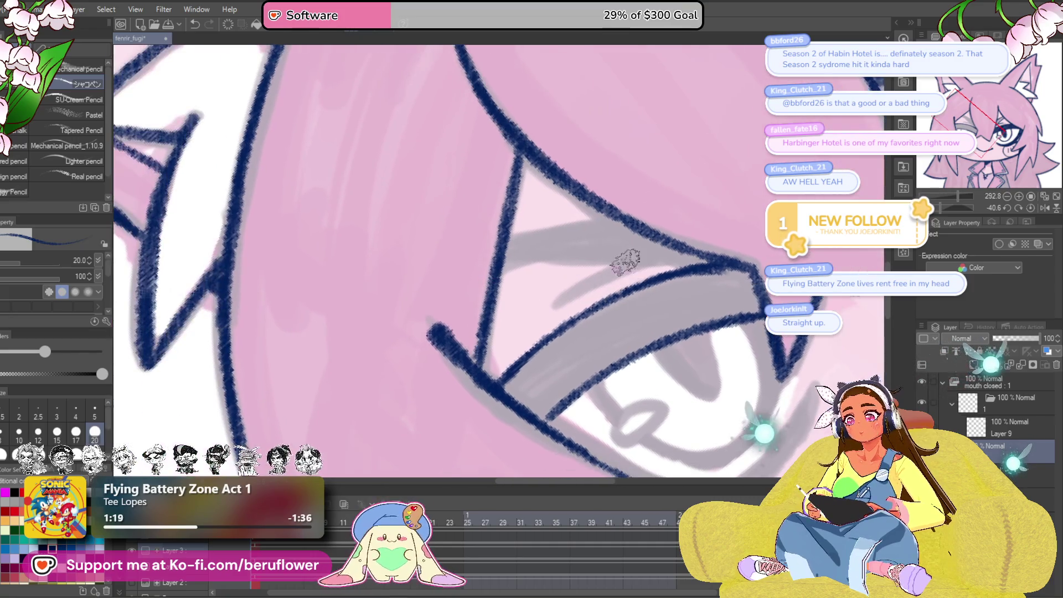
{"action": "mouse_move", "coordinate": [554, 310]}
{"action": "left_mouse_down"}
{"action": "mouse_move", "coordinate": [623, 280]}
{"action": "mouse_move", "coordinate": [623, 328]}
{"action": "mouse_move", "coordinate": [605, 310]}
{"action": "mouse_move", "coordinate": [513, 380]}
{"action": "mouse_move", "coordinate": [598, 313]}
{"action": "mouse_move", "coordinate": [506, 385]}
{"action": "mouse_move", "coordinate": [503, 376]}
{"action": "left_mouse_up"}
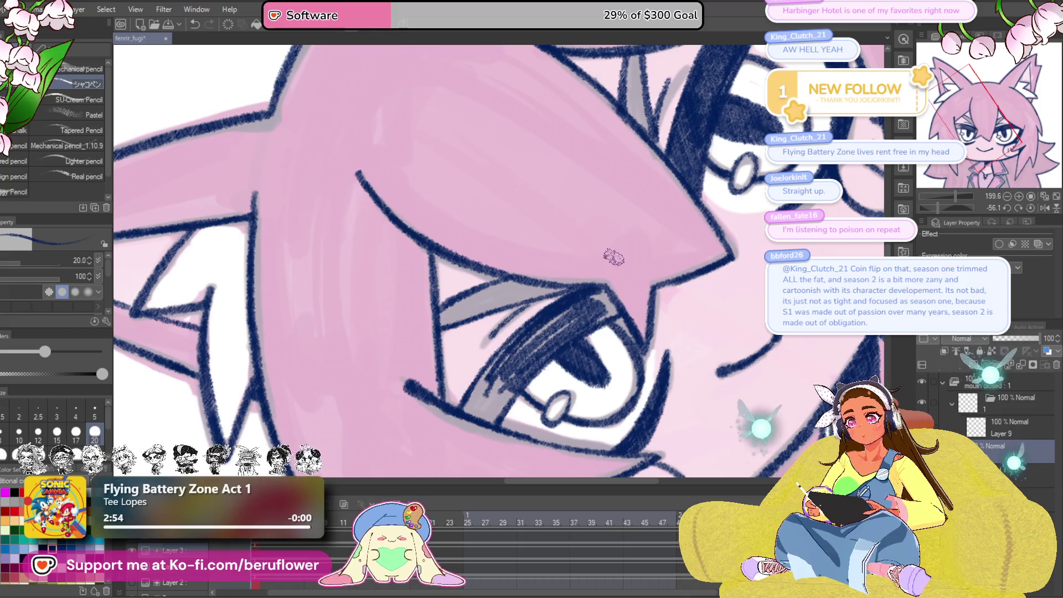
- Fill the eyelid band's gaps with dense dark hatching
{"action": "left_click_drag", "start_coordinate": [633, 314], "coordinate": [744, 388]}
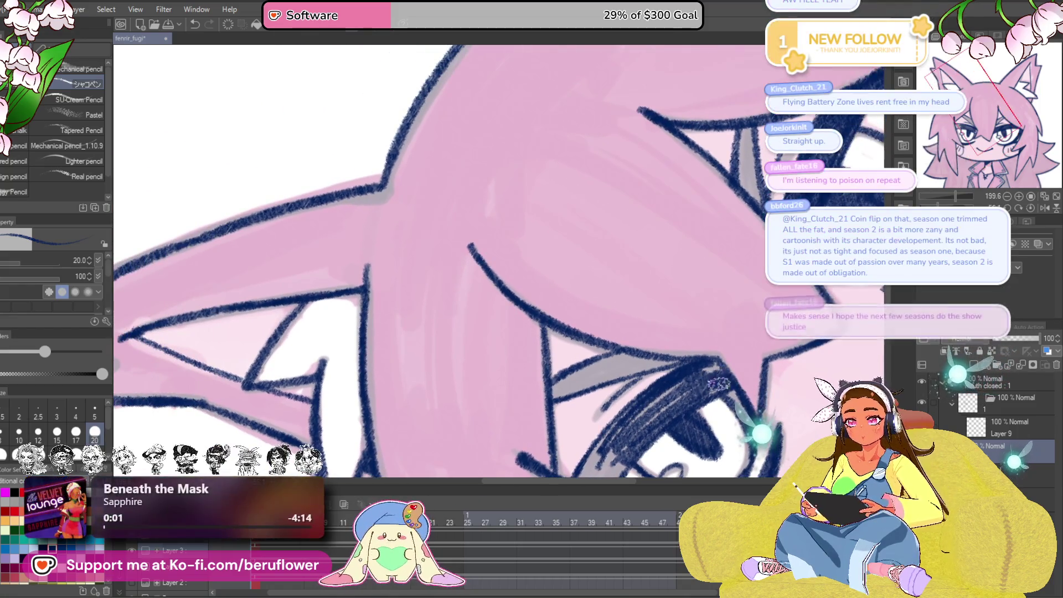
{"action": "mouse_move", "coordinate": [615, 441]}
{"action": "left_mouse_down"}
{"action": "mouse_move", "coordinate": [700, 372]}
{"action": "mouse_move", "coordinate": [600, 472]}
{"action": "left_mouse_up"}
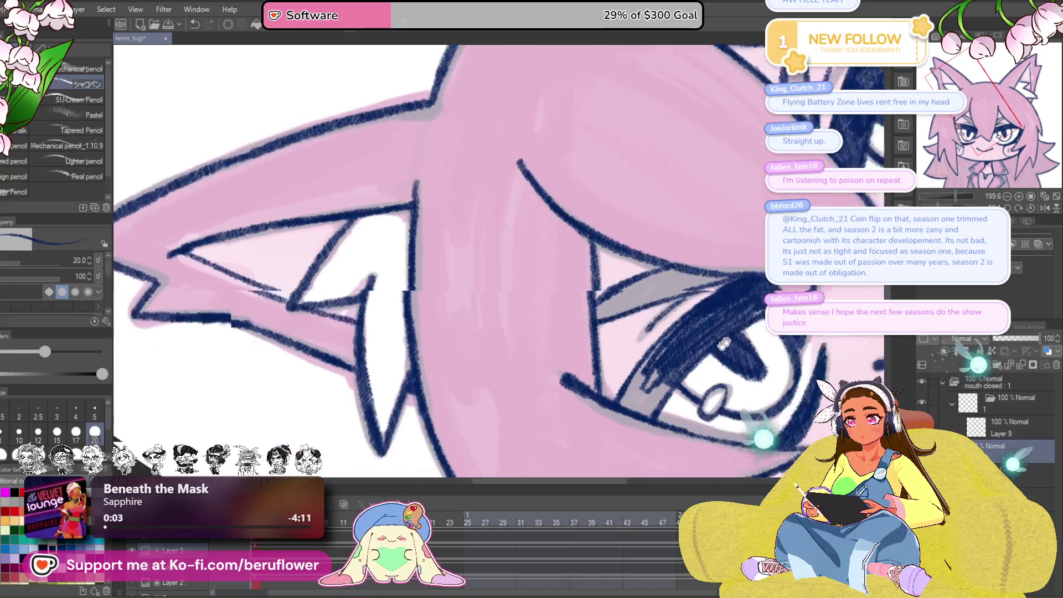
{"action": "mouse_move", "coordinate": [700, 335]}
{"action": "left_mouse_down"}
{"action": "mouse_move", "coordinate": [668, 376]}
{"action": "mouse_move", "coordinate": [681, 368]}
{"action": "mouse_move", "coordinate": [678, 376]}
{"action": "mouse_move", "coordinate": [651, 371]}
{"action": "left_mouse_up"}
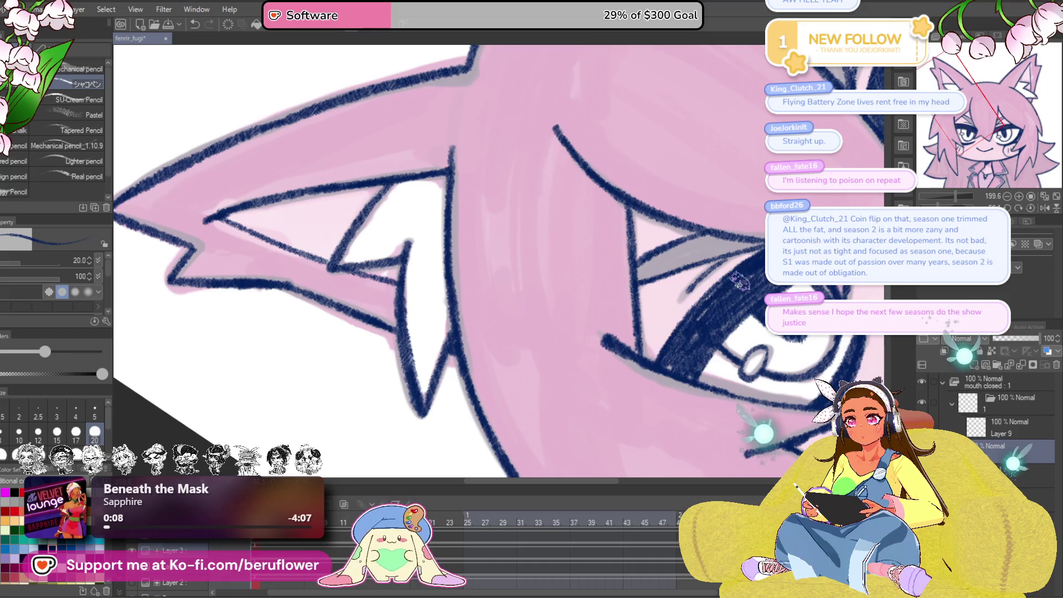
{"action": "mouse_move", "coordinate": [751, 272]}
{"action": "left_mouse_down"}
{"action": "mouse_move", "coordinate": [694, 325]}
{"action": "mouse_move", "coordinate": [724, 291]}
{"action": "mouse_move", "coordinate": [667, 366]}
{"action": "mouse_move", "coordinate": [662, 380]}
{"action": "mouse_move", "coordinate": [671, 381]}
{"action": "left_mouse_up"}
- Thicken the lower eyelid line with repeated dark strokes, then zoom out to the whole drawing
{"action": "scroll", "coordinate": [808, 288], "scroll_direction": "down", "scroll_amount": 5}
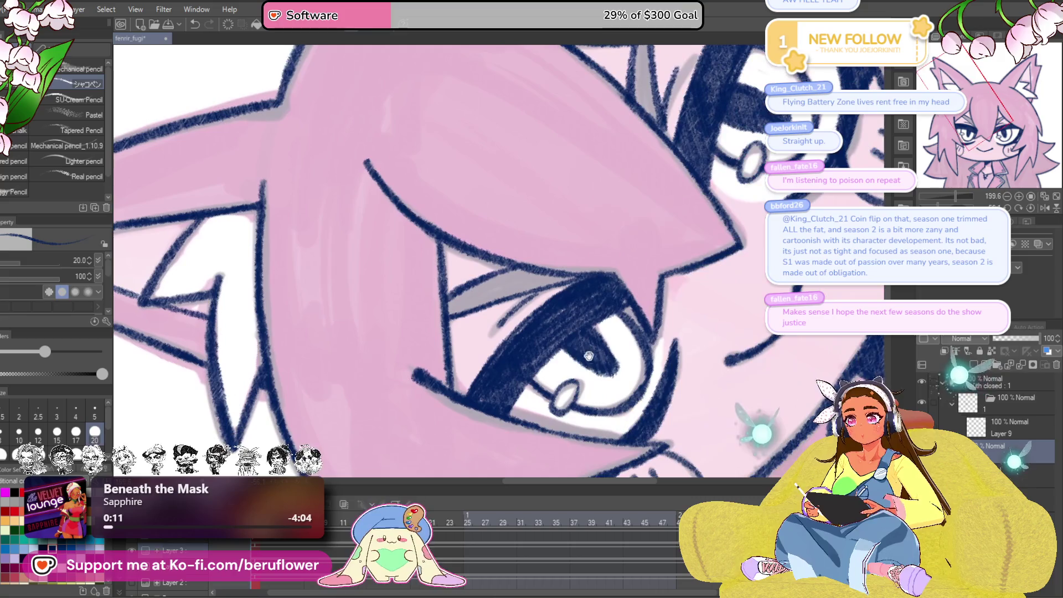
{"action": "scroll", "coordinate": [590, 359], "scroll_direction": "up", "scroll_amount": 6}
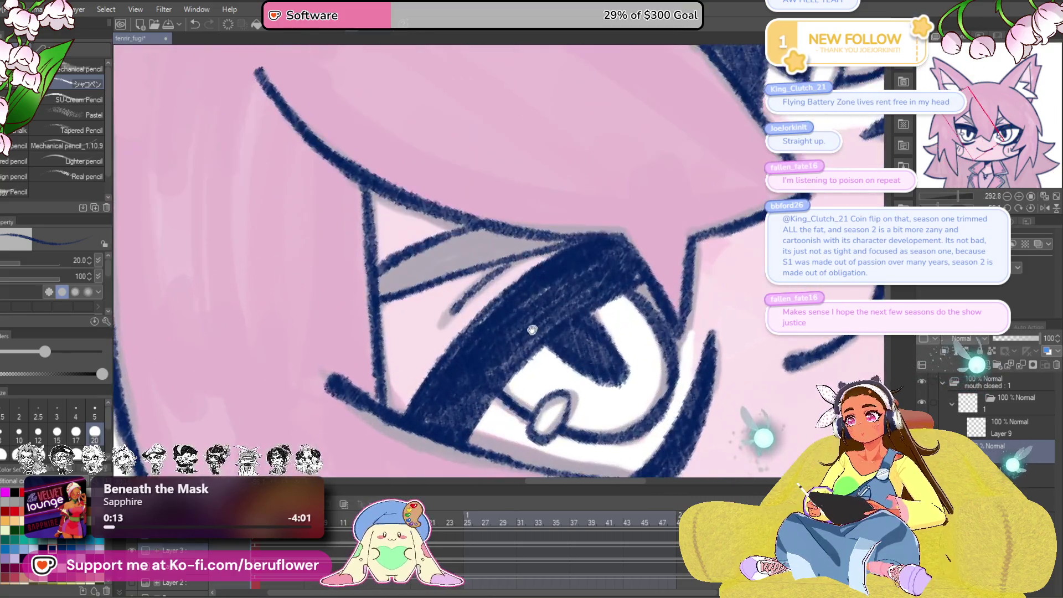
{"action": "mouse_move", "coordinate": [720, 282]}
{"action": "left_mouse_down"}
{"action": "mouse_move", "coordinate": [576, 321]}
{"action": "mouse_move", "coordinate": [467, 270]}
{"action": "mouse_move", "coordinate": [431, 238]}
{"action": "left_mouse_up"}
{"action": "mouse_move", "coordinate": [495, 225]}
{"action": "left_mouse_down"}
{"action": "mouse_move", "coordinate": [648, 246]}
{"action": "mouse_move", "coordinate": [655, 216]}
{"action": "left_mouse_up"}
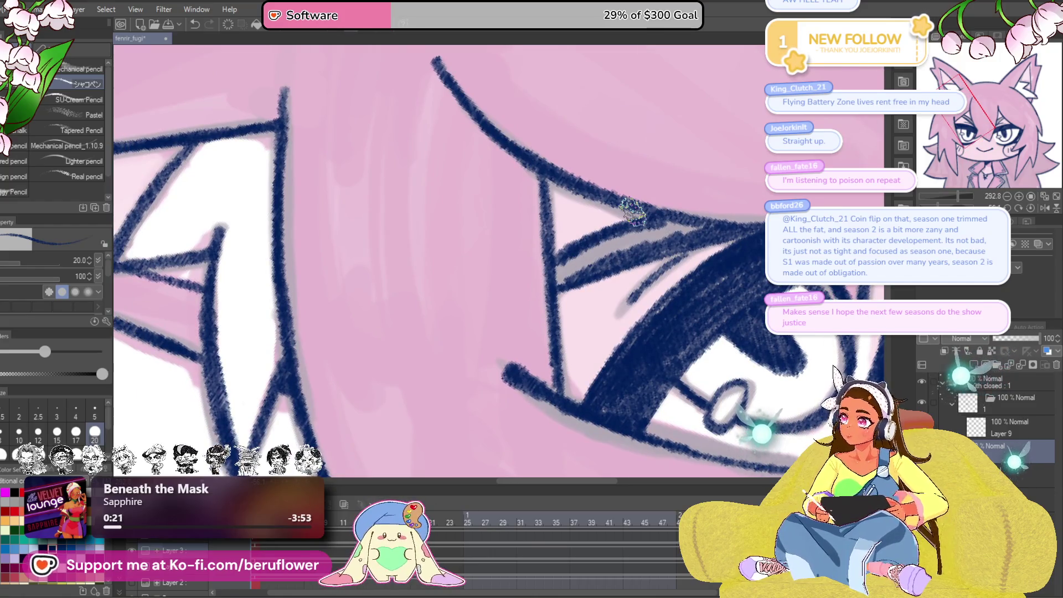
{"action": "left_click_drag", "start_coordinate": [626, 221], "coordinate": [647, 223]}
{"action": "mouse_move", "coordinate": [570, 279]}
{"action": "left_mouse_down"}
{"action": "mouse_move", "coordinate": [673, 227]}
{"action": "mouse_move", "coordinate": [714, 222]}
{"action": "mouse_move", "coordinate": [671, 224]}
{"action": "mouse_move", "coordinate": [659, 238]}
{"action": "mouse_move", "coordinate": [737, 221]}
{"action": "mouse_move", "coordinate": [707, 238]}
{"action": "mouse_move", "coordinate": [742, 235]}
{"action": "left_mouse_up"}
{"action": "key", "text": "ctrl+alt+0"}
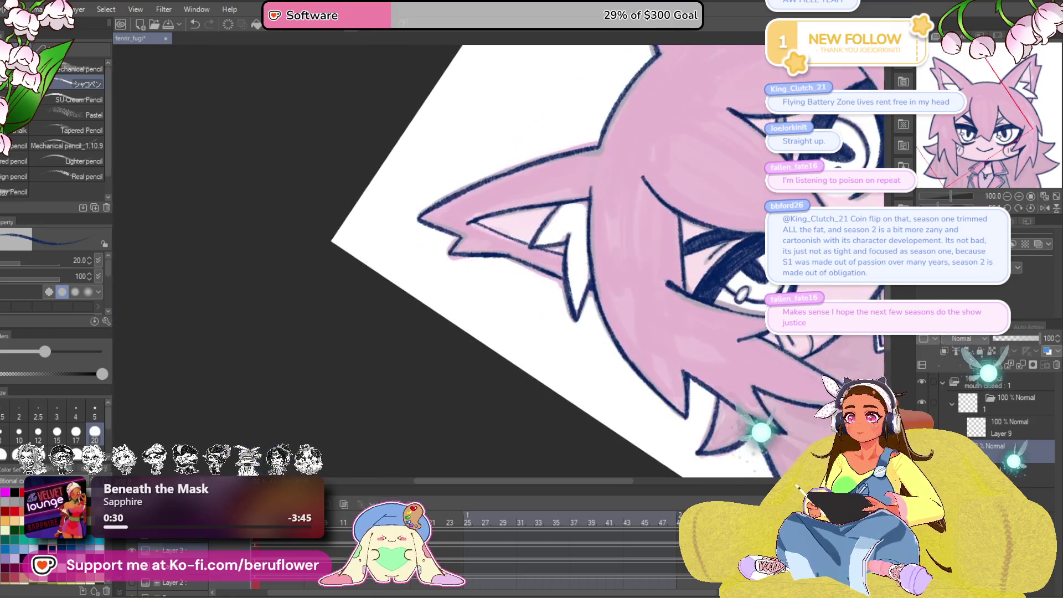
- Frame the face and reset the rotated view to upright
{"action": "mouse_move", "coordinate": [792, 388]}
{"action": "left_mouse_down"}
{"action": "mouse_move", "coordinate": [600, 398]}
{"action": "mouse_move", "coordinate": [576, 385]}
{"action": "left_mouse_up"}
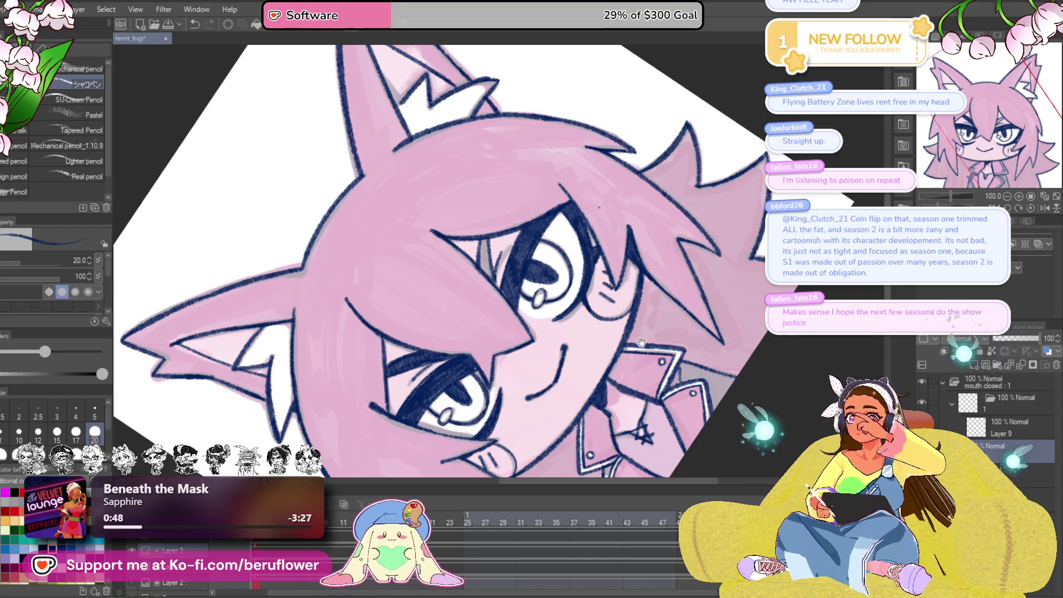
{"action": "mouse_move", "coordinate": [606, 385]}
{"action": "left_mouse_down"}
{"action": "mouse_move", "coordinate": [637, 399]}
{"action": "mouse_move", "coordinate": [620, 382]}
{"action": "left_mouse_up"}
{"action": "scroll", "coordinate": [591, 278], "scroll_direction": "up", "scroll_amount": 2}
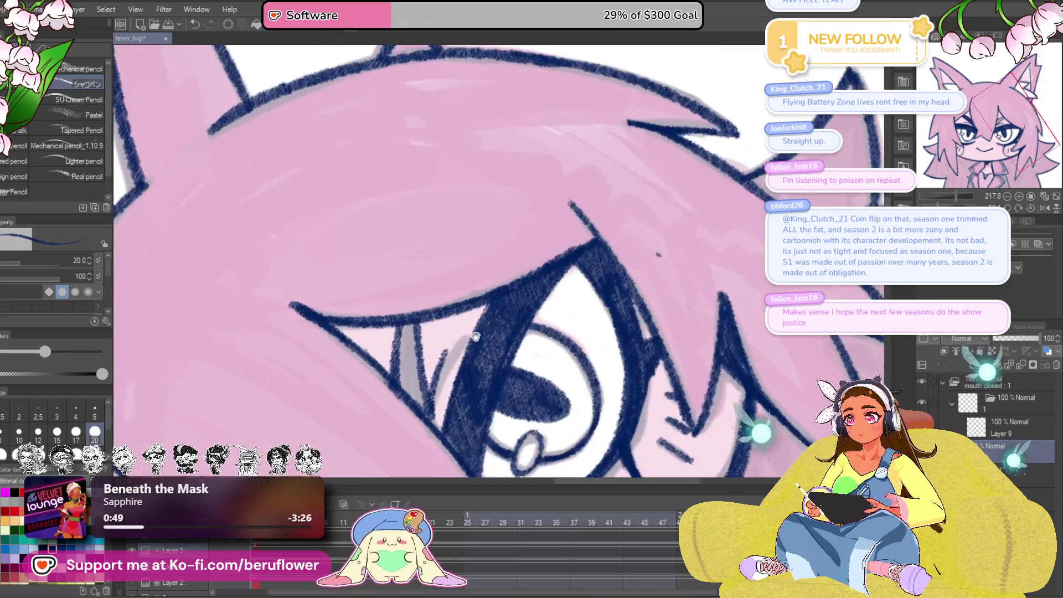
{"action": "left_click_drag", "start_coordinate": [521, 265], "coordinate": [592, 299]}
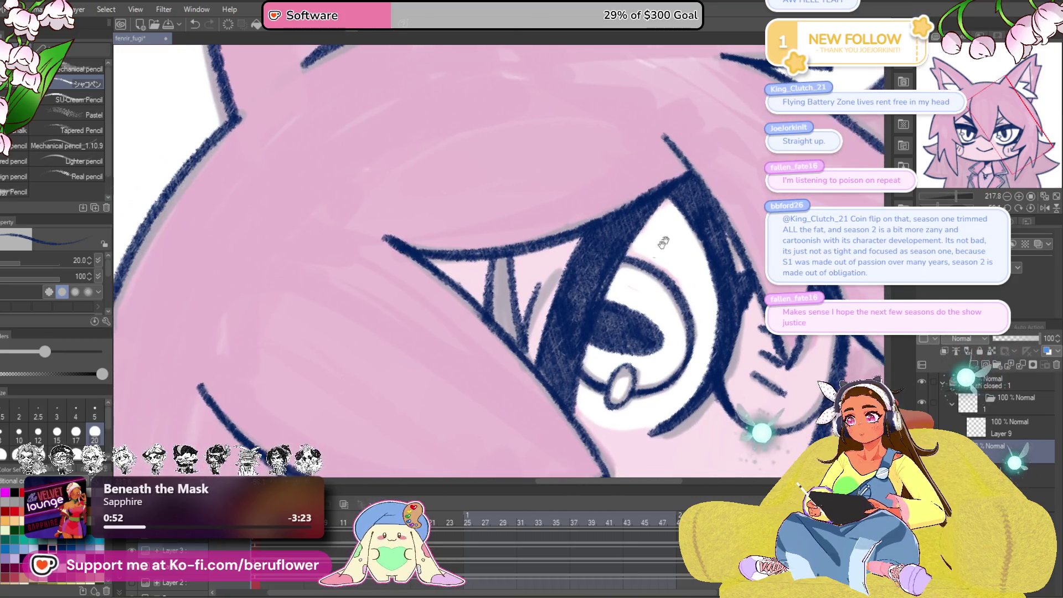
{"action": "mouse_move", "coordinate": [498, 266]}
{"action": "left_mouse_down"}
{"action": "mouse_move", "coordinate": [537, 255]}
{"action": "mouse_move", "coordinate": [532, 305]}
{"action": "mouse_move", "coordinate": [534, 243]}
{"action": "mouse_move", "coordinate": [539, 309]}
{"action": "left_mouse_up"}
{"action": "scroll", "coordinate": [539, 309], "scroll_direction": "down", "scroll_amount": 3}
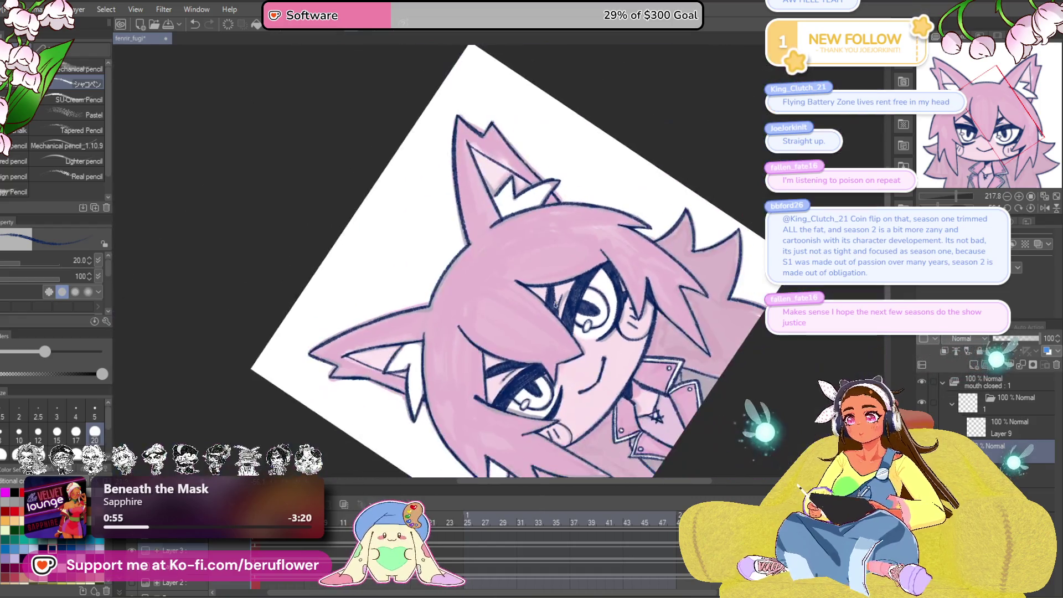
{"action": "scroll", "coordinate": [538, 308], "scroll_direction": "up", "scroll_amount": 2}
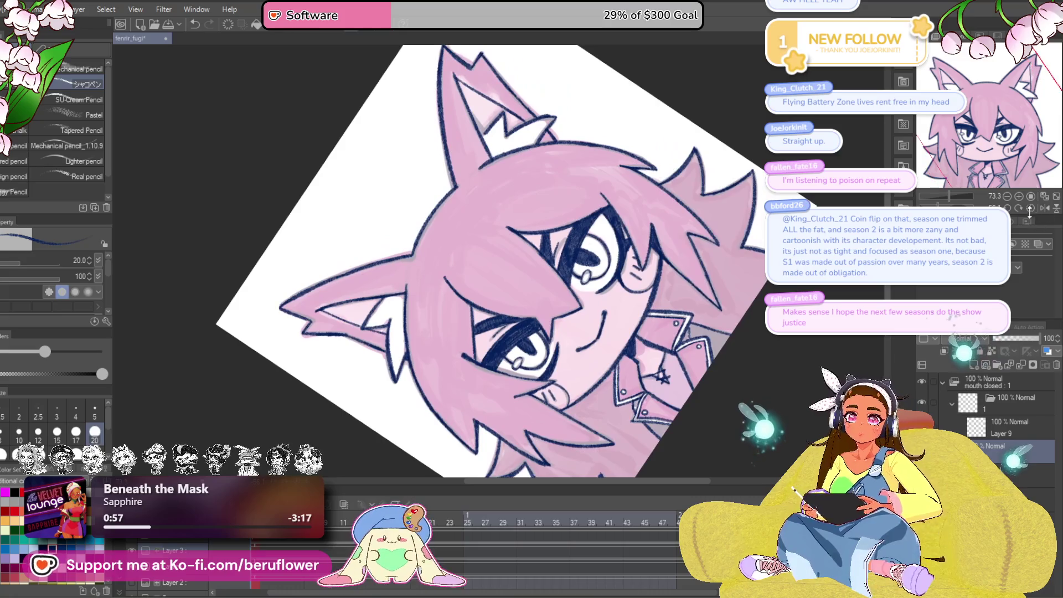
{"action": "key", "text": "ctrl+0"}
- Hide the pink colour fill layer so only the dark-blue lineart shows
{"action": "scroll", "coordinate": [674, 366], "scroll_direction": "up", "scroll_amount": 3}
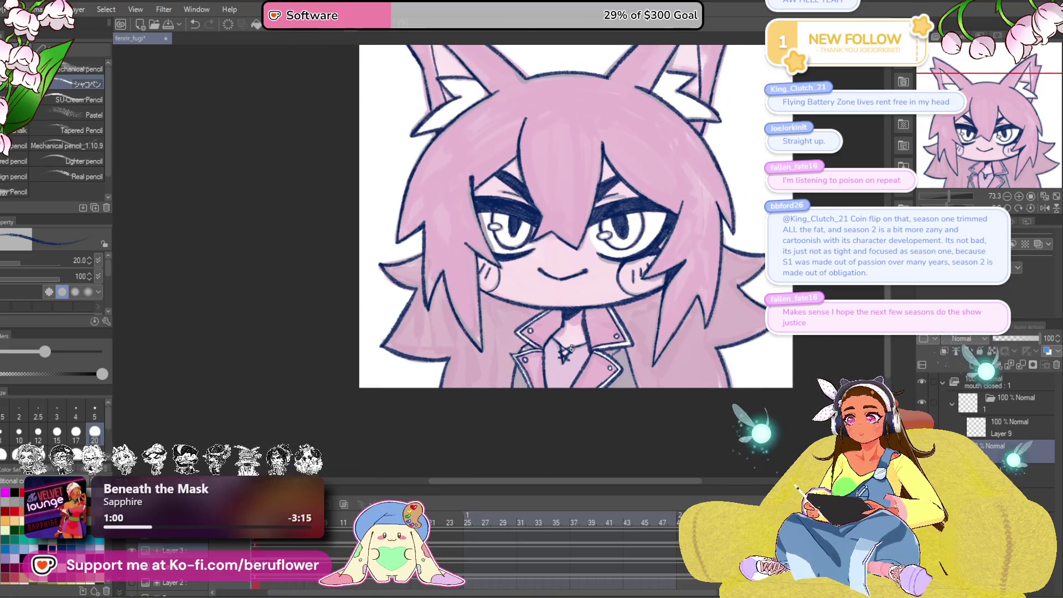
{"action": "scroll", "coordinate": [674, 366], "scroll_direction": "up", "scroll_amount": 2}
{"action": "scroll", "coordinate": [701, 400], "scroll_direction": "down", "scroll_amount": 1}
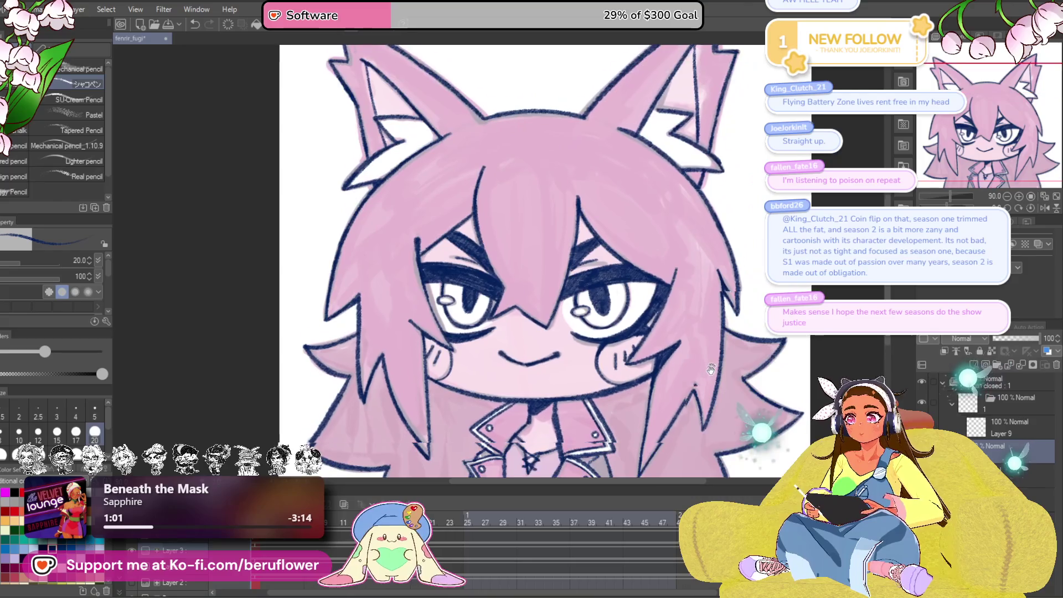
{"action": "scroll", "coordinate": [720, 401], "scroll_direction": "up", "scroll_amount": 1}
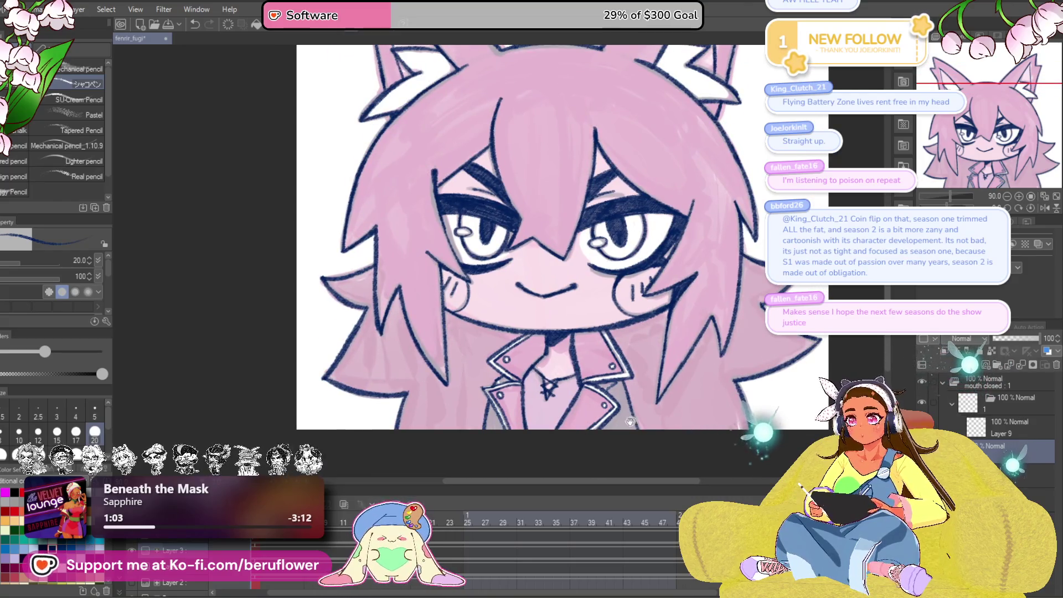
{"action": "left_click_drag", "start_coordinate": [531, 250], "coordinate": [523, 286]}
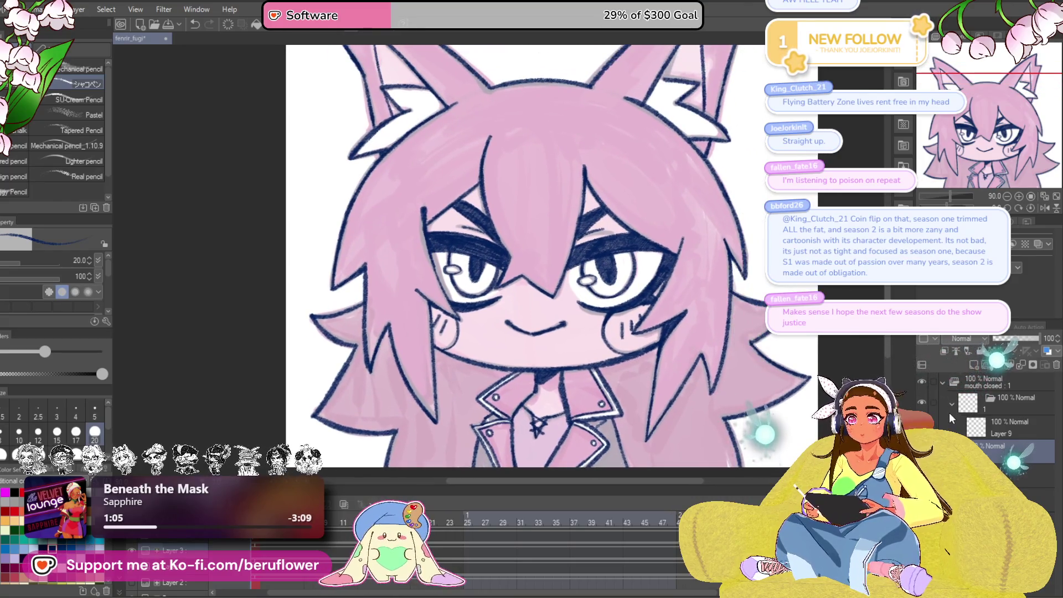
{"action": "key", "text": "ctrl+h"}
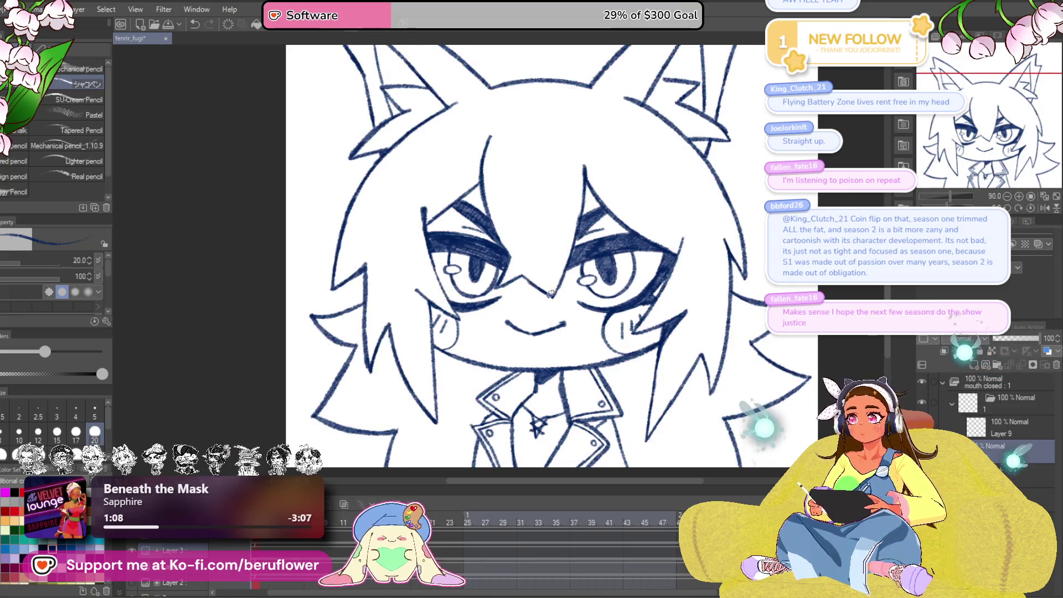
{"action": "scroll", "coordinate": [550, 293], "scroll_direction": "down", "scroll_amount": 3}
{"action": "scroll", "coordinate": [550, 294], "scroll_direction": "up", "scroll_amount": 2}
- Enlarge the pencil slightly and shade the collar and lower-left lapel dark
{"action": "scroll", "coordinate": [550, 294], "scroll_direction": "up", "scroll_amount": 3}
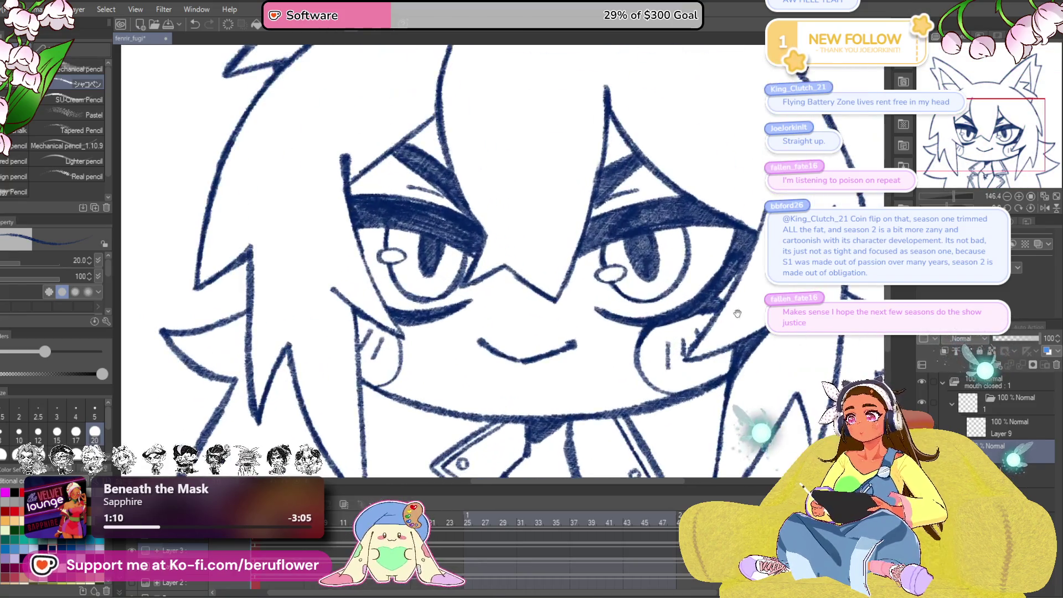
{"action": "scroll", "coordinate": [607, 408], "scroll_direction": "up", "scroll_amount": 2}
{"action": "mouse_move", "coordinate": [608, 408]}
{"action": "left_mouse_down"}
{"action": "mouse_move", "coordinate": [647, 241]}
{"action": "mouse_move", "coordinate": [654, 336]}
{"action": "left_mouse_up"}
{"action": "key", "text": "bracketright"}
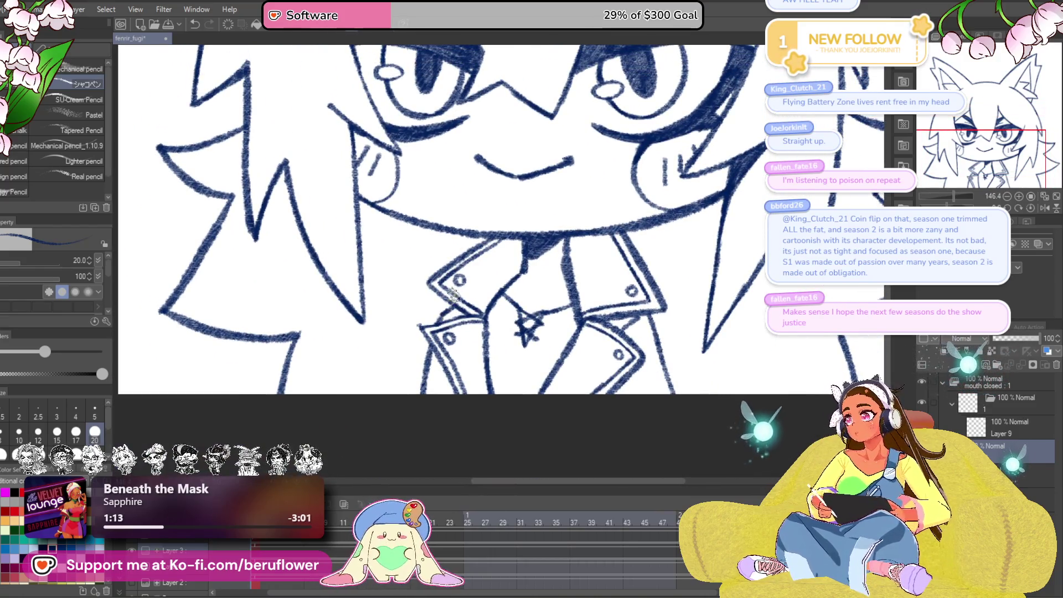
{"action": "left_click_drag", "start_coordinate": [447, 313], "coordinate": [460, 313]}
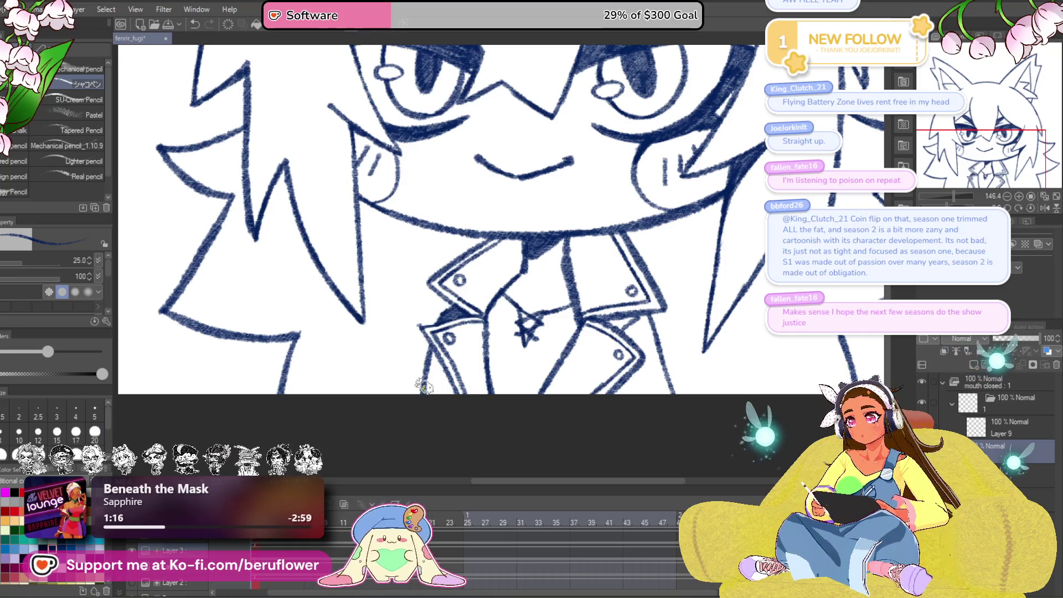
{"action": "mouse_move", "coordinate": [427, 349]}
{"action": "left_mouse_down"}
{"action": "mouse_move", "coordinate": [424, 382]}
{"action": "mouse_move", "coordinate": [453, 402]}
{"action": "left_mouse_up"}
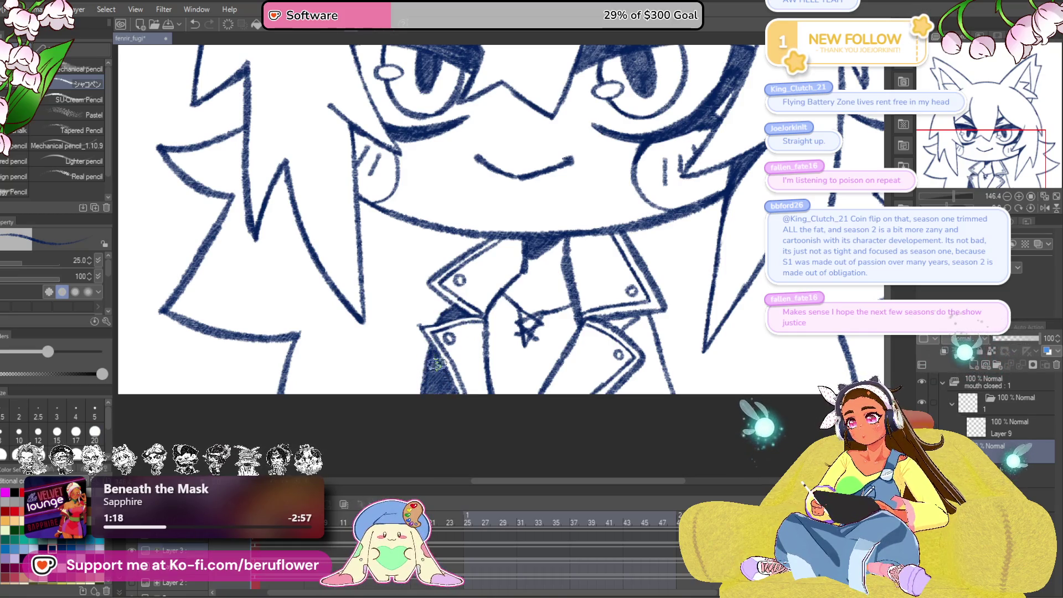
- Hatch dark shading over the right lapel and along the collar edge beside the neck
{"action": "mouse_move", "coordinate": [648, 382]}
{"action": "left_mouse_down"}
{"action": "mouse_move", "coordinate": [624, 380]}
{"action": "mouse_move", "coordinate": [632, 399]}
{"action": "mouse_move", "coordinate": [648, 382]}
{"action": "left_mouse_up"}
{"action": "left_click_drag", "start_coordinate": [593, 325], "coordinate": [600, 337]}
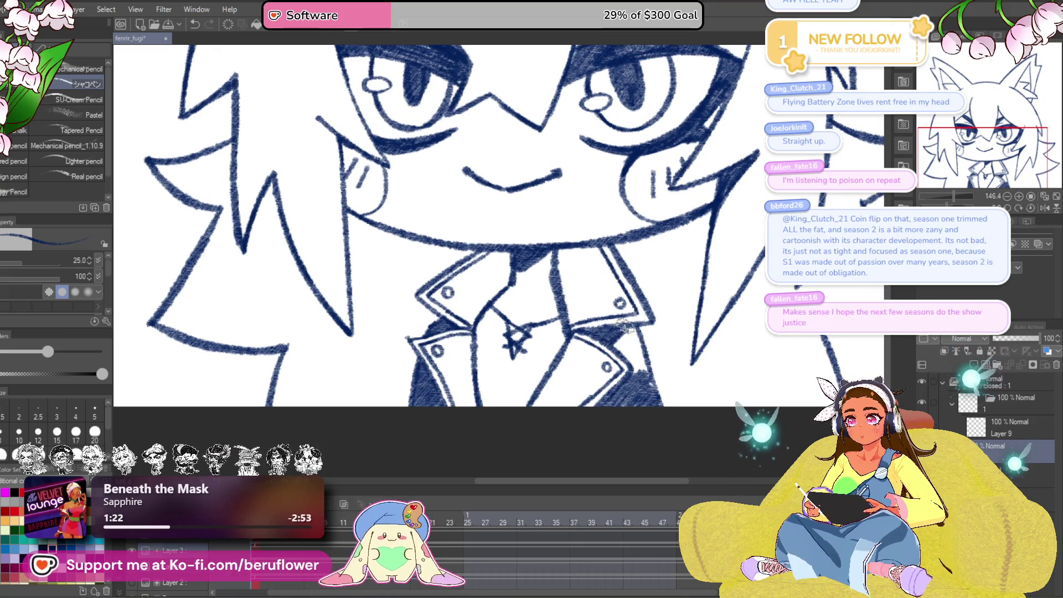
{"action": "mouse_move", "coordinate": [637, 373]}
{"action": "left_mouse_down"}
{"action": "mouse_move", "coordinate": [630, 331]}
{"action": "mouse_move", "coordinate": [653, 389]}
{"action": "mouse_move", "coordinate": [681, 405]}
{"action": "left_mouse_up"}
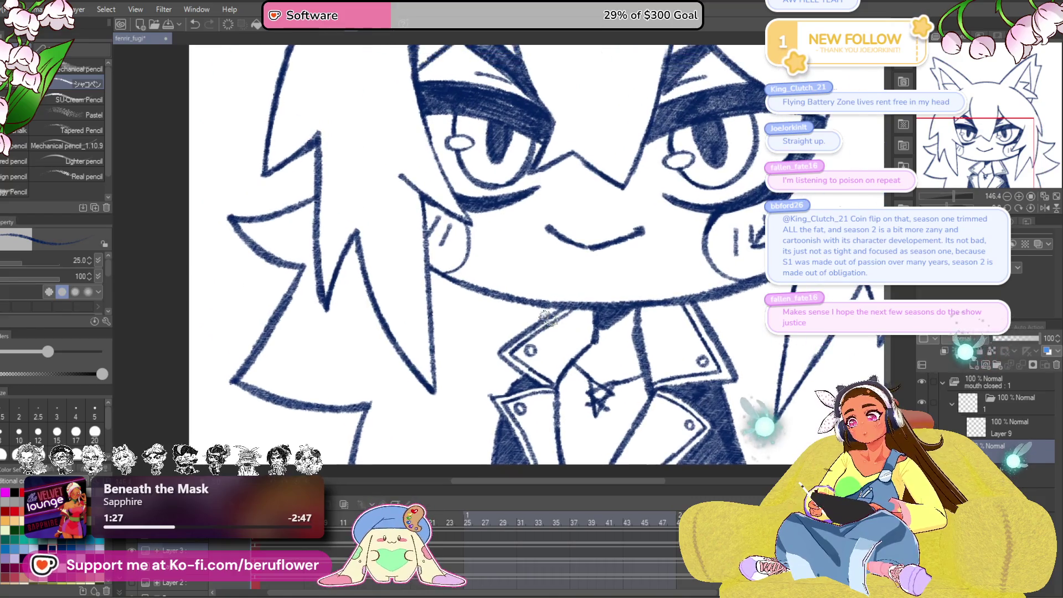
{"action": "mouse_move", "coordinate": [581, 306]}
{"action": "left_mouse_down"}
{"action": "mouse_move", "coordinate": [531, 344]}
{"action": "mouse_move", "coordinate": [557, 326]}
{"action": "left_mouse_up"}
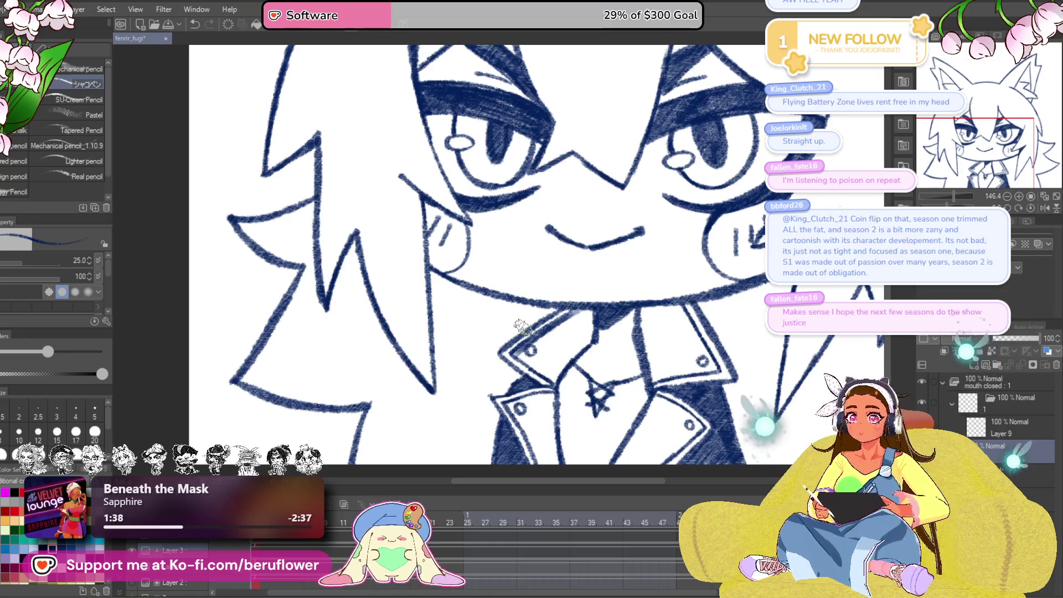
{"action": "left_click_drag", "start_coordinate": [595, 364], "coordinate": [597, 349]}
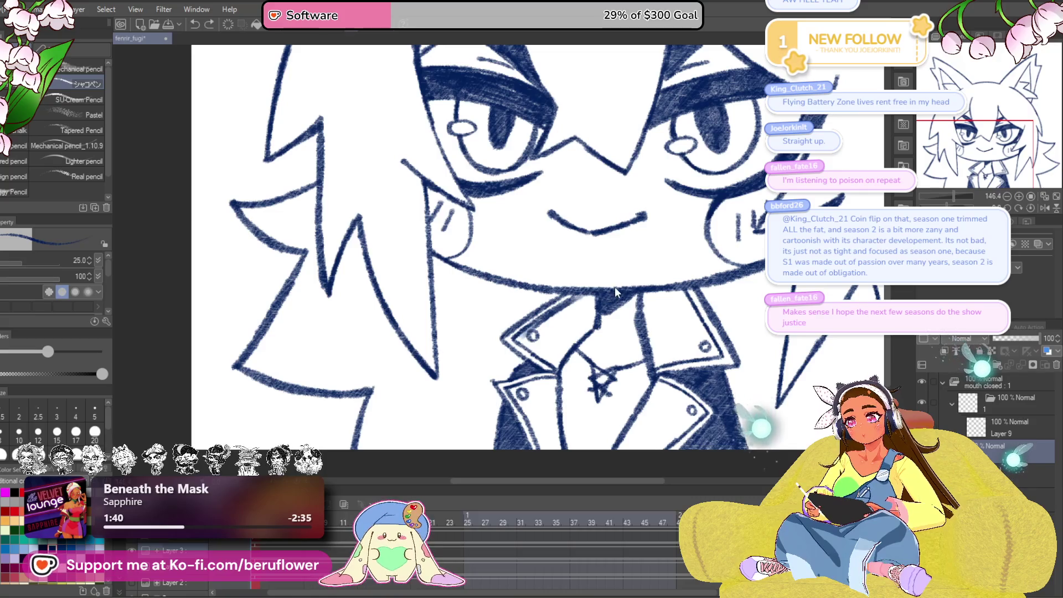
{"action": "mouse_move", "coordinate": [602, 298]}
{"action": "left_mouse_down"}
{"action": "mouse_move", "coordinate": [579, 311]}
{"action": "mouse_move", "coordinate": [576, 299]}
{"action": "mouse_move", "coordinate": [537, 331]}
{"action": "mouse_move", "coordinate": [554, 341]}
{"action": "mouse_move", "coordinate": [581, 310]}
{"action": "mouse_move", "coordinate": [578, 299]}
{"action": "mouse_move", "coordinate": [581, 313]}
{"action": "mouse_move", "coordinate": [548, 354]}
{"action": "mouse_move", "coordinate": [534, 341]}
{"action": "mouse_move", "coordinate": [548, 316]}
{"action": "mouse_move", "coordinate": [587, 302]}
{"action": "mouse_move", "coordinate": [548, 366]}
{"action": "mouse_move", "coordinate": [522, 355]}
{"action": "mouse_move", "coordinate": [560, 398]}
{"action": "mouse_move", "coordinate": [565, 354]}
{"action": "mouse_move", "coordinate": [549, 368]}
{"action": "mouse_move", "coordinate": [545, 349]}
{"action": "mouse_move", "coordinate": [531, 352]}
{"action": "mouse_move", "coordinate": [571, 349]}
{"action": "mouse_move", "coordinate": [498, 333]}
{"action": "mouse_move", "coordinate": [509, 293]}
{"action": "left_mouse_up"}
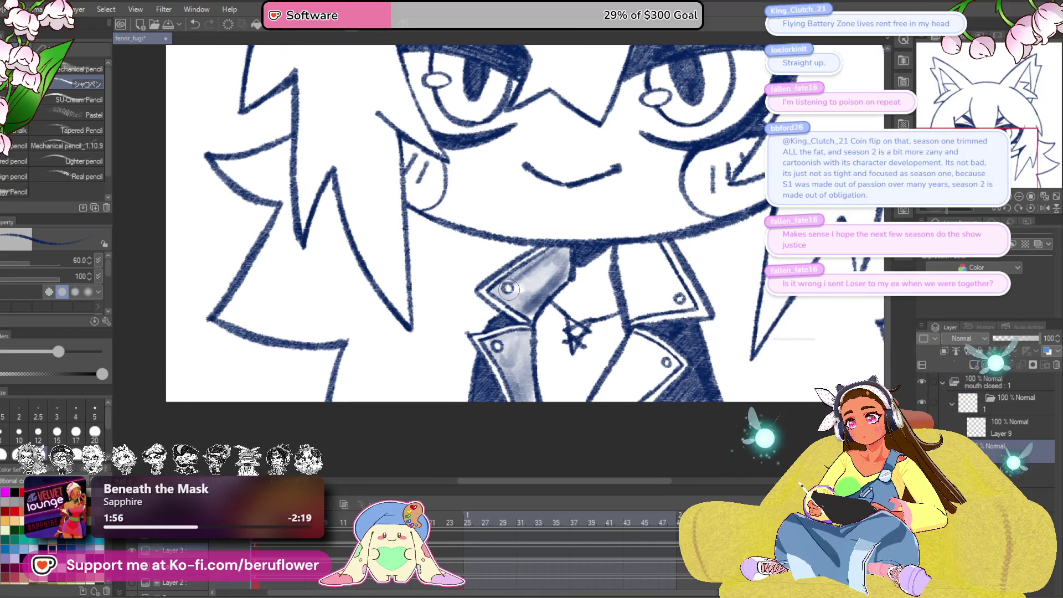
- Lay soft, dense grey pencil shading on the collar
{"action": "left_click_drag", "start_coordinate": [669, 333], "coordinate": [649, 354]}
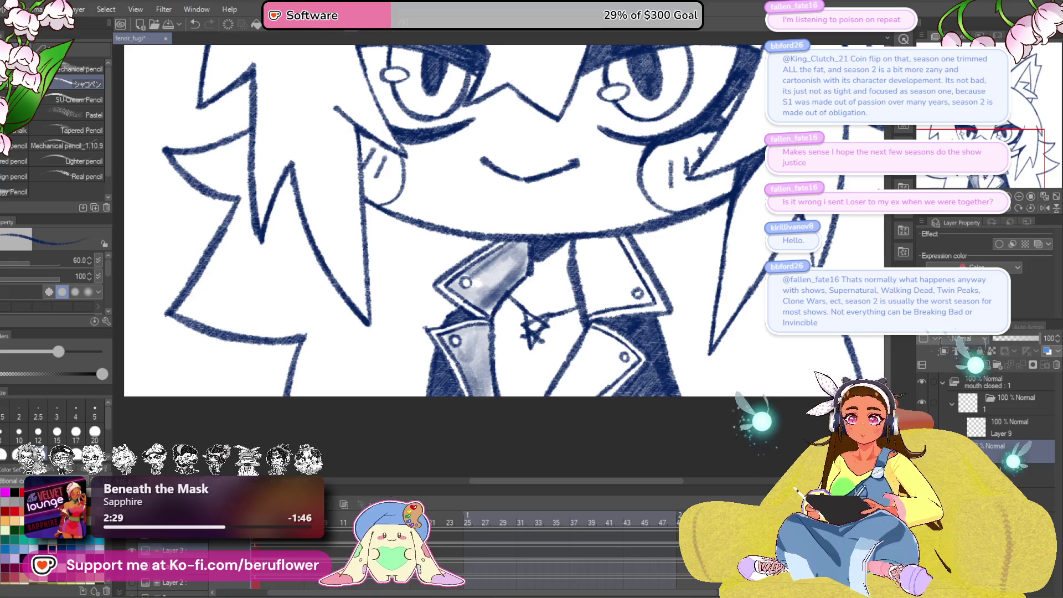
{"action": "left_click_drag", "start_coordinate": [604, 288], "coordinate": [522, 334]}
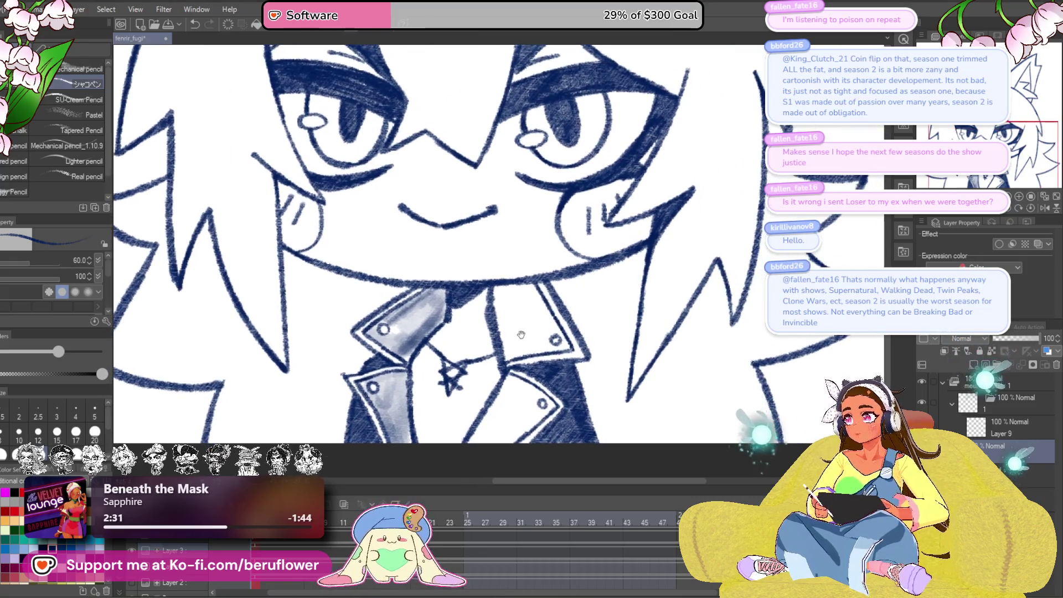
{"action": "left_click_drag", "start_coordinate": [517, 390], "coordinate": [502, 403]}
{"action": "left_click_drag", "start_coordinate": [480, 296], "coordinate": [490, 354]}
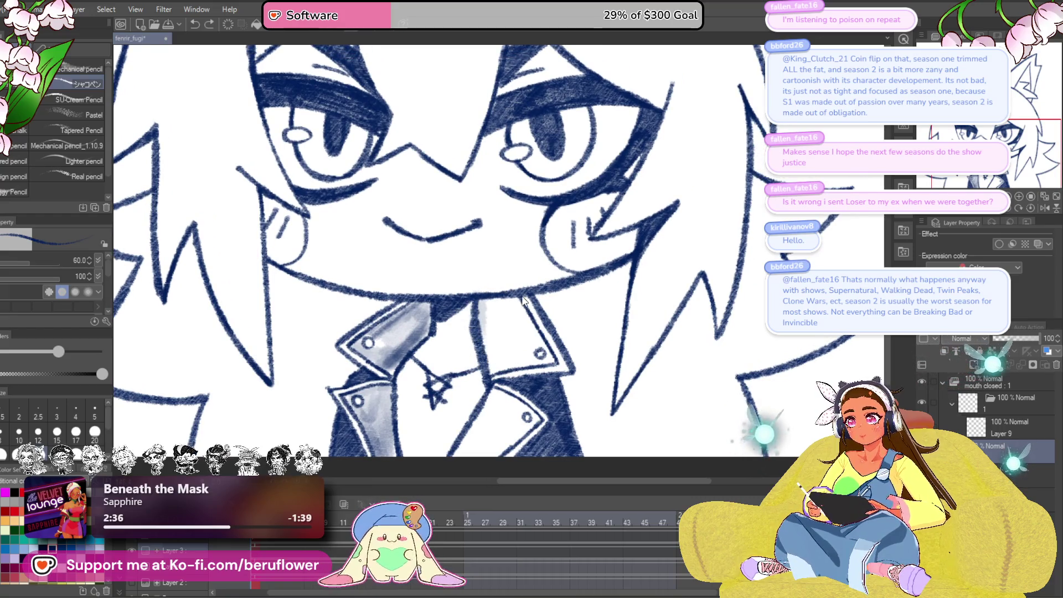
{"action": "mouse_move", "coordinate": [482, 302]}
{"action": "left_mouse_down"}
{"action": "mouse_move", "coordinate": [493, 343]}
{"action": "mouse_move", "coordinate": [514, 317]}
{"action": "mouse_move", "coordinate": [547, 350]}
{"action": "mouse_move", "coordinate": [501, 363]}
{"action": "mouse_move", "coordinate": [488, 332]}
{"action": "left_mouse_up"}
{"action": "mouse_move", "coordinate": [521, 405]}
{"action": "left_mouse_down"}
{"action": "mouse_move", "coordinate": [552, 336]}
{"action": "mouse_move", "coordinate": [498, 382]}
{"action": "mouse_move", "coordinate": [545, 346]}
{"action": "mouse_move", "coordinate": [554, 355]}
{"action": "mouse_move", "coordinate": [532, 327]}
{"action": "mouse_move", "coordinate": [548, 332]}
{"action": "mouse_move", "coordinate": [554, 355]}
{"action": "mouse_move", "coordinate": [531, 371]}
{"action": "mouse_move", "coordinate": [509, 365]}
{"action": "mouse_move", "coordinate": [521, 342]}
{"action": "left_mouse_up"}
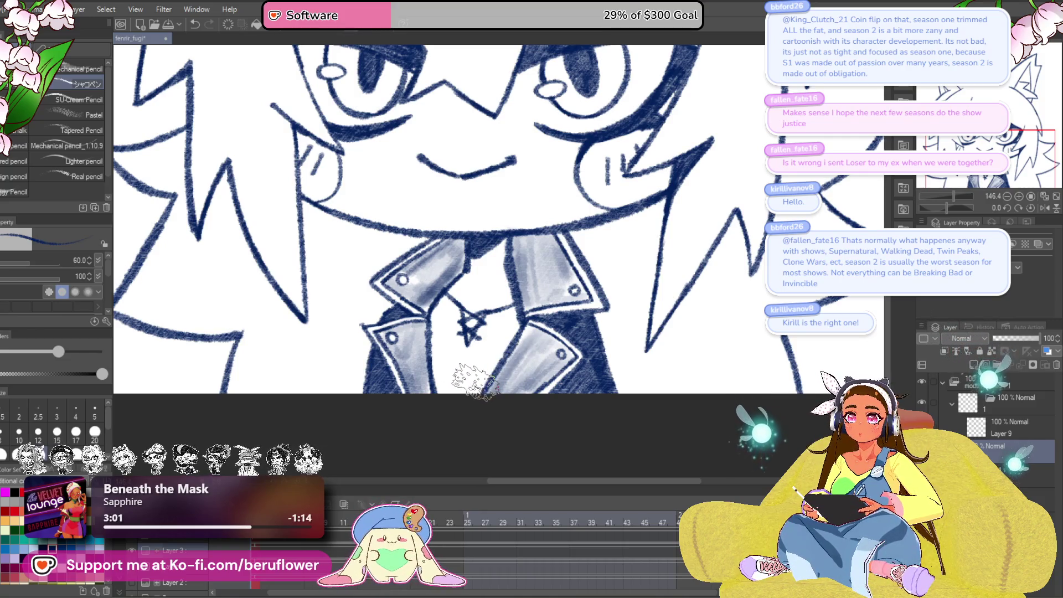
- Darken the left collar with pencil shading, then undo it
{"action": "left_click_drag", "start_coordinate": [482, 424], "coordinate": [492, 422]}
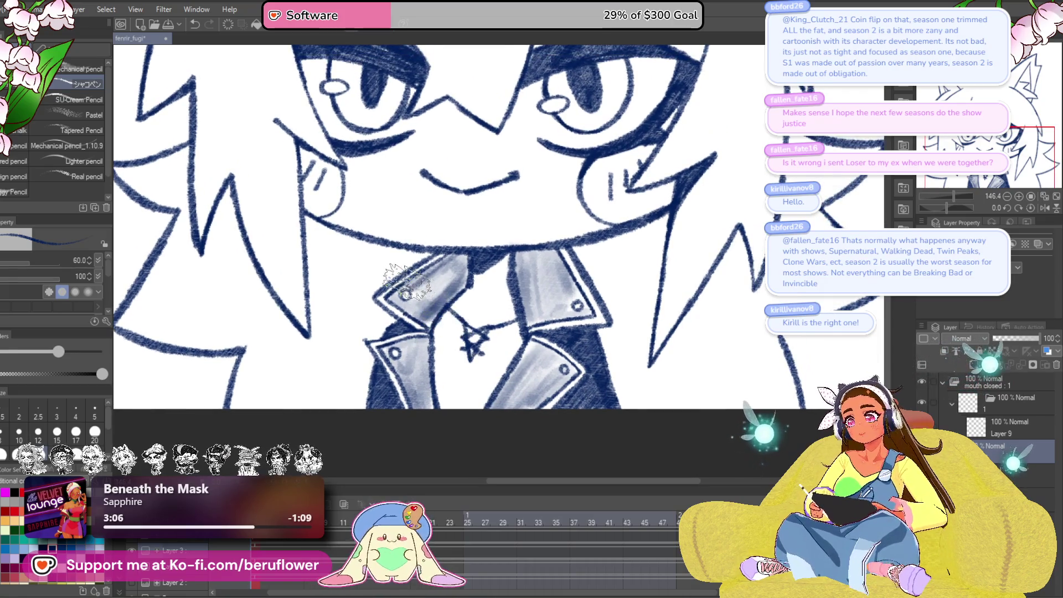
{"action": "mouse_move", "coordinate": [407, 283]}
{"action": "left_mouse_down"}
{"action": "mouse_move", "coordinate": [426, 324]}
{"action": "mouse_move", "coordinate": [465, 280]}
{"action": "mouse_move", "coordinate": [460, 255]}
{"action": "mouse_move", "coordinate": [531, 272]}
{"action": "mouse_move", "coordinate": [521, 277]}
{"action": "mouse_move", "coordinate": [537, 266]}
{"action": "left_mouse_up"}
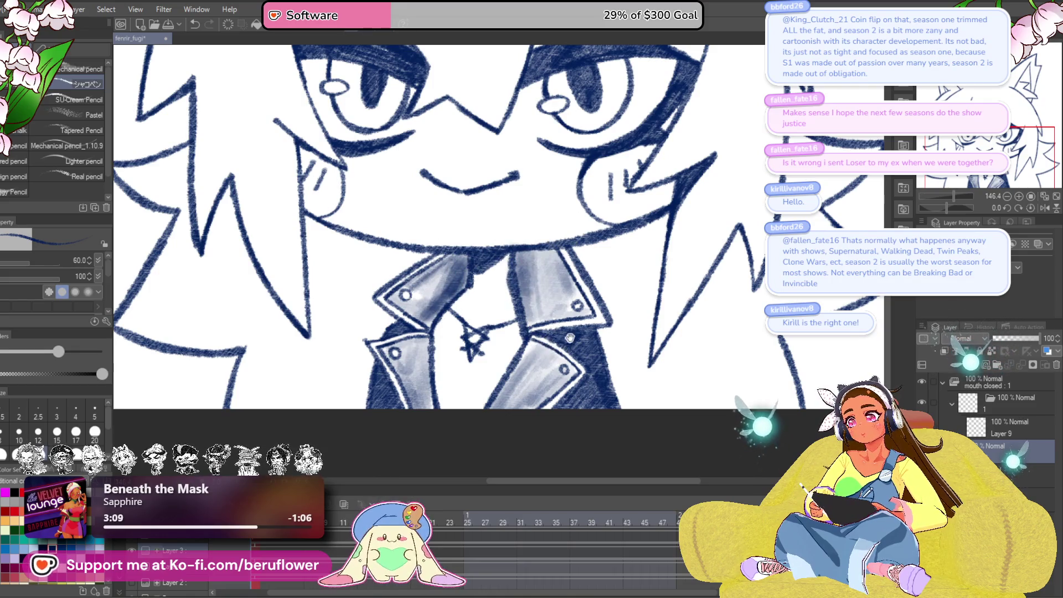
{"action": "left_click_drag", "start_coordinate": [571, 337], "coordinate": [617, 344]}
{"action": "scroll", "coordinate": [562, 266], "scroll_direction": "down", "scroll_amount": 4}
{"action": "scroll", "coordinate": [562, 266], "scroll_direction": "up", "scroll_amount": 3}
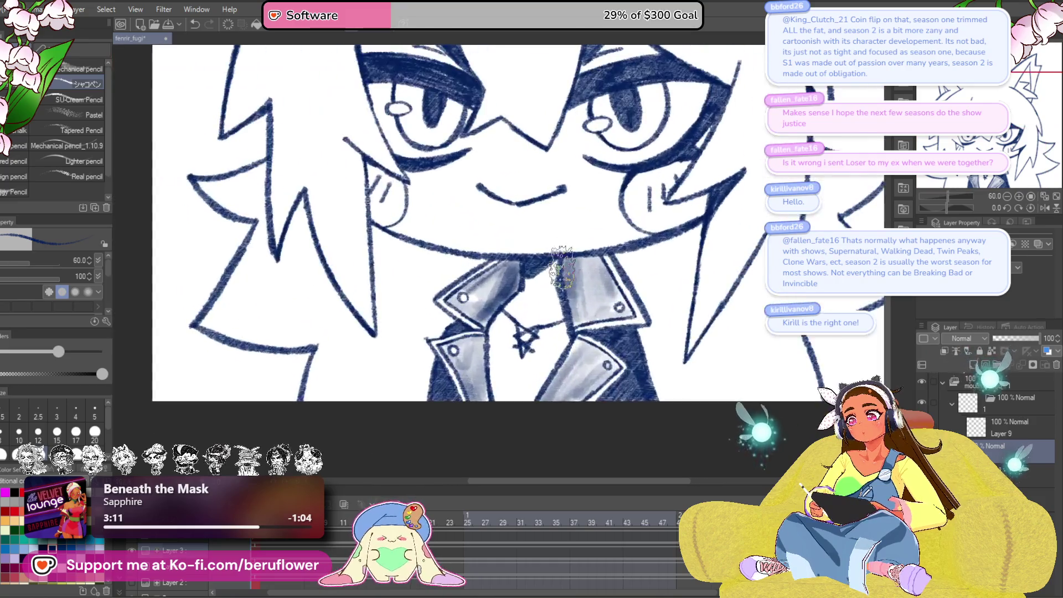
{"action": "key", "text": "ctrl+z"}
{"action": "key", "text": "ctrl+z"}
{"action": "key", "text": "ctrl+z"}
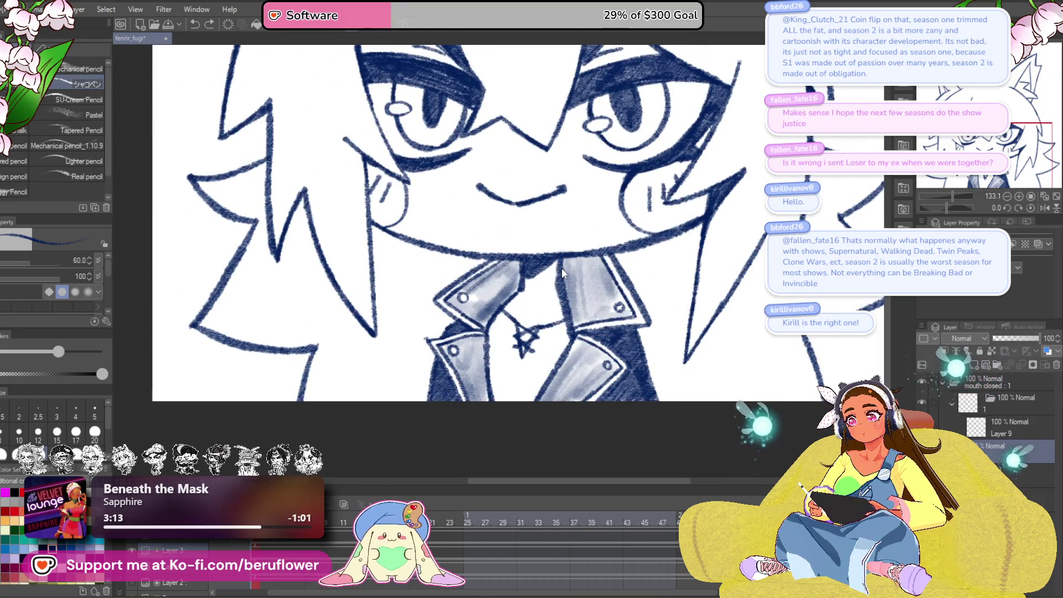
- Reshade the left collar and lower flap grey, including the shirt between the collars
{"action": "left_click_drag", "start_coordinate": [600, 326], "coordinate": [601, 333]}
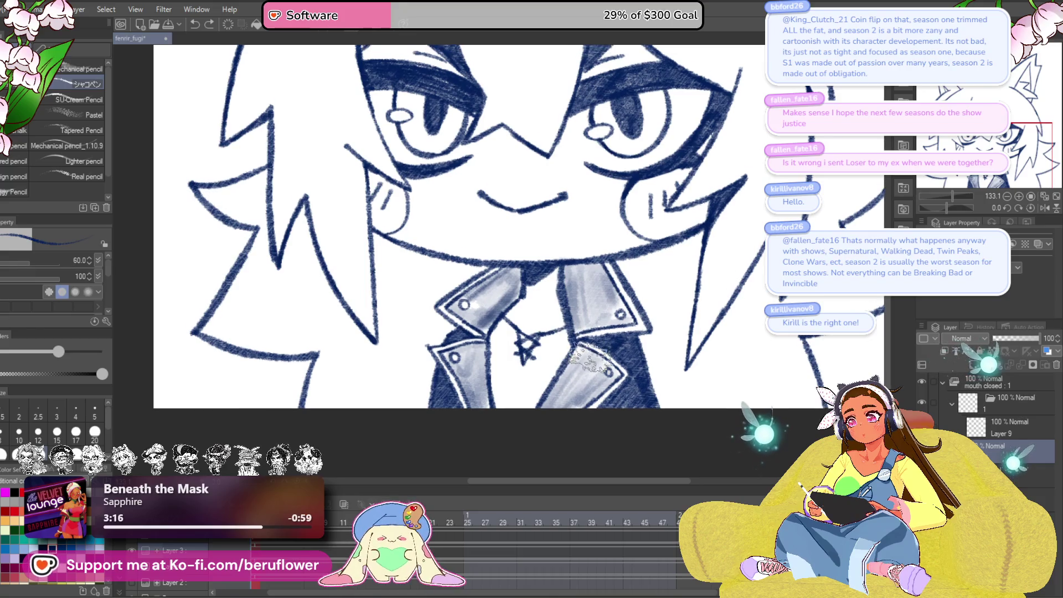
{"action": "mouse_move", "coordinate": [542, 296]}
{"action": "left_mouse_down"}
{"action": "mouse_move", "coordinate": [506, 277]}
{"action": "mouse_move", "coordinate": [497, 293]}
{"action": "mouse_move", "coordinate": [508, 296]}
{"action": "mouse_move", "coordinate": [485, 321]}
{"action": "left_mouse_up"}
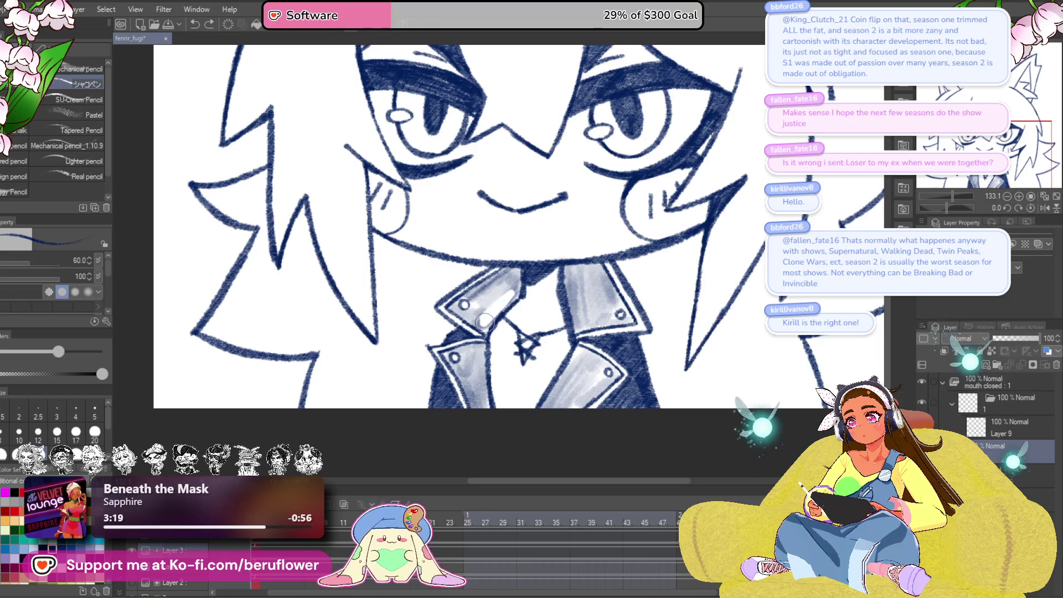
{"action": "mouse_move", "coordinate": [536, 257]}
{"action": "left_mouse_down"}
{"action": "mouse_move", "coordinate": [490, 313]}
{"action": "mouse_move", "coordinate": [504, 294]}
{"action": "left_mouse_up"}
{"action": "mouse_move", "coordinate": [558, 271]}
{"action": "left_mouse_down"}
{"action": "mouse_move", "coordinate": [499, 310]}
{"action": "mouse_move", "coordinate": [476, 365]}
{"action": "mouse_move", "coordinate": [487, 399]}
{"action": "left_mouse_up"}
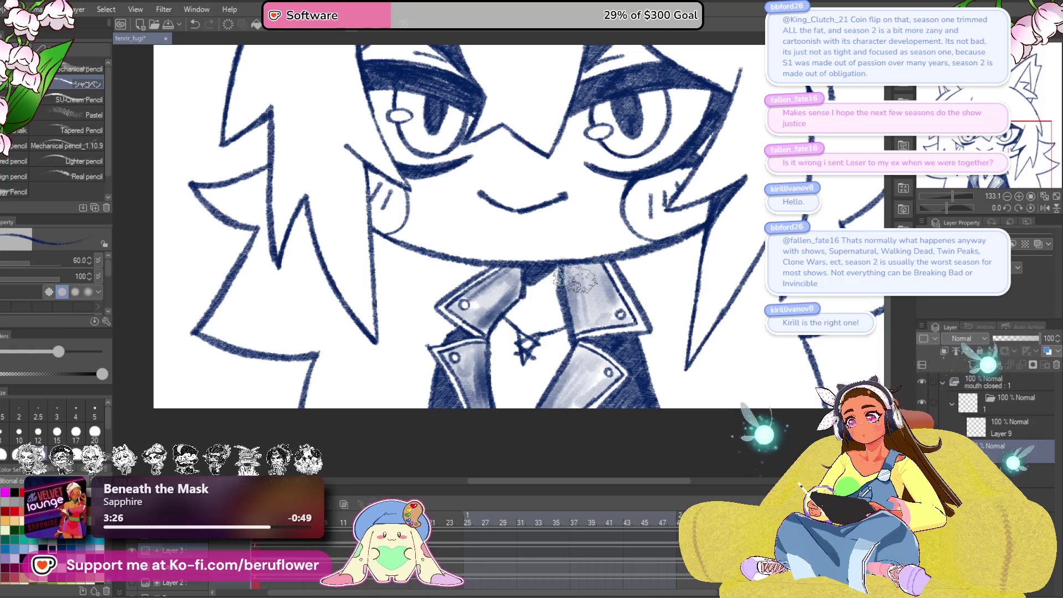
{"action": "left_click_drag", "start_coordinate": [576, 327], "coordinate": [581, 302]}
{"action": "mouse_move", "coordinate": [501, 302]}
{"action": "left_mouse_down"}
{"action": "mouse_move", "coordinate": [507, 387]}
{"action": "mouse_move", "coordinate": [523, 382]}
{"action": "mouse_move", "coordinate": [549, 332]}
{"action": "left_mouse_up"}
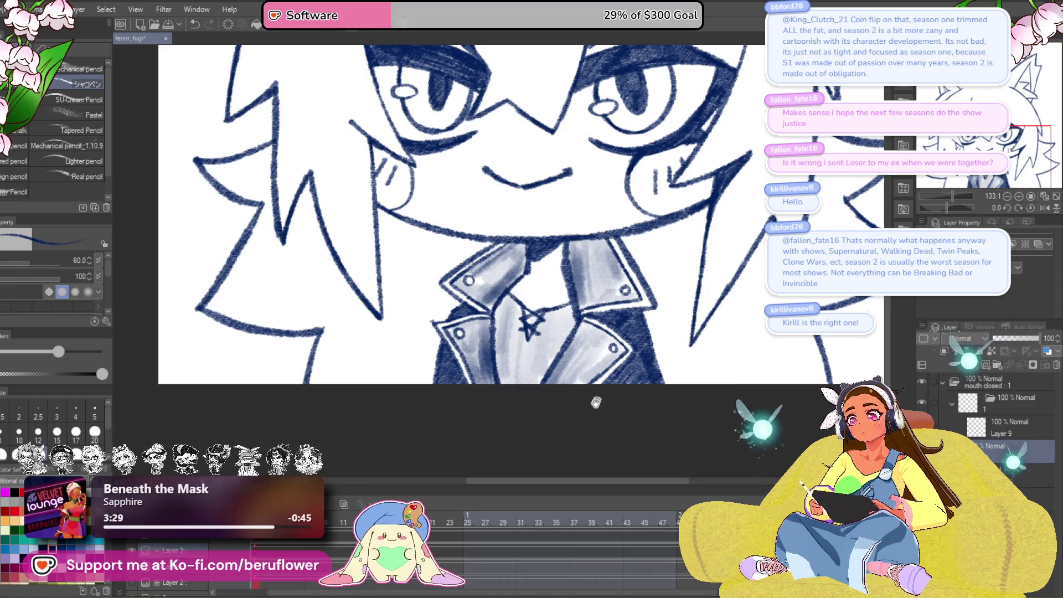
{"action": "left_click_drag", "start_coordinate": [633, 382], "coordinate": [556, 433]}
- Zoom and pan around the face and jacket to review the drawing
{"action": "scroll", "coordinate": [616, 398], "scroll_direction": "down", "scroll_amount": 5}
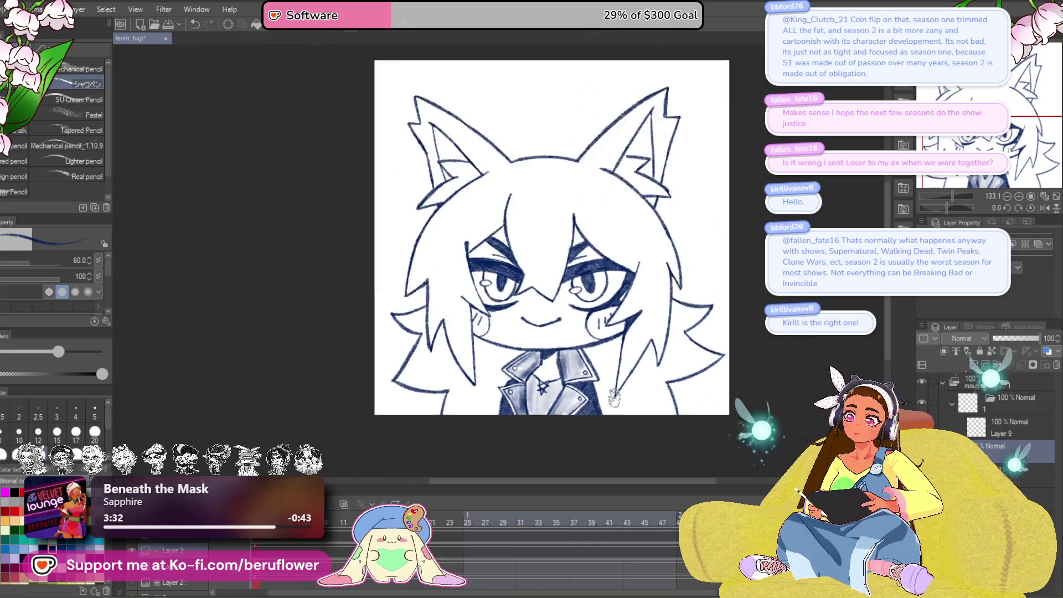
{"action": "scroll", "coordinate": [626, 156], "scroll_direction": "up", "scroll_amount": 4}
{"action": "scroll", "coordinate": [626, 155], "scroll_direction": "down", "scroll_amount": 2}
{"action": "scroll", "coordinate": [705, 248], "scroll_direction": "up", "scroll_amount": 2}
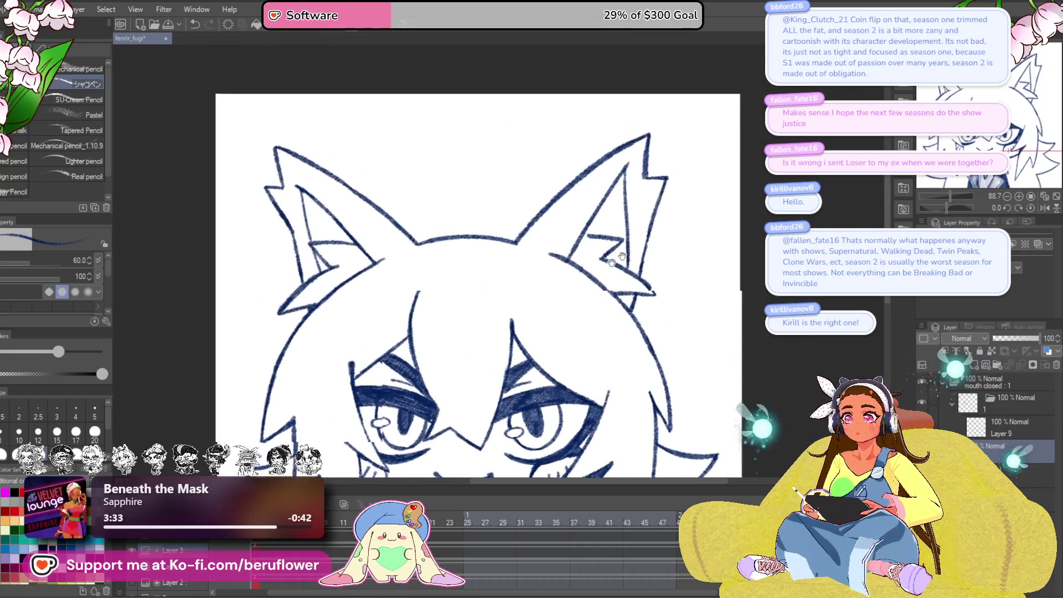
{"action": "left_click_drag", "start_coordinate": [705, 248], "coordinate": [689, 201]}
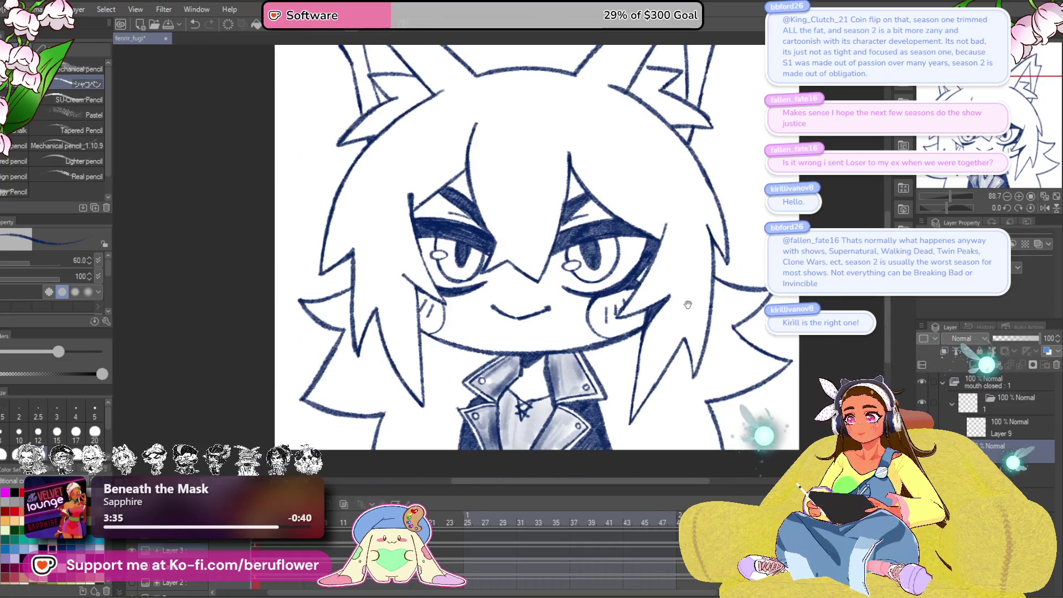
{"action": "left_click_drag", "start_coordinate": [688, 304], "coordinate": [623, 330]}
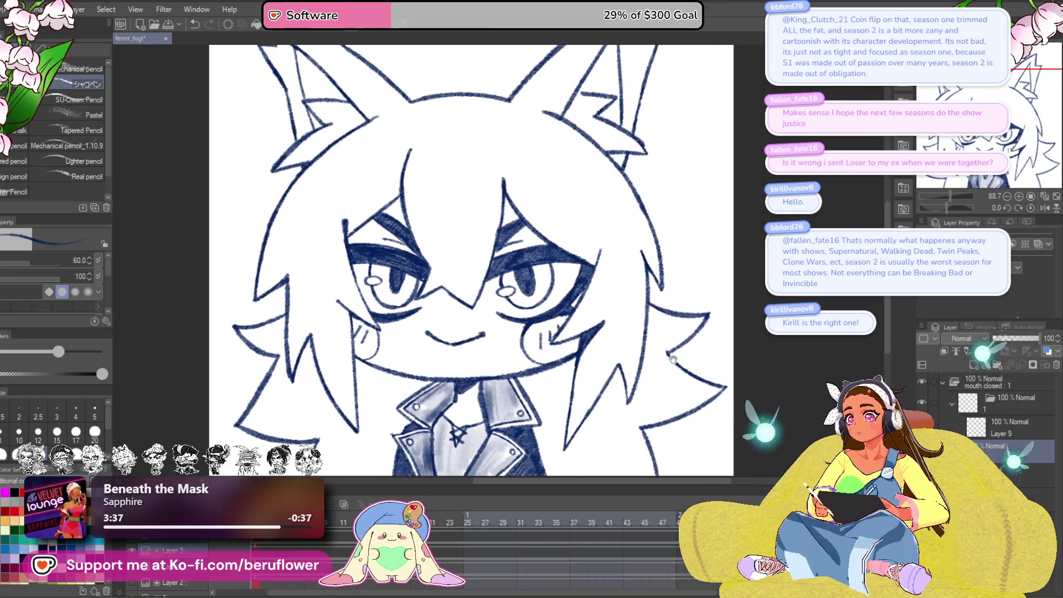
{"action": "left_click_drag", "start_coordinate": [673, 359], "coordinate": [669, 351]}
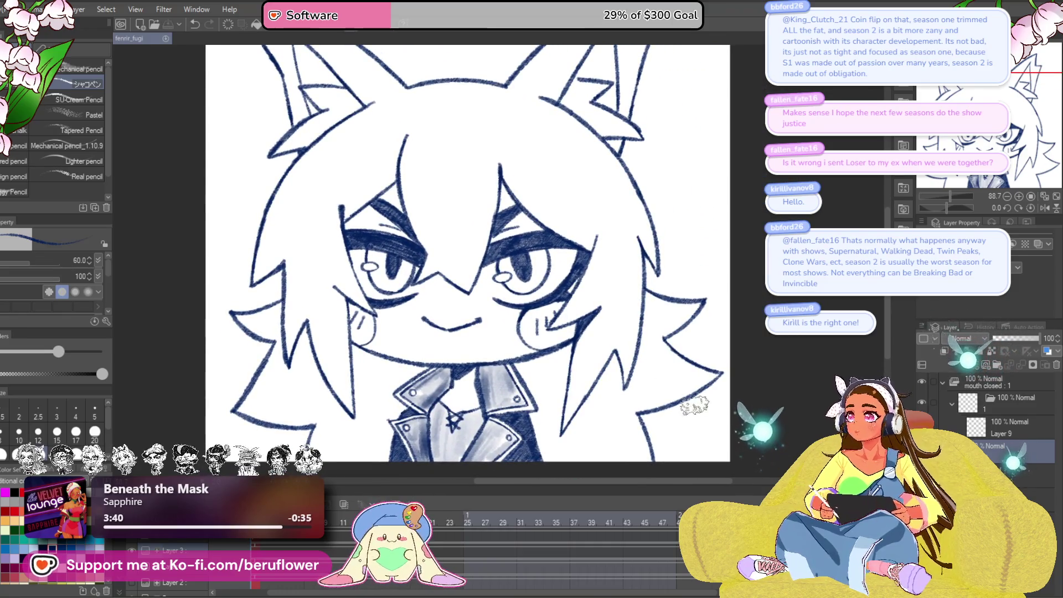
{"action": "mouse_move", "coordinate": [713, 404]}
{"action": "left_mouse_down"}
{"action": "mouse_move", "coordinate": [689, 394]}
{"action": "mouse_move", "coordinate": [684, 417]}
{"action": "mouse_move", "coordinate": [708, 378]}
{"action": "left_mouse_up"}
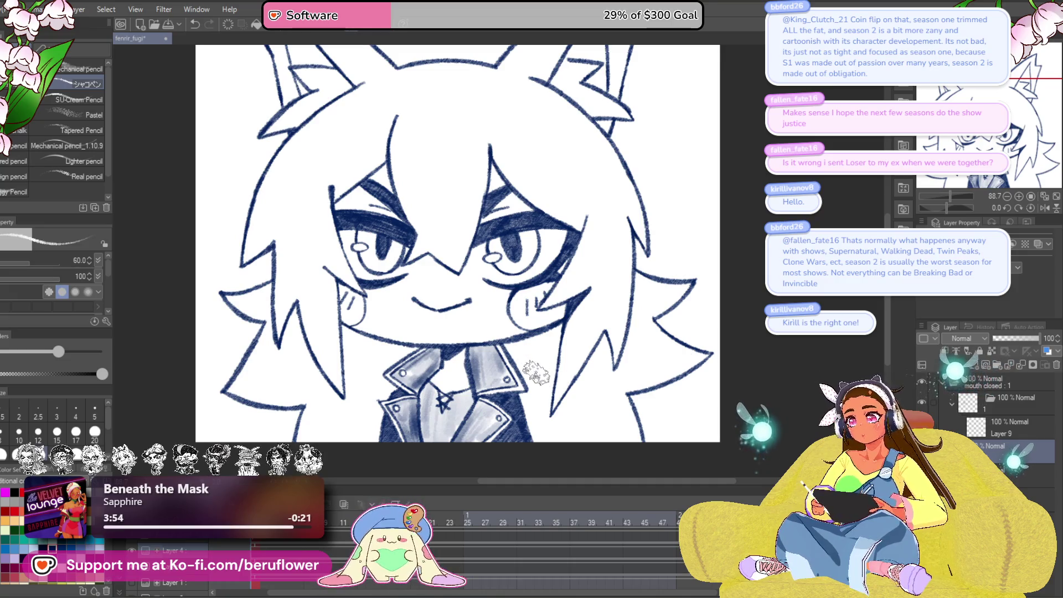
{"action": "left_click_drag", "start_coordinate": [530, 440], "coordinate": [531, 405]}
- Reduce the brush size to 17 and switch to the next layer down
{"action": "scroll", "coordinate": [532, 405], "scroll_direction": "up", "scroll_amount": 5}
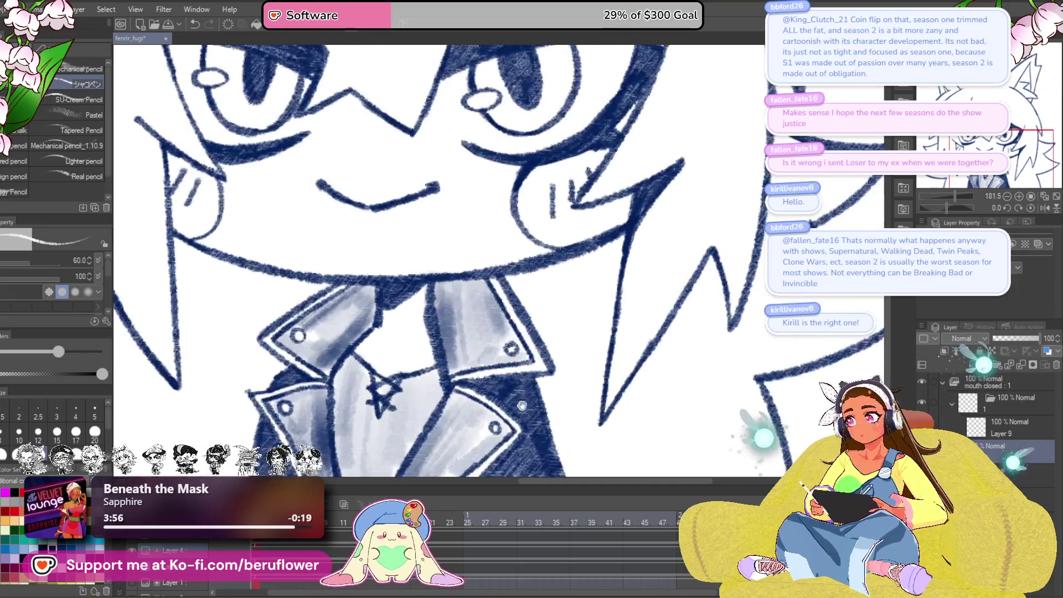
{"action": "key", "text": "bracketleft"}
{"action": "key", "text": "bracketleft"}
{"action": "key", "text": "bracketleft"}
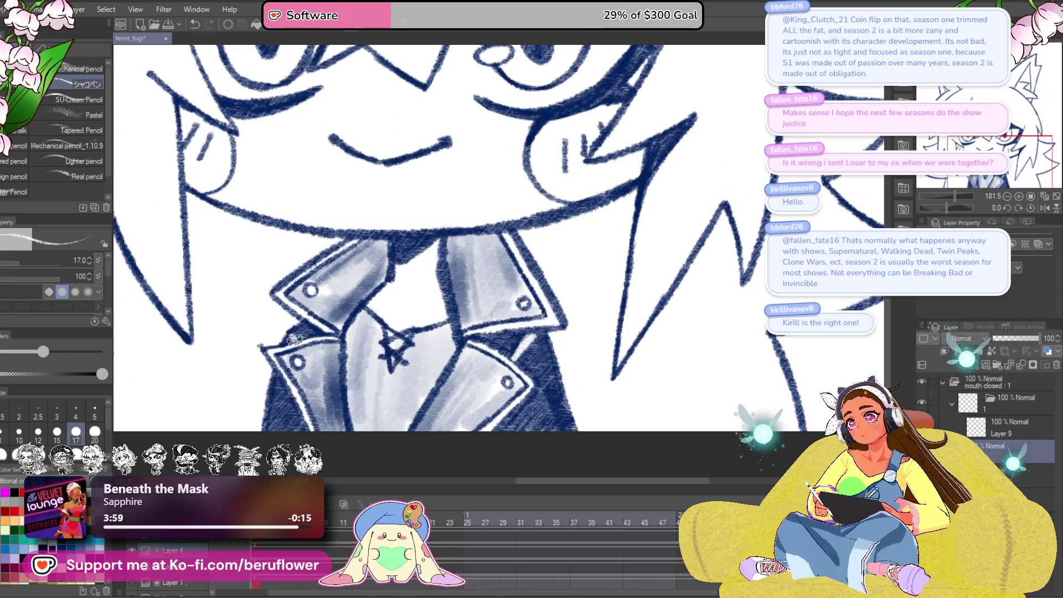
{"action": "scroll", "coordinate": [538, 368], "scroll_direction": "down", "scroll_amount": 6}
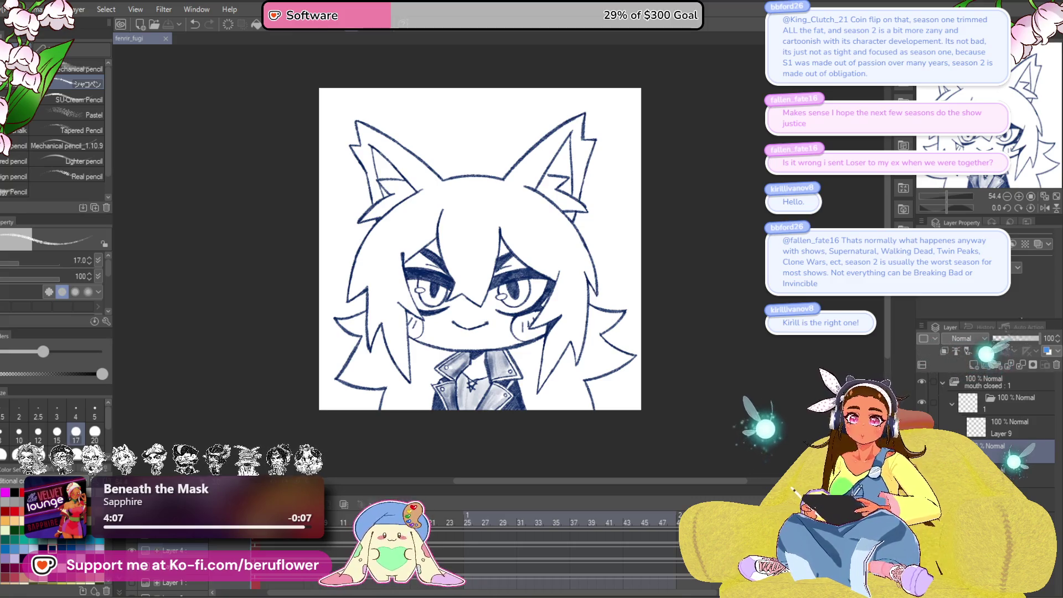
{"action": "left_click", "coordinate": [1024, 476]}
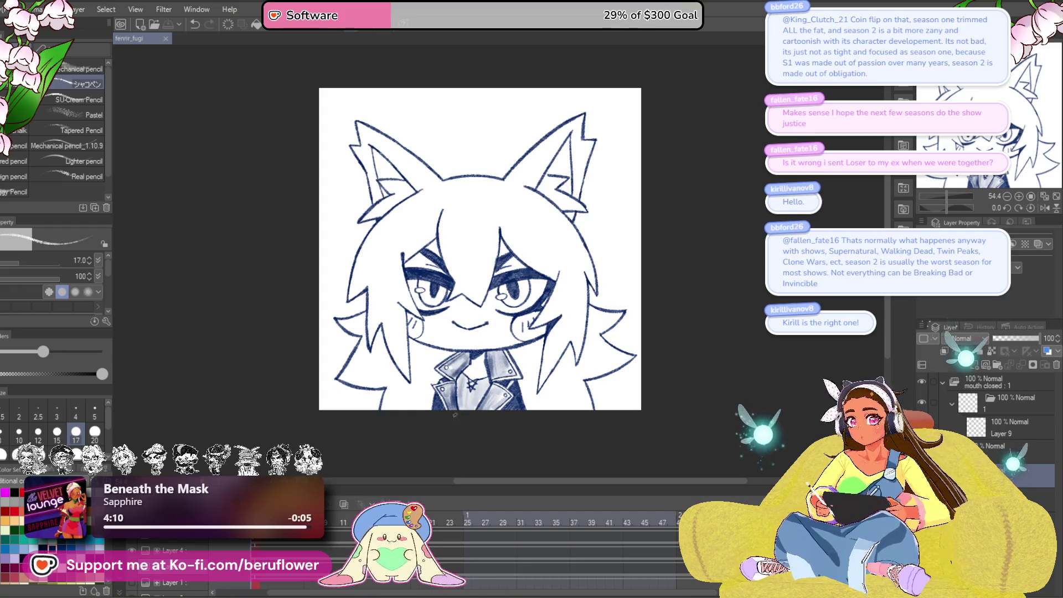
- Enlarge the brush to 50 and hatch dark shading beside the left eye and face's left side
{"action": "scroll", "coordinate": [494, 268], "scroll_direction": "up", "scroll_amount": 5}
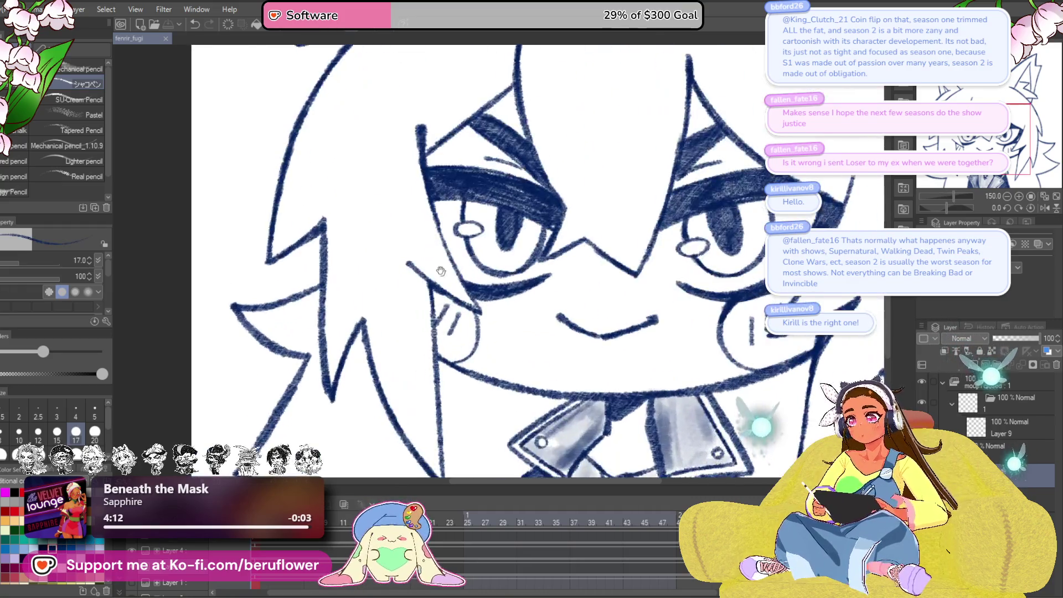
{"action": "key", "text": "bracketright"}
{"action": "mouse_move", "coordinate": [463, 190]}
{"action": "left_mouse_down"}
{"action": "mouse_move", "coordinate": [475, 261]}
{"action": "mouse_move", "coordinate": [502, 316]}
{"action": "mouse_move", "coordinate": [546, 302]}
{"action": "mouse_move", "coordinate": [571, 316]}
{"action": "left_mouse_up"}
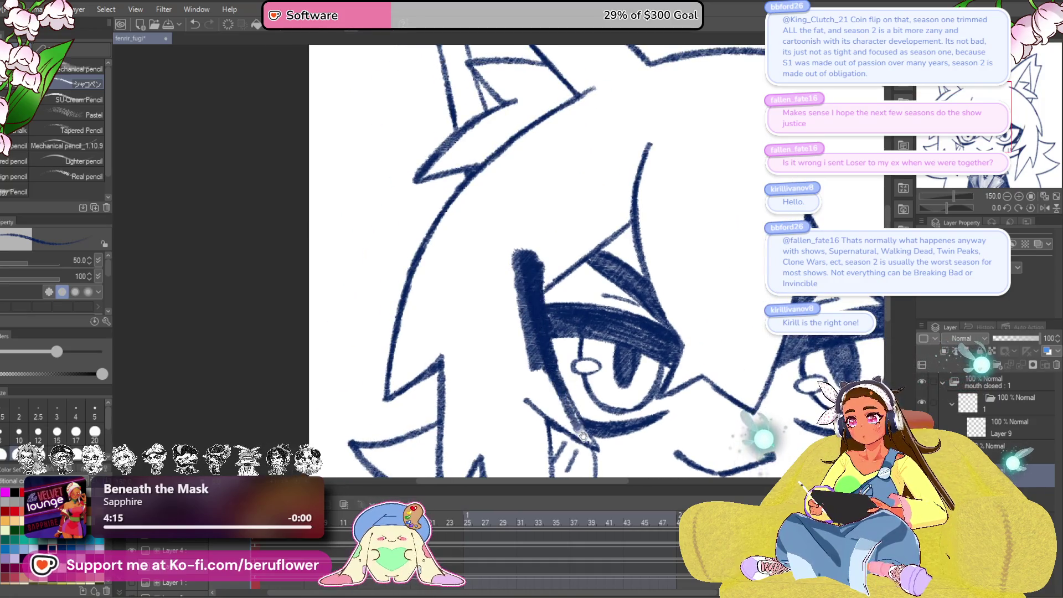
{"action": "left_click_drag", "start_coordinate": [507, 329], "coordinate": [537, 374]}
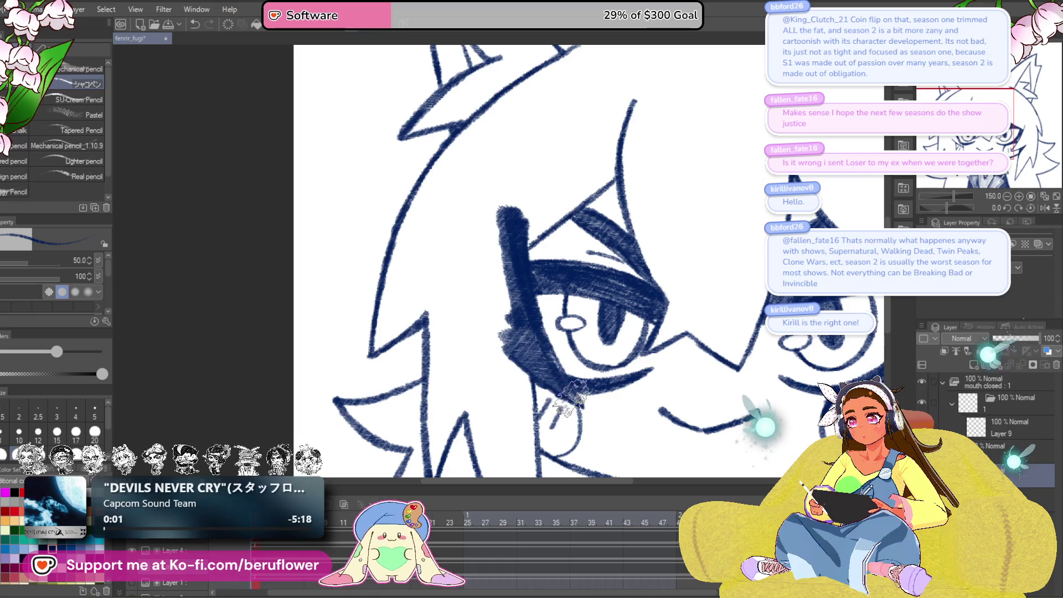
{"action": "mouse_move", "coordinate": [573, 396]}
{"action": "left_mouse_down"}
{"action": "mouse_move", "coordinate": [512, 238]}
{"action": "mouse_move", "coordinate": [486, 237]}
{"action": "mouse_move", "coordinate": [503, 161]}
{"action": "left_mouse_up"}
{"action": "left_click_drag", "start_coordinate": [556, 207], "coordinate": [723, 349]}
{"action": "mouse_move", "coordinate": [708, 233]}
{"action": "left_mouse_down"}
{"action": "mouse_move", "coordinate": [728, 205]}
{"action": "mouse_move", "coordinate": [715, 360]}
{"action": "left_mouse_up"}
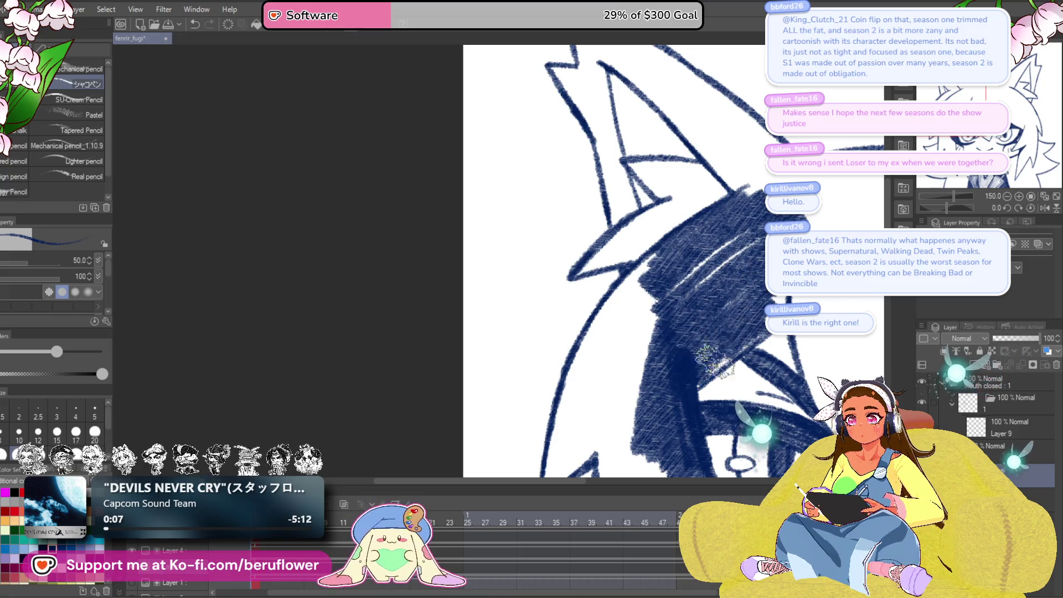
- Extend dense dark hatching across the white hair and the shadow under its lower edge
{"action": "mouse_move", "coordinate": [645, 359]}
{"action": "left_mouse_down"}
{"action": "mouse_move", "coordinate": [627, 313]}
{"action": "mouse_move", "coordinate": [593, 308]}
{"action": "mouse_move", "coordinate": [578, 371]}
{"action": "mouse_move", "coordinate": [609, 354]}
{"action": "mouse_move", "coordinate": [620, 388]}
{"action": "left_mouse_up"}
{"action": "left_click_drag", "start_coordinate": [621, 387], "coordinate": [654, 283]}
{"action": "mouse_move", "coordinate": [637, 266]}
{"action": "left_mouse_down"}
{"action": "mouse_move", "coordinate": [617, 280]}
{"action": "mouse_move", "coordinate": [582, 348]}
{"action": "mouse_move", "coordinate": [625, 342]}
{"action": "left_mouse_up"}
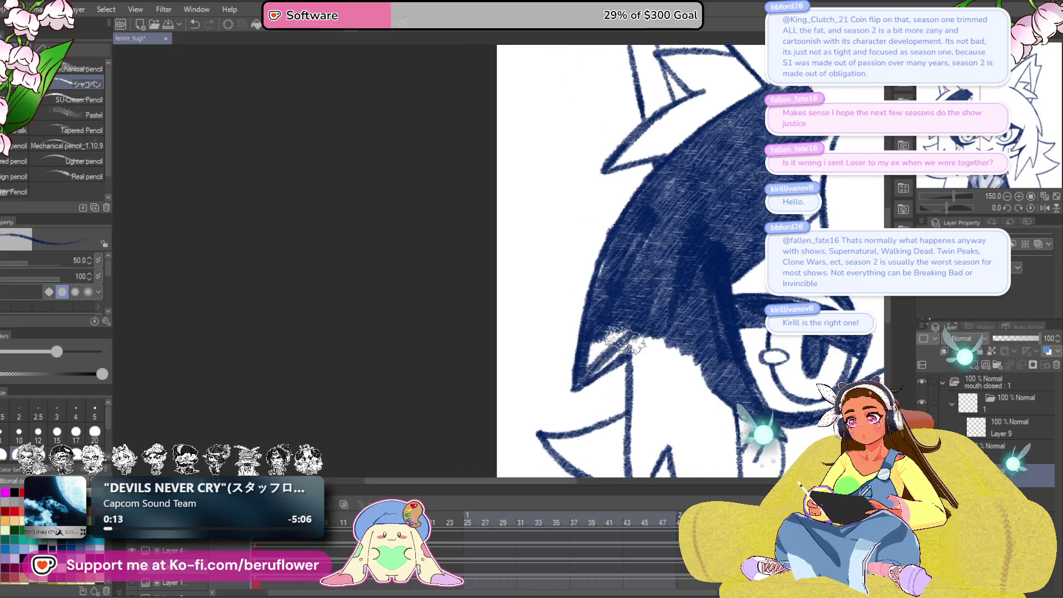
{"action": "mouse_move", "coordinate": [715, 396]}
{"action": "left_mouse_down"}
{"action": "mouse_move", "coordinate": [622, 351]}
{"action": "mouse_move", "coordinate": [598, 398]}
{"action": "left_mouse_up"}
{"action": "mouse_move", "coordinate": [641, 445]}
{"action": "left_mouse_down"}
{"action": "mouse_move", "coordinate": [655, 326]}
{"action": "mouse_move", "coordinate": [618, 332]}
{"action": "mouse_move", "coordinate": [625, 343]}
{"action": "mouse_move", "coordinate": [665, 292]}
{"action": "mouse_move", "coordinate": [627, 263]}
{"action": "left_mouse_up"}
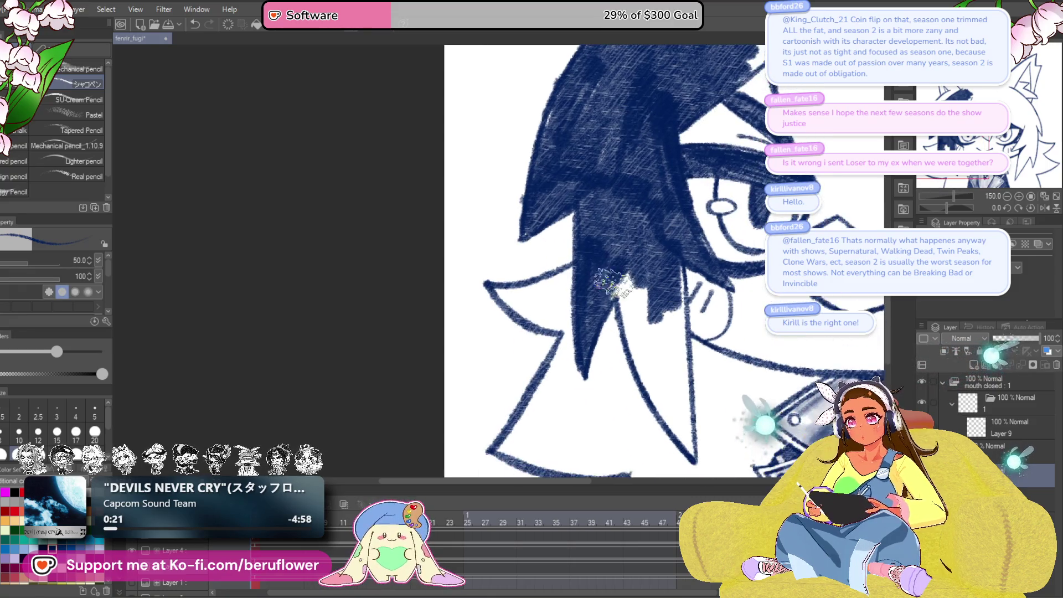
{"action": "mouse_move", "coordinate": [628, 304]}
{"action": "left_mouse_down"}
{"action": "mouse_move", "coordinate": [637, 354]}
{"action": "mouse_move", "coordinate": [656, 274]}
{"action": "mouse_move", "coordinate": [670, 304]}
{"action": "mouse_move", "coordinate": [679, 267]}
{"action": "mouse_move", "coordinate": [681, 388]}
{"action": "mouse_move", "coordinate": [554, 310]}
{"action": "mouse_move", "coordinate": [601, 398]}
{"action": "mouse_move", "coordinate": [592, 299]}
{"action": "mouse_move", "coordinate": [556, 272]}
{"action": "left_mouse_up"}
{"action": "mouse_move", "coordinate": [819, 374]}
{"action": "left_mouse_down"}
{"action": "mouse_move", "coordinate": [713, 320]}
{"action": "mouse_move", "coordinate": [719, 437]}
{"action": "mouse_move", "coordinate": [700, 380]}
{"action": "mouse_move", "coordinate": [579, 212]}
{"action": "left_mouse_up"}
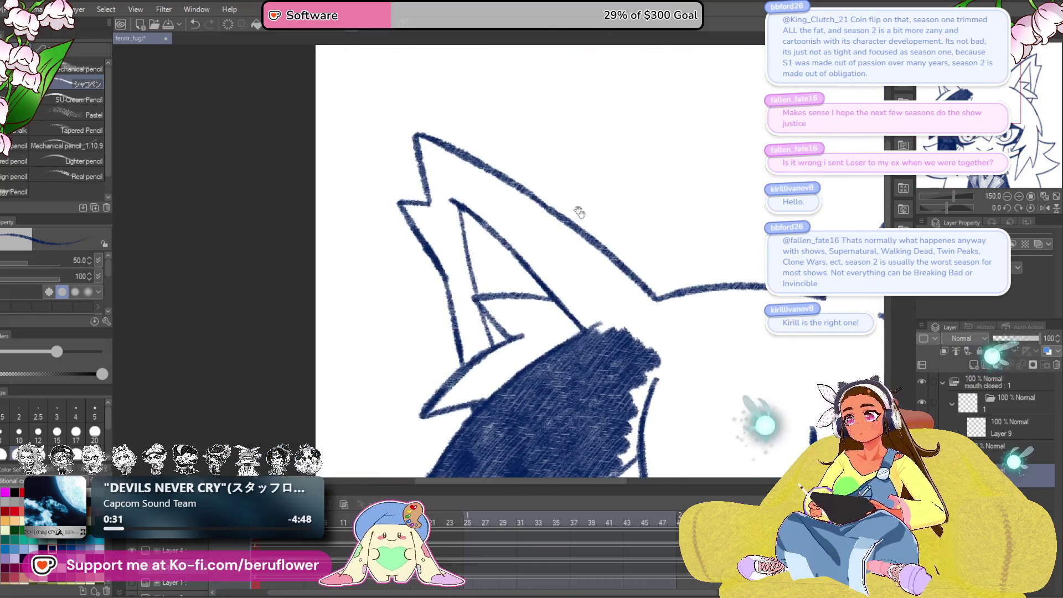
{"action": "mouse_move", "coordinate": [693, 380]}
{"action": "left_mouse_down"}
{"action": "mouse_move", "coordinate": [564, 301]}
{"action": "mouse_move", "coordinate": [565, 218]}
{"action": "mouse_move", "coordinate": [576, 254]}
{"action": "mouse_move", "coordinate": [564, 297]}
{"action": "mouse_move", "coordinate": [605, 260]}
{"action": "mouse_move", "coordinate": [622, 214]}
{"action": "mouse_move", "coordinate": [537, 205]}
{"action": "mouse_move", "coordinate": [527, 191]}
{"action": "mouse_move", "coordinate": [554, 162]}
{"action": "mouse_move", "coordinate": [607, 175]}
{"action": "mouse_move", "coordinate": [684, 226]}
{"action": "left_mouse_up"}
{"action": "mouse_move", "coordinate": [664, 355]}
{"action": "left_mouse_down"}
{"action": "mouse_move", "coordinate": [654, 260]}
{"action": "mouse_move", "coordinate": [636, 221]}
{"action": "mouse_move", "coordinate": [681, 232]}
{"action": "mouse_move", "coordinate": [664, 166]}
{"action": "mouse_move", "coordinate": [634, 133]}
{"action": "mouse_move", "coordinate": [570, 230]}
{"action": "mouse_move", "coordinate": [662, 113]}
{"action": "mouse_move", "coordinate": [646, 274]}
{"action": "left_mouse_up"}
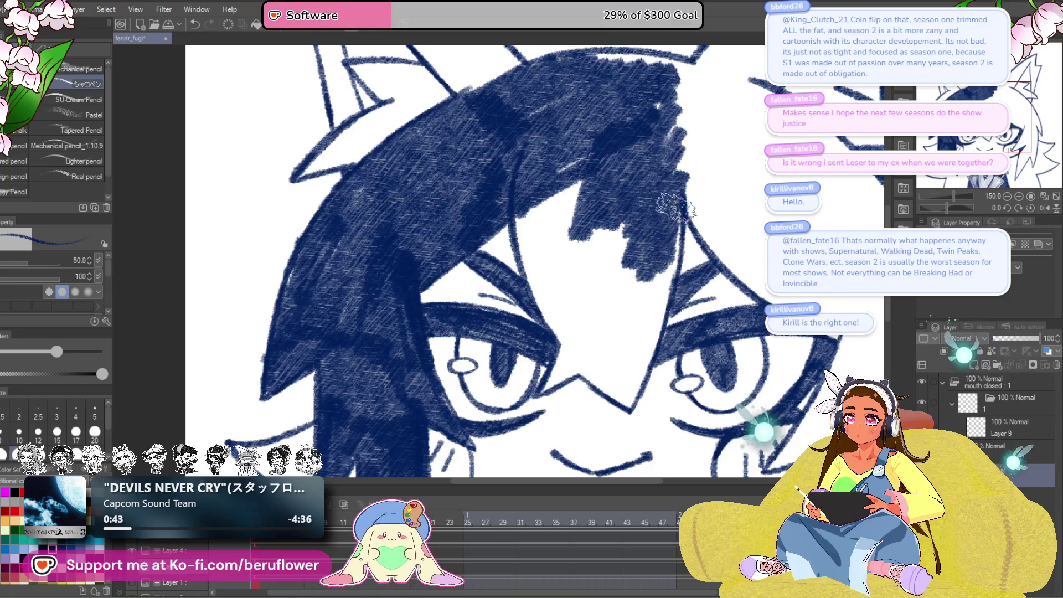
- Hatch the dark hair strand between the eyes, filling its white gap
{"action": "left_click_drag", "start_coordinate": [676, 209], "coordinate": [629, 398]}
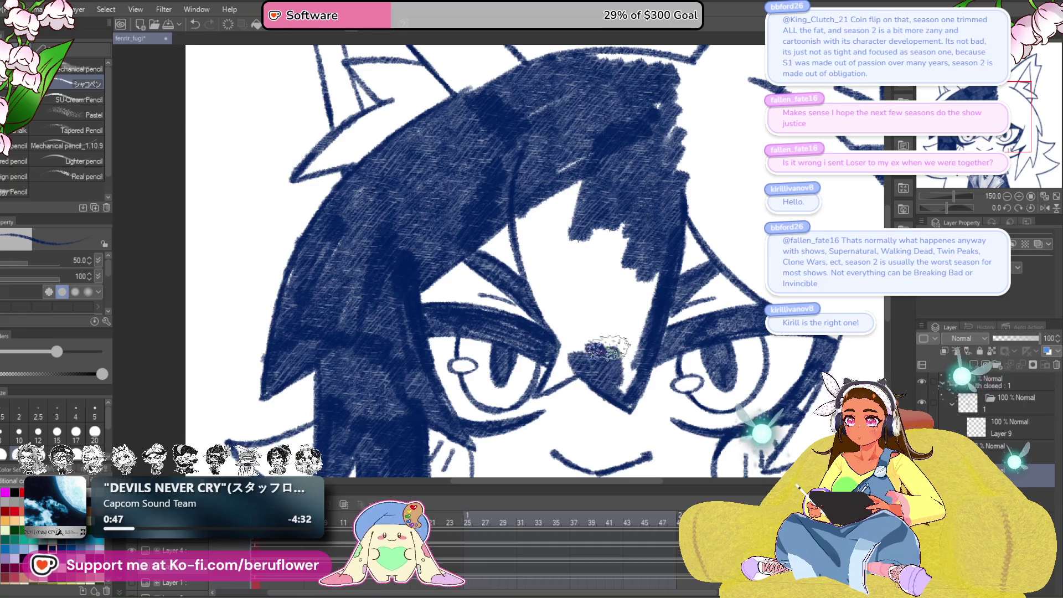
{"action": "mouse_move", "coordinate": [608, 348]}
{"action": "left_mouse_down"}
{"action": "mouse_move", "coordinate": [654, 266]}
{"action": "mouse_move", "coordinate": [605, 339]}
{"action": "mouse_move", "coordinate": [521, 199]}
{"action": "mouse_move", "coordinate": [542, 327]}
{"action": "mouse_move", "coordinate": [545, 222]}
{"action": "mouse_move", "coordinate": [545, 293]}
{"action": "mouse_move", "coordinate": [570, 183]}
{"action": "mouse_move", "coordinate": [606, 270]}
{"action": "mouse_move", "coordinate": [615, 211]}
{"action": "mouse_move", "coordinate": [639, 294]}
{"action": "left_mouse_up"}
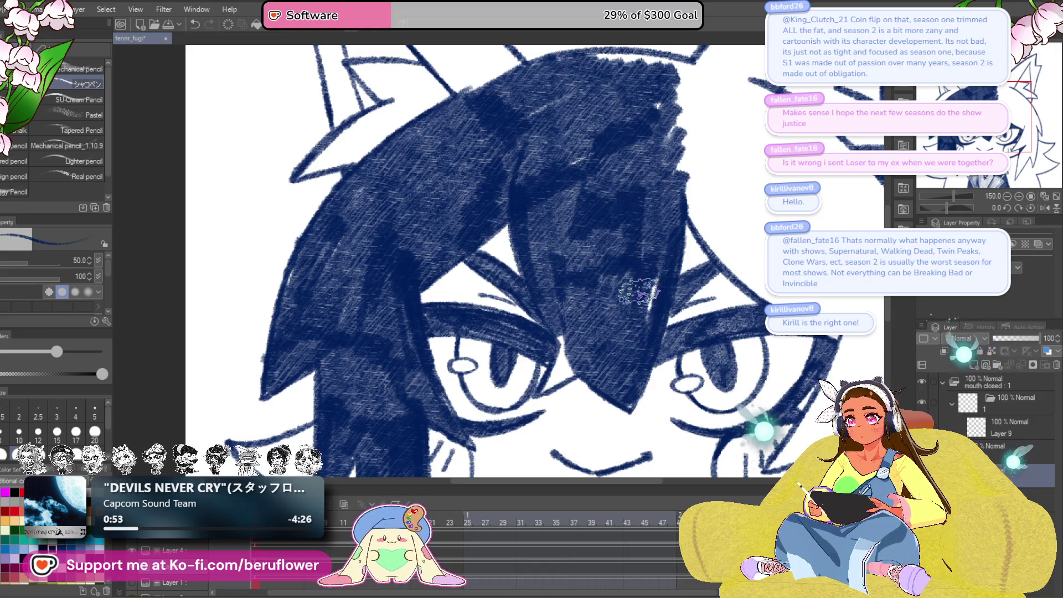
{"action": "left_click_drag", "start_coordinate": [565, 166], "coordinate": [626, 230]}
- Hatch the ear tip and inner ear strip dark and darken the ear edge
{"action": "mouse_move", "coordinate": [595, 176]}
{"action": "left_mouse_down"}
{"action": "mouse_move", "coordinate": [609, 221]}
{"action": "mouse_move", "coordinate": [559, 185]}
{"action": "left_mouse_up"}
{"action": "left_click_drag", "start_coordinate": [425, 153], "coordinate": [433, 191]}
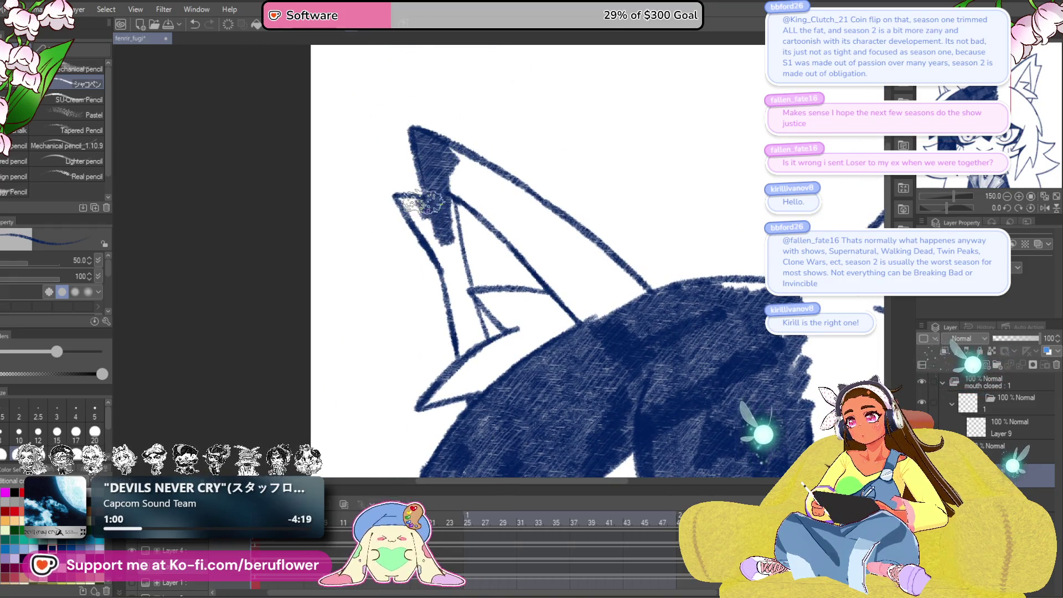
{"action": "mouse_move", "coordinate": [406, 199]}
{"action": "left_mouse_down"}
{"action": "mouse_move", "coordinate": [454, 238]}
{"action": "mouse_move", "coordinate": [466, 288]}
{"action": "left_mouse_up"}
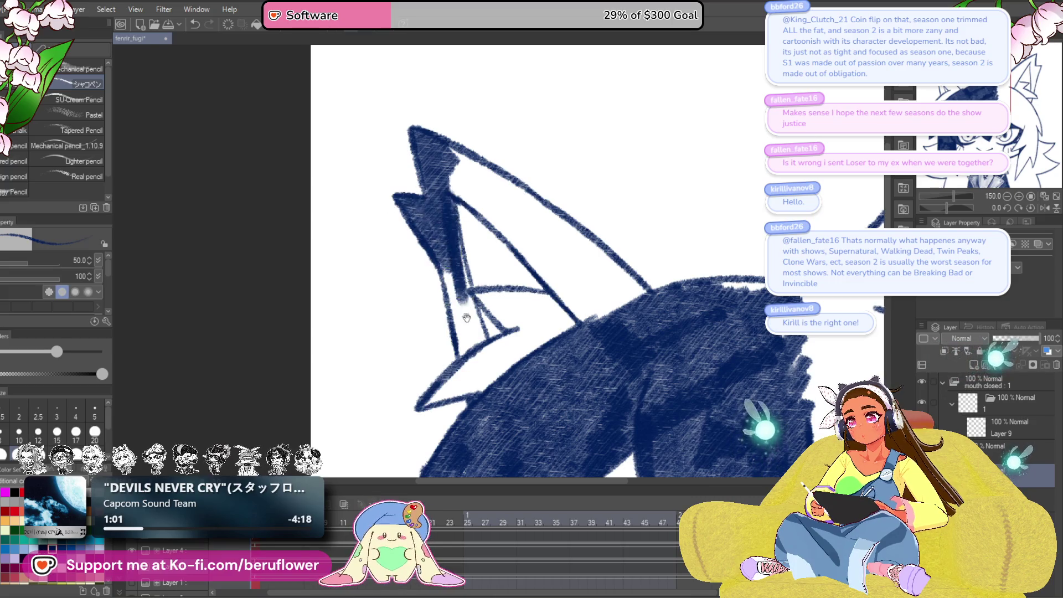
{"action": "left_click_drag", "start_coordinate": [453, 236], "coordinate": [447, 186]}
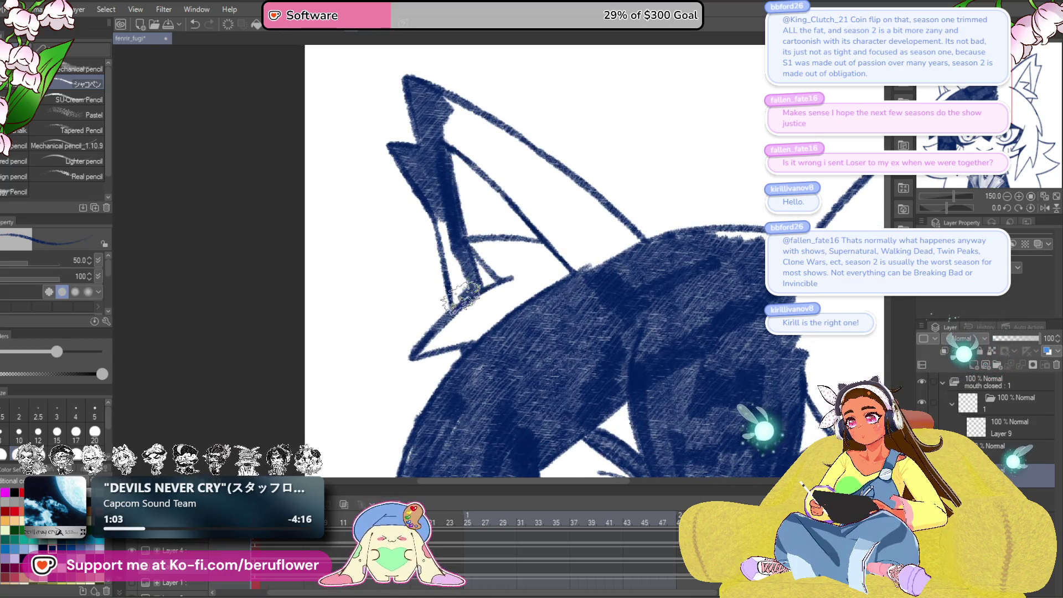
{"action": "left_click_drag", "start_coordinate": [459, 299], "coordinate": [445, 236]}
{"action": "left_click_drag", "start_coordinate": [579, 197], "coordinate": [555, 281]}
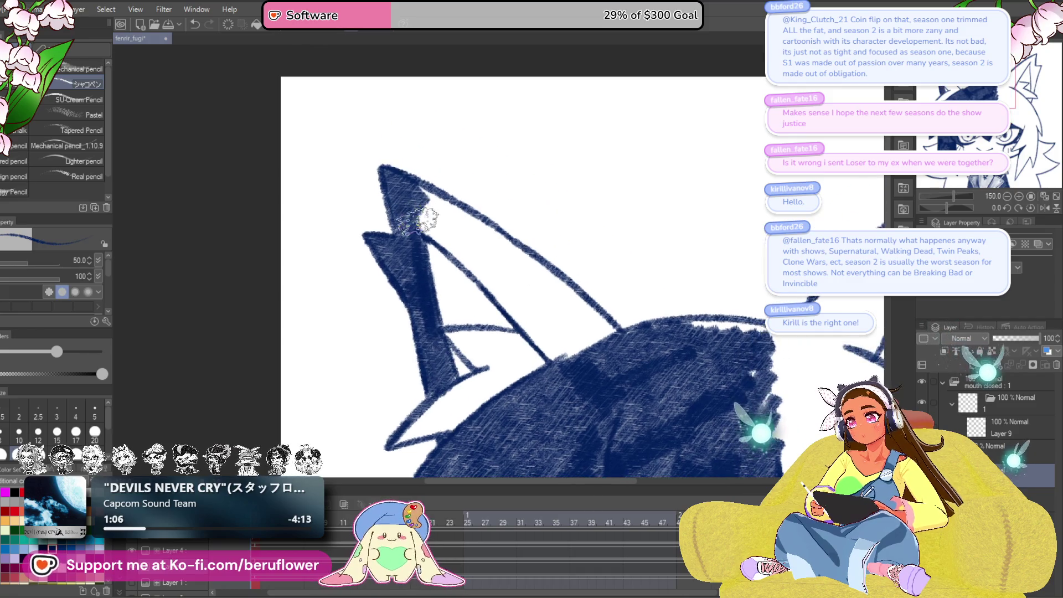
{"action": "mouse_move", "coordinate": [418, 220]}
{"action": "left_mouse_down"}
{"action": "mouse_move", "coordinate": [435, 215]}
{"action": "mouse_move", "coordinate": [501, 244]}
{"action": "left_mouse_up"}
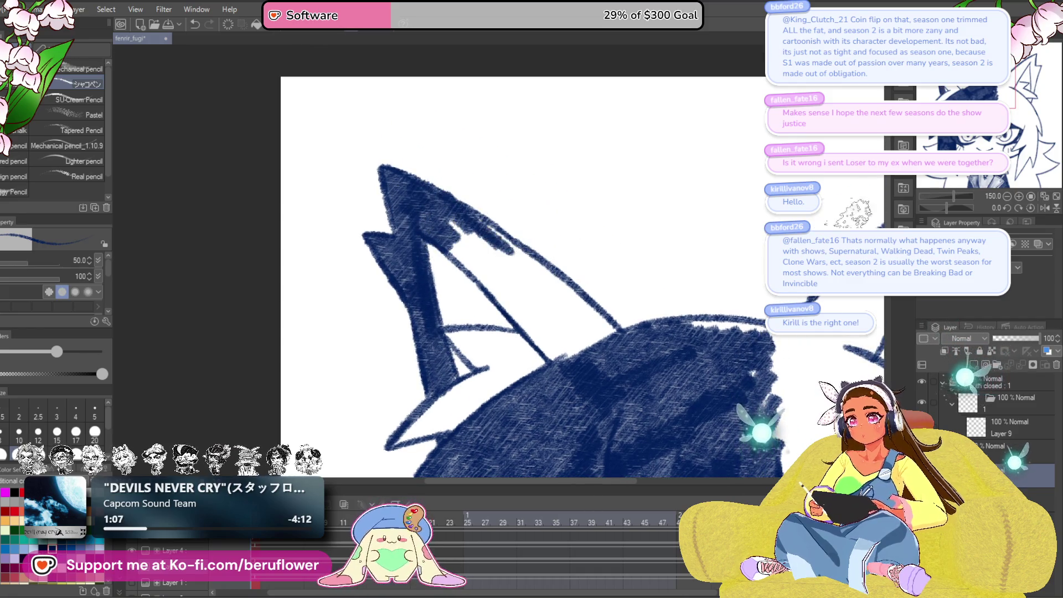
{"action": "left_click_drag", "start_coordinate": [949, 208], "coordinate": [935, 208]}
{"action": "mouse_move", "coordinate": [675, 191]}
{"action": "left_mouse_down"}
{"action": "mouse_move", "coordinate": [637, 222]}
{"action": "mouse_move", "coordinate": [536, 264]}
{"action": "mouse_move", "coordinate": [532, 332]}
{"action": "mouse_move", "coordinate": [643, 261]}
{"action": "mouse_move", "coordinate": [604, 288]}
{"action": "mouse_move", "coordinate": [620, 244]}
{"action": "mouse_move", "coordinate": [591, 238]}
{"action": "mouse_move", "coordinate": [686, 337]}
{"action": "left_mouse_up"}
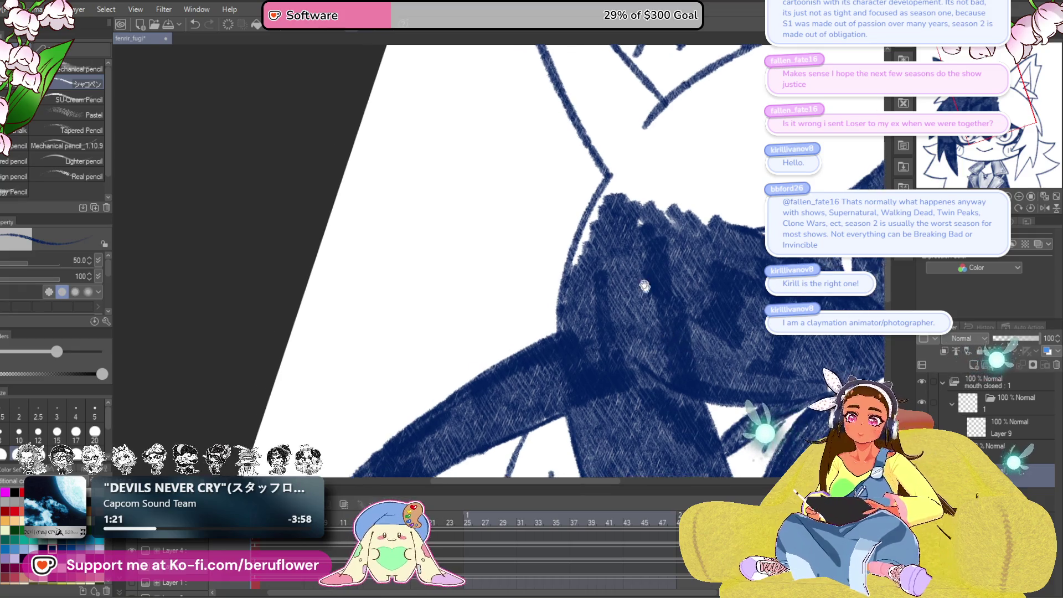
- Hatch the upper-left edge of the dark hair mass and add a thick new strand
{"action": "mouse_move", "coordinate": [609, 166]}
{"action": "left_mouse_down"}
{"action": "mouse_move", "coordinate": [583, 245]}
{"action": "mouse_move", "coordinate": [565, 249]}
{"action": "mouse_move", "coordinate": [596, 252]}
{"action": "mouse_move", "coordinate": [623, 288]}
{"action": "mouse_move", "coordinate": [747, 205]}
{"action": "mouse_move", "coordinate": [689, 304]}
{"action": "mouse_move", "coordinate": [681, 244]}
{"action": "mouse_move", "coordinate": [636, 238]}
{"action": "mouse_move", "coordinate": [629, 213]}
{"action": "mouse_move", "coordinate": [742, 127]}
{"action": "mouse_move", "coordinate": [693, 138]}
{"action": "mouse_move", "coordinate": [581, 238]}
{"action": "mouse_move", "coordinate": [648, 194]}
{"action": "mouse_move", "coordinate": [632, 260]}
{"action": "left_mouse_up"}
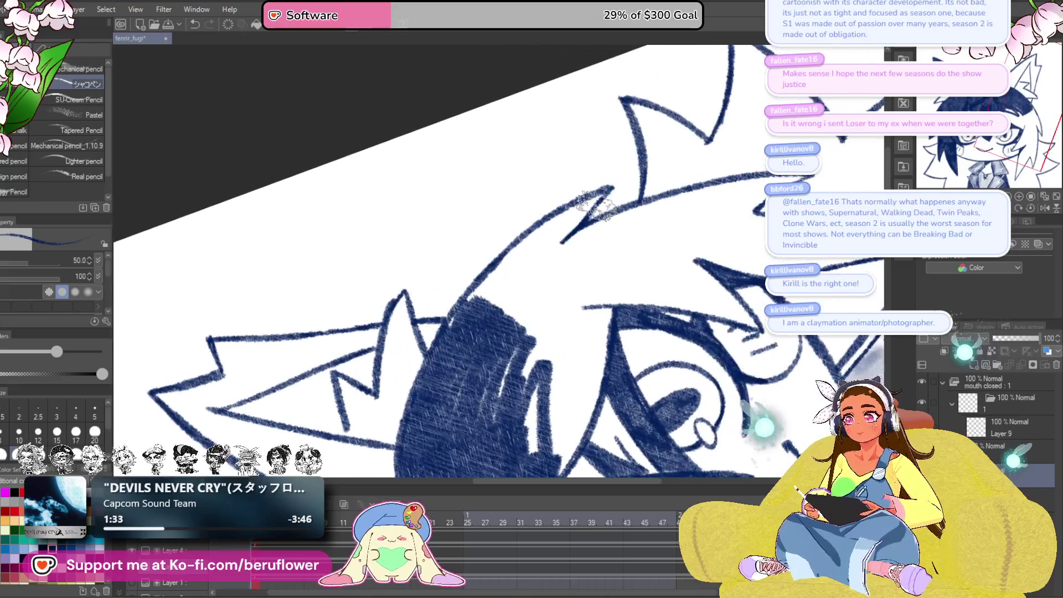
{"action": "mouse_move", "coordinate": [612, 188]}
{"action": "left_mouse_down"}
{"action": "mouse_move", "coordinate": [524, 296]}
{"action": "mouse_move", "coordinate": [518, 288]}
{"action": "left_mouse_up"}
{"action": "mouse_move", "coordinate": [561, 216]}
{"action": "left_mouse_down"}
{"action": "mouse_move", "coordinate": [487, 293]}
{"action": "mouse_move", "coordinate": [531, 238]}
{"action": "mouse_move", "coordinate": [499, 266]}
{"action": "mouse_move", "coordinate": [561, 235]}
{"action": "mouse_move", "coordinate": [532, 313]}
{"action": "mouse_move", "coordinate": [577, 304]}
{"action": "mouse_move", "coordinate": [687, 210]}
{"action": "mouse_move", "coordinate": [581, 239]}
{"action": "mouse_move", "coordinate": [747, 177]}
{"action": "mouse_move", "coordinate": [787, 179]}
{"action": "left_mouse_up"}
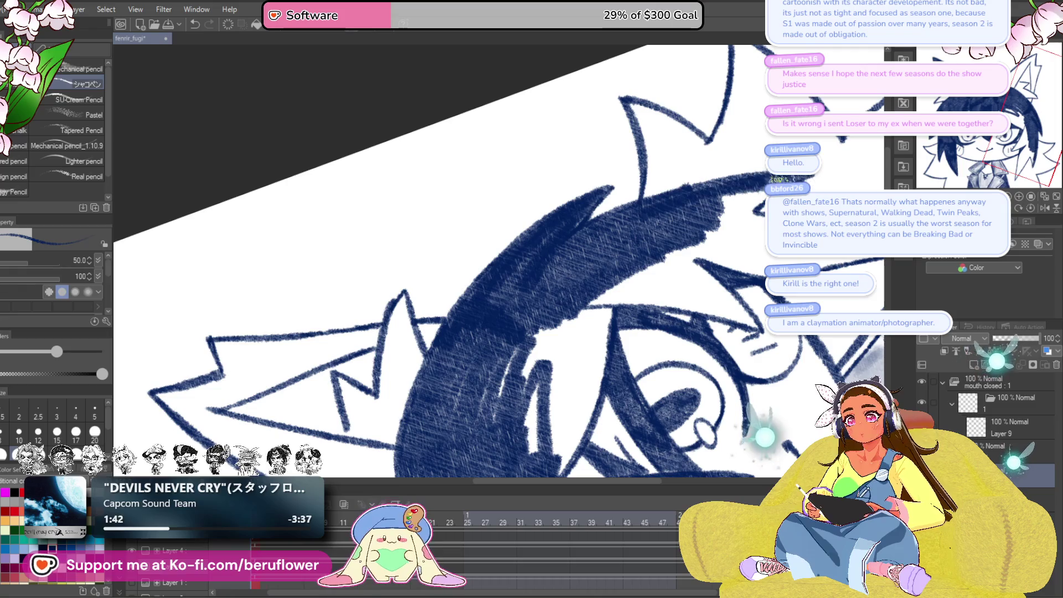
- Shade the hair spikes near and above the eye with dense dark hatching
{"action": "left_click_drag", "start_coordinate": [714, 227], "coordinate": [560, 376]}
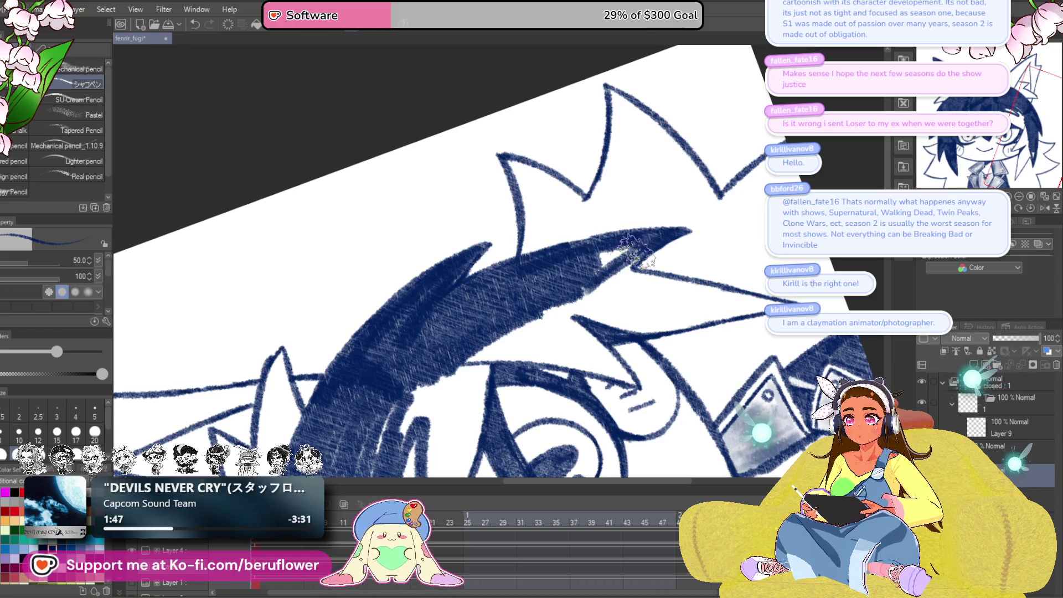
{"action": "left_click_drag", "start_coordinate": [684, 182], "coordinate": [617, 146]}
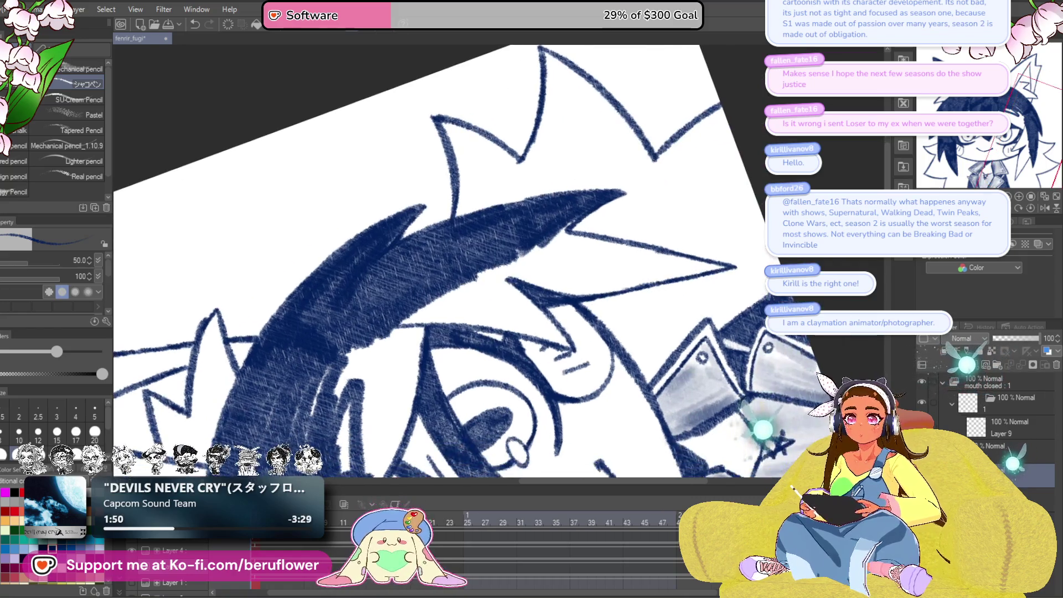
{"action": "left_click_drag", "start_coordinate": [581, 211], "coordinate": [645, 254]}
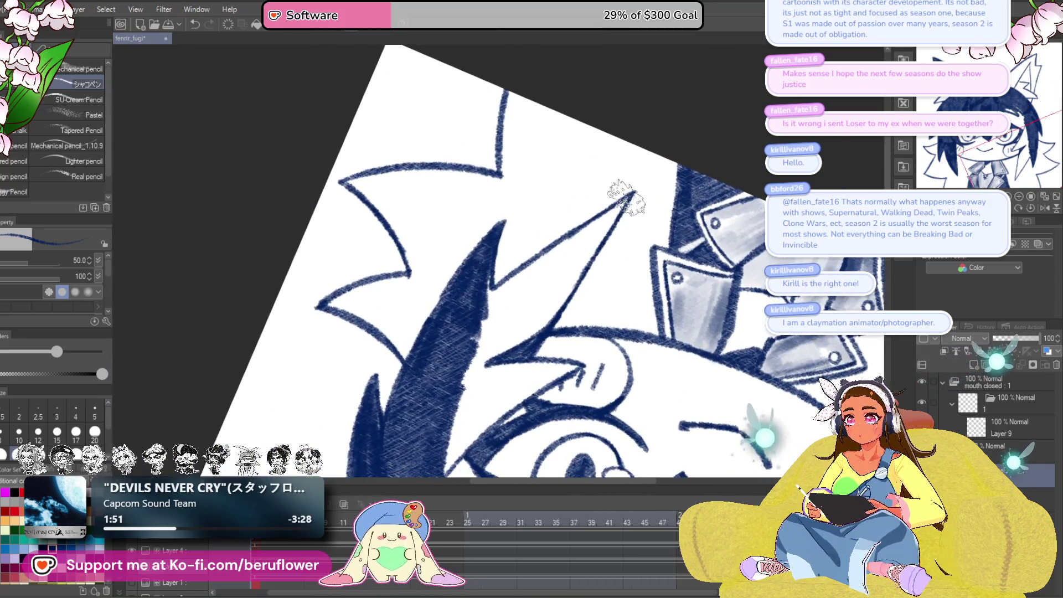
{"action": "mouse_move", "coordinate": [600, 222]}
{"action": "left_mouse_down"}
{"action": "mouse_move", "coordinate": [501, 291]}
{"action": "mouse_move", "coordinate": [480, 282]}
{"action": "left_mouse_up"}
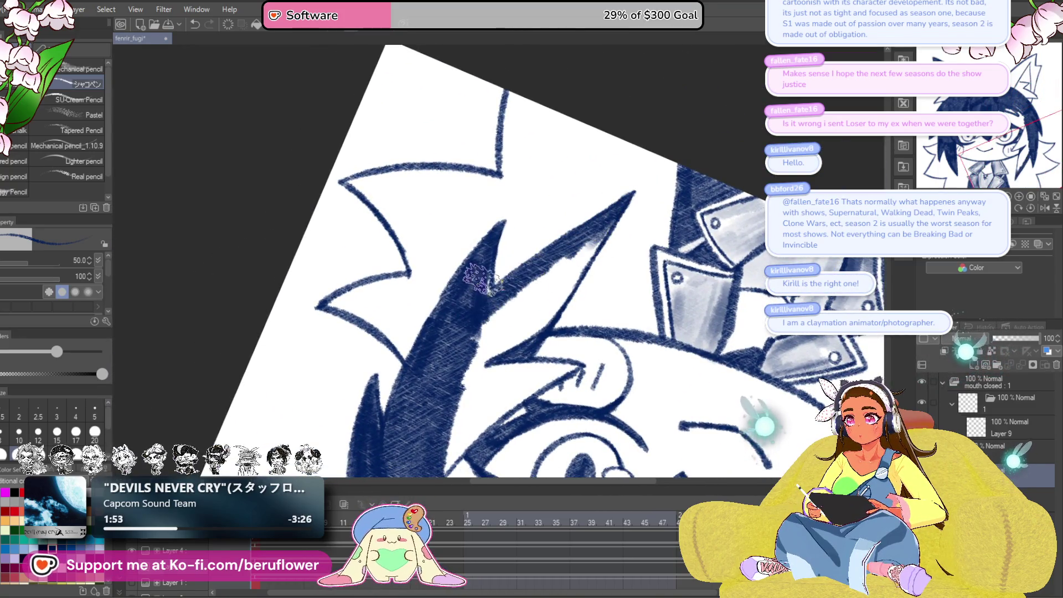
{"action": "mouse_move", "coordinate": [548, 273]}
{"action": "left_mouse_down"}
{"action": "mouse_move", "coordinate": [587, 243]}
{"action": "mouse_move", "coordinate": [537, 310]}
{"action": "mouse_move", "coordinate": [532, 299]}
{"action": "mouse_move", "coordinate": [499, 327]}
{"action": "mouse_move", "coordinate": [575, 250]}
{"action": "mouse_move", "coordinate": [612, 164]}
{"action": "left_mouse_up"}
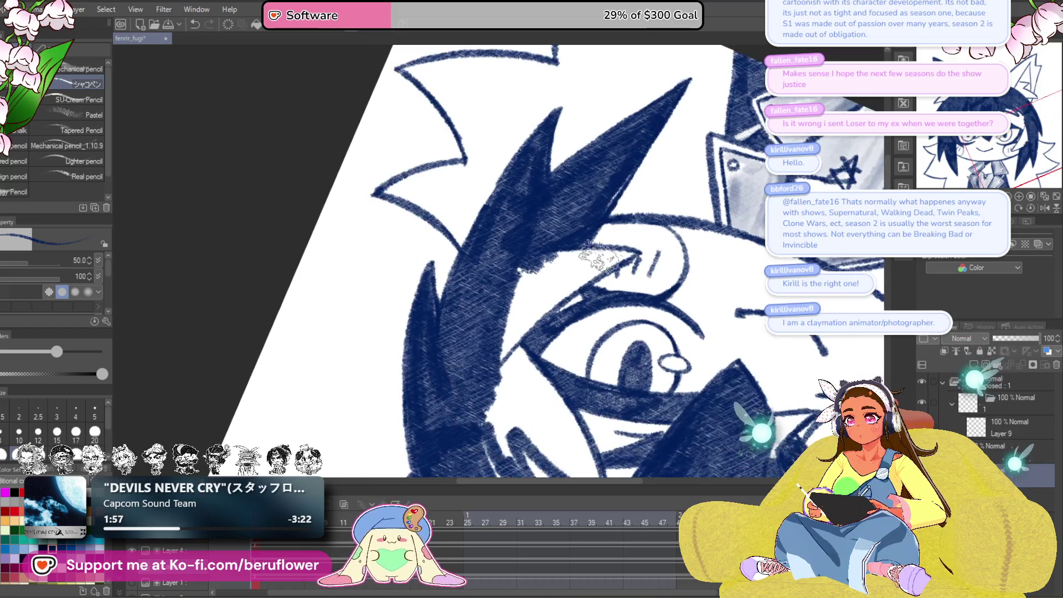
{"action": "mouse_move", "coordinate": [609, 244]}
{"action": "left_mouse_down"}
{"action": "mouse_move", "coordinate": [526, 305]}
{"action": "mouse_move", "coordinate": [567, 270]}
{"action": "left_mouse_up"}
{"action": "mouse_move", "coordinate": [653, 189]}
{"action": "left_mouse_down"}
{"action": "mouse_move", "coordinate": [532, 294]}
{"action": "mouse_move", "coordinate": [609, 221]}
{"action": "mouse_move", "coordinate": [664, 198]}
{"action": "mouse_move", "coordinate": [532, 261]}
{"action": "mouse_move", "coordinate": [626, 205]}
{"action": "left_mouse_up"}
{"action": "left_click_drag", "start_coordinate": [620, 166], "coordinate": [565, 232]}
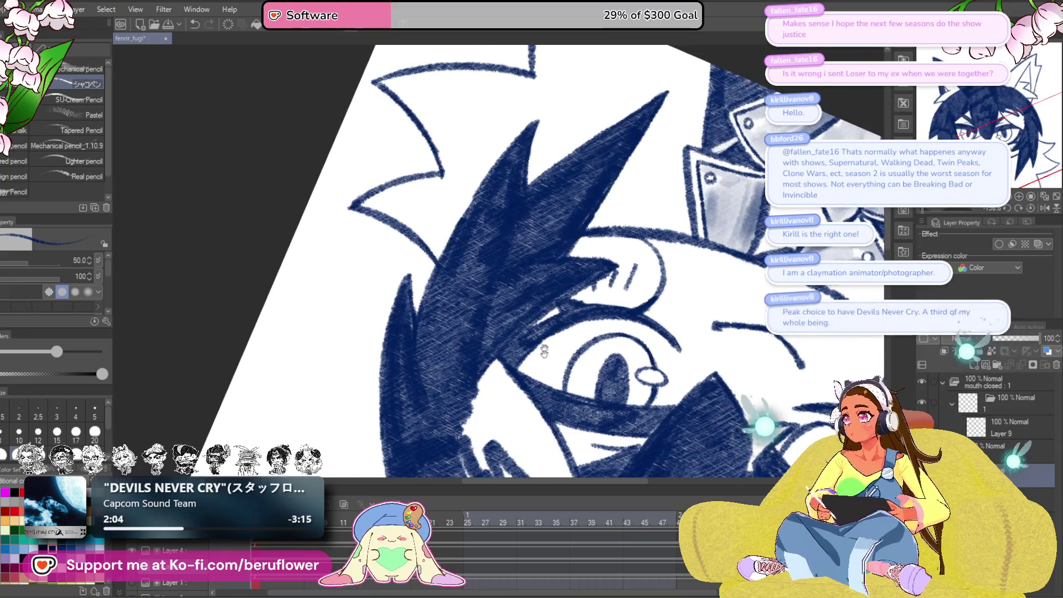
- Rotate the canvas and hatch the white area below the eye, then fit the whole drawing
{"action": "mouse_move", "coordinate": [556, 482]}
{"action": "left_mouse_down"}
{"action": "mouse_move", "coordinate": [572, 394]}
{"action": "mouse_move", "coordinate": [539, 373]}
{"action": "left_mouse_up"}
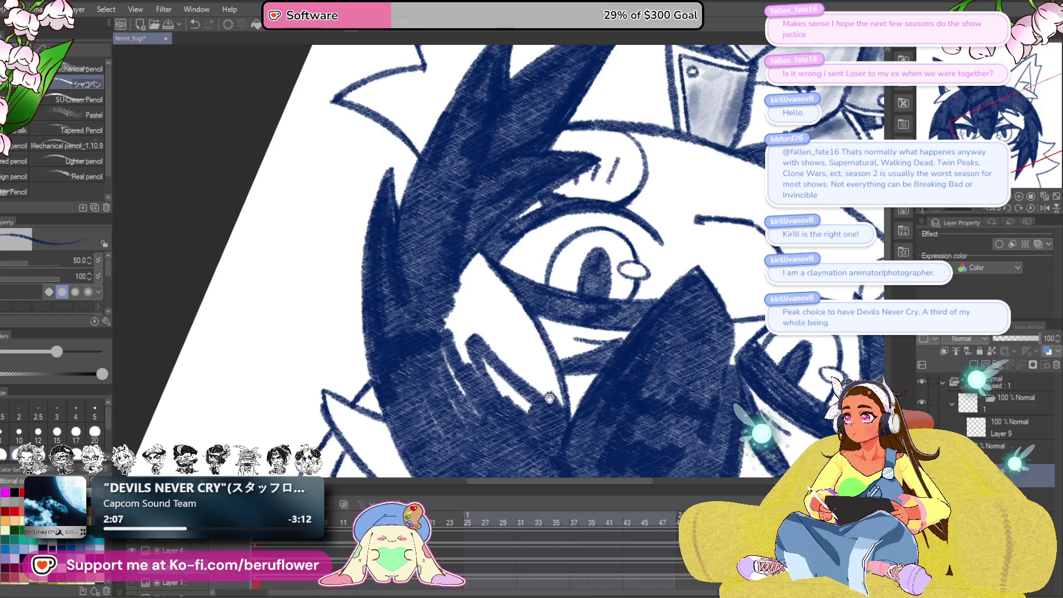
{"action": "left_click_drag", "start_coordinate": [552, 398], "coordinate": [540, 298]}
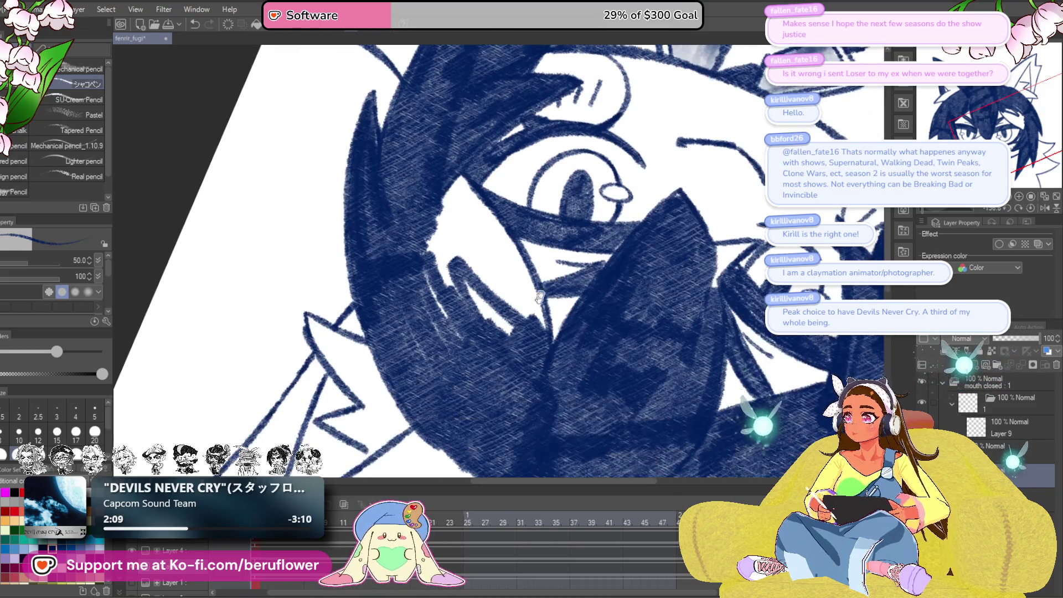
{"action": "left_click_drag", "start_coordinate": [966, 210], "coordinate": [901, 211]}
{"action": "left_click_drag", "start_coordinate": [979, 211], "coordinate": [942, 211]}
{"action": "mouse_move", "coordinate": [540, 224]}
{"action": "left_mouse_down"}
{"action": "mouse_move", "coordinate": [470, 344]}
{"action": "mouse_move", "coordinate": [554, 324]}
{"action": "mouse_move", "coordinate": [523, 285]}
{"action": "mouse_move", "coordinate": [598, 304]}
{"action": "mouse_move", "coordinate": [615, 288]}
{"action": "left_mouse_up"}
{"action": "key", "text": "ctrl+0"}
- Hatch along the ear's left edge and fill its white patch with shading
{"action": "scroll", "coordinate": [695, 435], "scroll_direction": "up", "scroll_amount": 5}
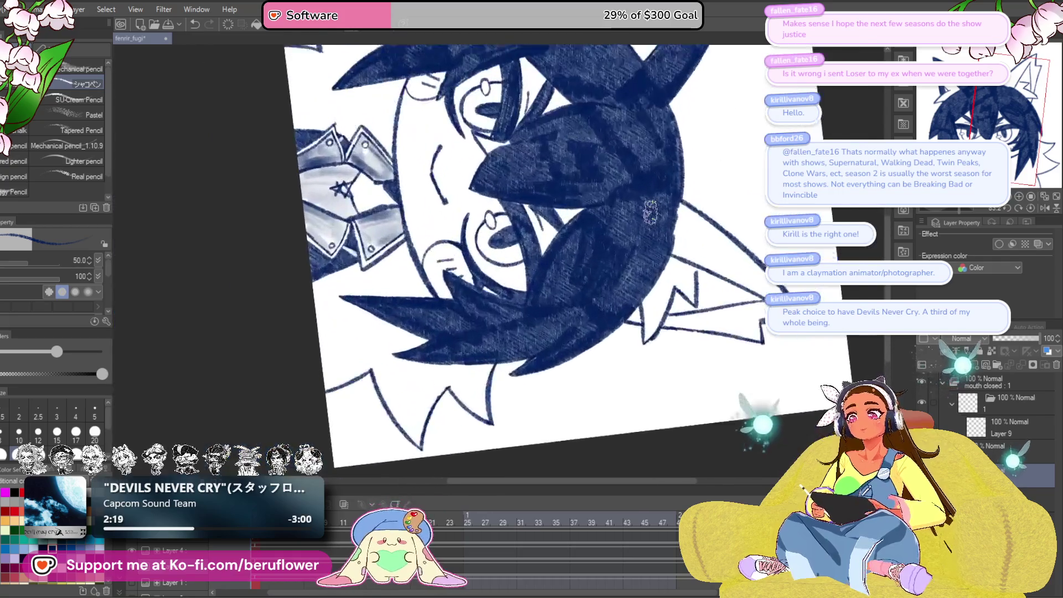
{"action": "mouse_move", "coordinate": [966, 210]}
{"action": "left_mouse_down"}
{"action": "mouse_move", "coordinate": [962, 221]}
{"action": "mouse_move", "coordinate": [935, 209]}
{"action": "left_mouse_up"}
{"action": "left_click_drag", "start_coordinate": [658, 129], "coordinate": [658, 404]}
{"action": "scroll", "coordinate": [535, 224], "scroll_direction": "up", "scroll_amount": 3}
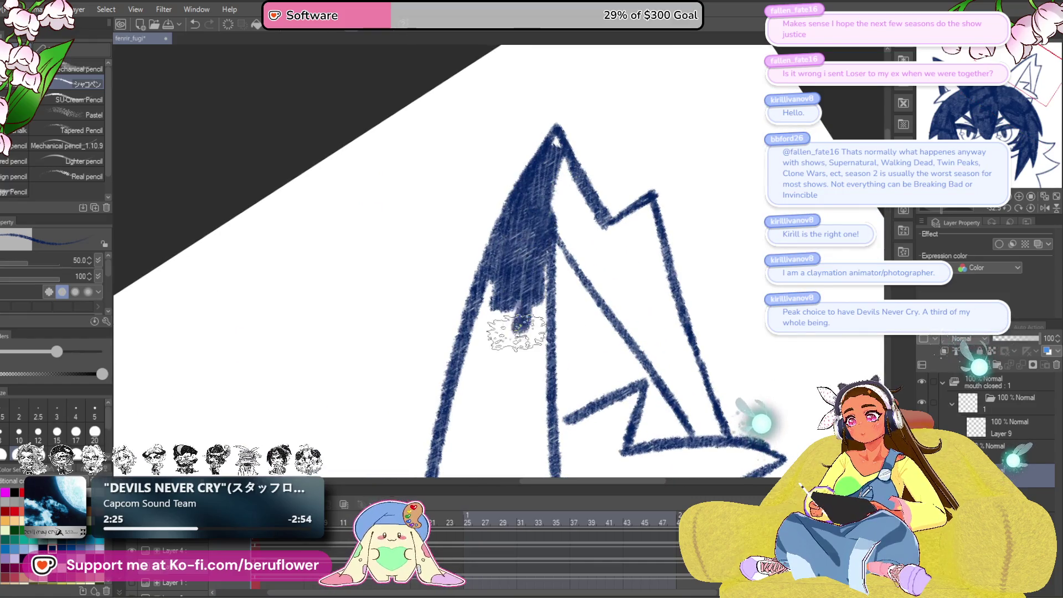
{"action": "mouse_move", "coordinate": [516, 332]}
{"action": "left_mouse_down"}
{"action": "mouse_move", "coordinate": [477, 355]}
{"action": "mouse_move", "coordinate": [518, 147]}
{"action": "mouse_move", "coordinate": [470, 289]}
{"action": "mouse_move", "coordinate": [501, 309]}
{"action": "left_mouse_up"}
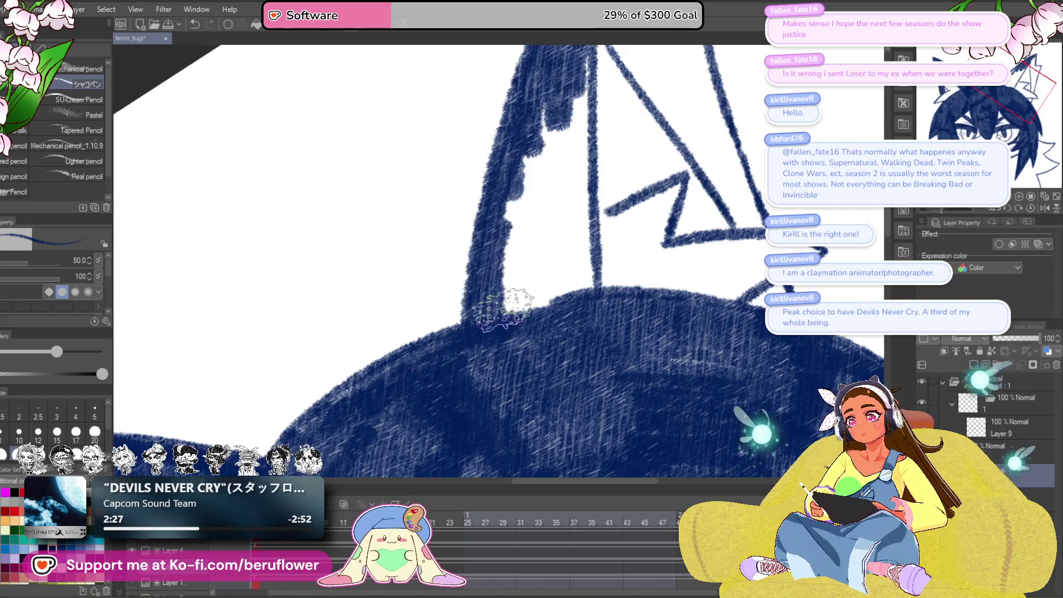
{"action": "left_click_drag", "start_coordinate": [585, 268], "coordinate": [580, 346]}
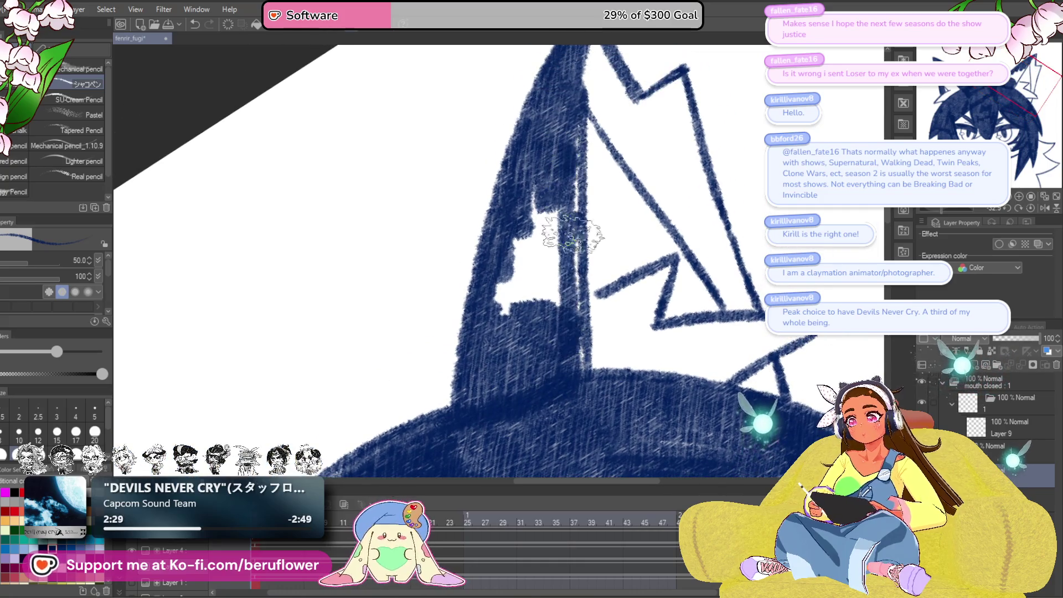
{"action": "mouse_move", "coordinate": [532, 258]}
{"action": "left_mouse_down"}
{"action": "mouse_move", "coordinate": [487, 332]}
{"action": "mouse_move", "coordinate": [482, 310]}
{"action": "left_mouse_up"}
{"action": "left_click_drag", "start_coordinate": [636, 107], "coordinate": [561, 255]}
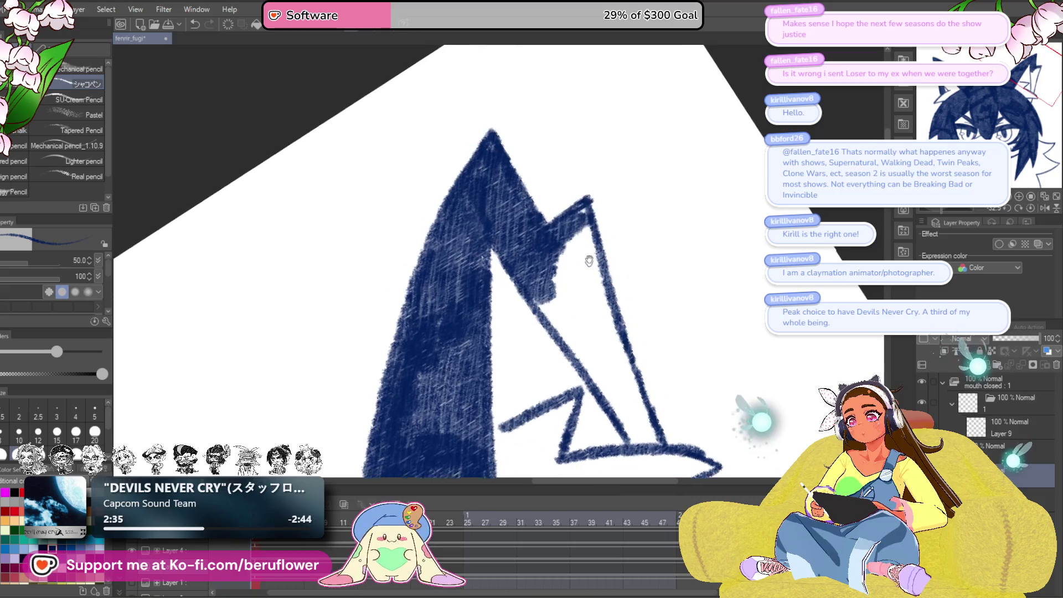
- Shade under the ear's right peak and along its right diagonal edge
{"action": "left_click_drag", "start_coordinate": [585, 254], "coordinate": [564, 226]}
{"action": "mouse_move", "coordinate": [592, 199]}
{"action": "left_mouse_down"}
{"action": "mouse_move", "coordinate": [598, 221]}
{"action": "mouse_move", "coordinate": [555, 302]}
{"action": "mouse_move", "coordinate": [565, 327]}
{"action": "mouse_move", "coordinate": [554, 288]}
{"action": "left_mouse_up"}
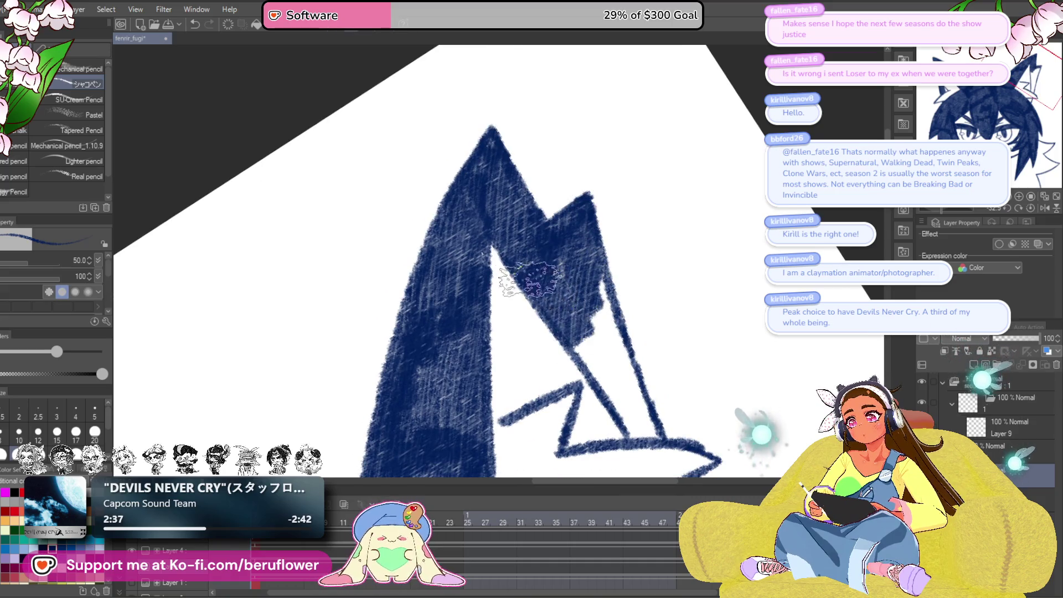
{"action": "mouse_move", "coordinate": [590, 367]}
{"action": "left_mouse_down"}
{"action": "mouse_move", "coordinate": [526, 247]}
{"action": "mouse_move", "coordinate": [541, 250]}
{"action": "mouse_move", "coordinate": [568, 312]}
{"action": "mouse_move", "coordinate": [554, 182]}
{"action": "mouse_move", "coordinate": [563, 209]}
{"action": "mouse_move", "coordinate": [532, 266]}
{"action": "mouse_move", "coordinate": [543, 246]}
{"action": "left_mouse_up"}
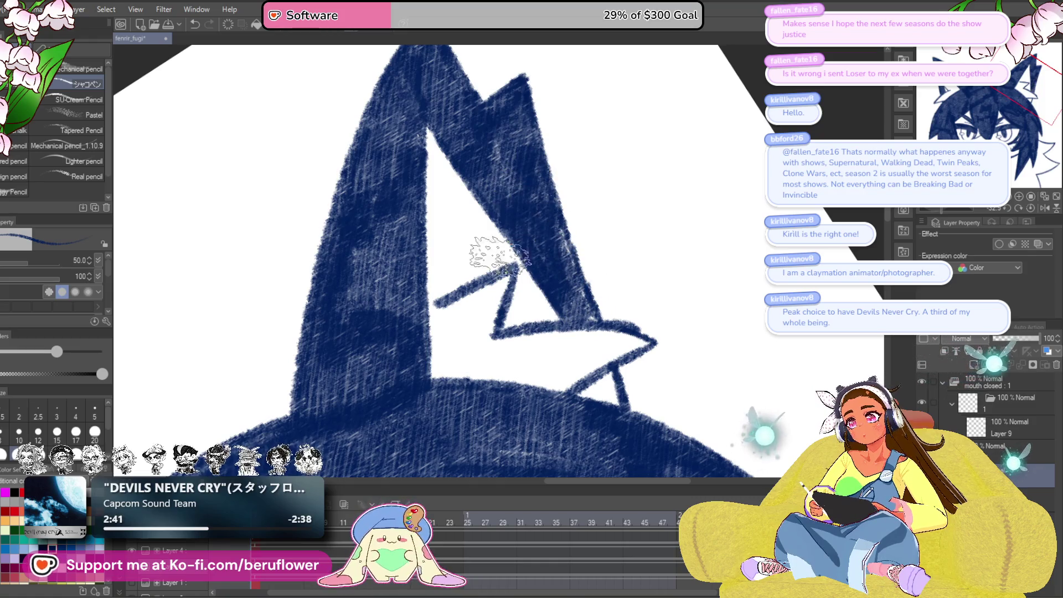
{"action": "left_click_drag", "start_coordinate": [443, 299], "coordinate": [427, 307]}
{"action": "left_click_drag", "start_coordinate": [701, 280], "coordinate": [672, 230]}
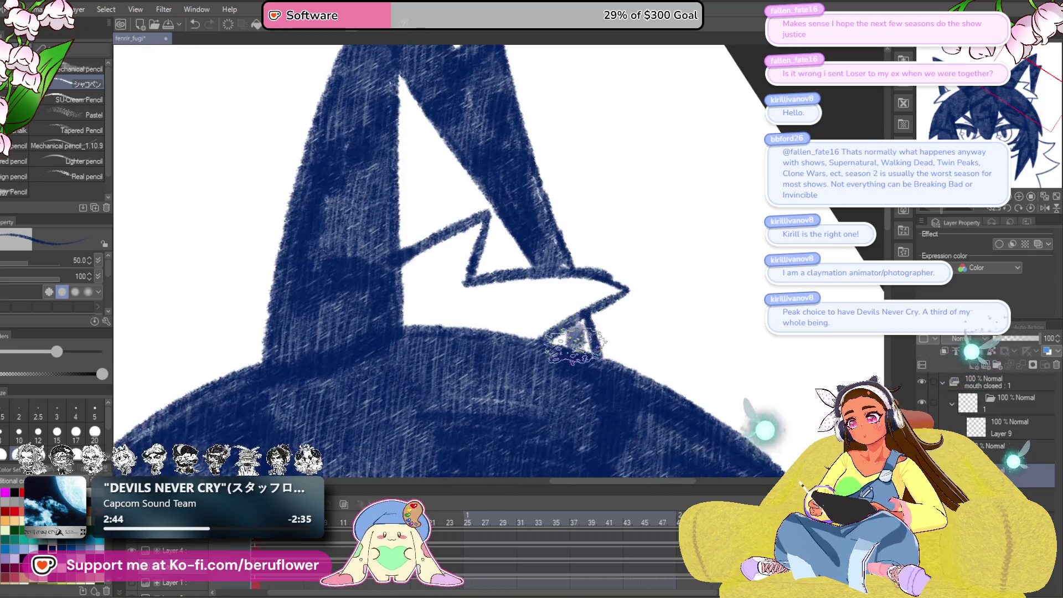
- Darken the inner ear edge and lightly hatch inside the inner ear
{"action": "scroll", "coordinate": [548, 349], "scroll_direction": "down", "scroll_amount": 3}
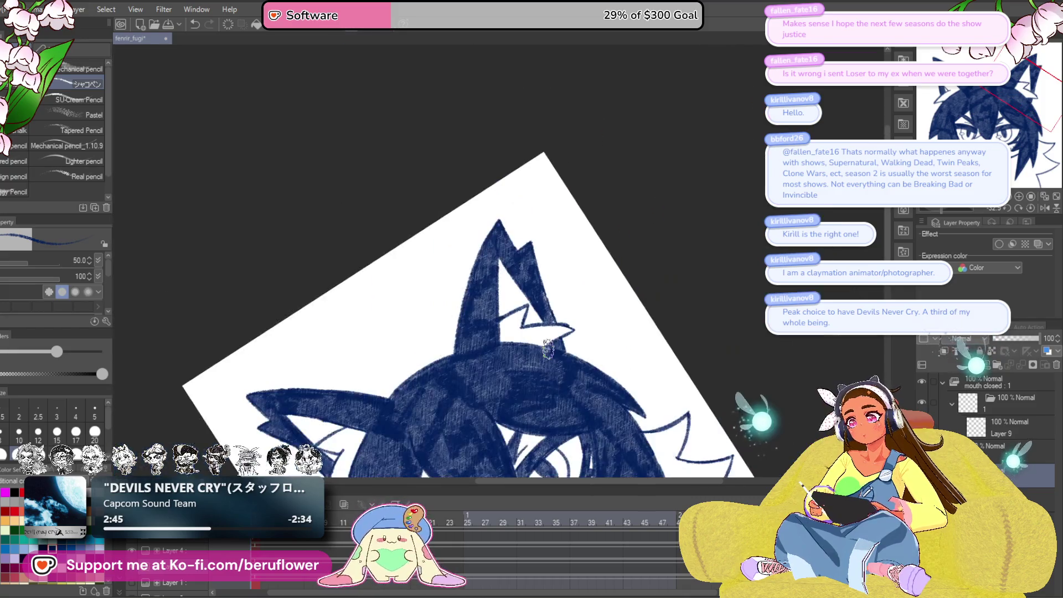
{"action": "mouse_move", "coordinate": [549, 348]}
{"action": "left_mouse_down"}
{"action": "mouse_move", "coordinate": [593, 288]}
{"action": "mouse_move", "coordinate": [621, 289]}
{"action": "left_mouse_up"}
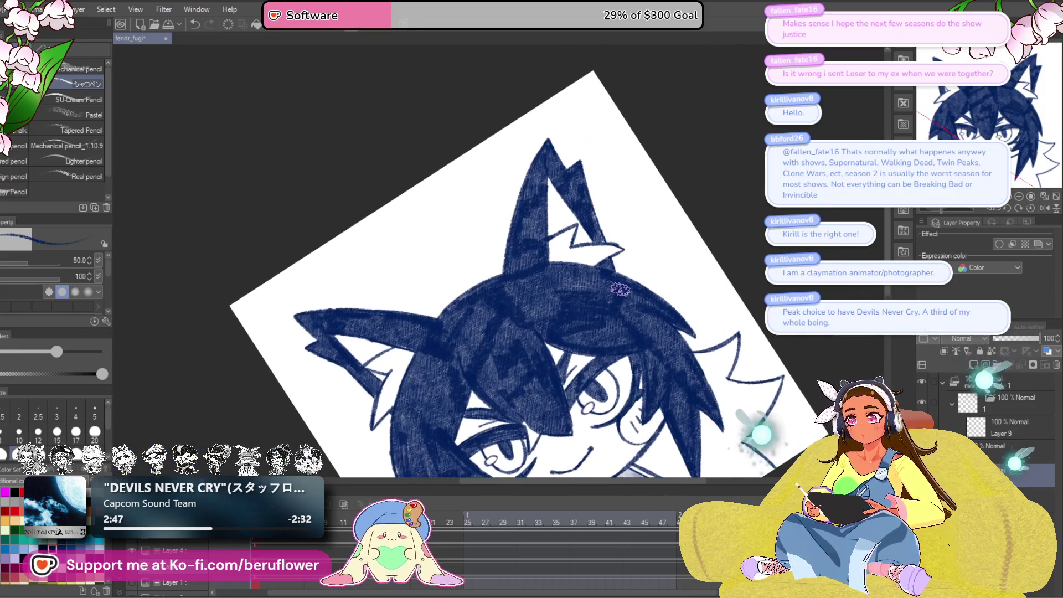
{"action": "scroll", "coordinate": [620, 289], "scroll_direction": "up", "scroll_amount": 2}
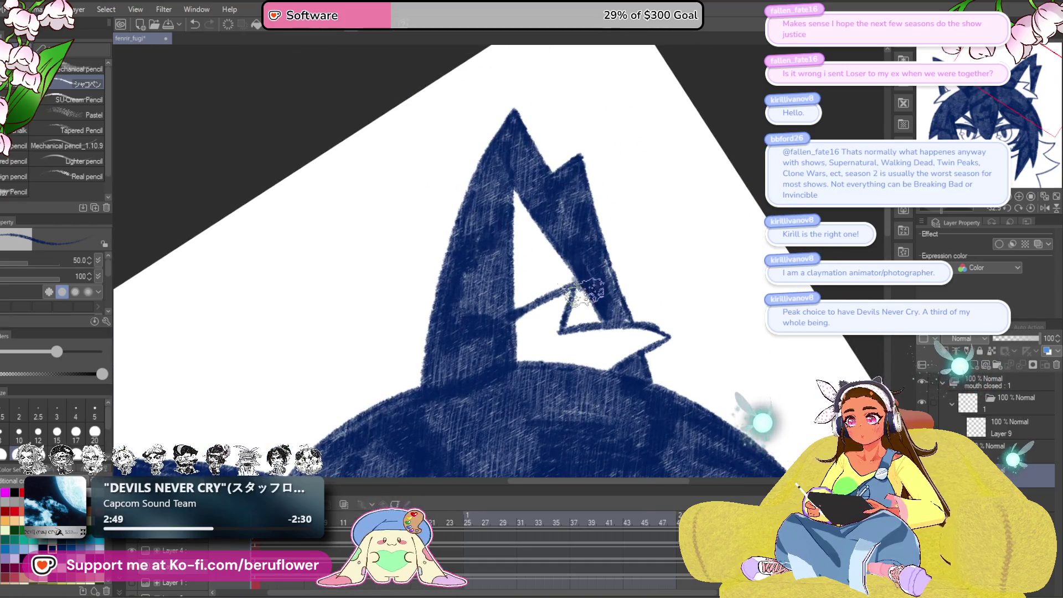
{"action": "left_click_drag", "start_coordinate": [604, 286], "coordinate": [634, 278]}
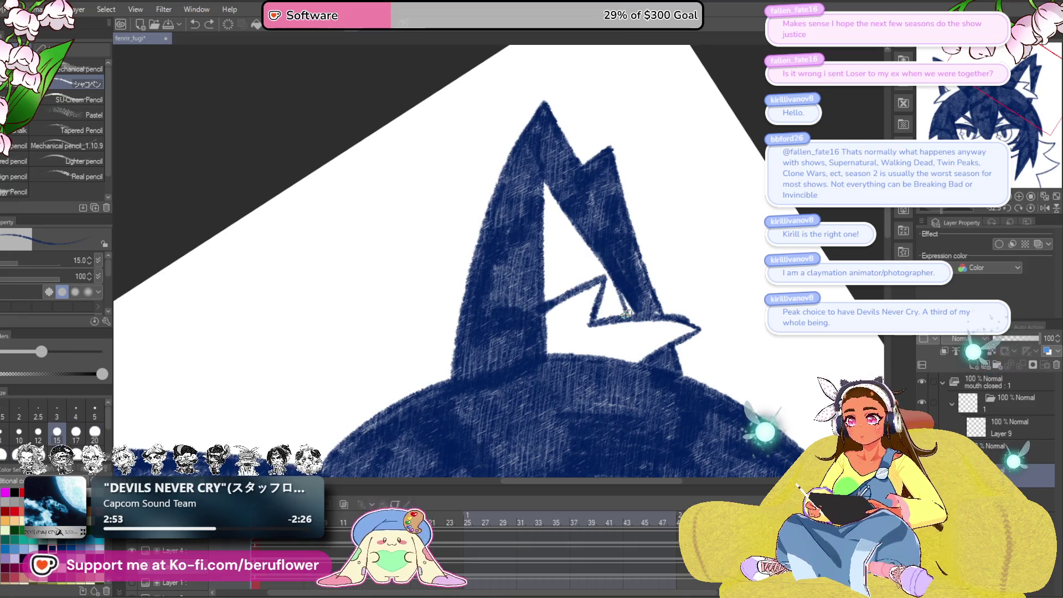
{"action": "scroll", "coordinate": [630, 299], "scroll_direction": "down", "scroll_amount": 5}
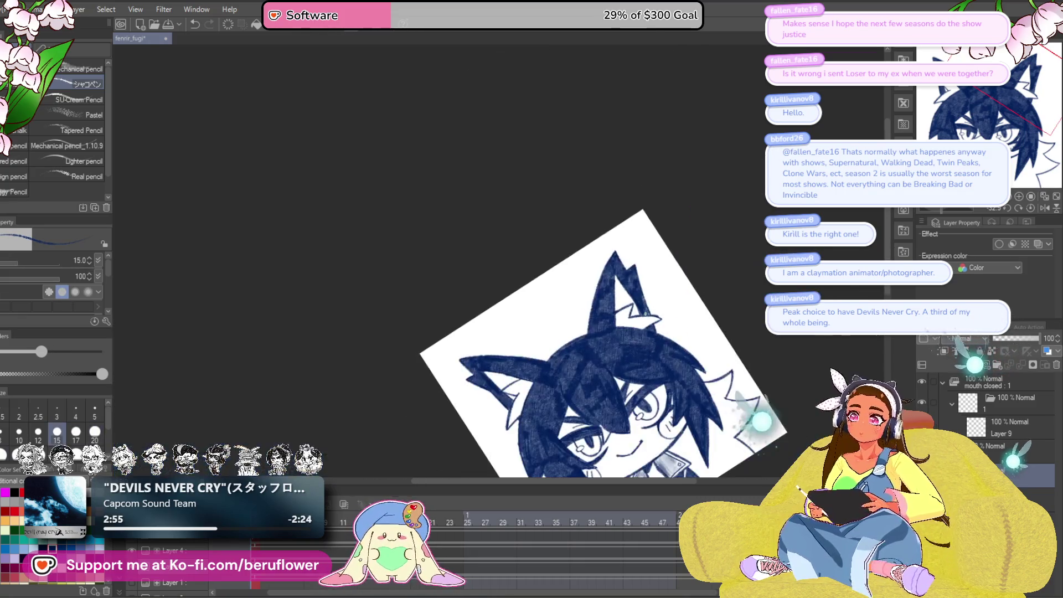
{"action": "scroll", "coordinate": [640, 307], "scroll_direction": "up", "scroll_amount": 4}
{"action": "scroll", "coordinate": [648, 277], "scroll_direction": "up", "scroll_amount": 2}
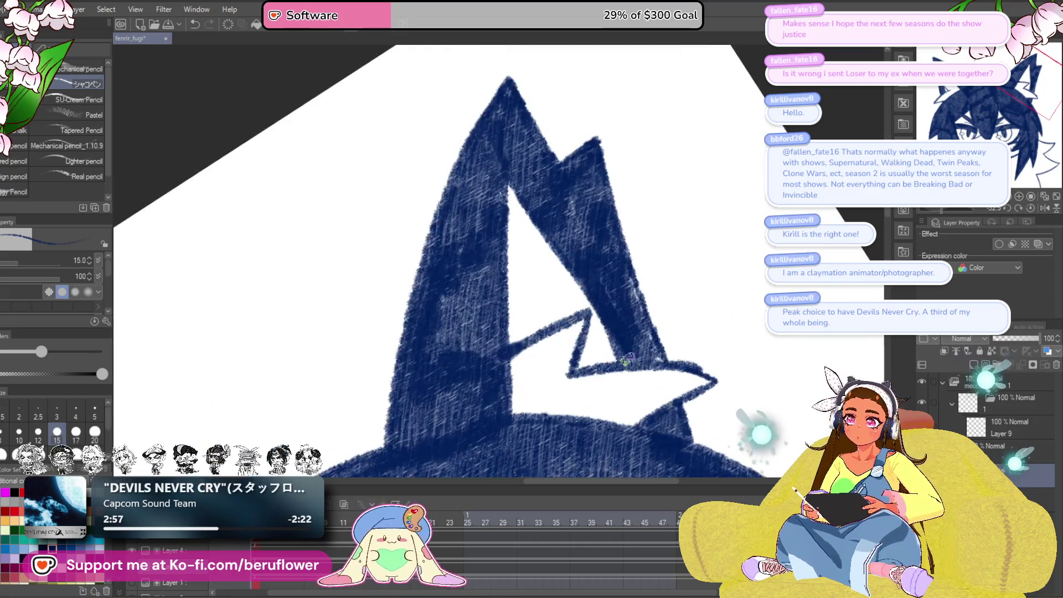
{"action": "mouse_move", "coordinate": [494, 403]}
{"action": "left_mouse_down"}
{"action": "mouse_move", "coordinate": [482, 311]}
{"action": "mouse_move", "coordinate": [645, 304]}
{"action": "left_mouse_up"}
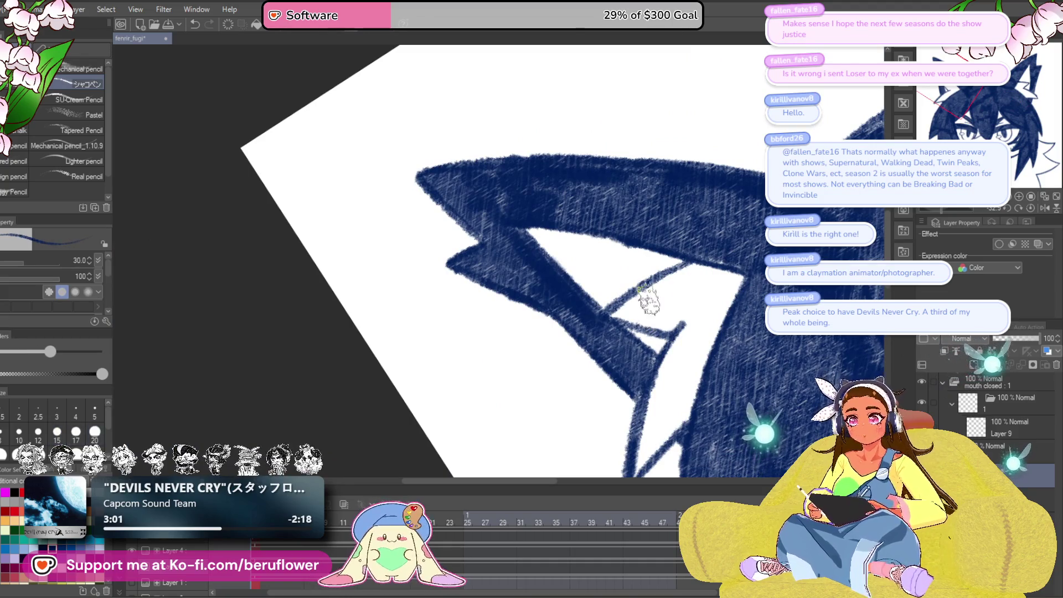
{"action": "mouse_move", "coordinate": [674, 243]}
{"action": "left_mouse_down"}
{"action": "mouse_move", "coordinate": [631, 275]}
{"action": "mouse_move", "coordinate": [576, 291]}
{"action": "mouse_move", "coordinate": [548, 261]}
{"action": "mouse_move", "coordinate": [577, 228]}
{"action": "left_mouse_up"}
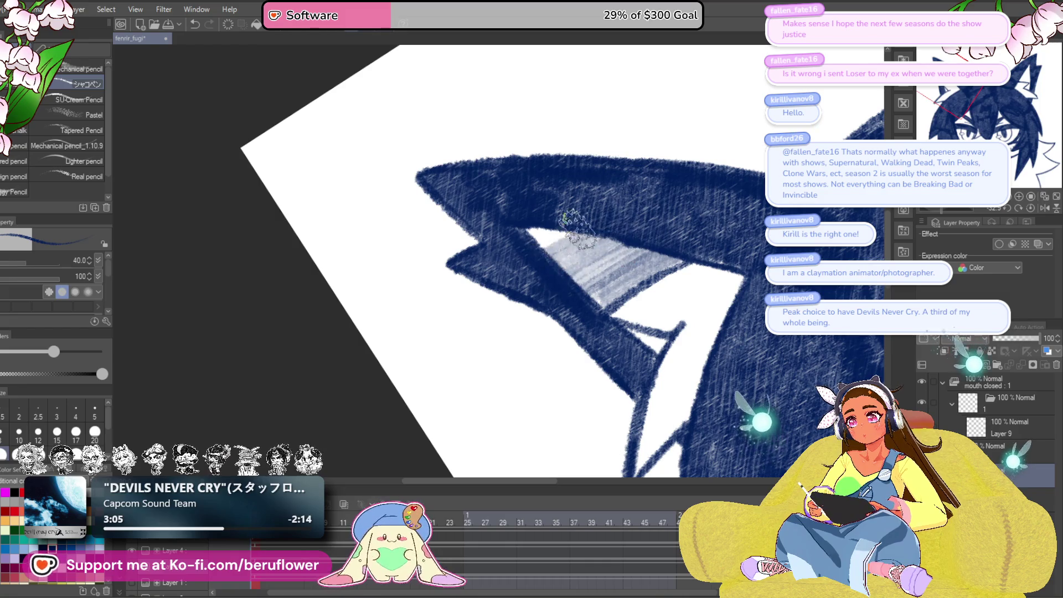
{"action": "mouse_move", "coordinate": [709, 296]}
{"action": "left_mouse_down"}
{"action": "mouse_move", "coordinate": [673, 281]}
{"action": "mouse_move", "coordinate": [475, 380]}
{"action": "mouse_move", "coordinate": [540, 382]}
{"action": "left_mouse_up"}
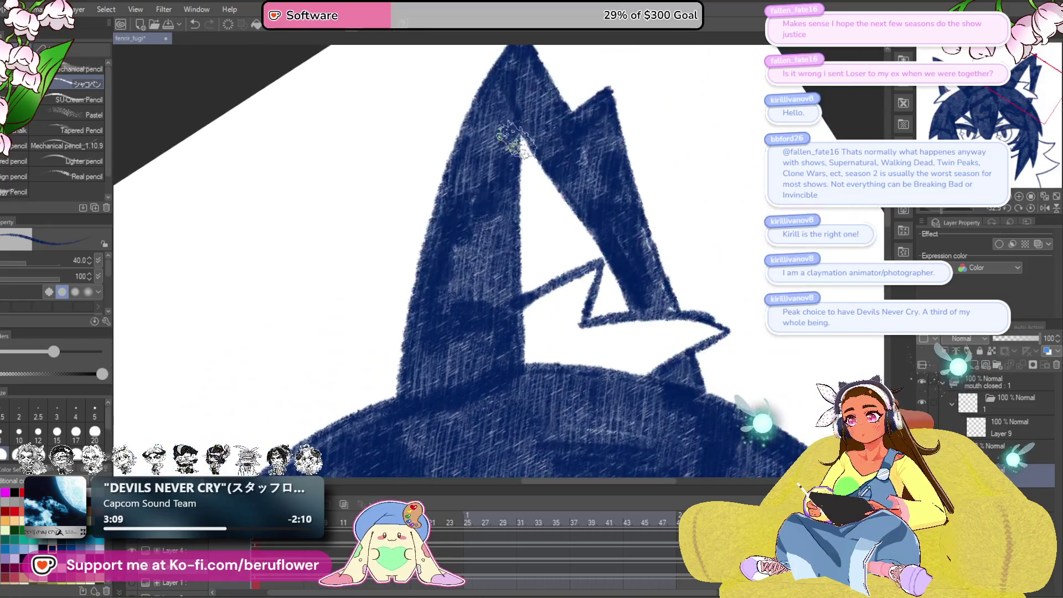
{"action": "left_click_drag", "start_coordinate": [510, 140], "coordinate": [501, 184]}
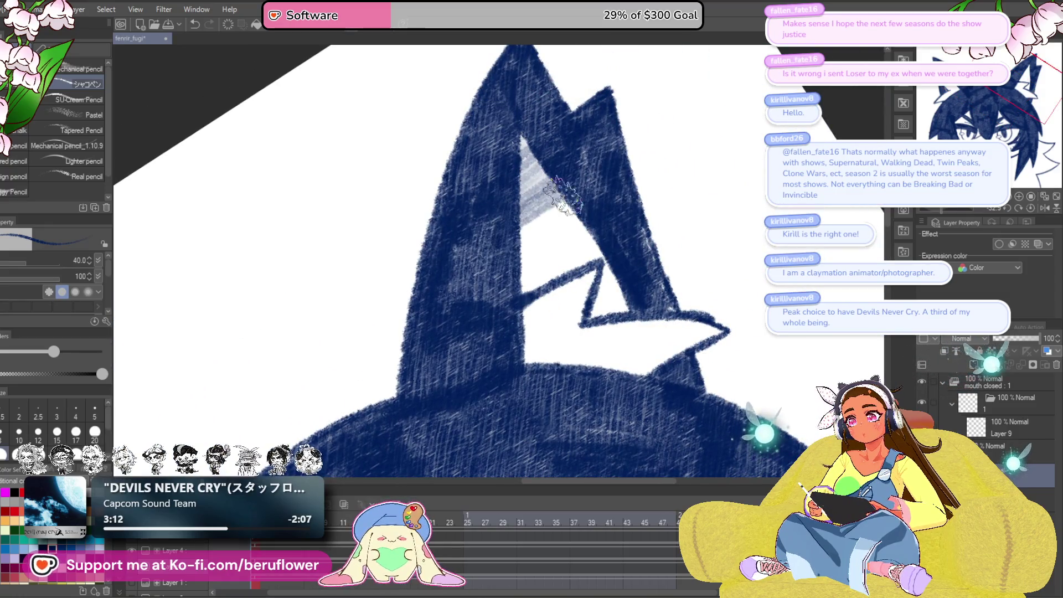
{"action": "left_click_drag", "start_coordinate": [585, 200], "coordinate": [603, 243]}
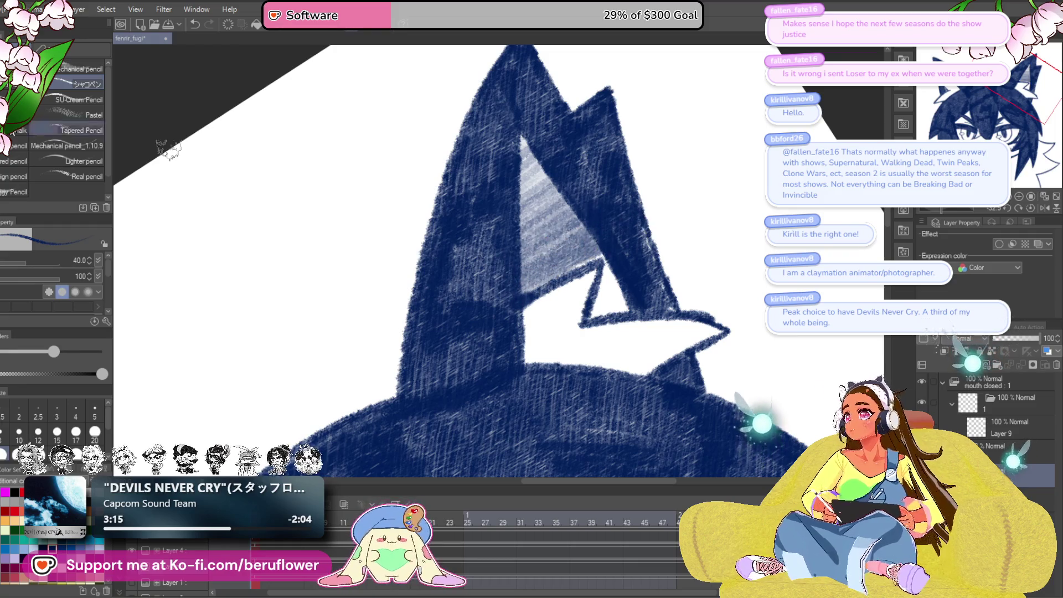
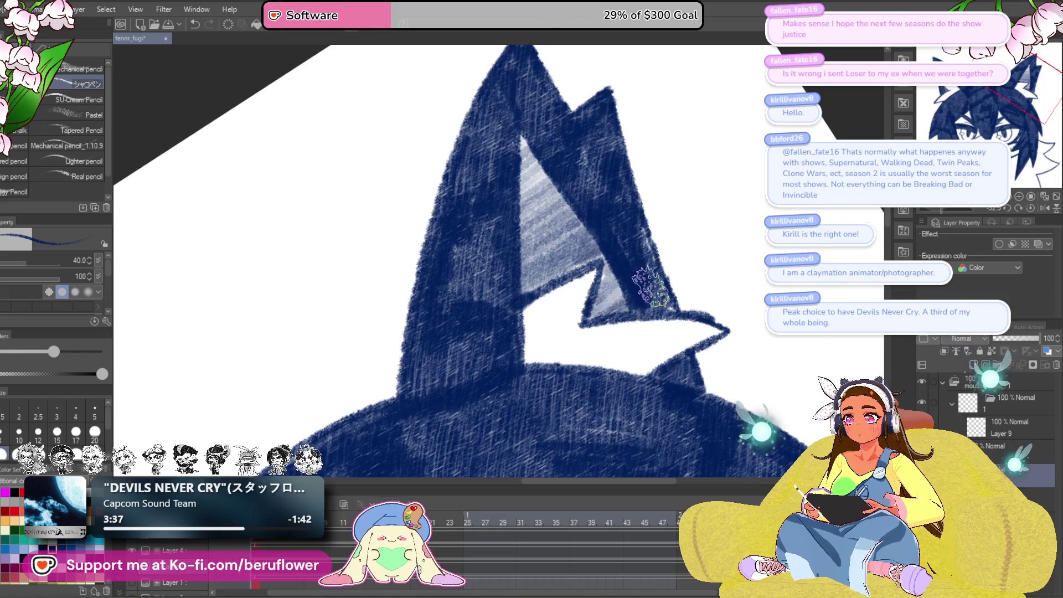
- Straighten the tilted canvas view to upright and centre the drawing
{"action": "scroll", "coordinate": [651, 285], "scroll_direction": "down", "scroll_amount": 5}
{"action": "left_click_drag", "start_coordinate": [668, 436], "coordinate": [554, 361]}
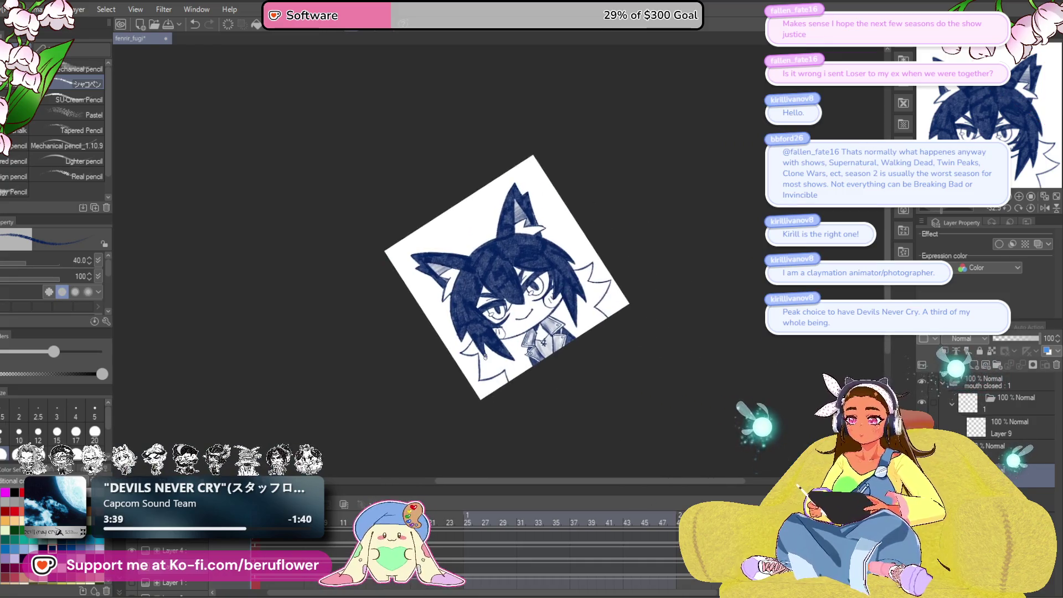
{"action": "scroll", "coordinate": [499, 238], "scroll_direction": "up", "scroll_amount": 5}
{"action": "left_click", "coordinate": [1031, 209]}
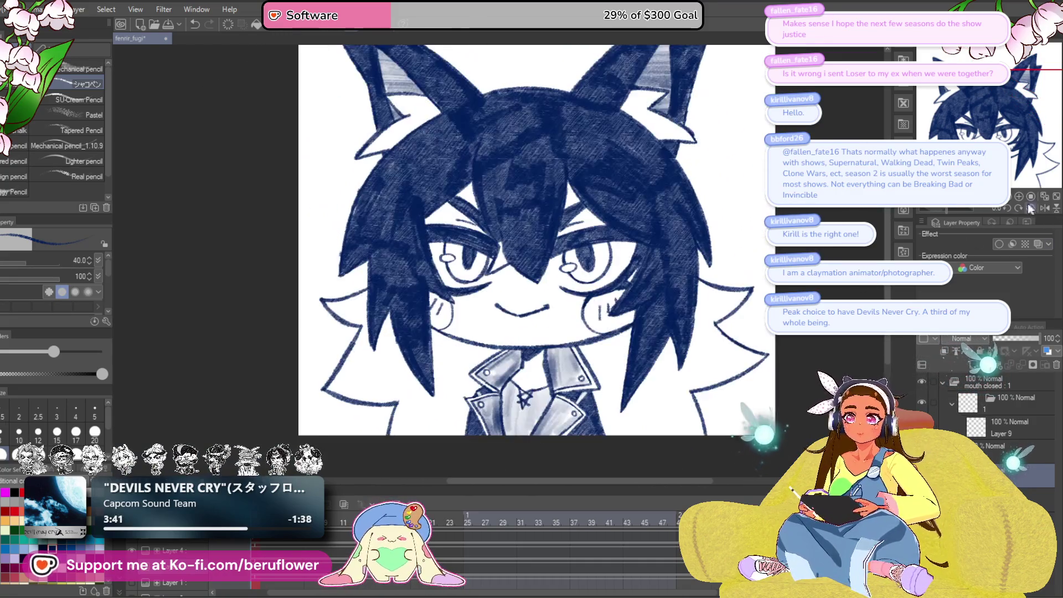
{"action": "mouse_move", "coordinate": [679, 377]}
{"action": "left_mouse_down"}
{"action": "mouse_move", "coordinate": [655, 417]}
{"action": "mouse_move", "coordinate": [672, 334]}
{"action": "mouse_move", "coordinate": [669, 360]}
{"action": "left_mouse_up"}
{"action": "scroll", "coordinate": [490, 265], "scroll_direction": "up", "scroll_amount": 4}
- Thicken the navy hatching on the hair between the eyes
{"action": "mouse_move", "coordinate": [490, 265]}
{"action": "left_mouse_down"}
{"action": "mouse_move", "coordinate": [443, 210]}
{"action": "mouse_move", "coordinate": [451, 244]}
{"action": "mouse_move", "coordinate": [465, 242]}
{"action": "left_mouse_up"}
{"action": "scroll", "coordinate": [456, 244], "scroll_direction": "down", "scroll_amount": 5}
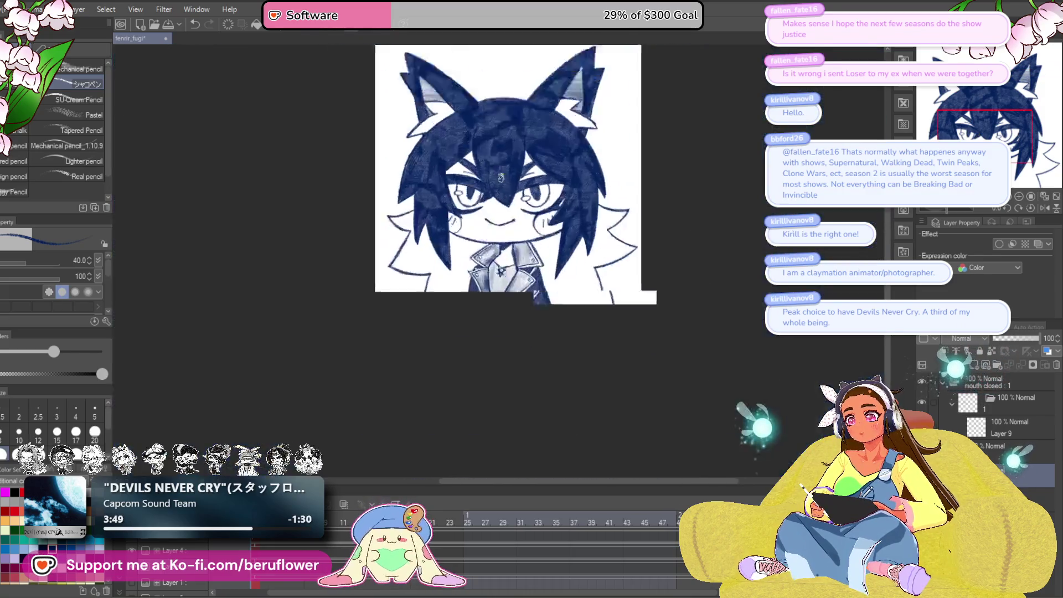
{"action": "scroll", "coordinate": [637, 305], "scroll_direction": "up", "scroll_amount": 3}
{"action": "mouse_move", "coordinate": [741, 320]}
{"action": "left_mouse_down"}
{"action": "mouse_move", "coordinate": [707, 374]}
{"action": "mouse_move", "coordinate": [704, 314]}
{"action": "mouse_move", "coordinate": [700, 405]}
{"action": "mouse_move", "coordinate": [682, 444]}
{"action": "left_mouse_up"}
{"action": "scroll", "coordinate": [605, 252], "scroll_direction": "up", "scroll_amount": 3}
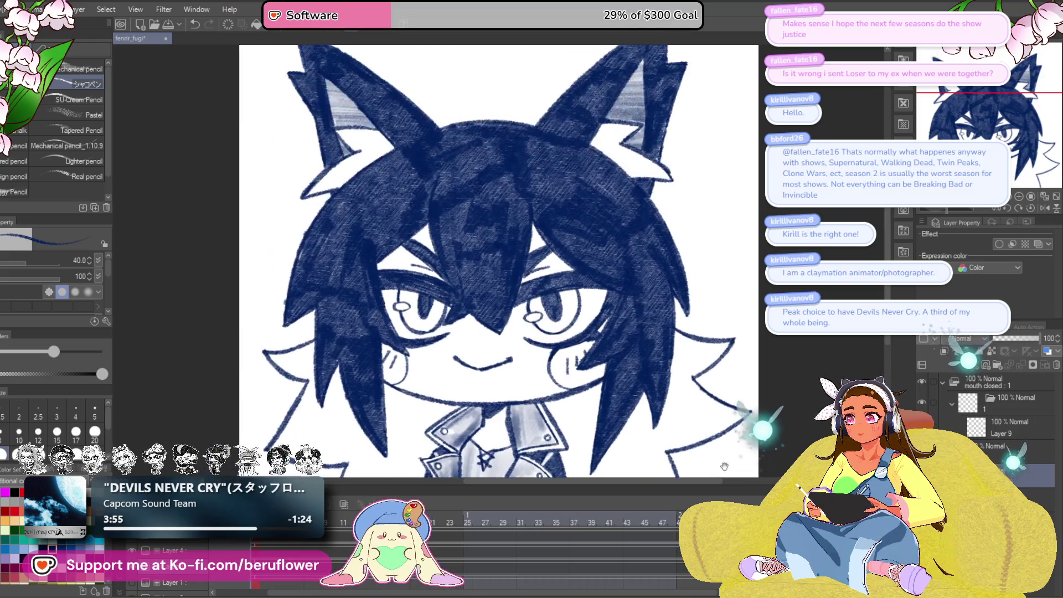
{"action": "scroll", "coordinate": [598, 329], "scroll_direction": "down", "scroll_amount": 5}
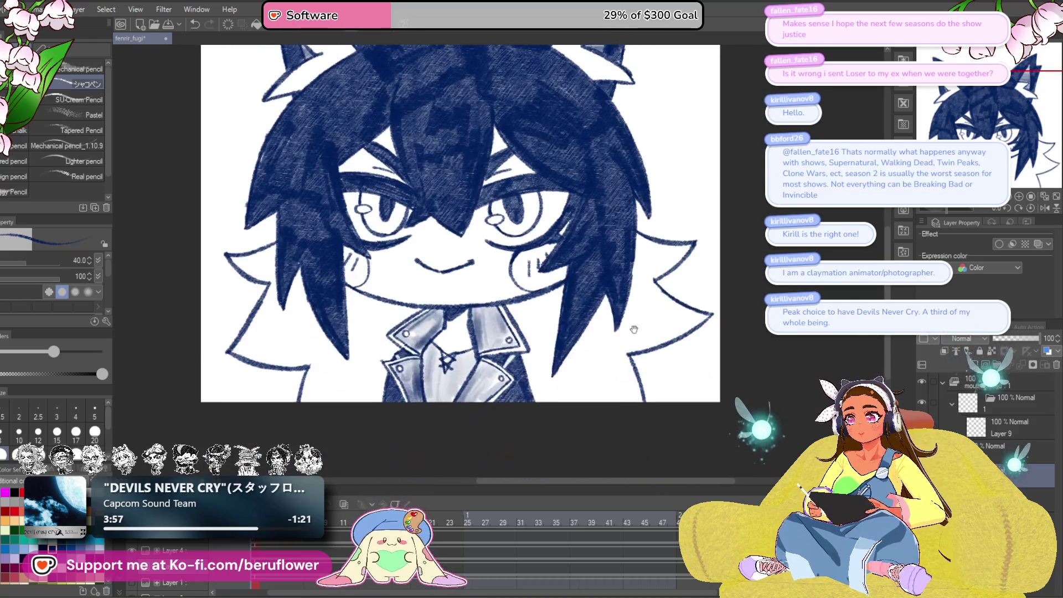
{"action": "scroll", "coordinate": [575, 357], "scroll_direction": "down", "scroll_amount": 5}
{"action": "scroll", "coordinate": [576, 357], "scroll_direction": "up", "scroll_amount": 4}
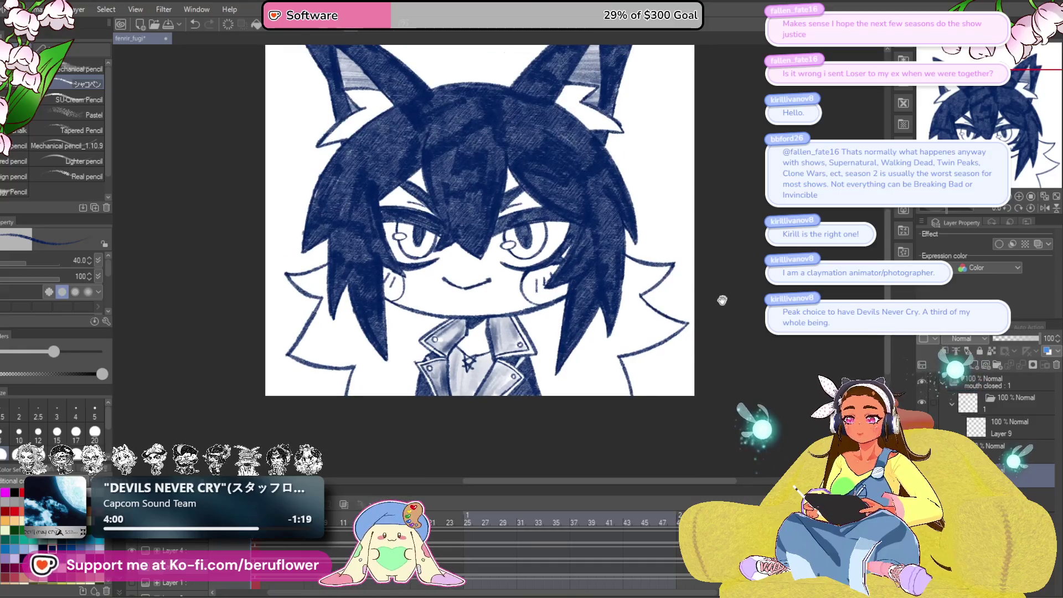
{"action": "scroll", "coordinate": [532, 338], "scroll_direction": "up", "scroll_amount": 3}
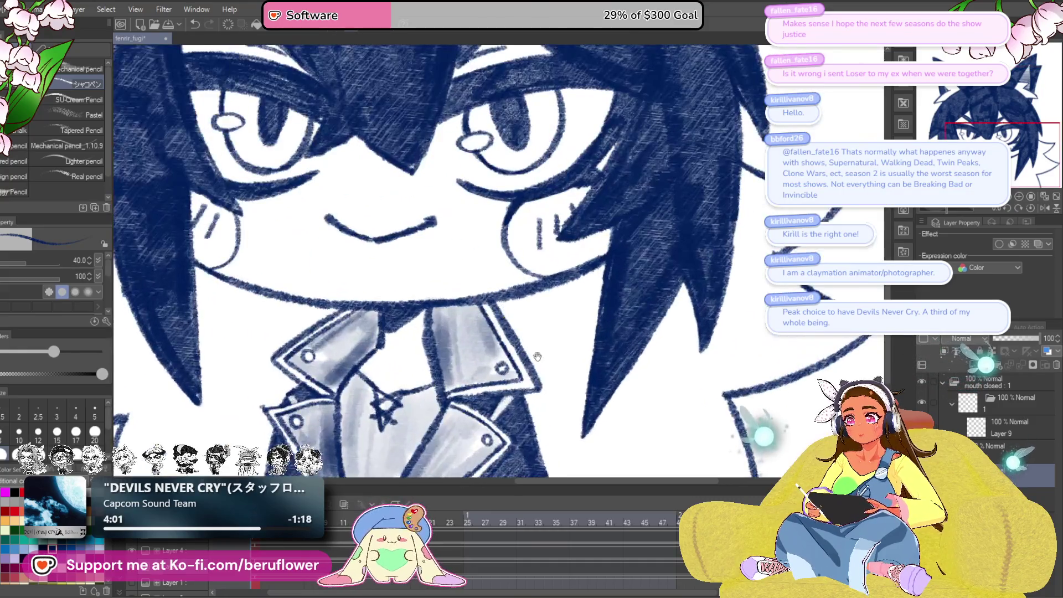
- Hatch the dark hair shadow beside the collar and below the chin
{"action": "left_click_drag", "start_coordinate": [537, 357], "coordinate": [533, 347]}
{"action": "left_click_drag", "start_coordinate": [519, 312], "coordinate": [520, 329]}
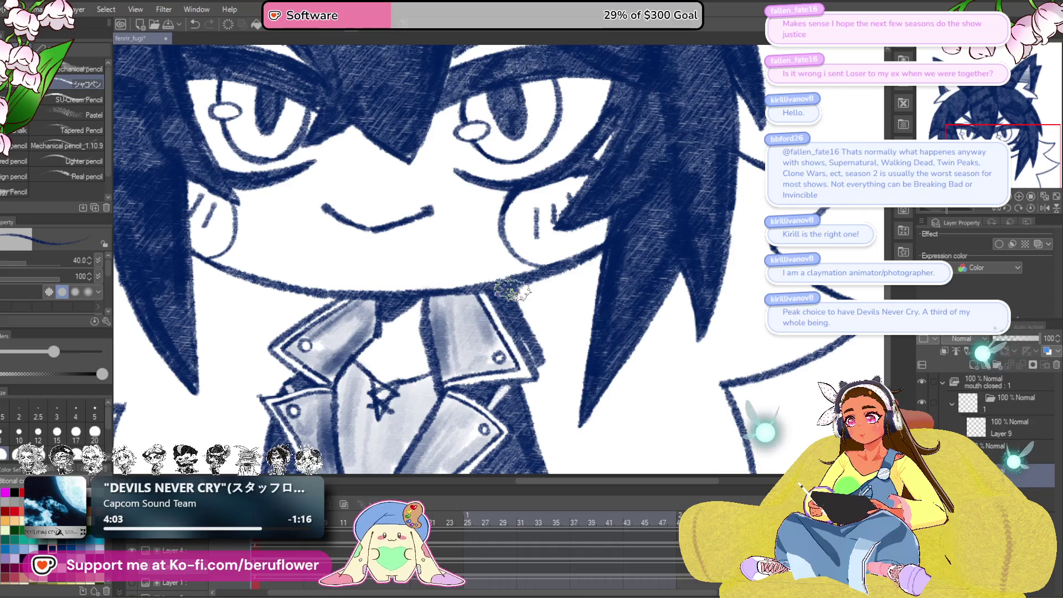
{"action": "mouse_move", "coordinate": [541, 284]}
{"action": "left_mouse_down"}
{"action": "mouse_move", "coordinate": [559, 304]}
{"action": "mouse_move", "coordinate": [581, 273]}
{"action": "mouse_move", "coordinate": [565, 368]}
{"action": "mouse_move", "coordinate": [545, 336]}
{"action": "left_mouse_up"}
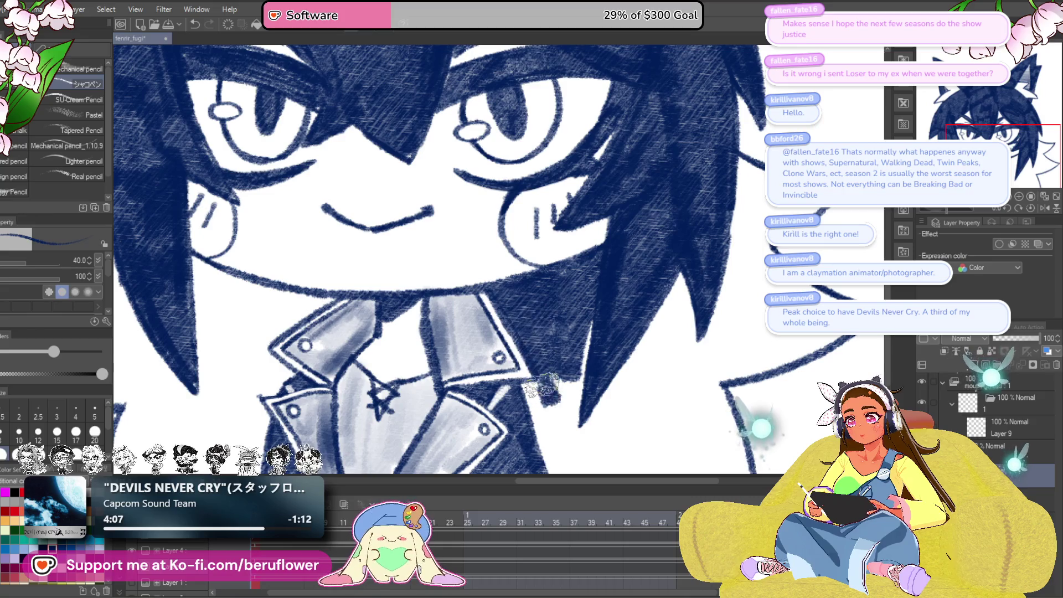
{"action": "mouse_move", "coordinate": [530, 388]}
{"action": "left_mouse_down"}
{"action": "mouse_move", "coordinate": [551, 376]}
{"action": "mouse_move", "coordinate": [600, 304]}
{"action": "left_mouse_up"}
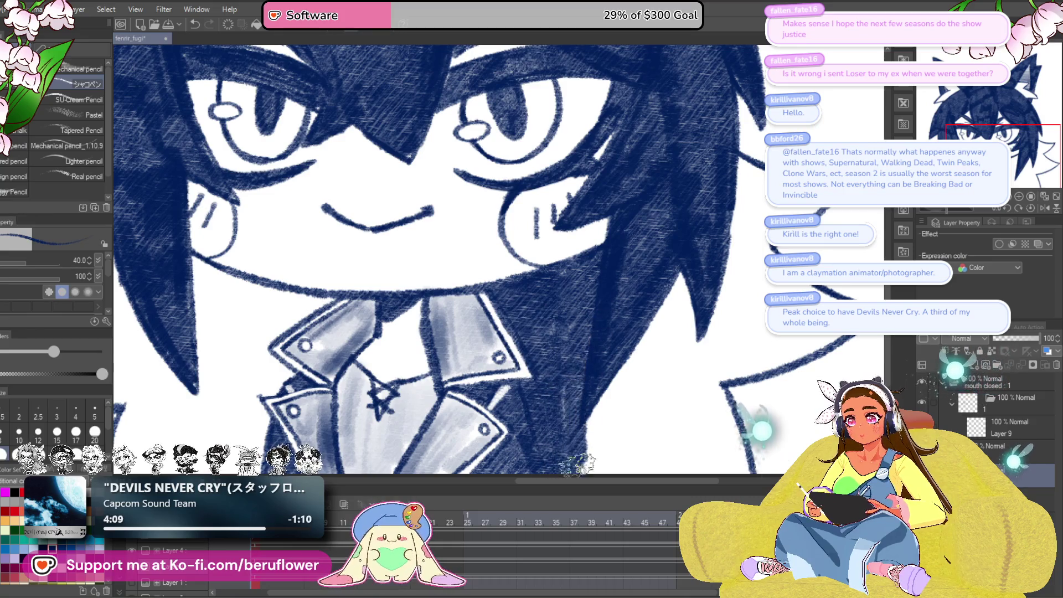
{"action": "key", "text": "ctrl+0"}
{"action": "scroll", "coordinate": [608, 351], "scroll_direction": "up", "scroll_amount": 4}
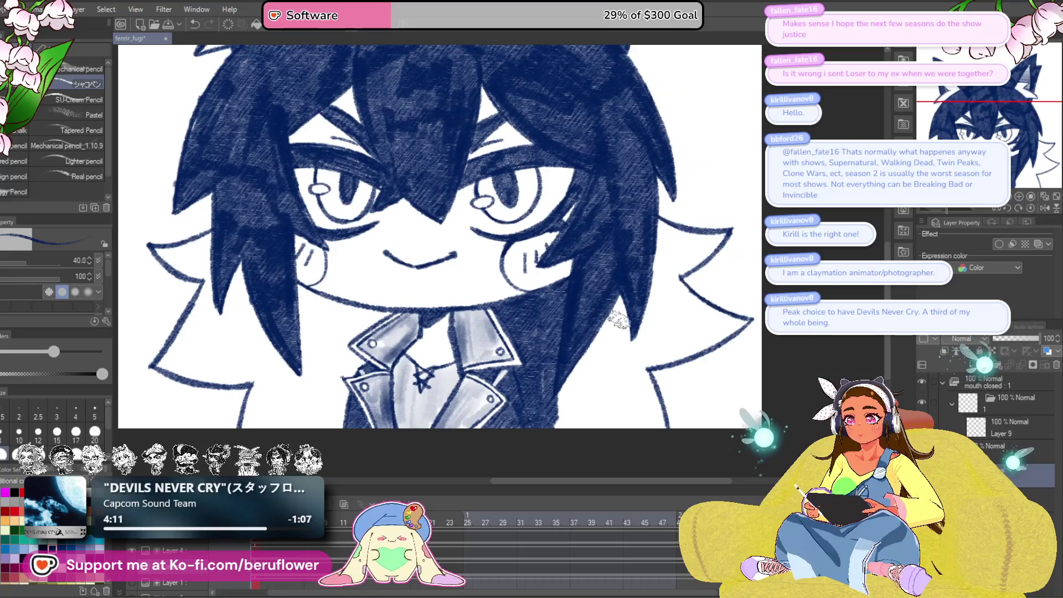
{"action": "left_click_drag", "start_coordinate": [654, 342], "coordinate": [666, 412]}
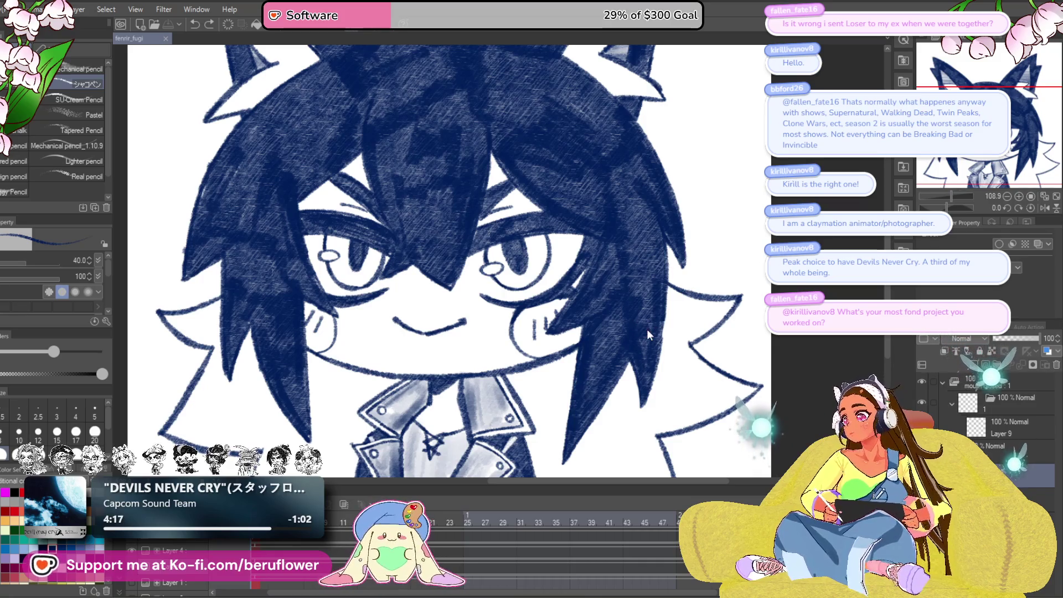
{"action": "mouse_move", "coordinate": [689, 410]}
{"action": "left_mouse_down"}
{"action": "mouse_move", "coordinate": [700, 376]}
{"action": "mouse_move", "coordinate": [695, 412]}
{"action": "mouse_move", "coordinate": [702, 397]}
{"action": "left_mouse_up"}
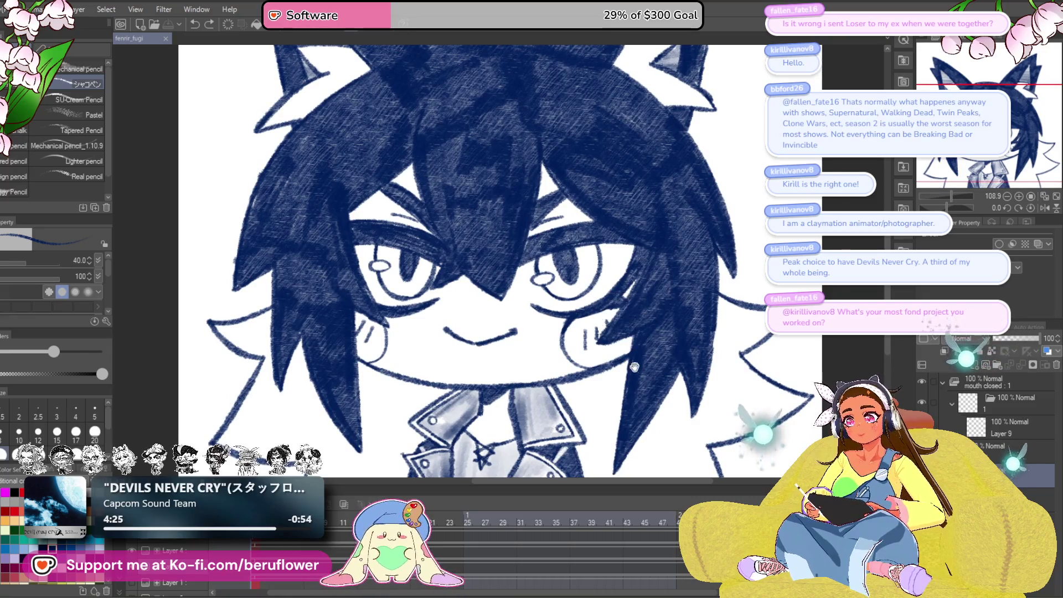
{"action": "left_click_drag", "start_coordinate": [634, 367], "coordinate": [629, 404]}
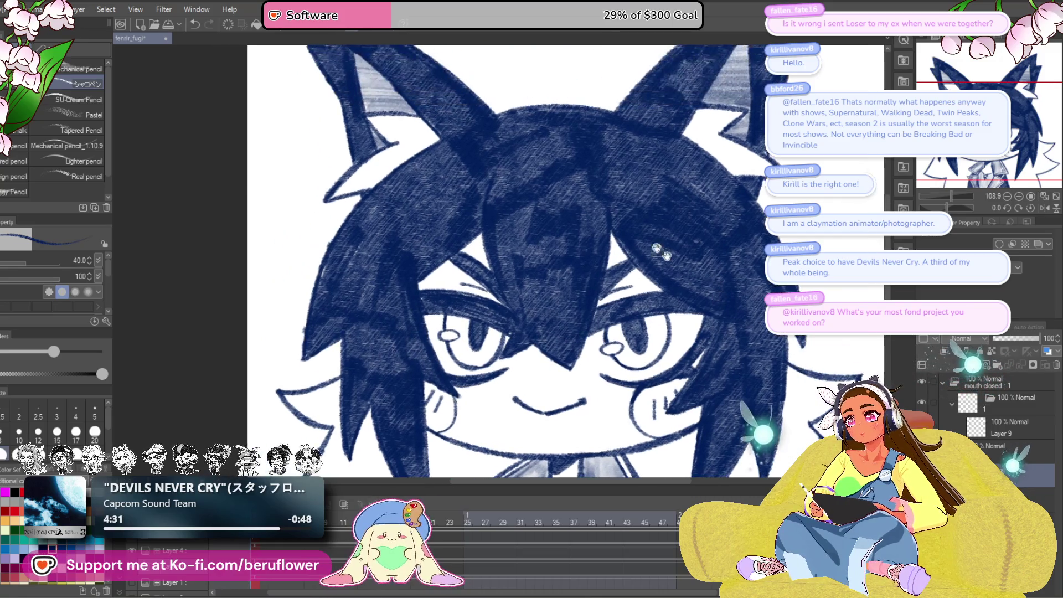
{"action": "left_click_drag", "start_coordinate": [402, 208], "coordinate": [435, 266]}
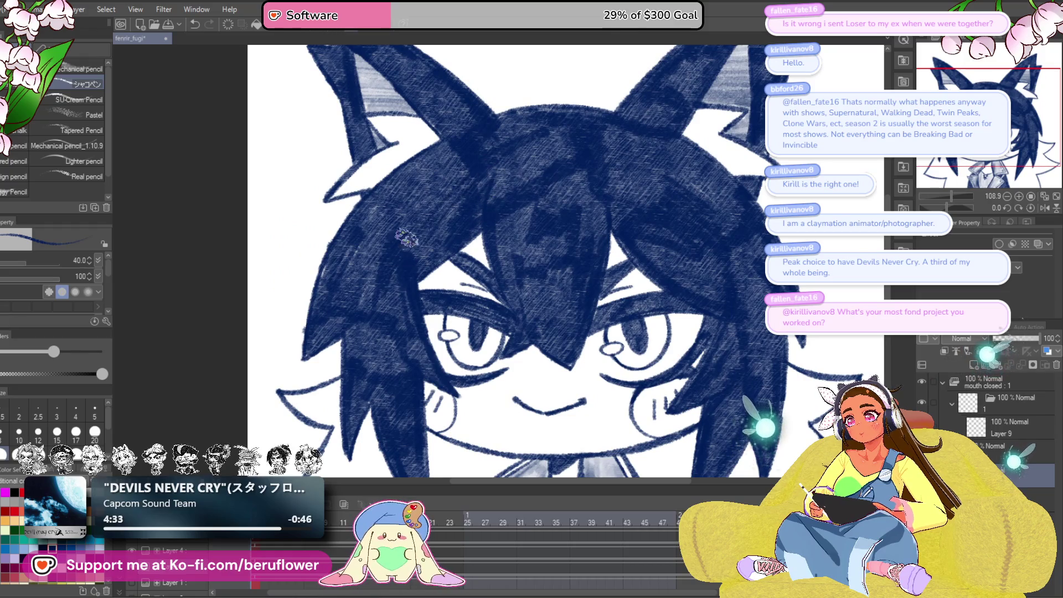
{"action": "mouse_move", "coordinate": [875, 386]}
{"action": "left_mouse_down"}
{"action": "mouse_move", "coordinate": [878, 372]}
{"action": "mouse_move", "coordinate": [783, 360]}
{"action": "mouse_move", "coordinate": [780, 327]}
{"action": "left_mouse_up"}
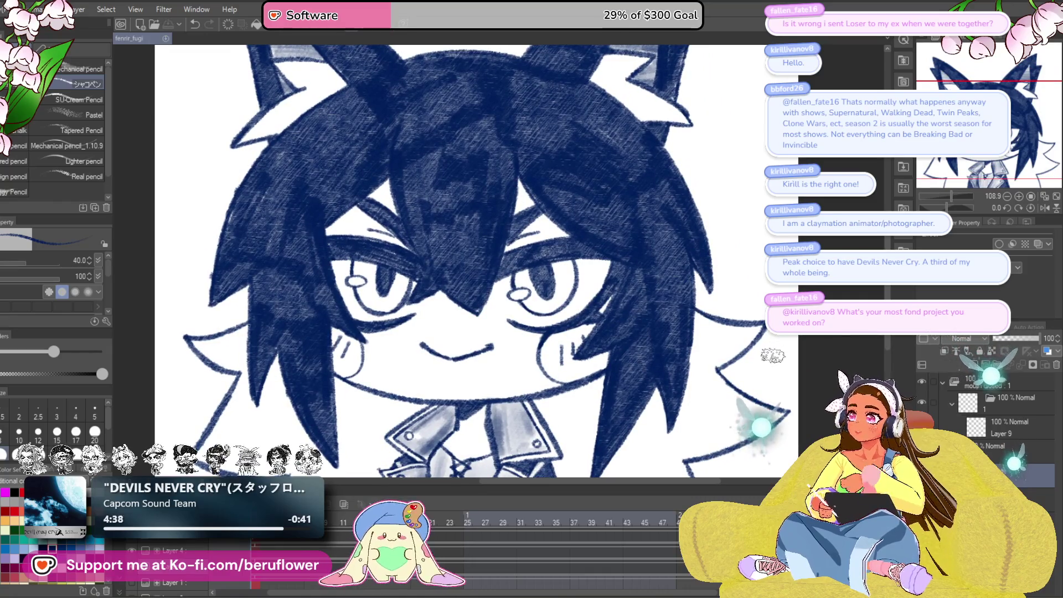
{"action": "mouse_move", "coordinate": [744, 394]}
{"action": "left_mouse_down"}
{"action": "mouse_move", "coordinate": [740, 342]}
{"action": "mouse_move", "coordinate": [724, 341]}
{"action": "left_mouse_up"}
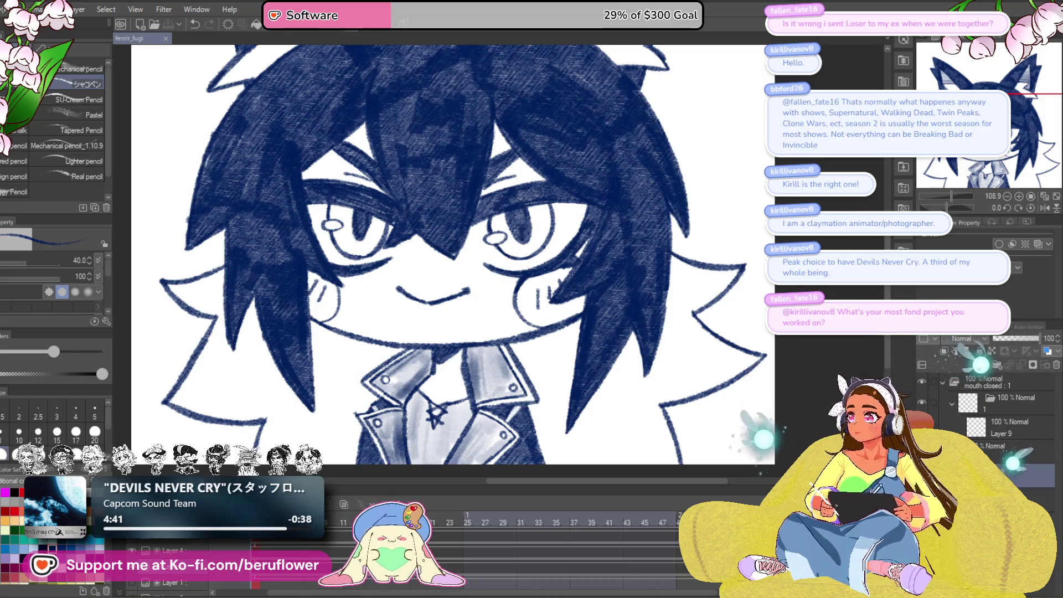
{"action": "mouse_move", "coordinate": [659, 390]}
{"action": "left_mouse_down"}
{"action": "mouse_move", "coordinate": [643, 375]}
{"action": "mouse_move", "coordinate": [657, 353]}
{"action": "left_mouse_up"}
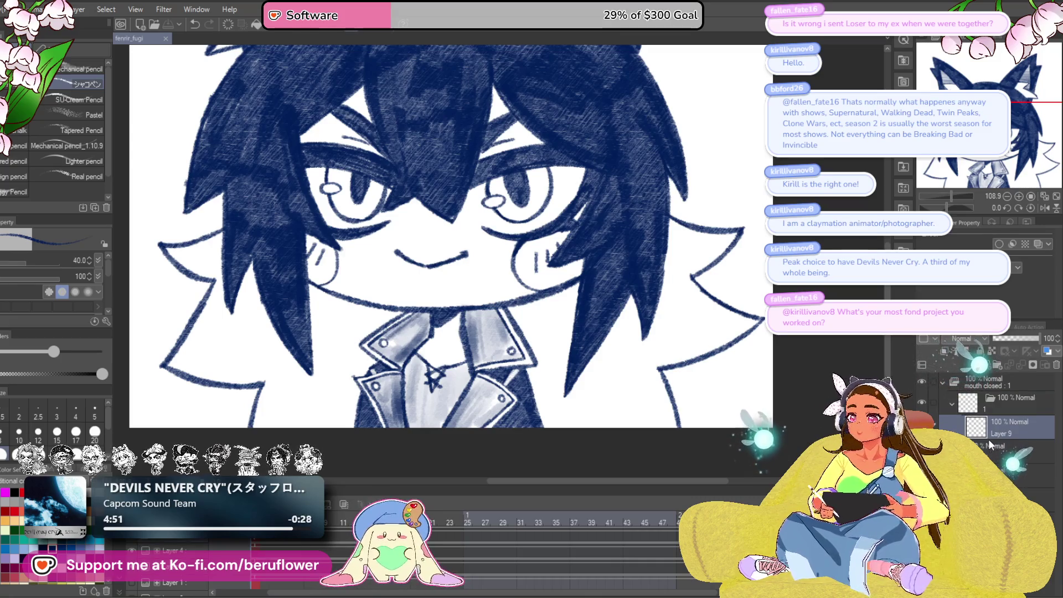
- Duplicate the Layer 4 line art, then undo the duplication
{"action": "key", "text": "ctrl+v"}
{"action": "left_click", "coordinate": [1003, 452]}
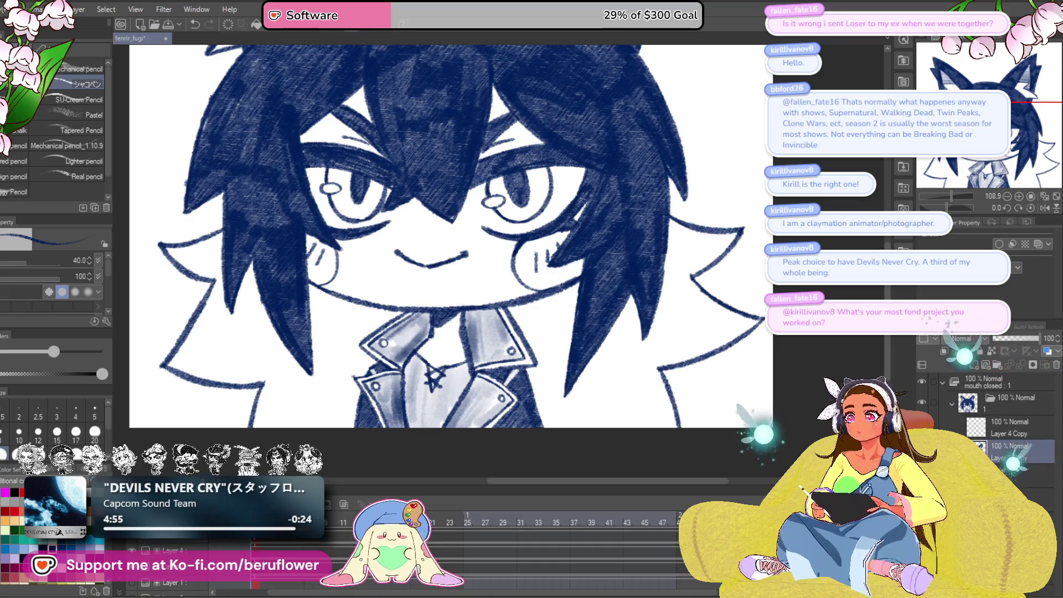
{"action": "key", "text": "ctrl+plus"}
{"action": "key", "text": "ctrl+plus"}
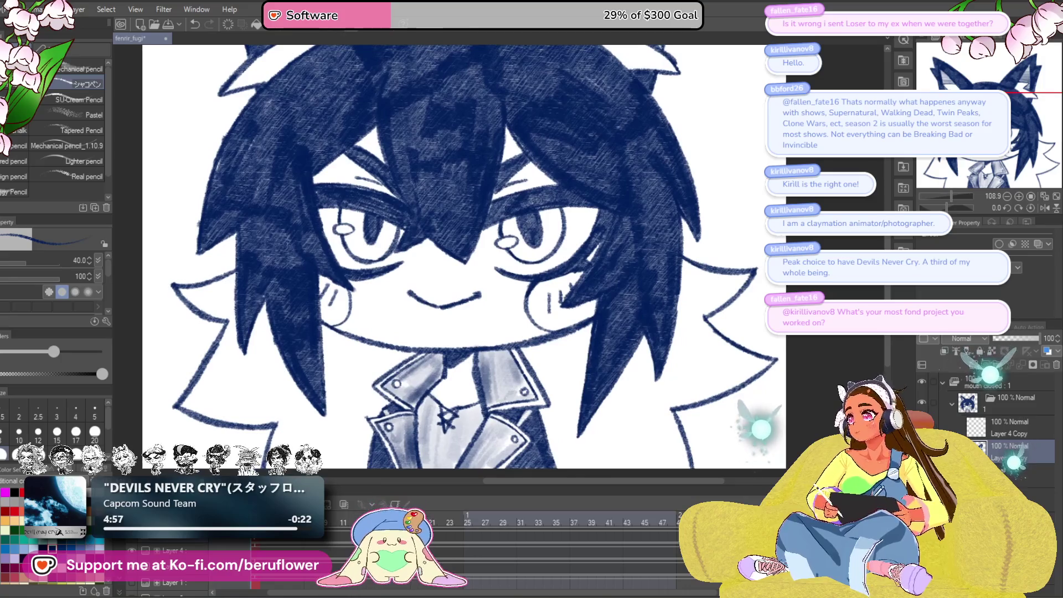
{"action": "mouse_move", "coordinate": [794, 421]}
{"action": "left_mouse_down"}
{"action": "mouse_move", "coordinate": [808, 399]}
{"action": "mouse_move", "coordinate": [809, 408]}
{"action": "mouse_move", "coordinate": [788, 358]}
{"action": "left_mouse_up"}
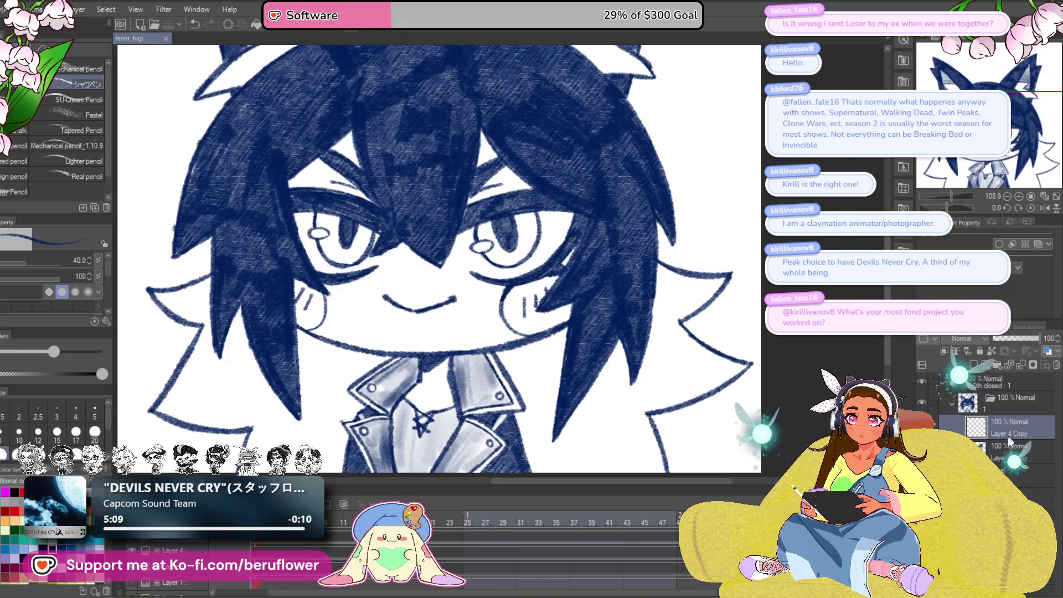
{"action": "key", "text": "ctrl+z"}
{"action": "left_click_drag", "start_coordinate": [488, 206], "coordinate": [540, 224]}
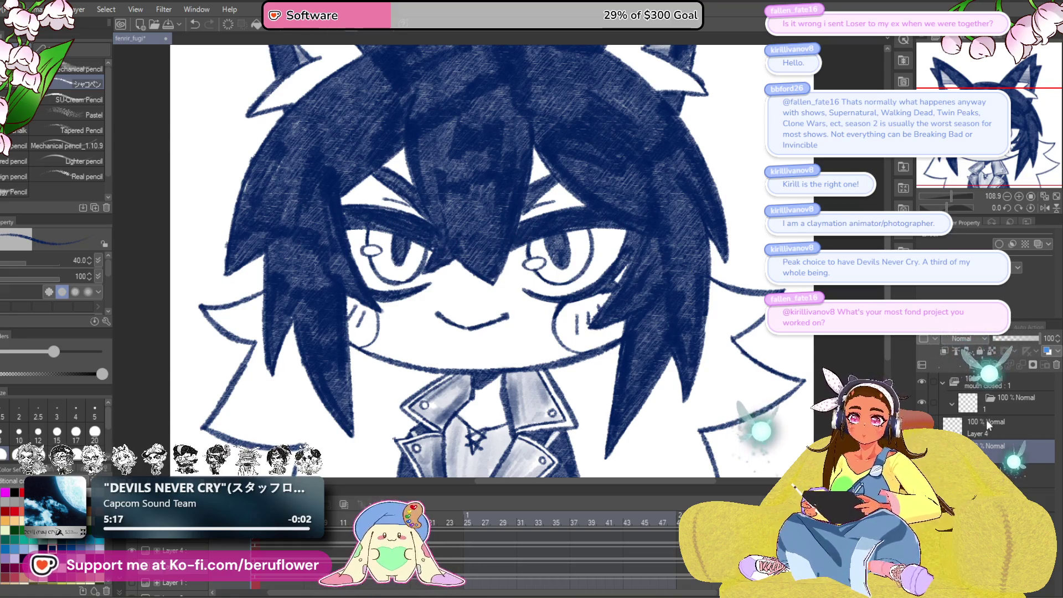
- Paste the Layer 4 art into the folder 1 cel of the mouth closed animation
{"action": "left_click", "coordinate": [985, 434], "text": "ctrl"}
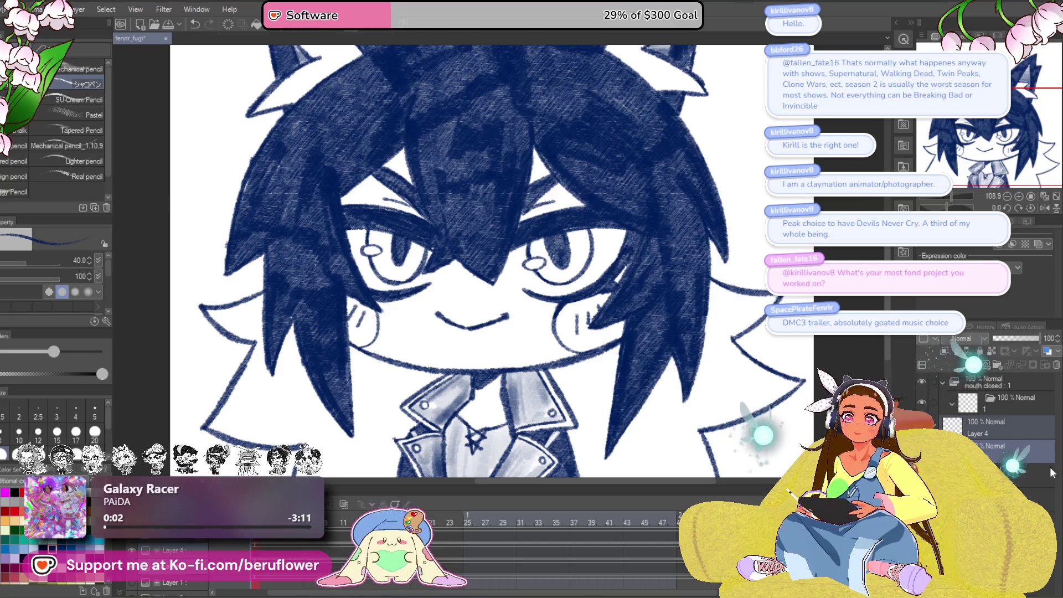
{"action": "left_click", "coordinate": [1002, 410]}
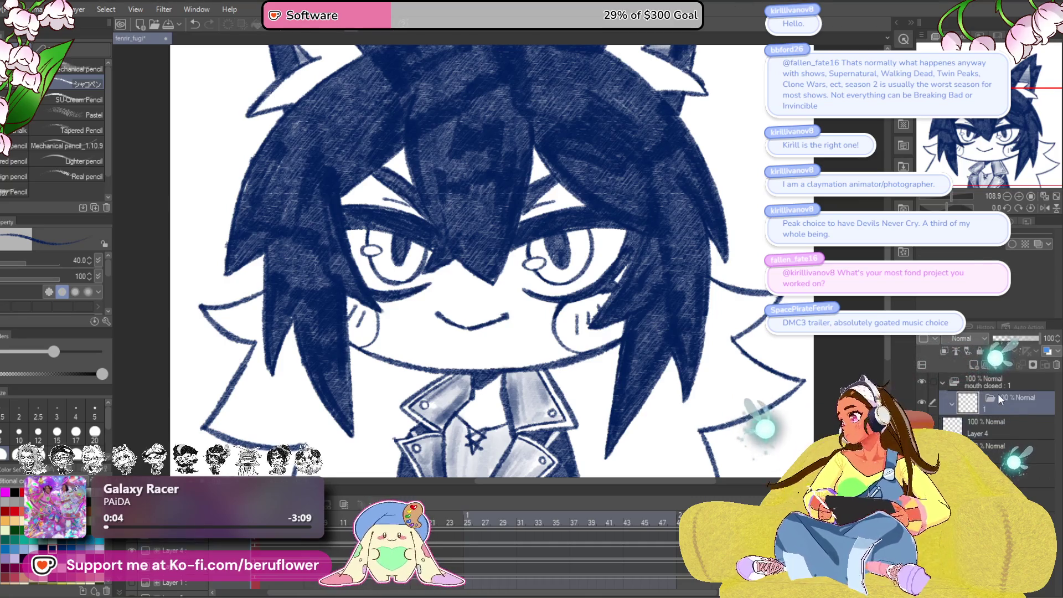
{"action": "key", "text": "ctrl+v"}
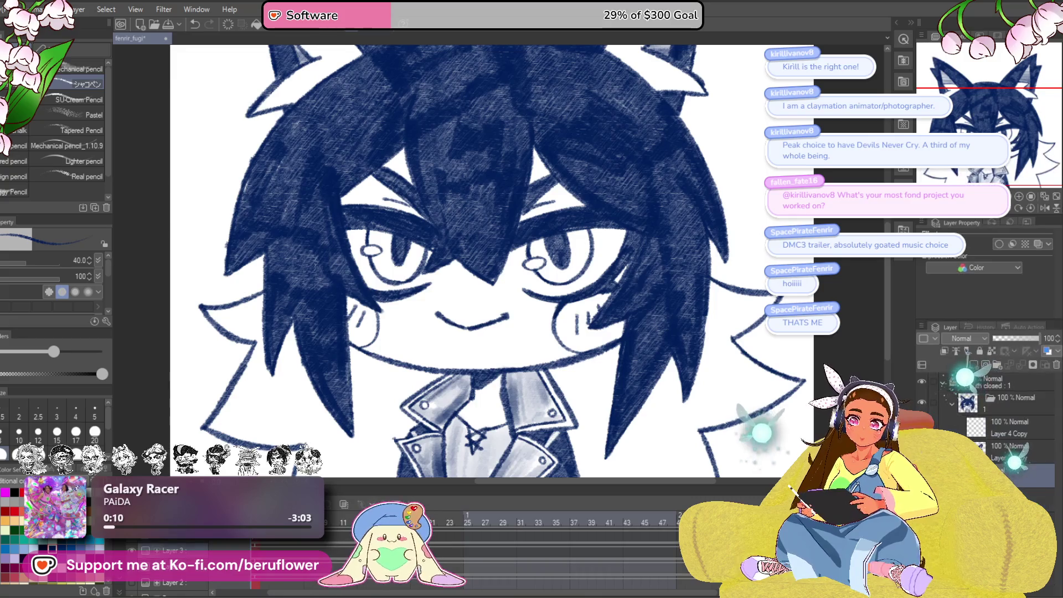
{"action": "key", "text": "ctrl+0"}
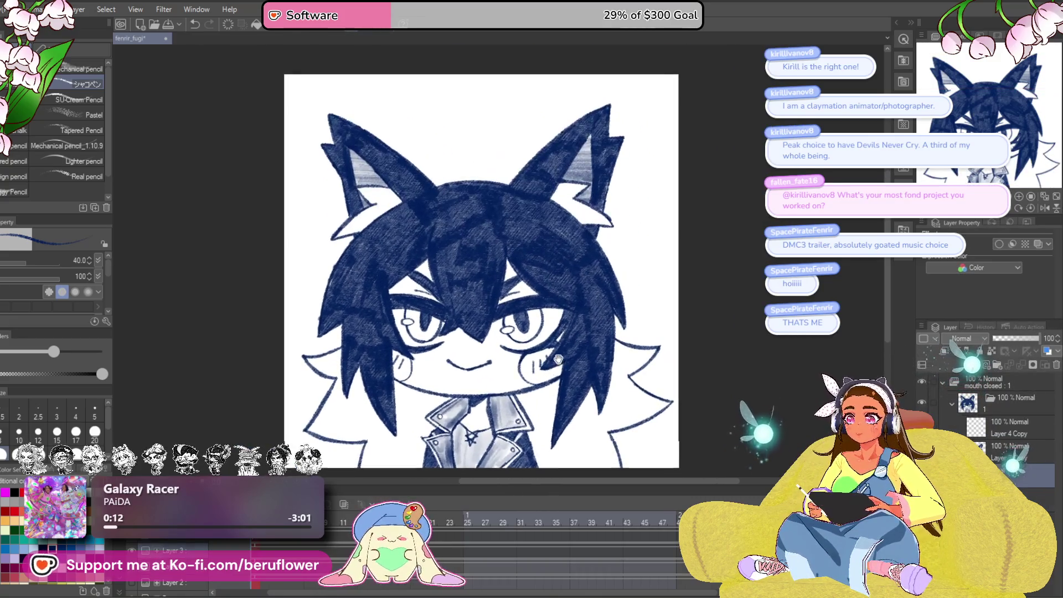
{"action": "key", "text": "ctrl+plus"}
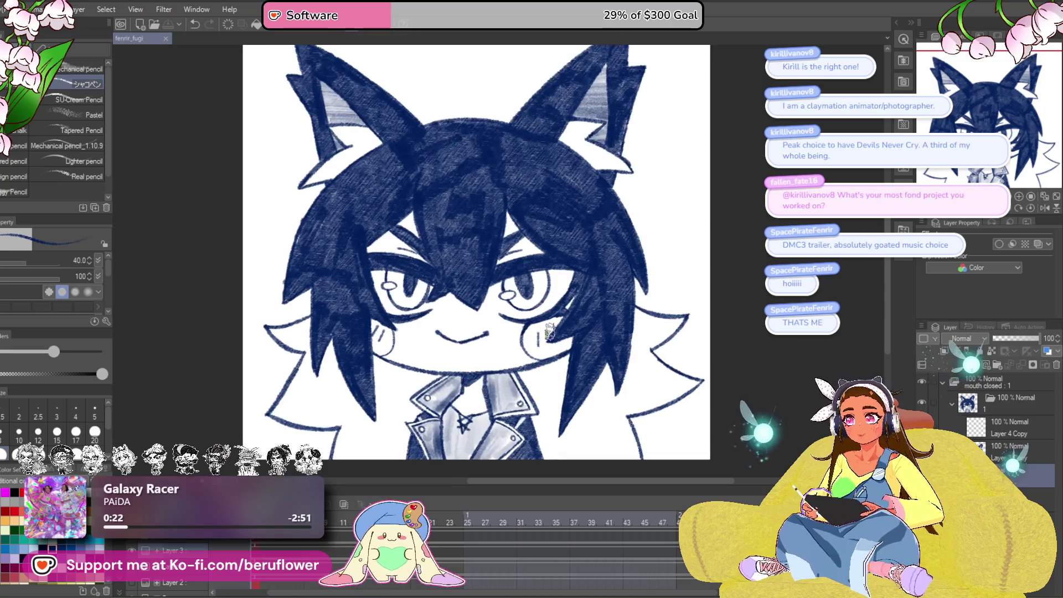
- Add a blank cel 2 and lower the layer opacity to 31%
{"action": "left_click", "coordinate": [993, 415]}
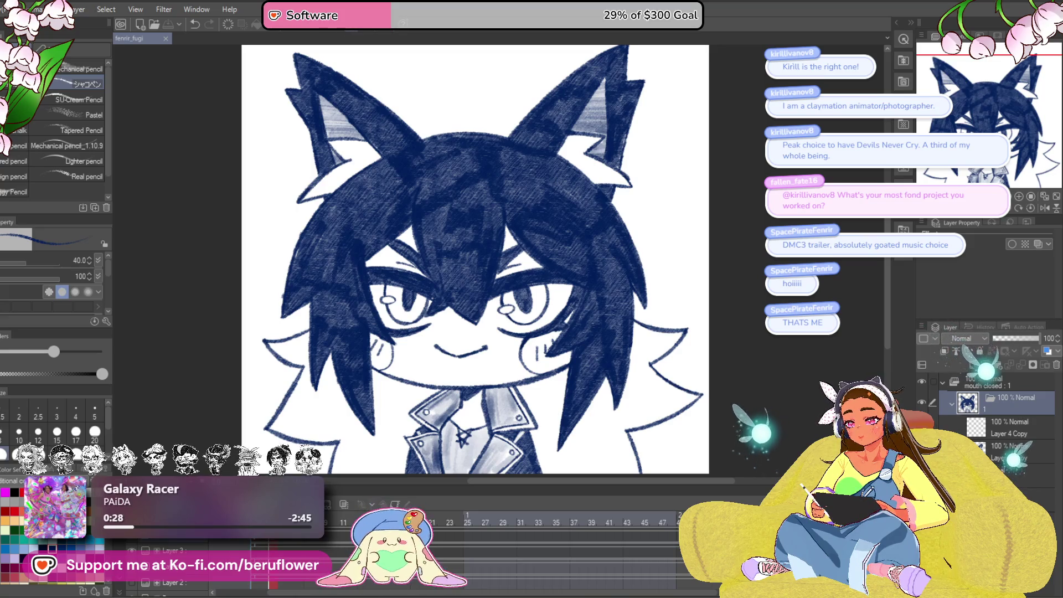
{"action": "key", "text": "ctrl+shift+n"}
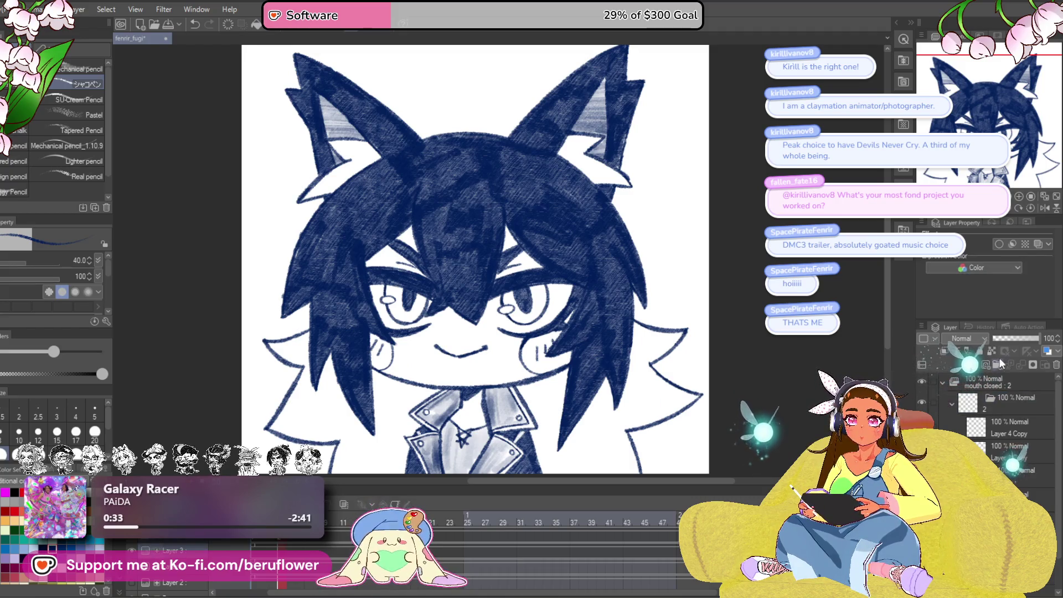
{"action": "left_click", "coordinate": [1004, 339]}
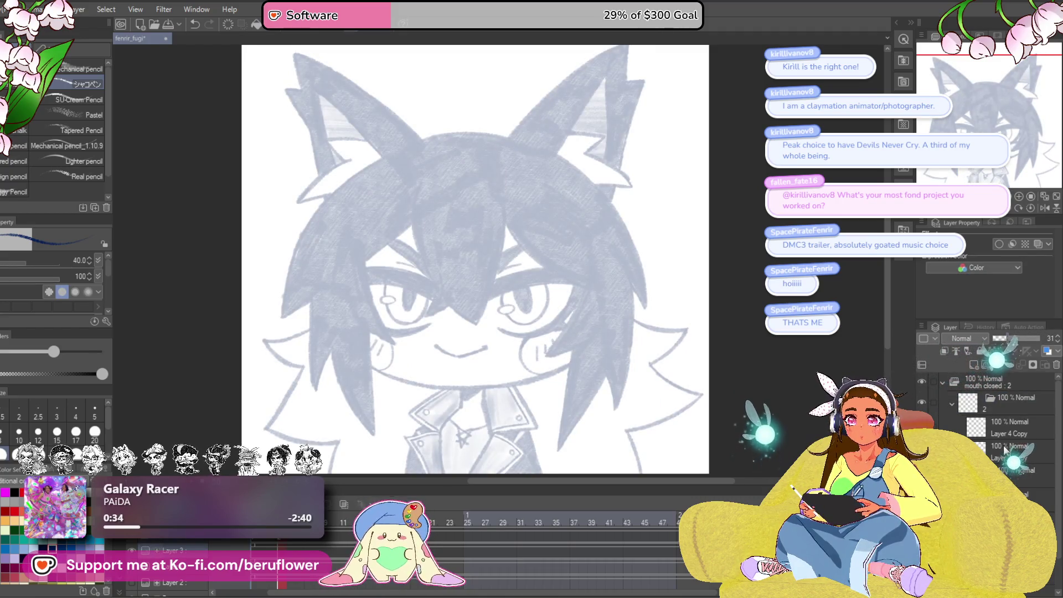
- Switch off the Border effect on the mouth closed : 2 folder and select the lower layer
{"action": "left_click", "coordinate": [1005, 449]}
{"action": "scroll", "coordinate": [526, 421], "scroll_direction": "up", "scroll_amount": 2}
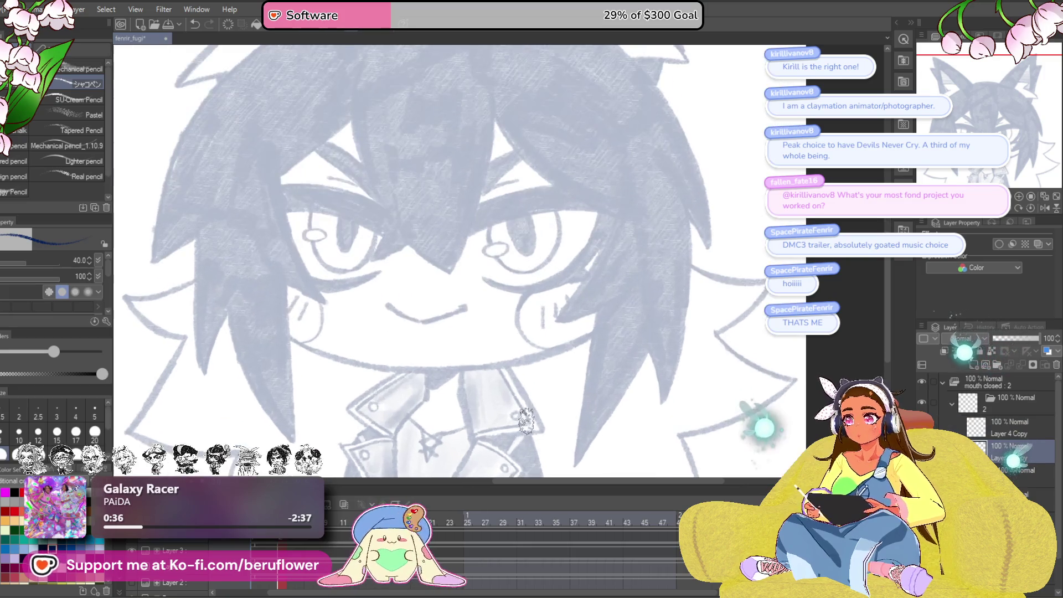
{"action": "scroll", "coordinate": [525, 422], "scroll_direction": "down", "scroll_amount": 2}
{"action": "scroll", "coordinate": [525, 422], "scroll_direction": "up", "scroll_amount": 2}
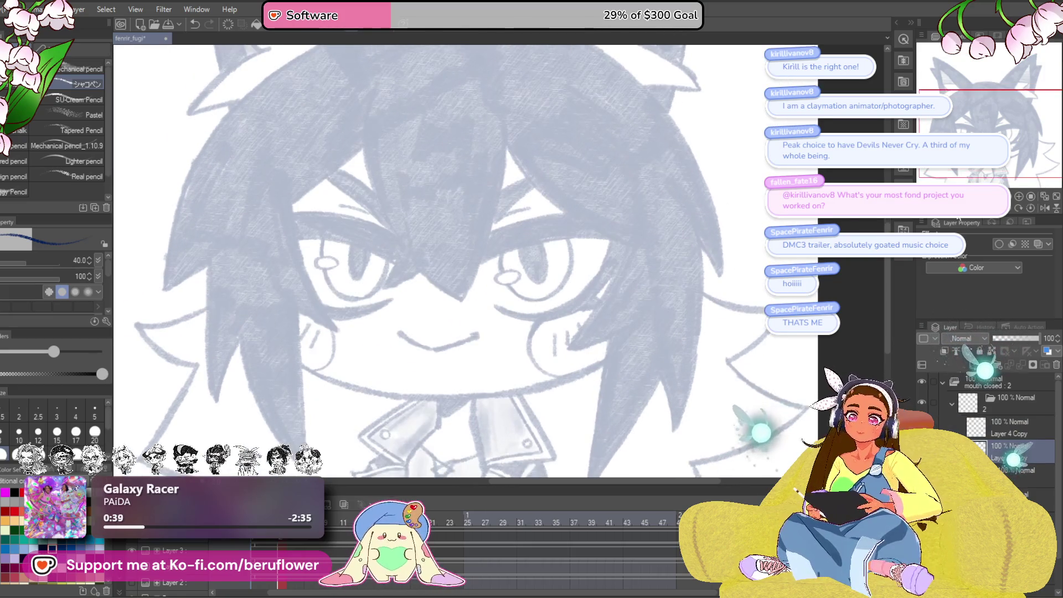
{"action": "mouse_move", "coordinate": [609, 260]}
{"action": "left_mouse_down"}
{"action": "mouse_move", "coordinate": [590, 188]}
{"action": "mouse_move", "coordinate": [537, 136]}
{"action": "mouse_move", "coordinate": [466, 116]}
{"action": "mouse_move", "coordinate": [410, 128]}
{"action": "left_mouse_up"}
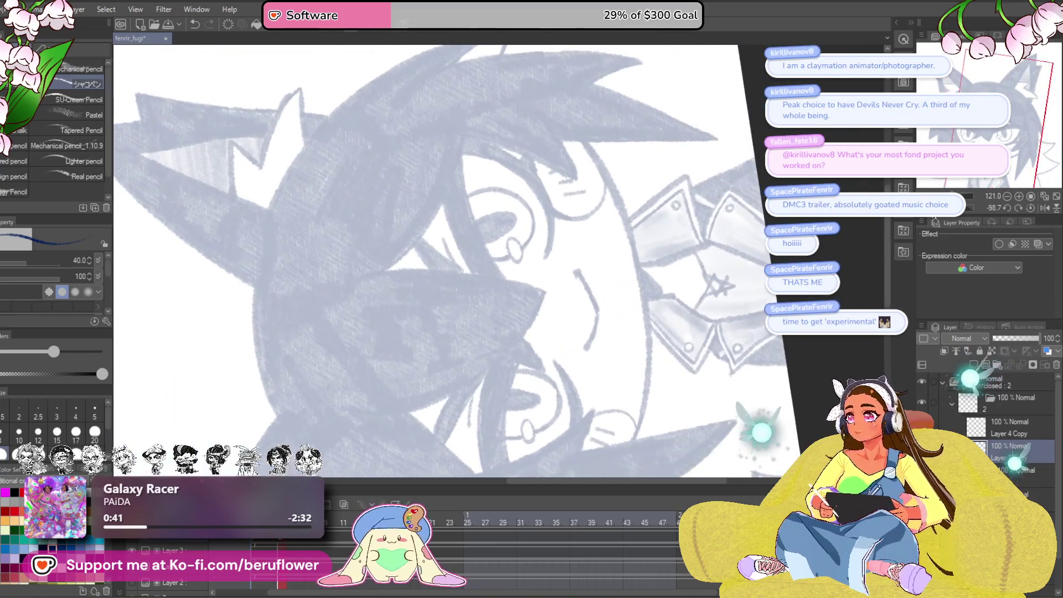
{"action": "mouse_move", "coordinate": [615, 310]}
{"action": "left_mouse_down"}
{"action": "mouse_move", "coordinate": [659, 362]}
{"action": "mouse_move", "coordinate": [644, 389]}
{"action": "mouse_move", "coordinate": [513, 476]}
{"action": "mouse_move", "coordinate": [312, 468]}
{"action": "left_mouse_up"}
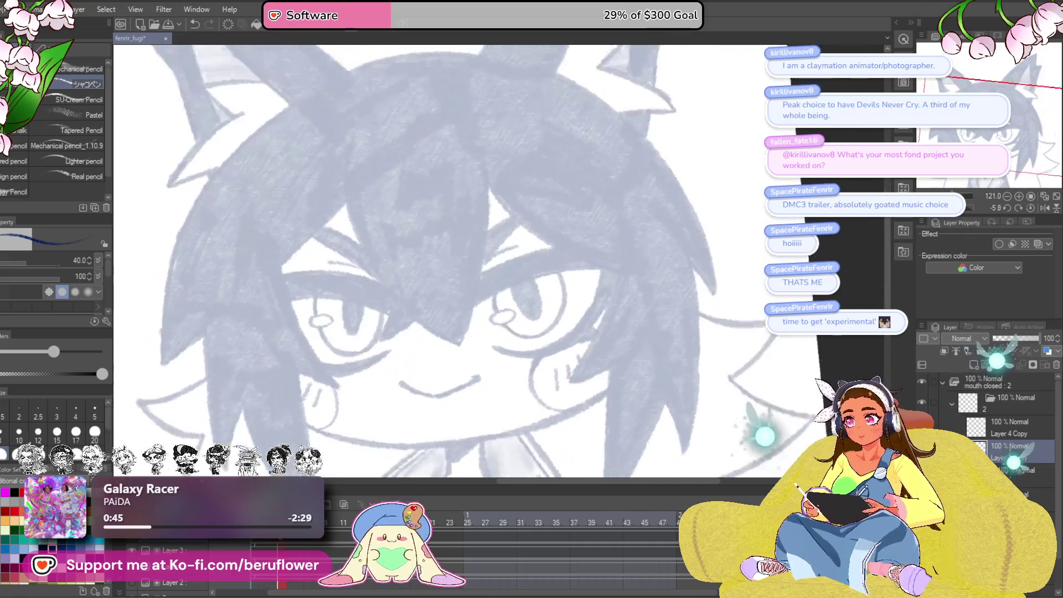
{"action": "mouse_move", "coordinate": [520, 299]}
{"action": "left_mouse_down"}
{"action": "mouse_move", "coordinate": [510, 273]}
{"action": "mouse_move", "coordinate": [512, 285]}
{"action": "left_mouse_up"}
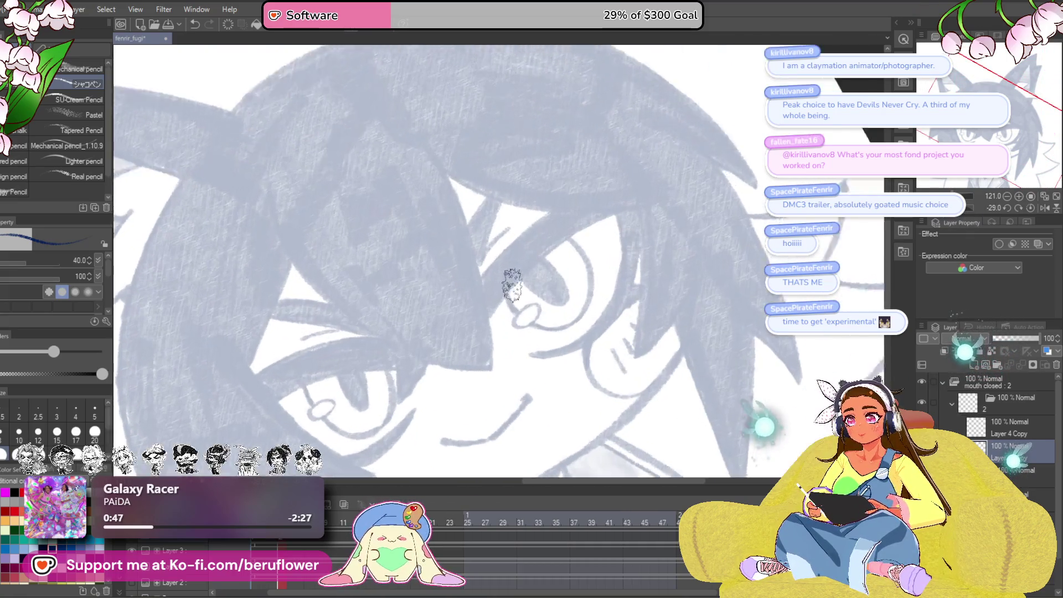
{"action": "scroll", "coordinate": [512, 285], "scroll_direction": "up", "scroll_amount": 5}
{"action": "left_click_drag", "start_coordinate": [474, 356], "coordinate": [688, 161]}
{"action": "key", "text": "ctrl+z"}
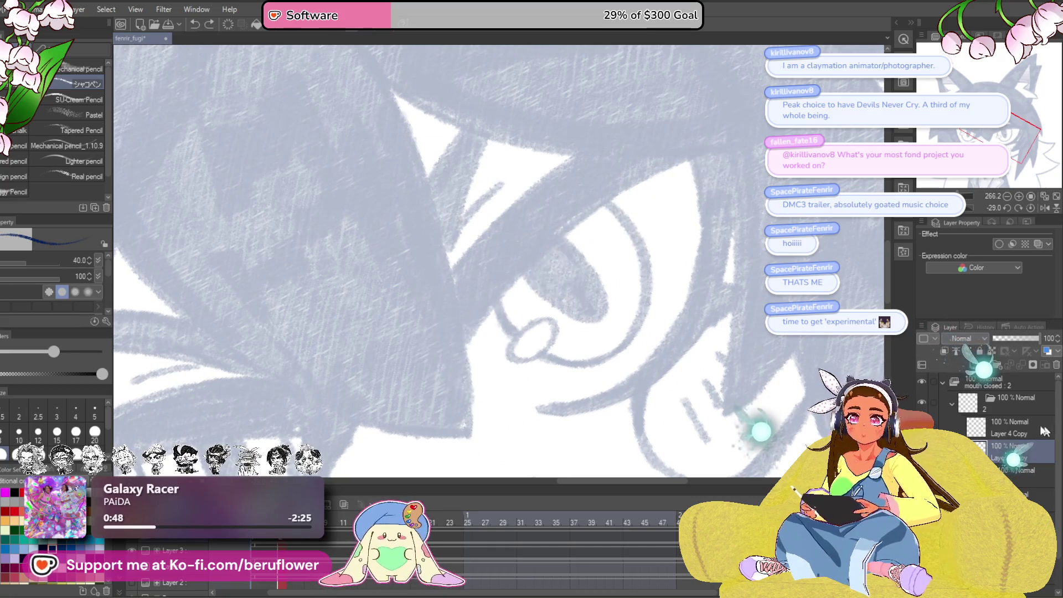
{"action": "left_click", "coordinate": [985, 383]}
{"action": "left_click", "coordinate": [1009, 244]}
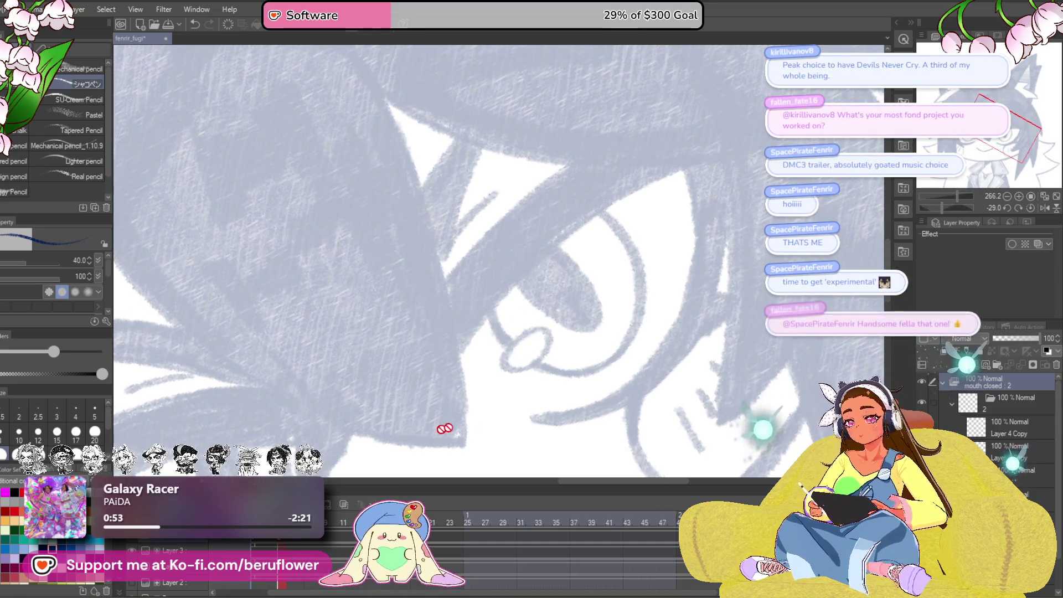
{"action": "left_click", "coordinate": [1005, 452]}
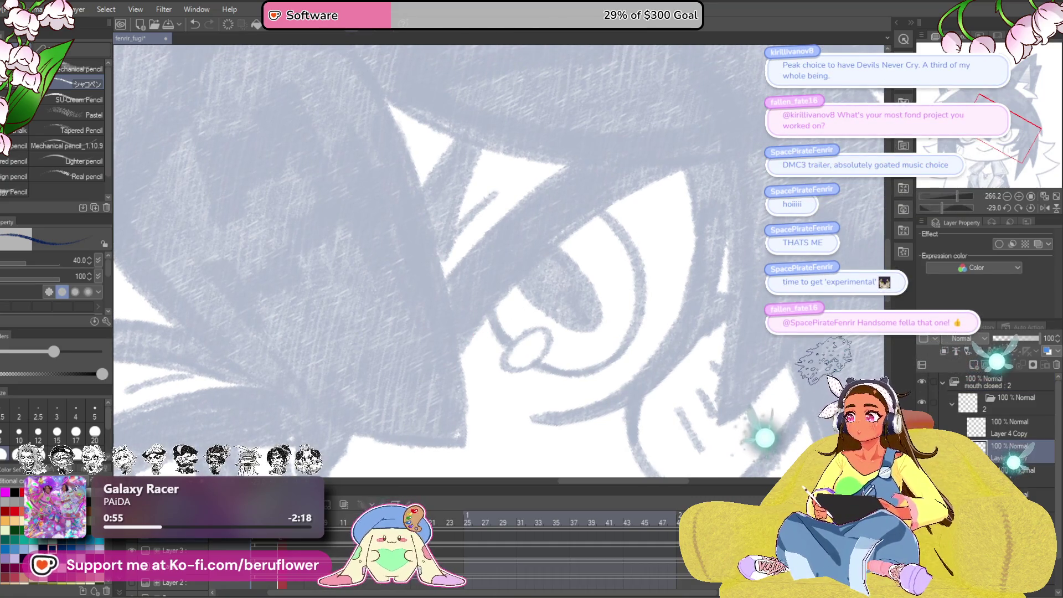
- Ink a thick, curved navy upper eyelid band over the right eye
{"action": "left_click_drag", "start_coordinate": [427, 351], "coordinate": [673, 162]}
{"action": "key", "text": "ctrl+z"}
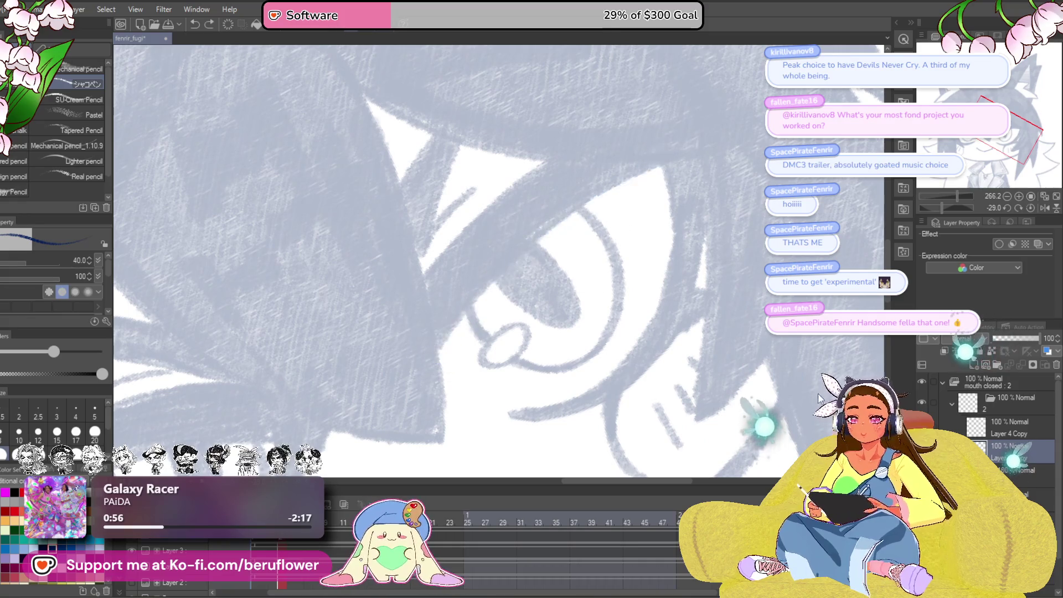
{"action": "mouse_move", "coordinate": [604, 447]}
{"action": "left_mouse_down"}
{"action": "mouse_move", "coordinate": [578, 397]}
{"action": "mouse_move", "coordinate": [567, 436]}
{"action": "left_mouse_up"}
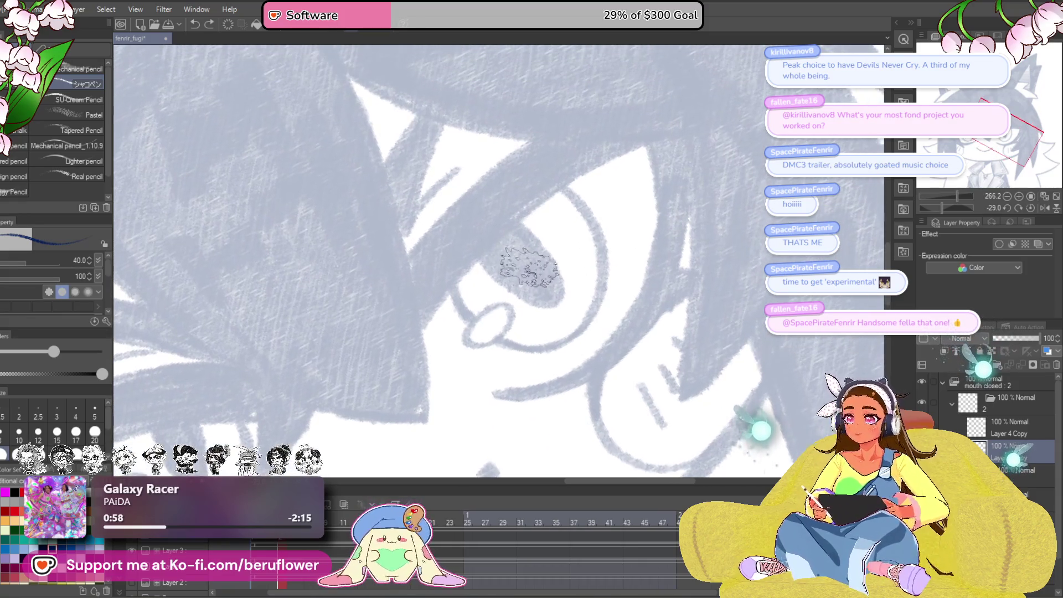
{"action": "mouse_move", "coordinate": [424, 327]}
{"action": "left_mouse_down"}
{"action": "mouse_move", "coordinate": [451, 287]}
{"action": "mouse_move", "coordinate": [672, 132]}
{"action": "left_mouse_up"}
{"action": "left_click_drag", "start_coordinate": [427, 345], "coordinate": [684, 139]}
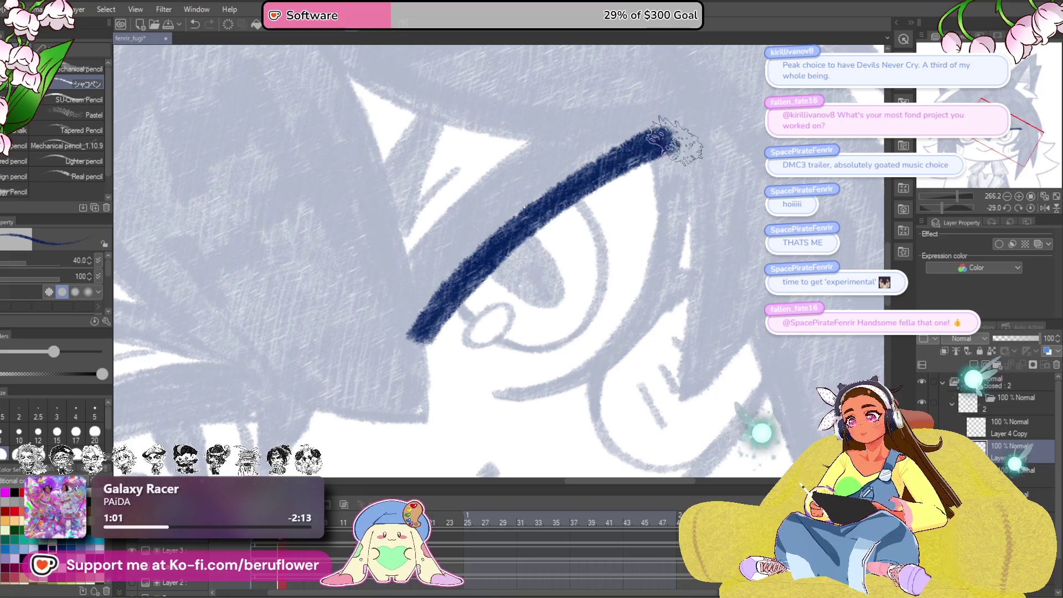
{"action": "mouse_move", "coordinate": [404, 304]}
{"action": "left_mouse_down"}
{"action": "mouse_move", "coordinate": [672, 132]}
{"action": "mouse_move", "coordinate": [479, 222]}
{"action": "left_mouse_up"}
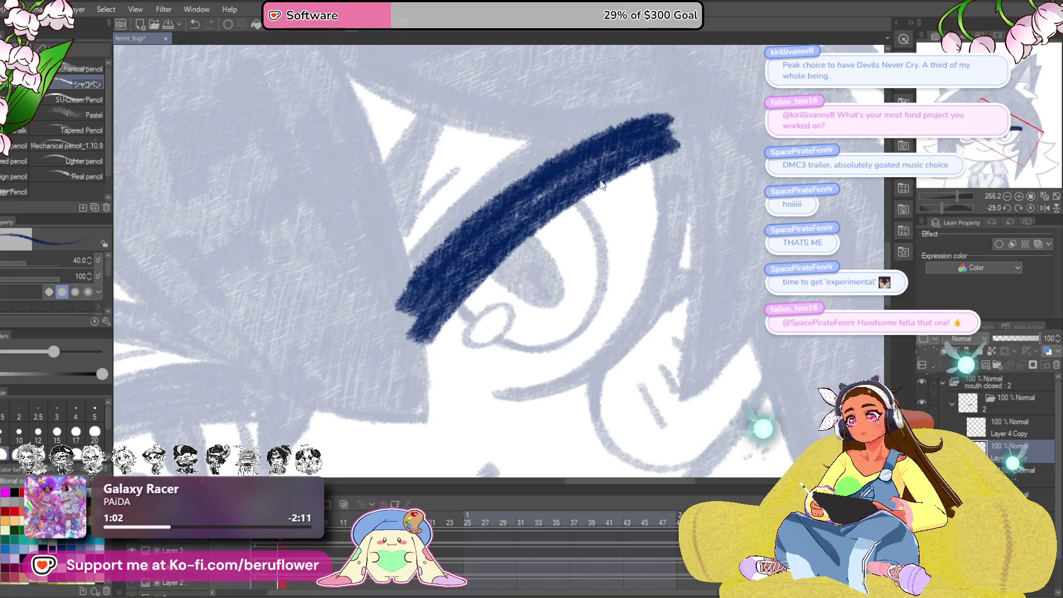
{"action": "key", "text": "ctrl+z"}
{"action": "mouse_move", "coordinate": [412, 338]}
{"action": "left_mouse_down"}
{"action": "mouse_move", "coordinate": [498, 239]}
{"action": "mouse_move", "coordinate": [681, 122]}
{"action": "left_mouse_up"}
{"action": "left_click_drag", "start_coordinate": [438, 311], "coordinate": [681, 119]}
{"action": "left_click_drag", "start_coordinate": [635, 308], "coordinate": [622, 313]}
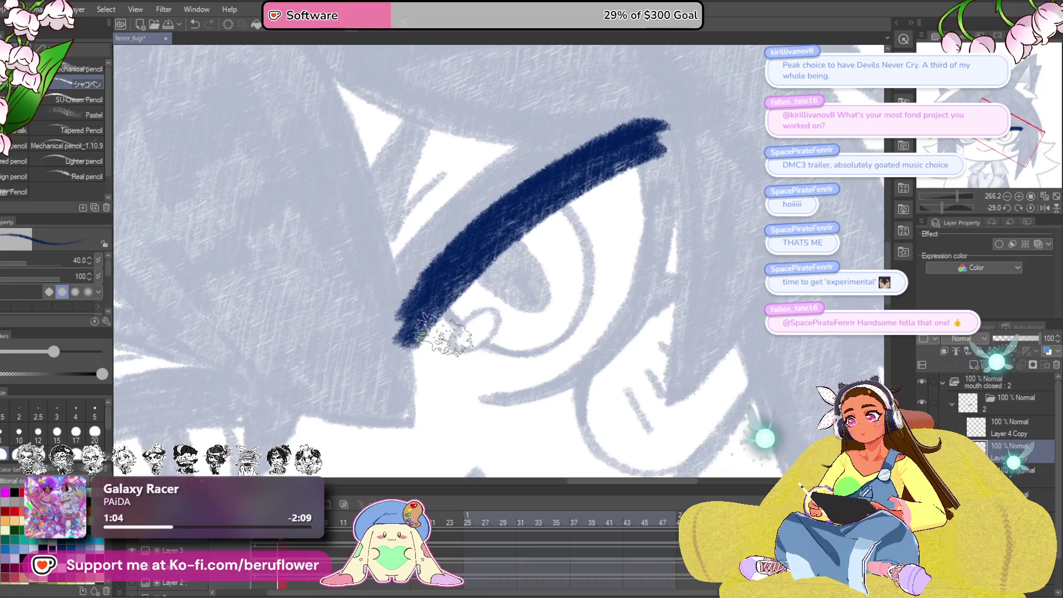
{"action": "left_click_drag", "start_coordinate": [408, 346], "coordinate": [526, 232]}
{"action": "left_click_drag", "start_coordinate": [487, 265], "coordinate": [687, 135]}
{"action": "left_click_drag", "start_coordinate": [620, 230], "coordinate": [635, 223]}
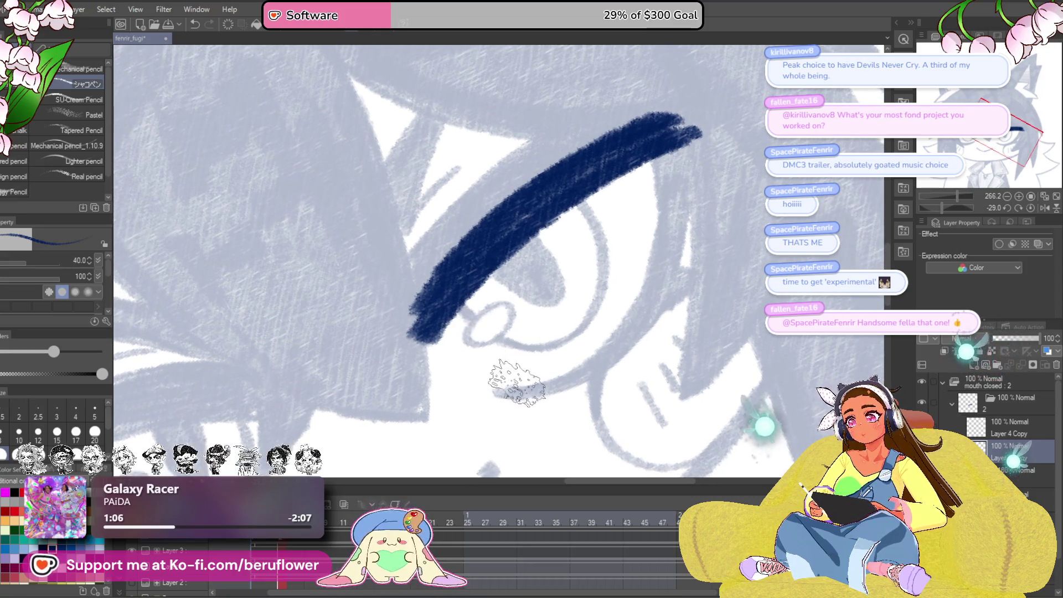
- Draw the lower eyelid and three lash strokes above the eye
{"action": "mouse_move", "coordinate": [508, 390]}
{"action": "left_mouse_down"}
{"action": "mouse_move", "coordinate": [593, 344]}
{"action": "mouse_move", "coordinate": [671, 185]}
{"action": "mouse_move", "coordinate": [657, 166]}
{"action": "mouse_move", "coordinate": [642, 290]}
{"action": "mouse_move", "coordinate": [593, 343]}
{"action": "mouse_move", "coordinate": [499, 387]}
{"action": "mouse_move", "coordinate": [593, 332]}
{"action": "mouse_move", "coordinate": [668, 208]}
{"action": "mouse_move", "coordinate": [671, 168]}
{"action": "left_mouse_up"}
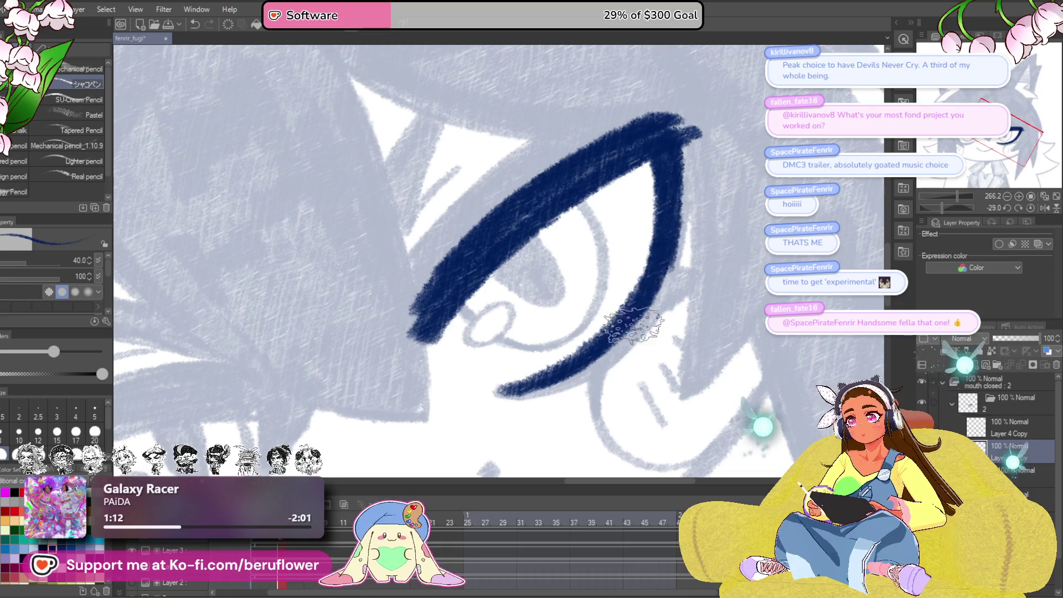
{"action": "left_click_drag", "start_coordinate": [528, 254], "coordinate": [606, 309]}
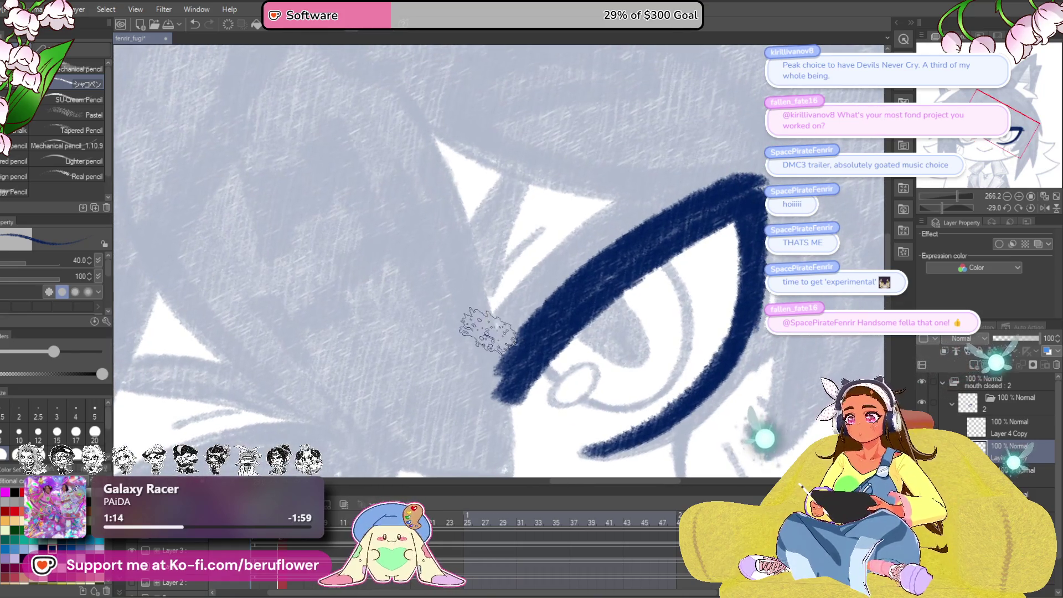
{"action": "left_click_drag", "start_coordinate": [486, 332], "coordinate": [578, 238]}
{"action": "mouse_move", "coordinate": [487, 321]}
{"action": "left_mouse_down"}
{"action": "mouse_move", "coordinate": [531, 175]}
{"action": "mouse_move", "coordinate": [503, 332]}
{"action": "mouse_move", "coordinate": [493, 291]}
{"action": "mouse_move", "coordinate": [488, 321]}
{"action": "mouse_move", "coordinate": [471, 268]}
{"action": "mouse_move", "coordinate": [553, 177]}
{"action": "mouse_move", "coordinate": [515, 227]}
{"action": "left_mouse_up"}
- With a finer pencil, ink the highlight loop and outline the grey iris in navy
{"action": "scroll", "coordinate": [515, 227], "scroll_direction": "down", "scroll_amount": 5}
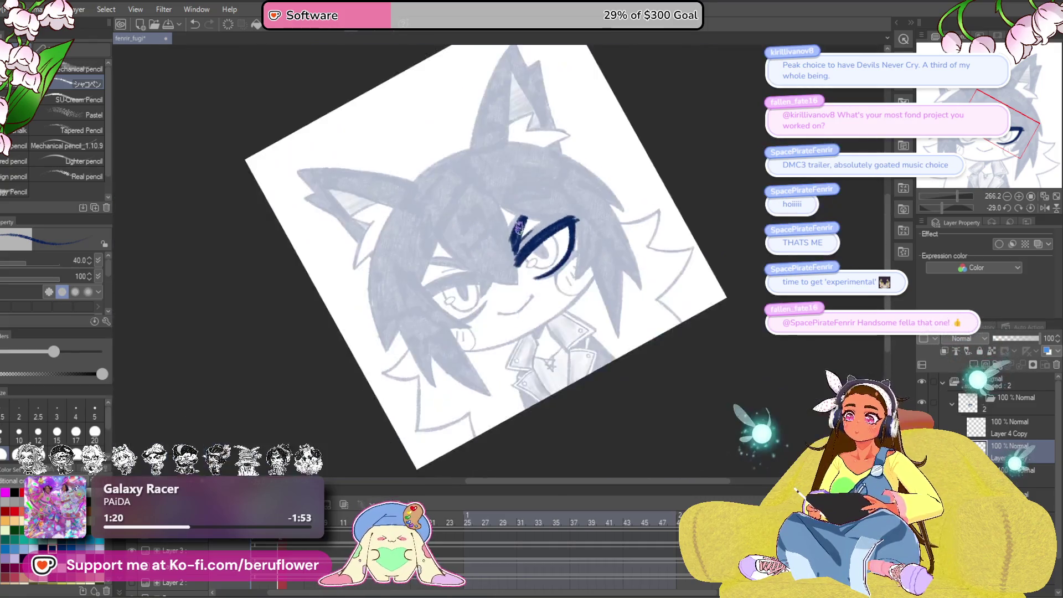
{"action": "scroll", "coordinate": [515, 227], "scroll_direction": "up", "scroll_amount": 4}
{"action": "scroll", "coordinate": [609, 244], "scroll_direction": "up", "scroll_amount": 3}
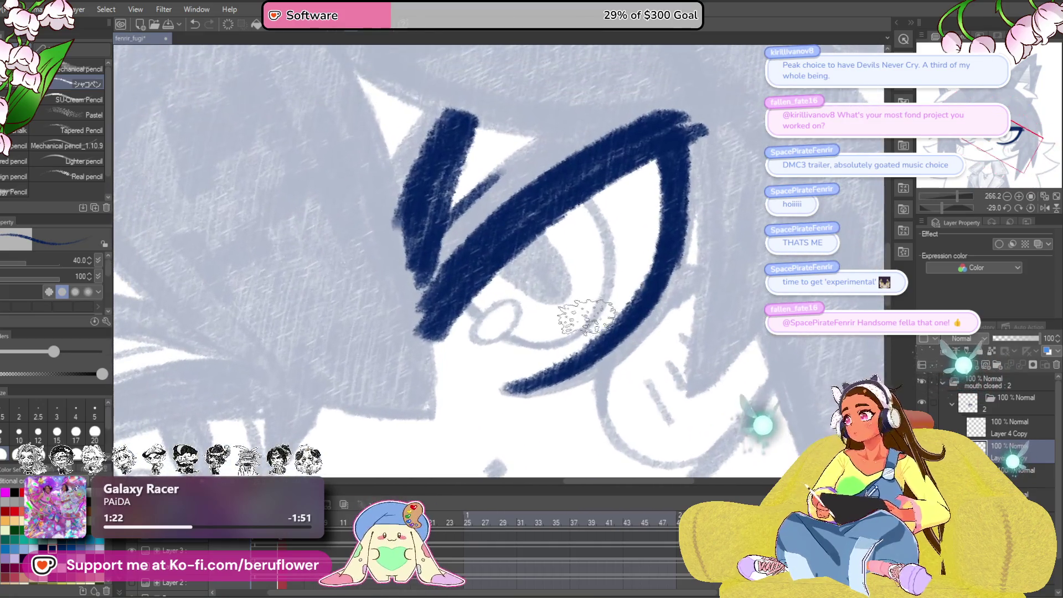
{"action": "key", "text": "bracketleft"}
{"action": "key", "text": "bracketleft"}
{"action": "key", "text": "bracketleft"}
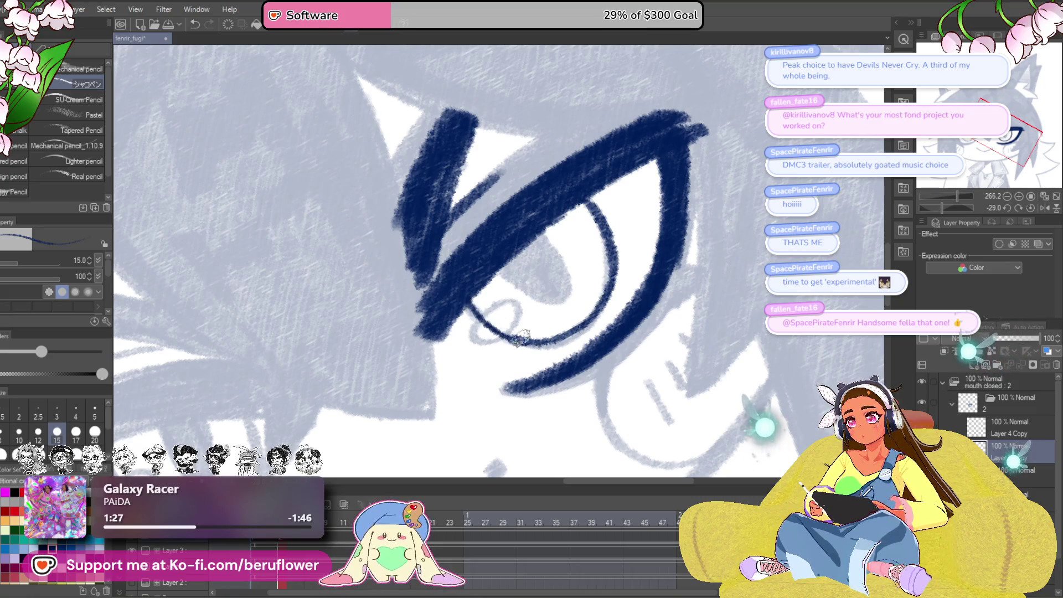
{"action": "scroll", "coordinate": [592, 364], "scroll_direction": "up", "scroll_amount": 4}
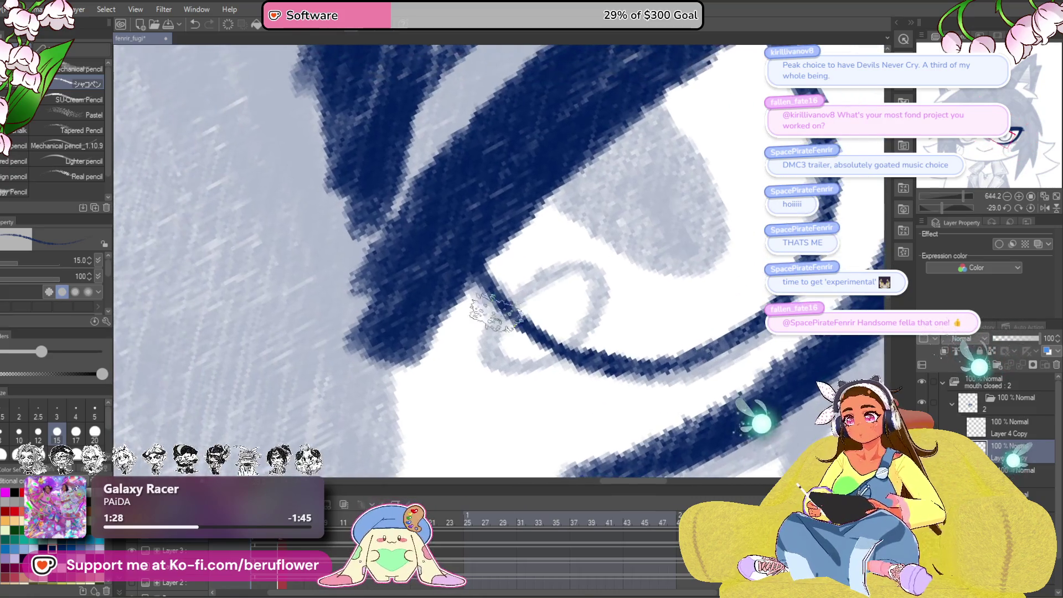
{"action": "mouse_move", "coordinate": [597, 311]}
{"action": "left_mouse_down"}
{"action": "mouse_move", "coordinate": [499, 354]}
{"action": "mouse_move", "coordinate": [487, 310]}
{"action": "left_mouse_up"}
{"action": "mouse_move", "coordinate": [576, 271]}
{"action": "left_mouse_down"}
{"action": "mouse_move", "coordinate": [532, 310]}
{"action": "mouse_move", "coordinate": [520, 339]}
{"action": "left_mouse_up"}
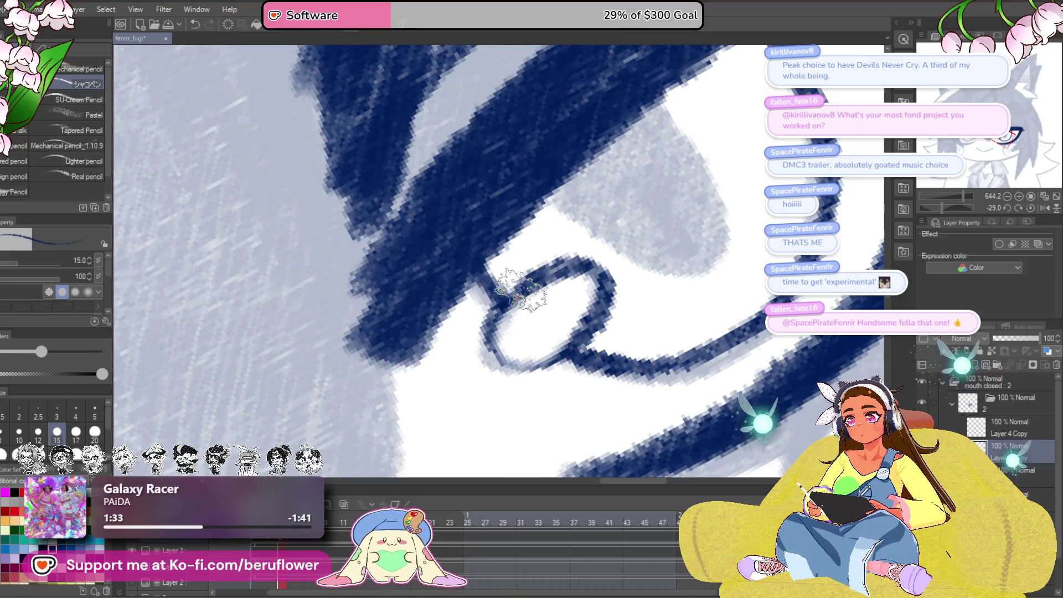
{"action": "mouse_move", "coordinate": [534, 297]}
{"action": "left_mouse_down"}
{"action": "mouse_move", "coordinate": [516, 362]}
{"action": "mouse_move", "coordinate": [544, 241]}
{"action": "left_mouse_up"}
{"action": "mouse_move", "coordinate": [481, 219]}
{"action": "left_mouse_down"}
{"action": "mouse_move", "coordinate": [490, 263]}
{"action": "mouse_move", "coordinate": [576, 360]}
{"action": "mouse_move", "coordinate": [620, 188]}
{"action": "mouse_move", "coordinate": [501, 227]}
{"action": "mouse_move", "coordinate": [554, 249]}
{"action": "mouse_move", "coordinate": [581, 310]}
{"action": "mouse_move", "coordinate": [614, 249]}
{"action": "mouse_move", "coordinate": [592, 339]}
{"action": "mouse_move", "coordinate": [554, 249]}
{"action": "left_mouse_up"}
{"action": "scroll", "coordinate": [557, 243], "scroll_direction": "down", "scroll_amount": 5}
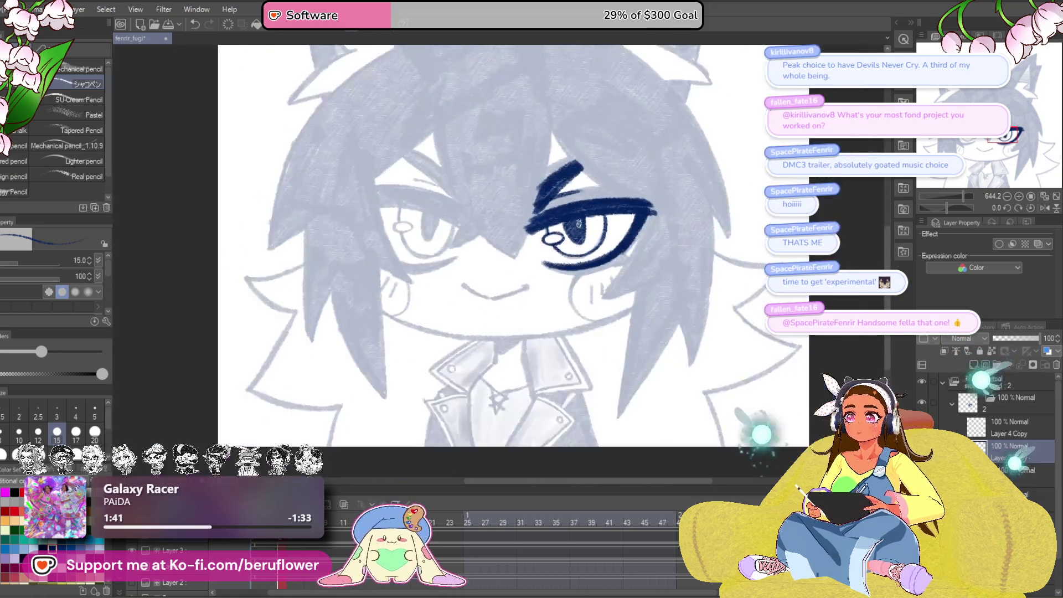
{"action": "scroll", "coordinate": [578, 223], "scroll_direction": "up", "scroll_amount": 1}
{"action": "scroll", "coordinate": [579, 224], "scroll_direction": "up", "scroll_amount": 3}
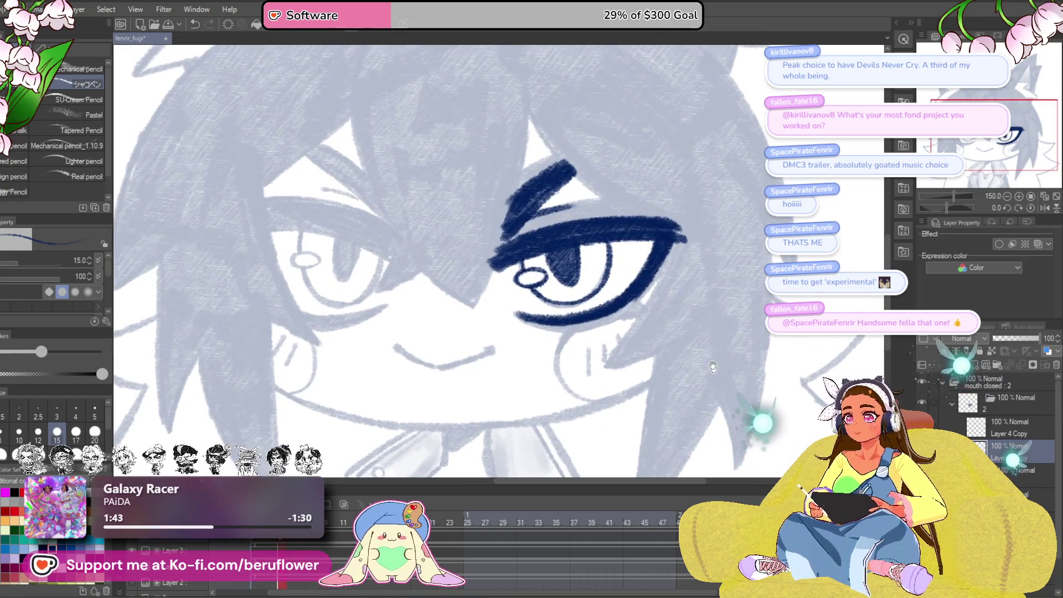
- Rotate the inked eye slightly clockwise with Ctrl+T
{"action": "key", "text": "ctrl+t"}
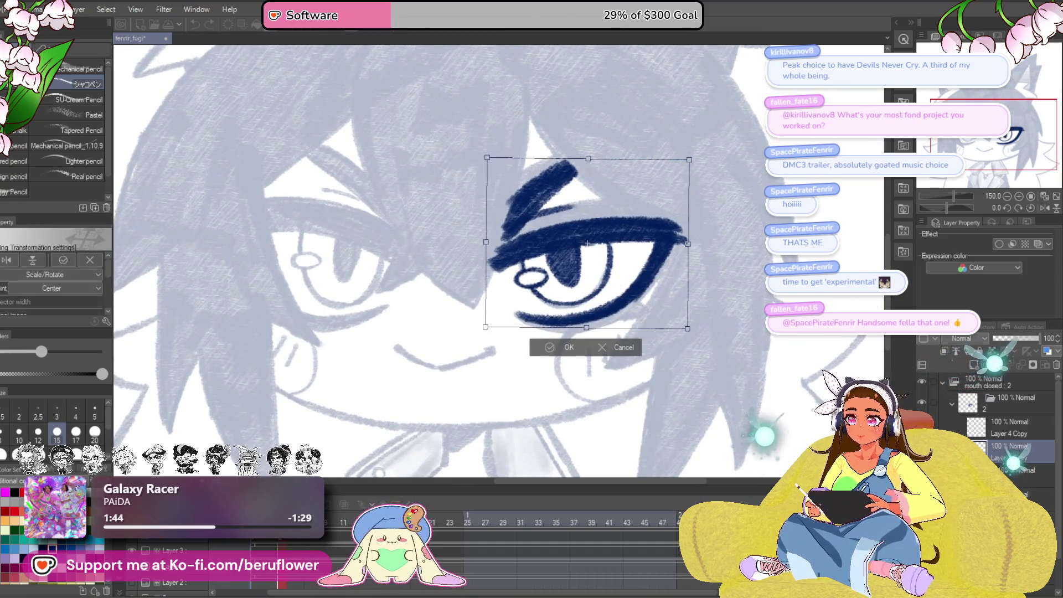
{"action": "left_click_drag", "start_coordinate": [793, 366], "coordinate": [788, 368]}
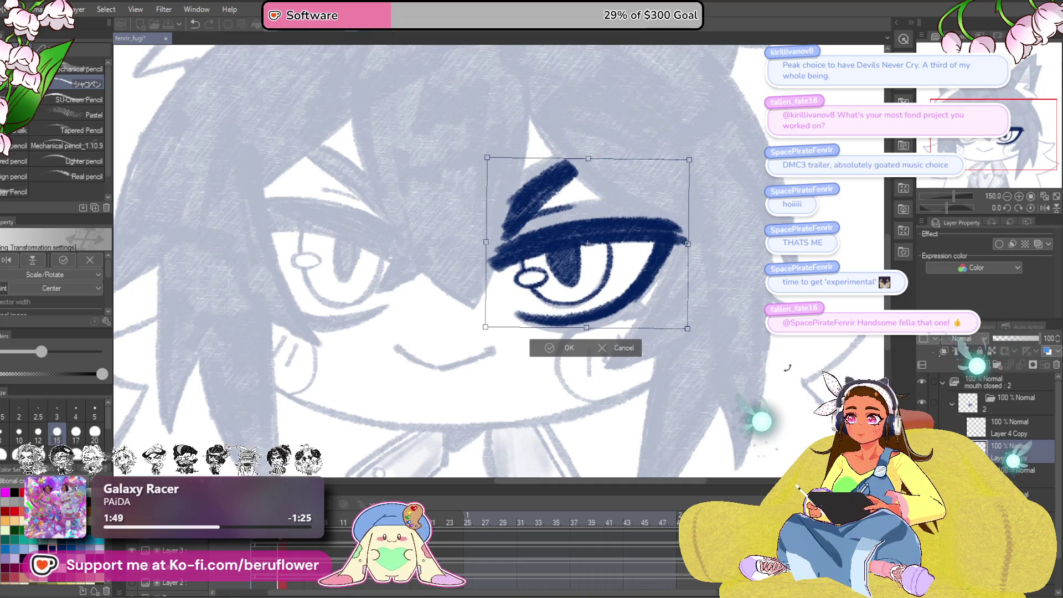
{"action": "key", "text": "Return"}
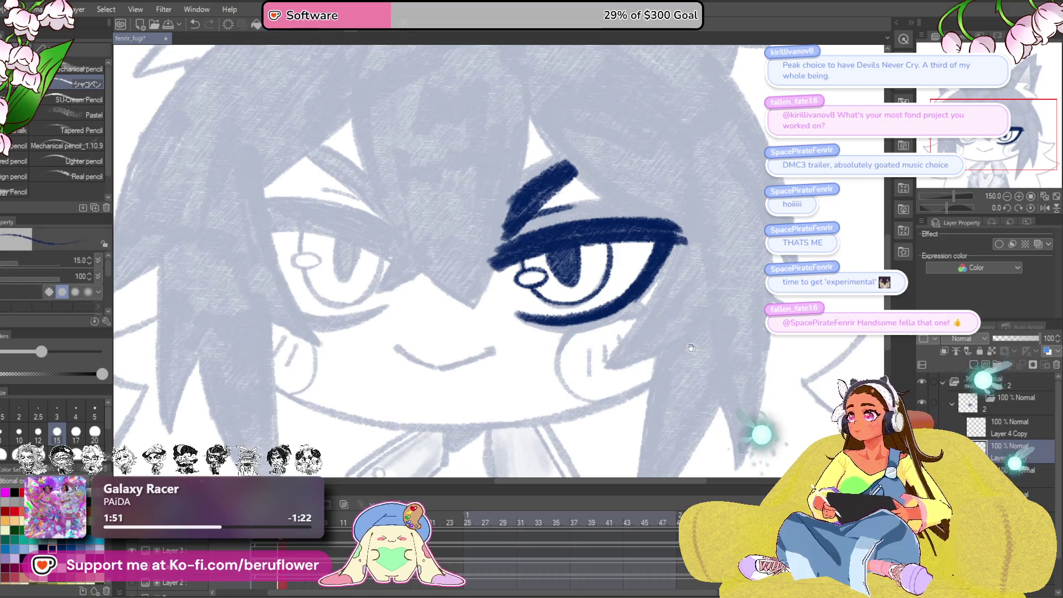
{"action": "left_click_drag", "start_coordinate": [692, 347], "coordinate": [690, 370]}
{"action": "left_click_drag", "start_coordinate": [699, 327], "coordinate": [709, 282]}
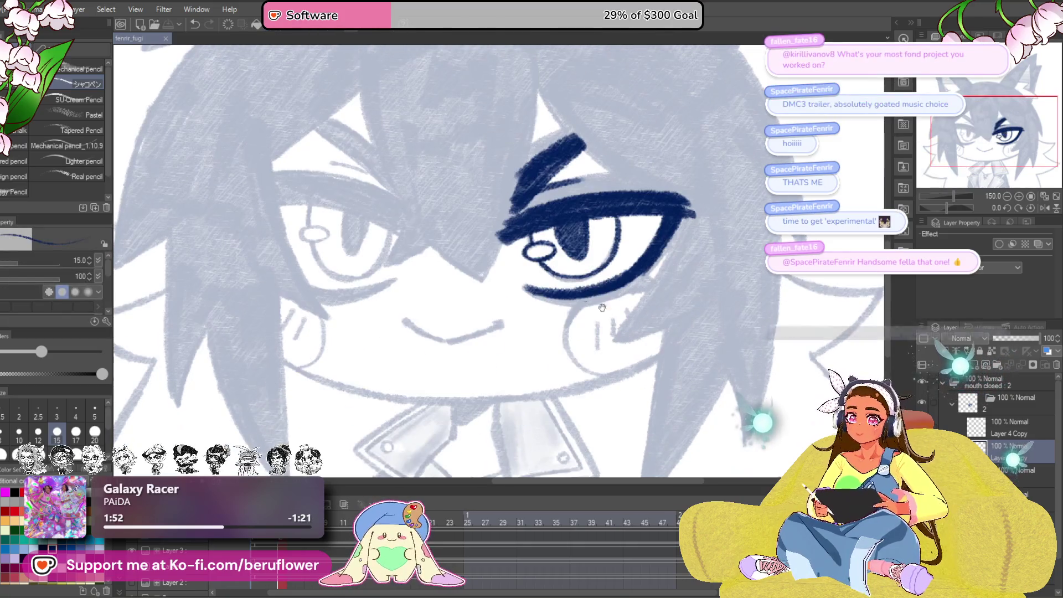
{"action": "scroll", "coordinate": [565, 280], "scroll_direction": "up", "scroll_amount": 3}
{"action": "mouse_move", "coordinate": [576, 315]}
{"action": "left_mouse_down"}
{"action": "mouse_move", "coordinate": [572, 259]}
{"action": "mouse_move", "coordinate": [600, 281]}
{"action": "left_mouse_up"}
{"action": "scroll", "coordinate": [554, 286], "scroll_direction": "up", "scroll_amount": 2}
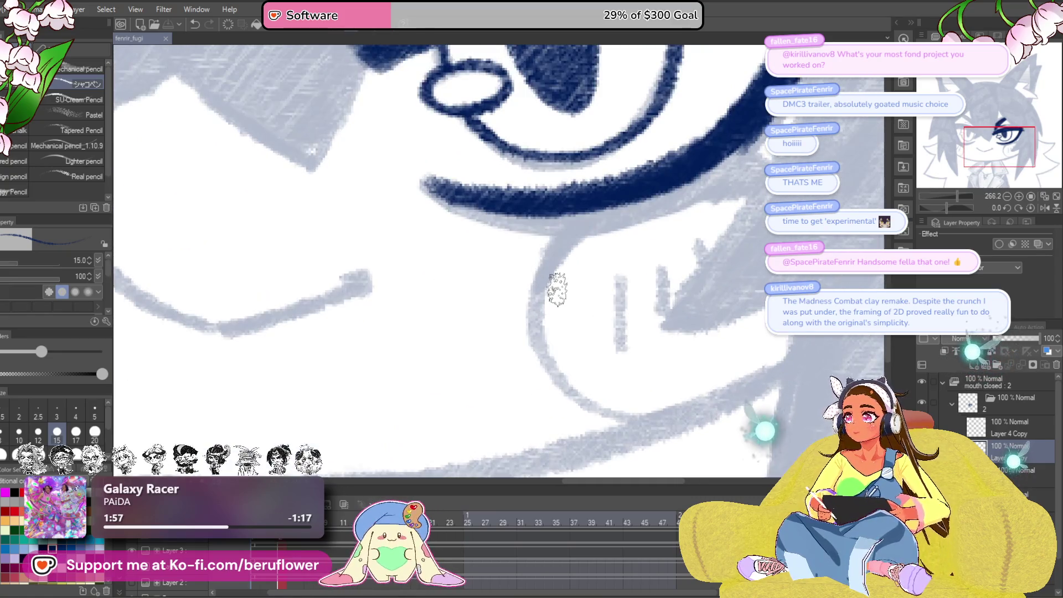
- Draw the navy cheek curve beneath the eye and touch up its upper part
{"action": "mouse_move", "coordinate": [522, 272]}
{"action": "left_mouse_down"}
{"action": "mouse_move", "coordinate": [560, 217]}
{"action": "mouse_move", "coordinate": [526, 329]}
{"action": "left_mouse_up"}
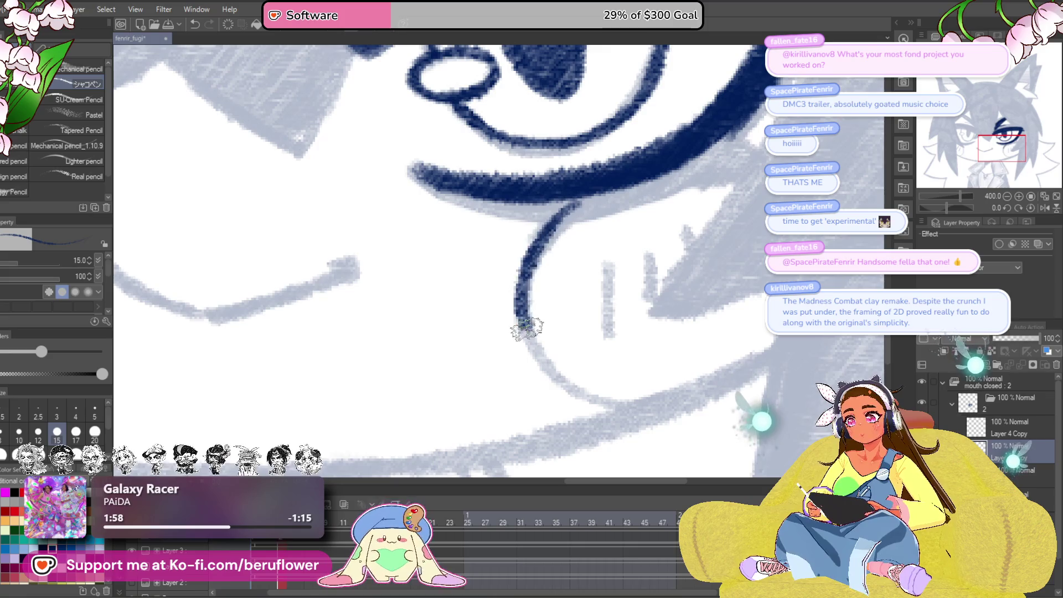
{"action": "left_click_drag", "start_coordinate": [568, 385], "coordinate": [686, 423]}
{"action": "left_click_drag", "start_coordinate": [553, 250], "coordinate": [606, 209]}
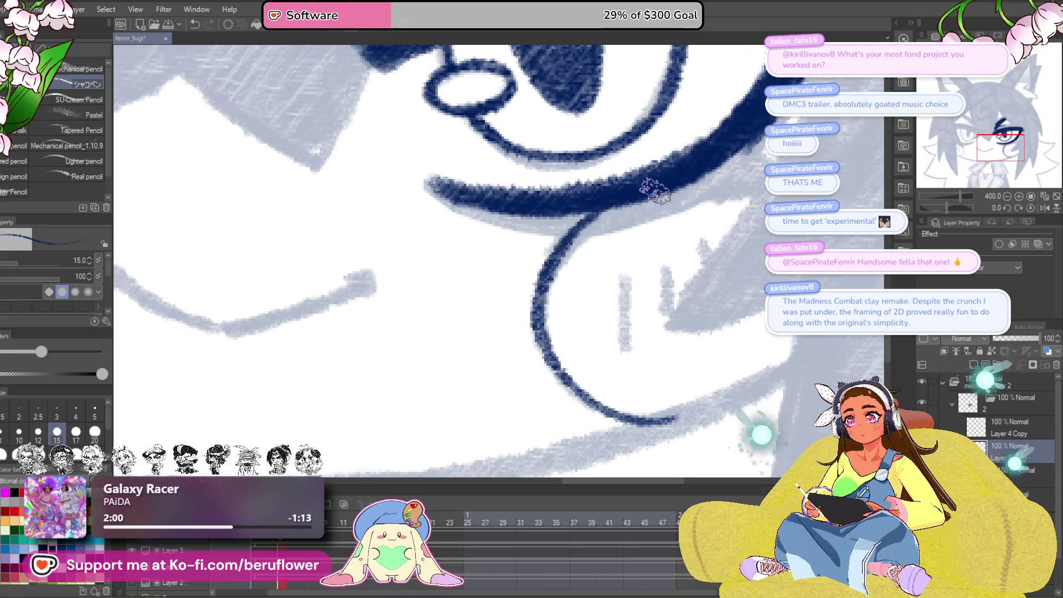
{"action": "mouse_move", "coordinate": [676, 185]}
{"action": "left_mouse_down"}
{"action": "mouse_move", "coordinate": [598, 200]}
{"action": "mouse_move", "coordinate": [682, 216]}
{"action": "left_mouse_up"}
{"action": "scroll", "coordinate": [740, 320], "scroll_direction": "down", "scroll_amount": 5}
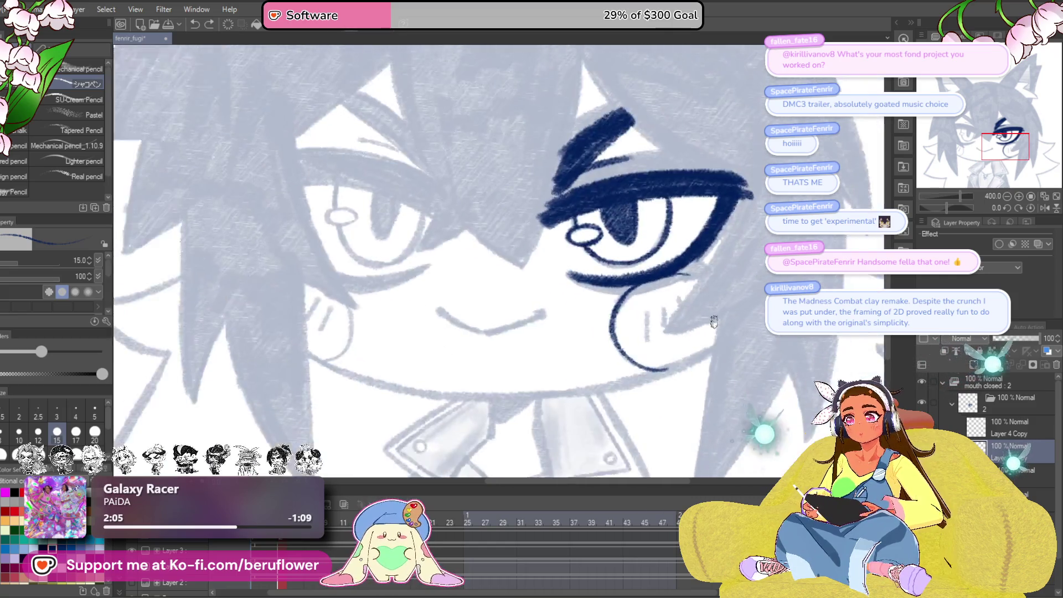
{"action": "scroll", "coordinate": [659, 235], "scroll_direction": "up", "scroll_amount": 4}
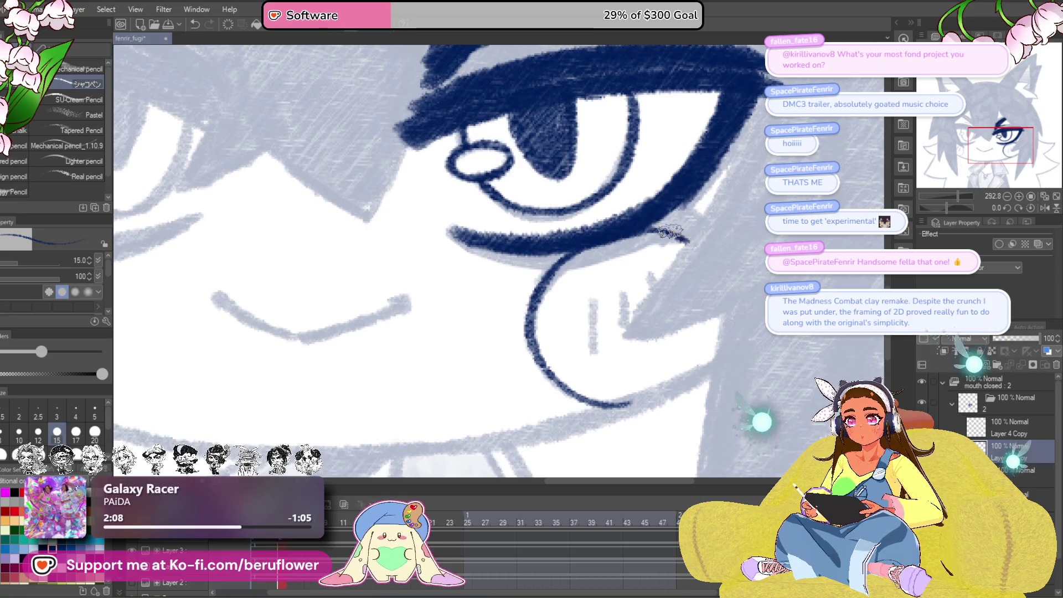
{"action": "scroll", "coordinate": [699, 261], "scroll_direction": "down", "scroll_amount": 4}
{"action": "scroll", "coordinate": [592, 305], "scroll_direction": "up", "scroll_amount": 4}
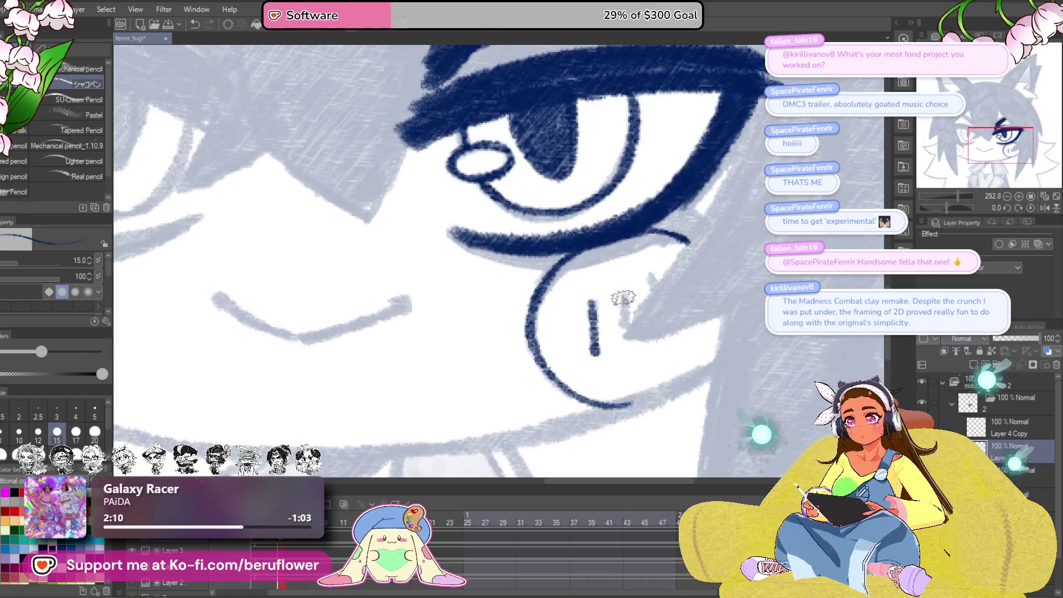
{"action": "scroll", "coordinate": [609, 272], "scroll_direction": "down", "scroll_amount": 5}
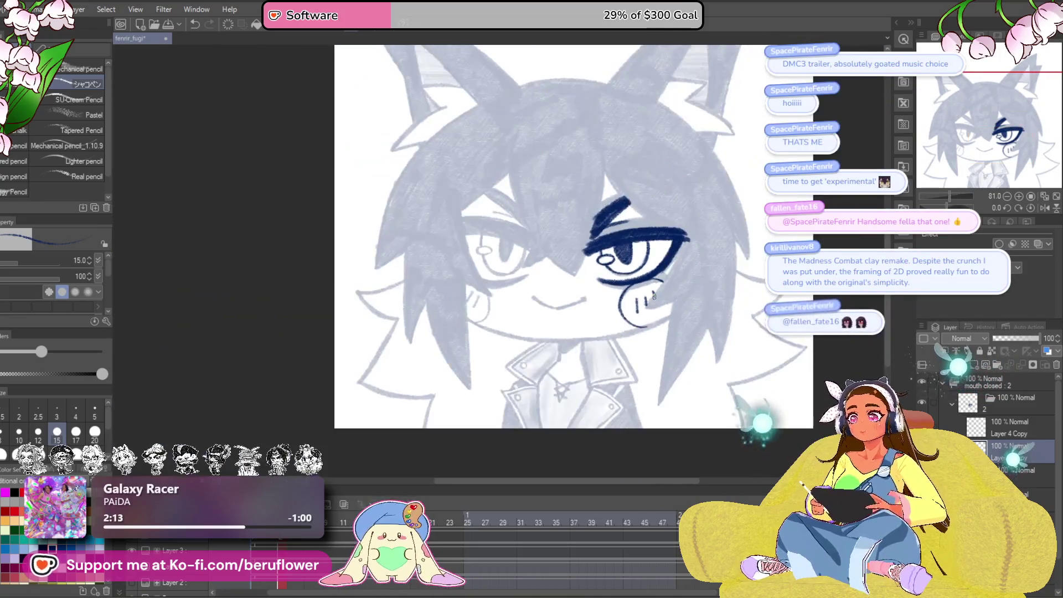
{"action": "mouse_move", "coordinate": [607, 269]}
{"action": "left_mouse_down"}
{"action": "mouse_move", "coordinate": [628, 280]}
{"action": "mouse_move", "coordinate": [600, 280]}
{"action": "left_mouse_up"}
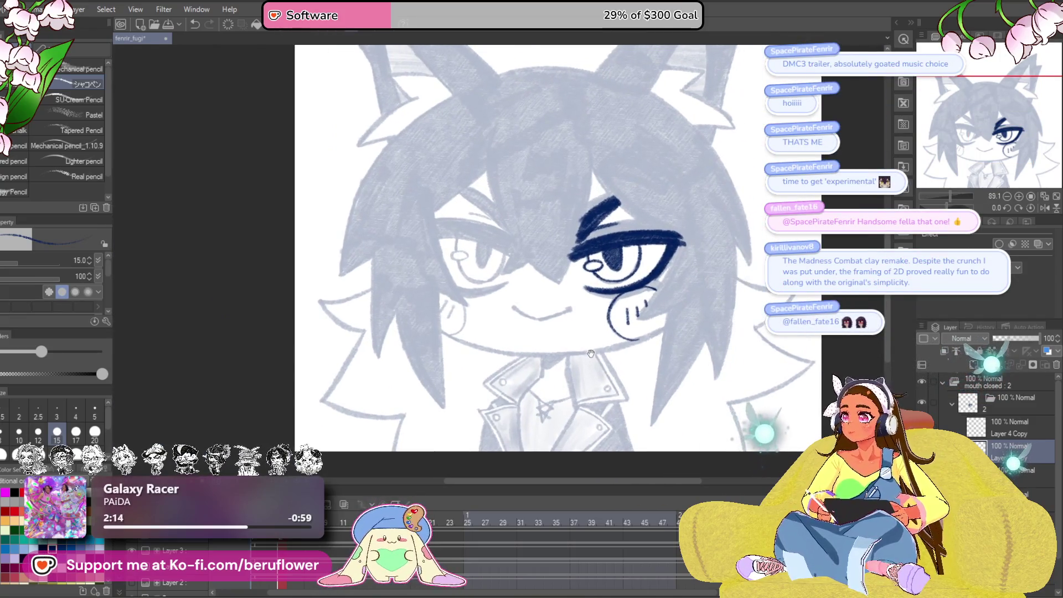
{"action": "left_click_drag", "start_coordinate": [590, 345], "coordinate": [621, 317]}
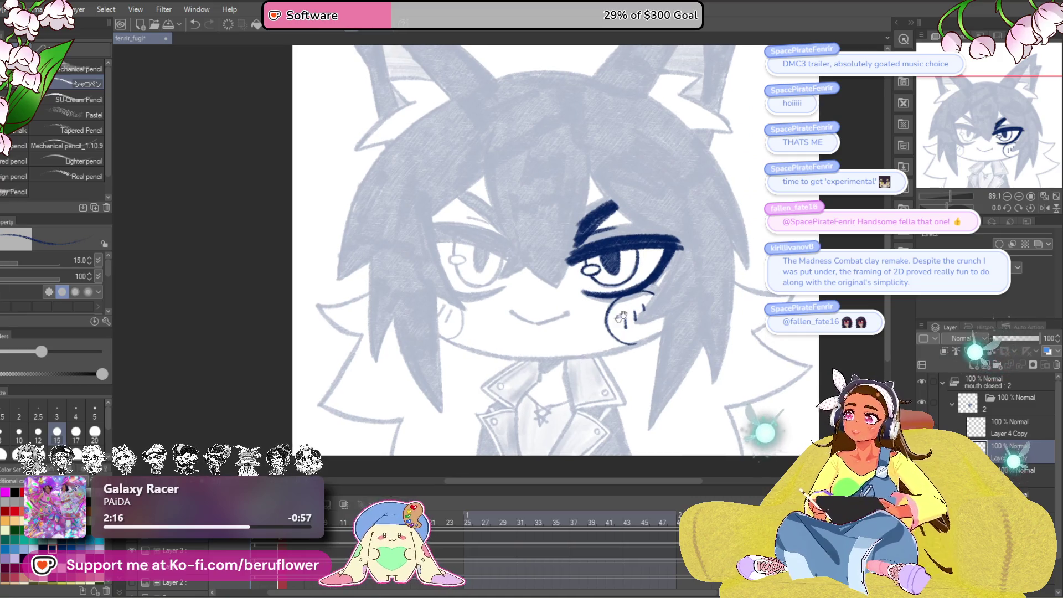
{"action": "left_click_drag", "start_coordinate": [947, 208], "coordinate": [945, 208]}
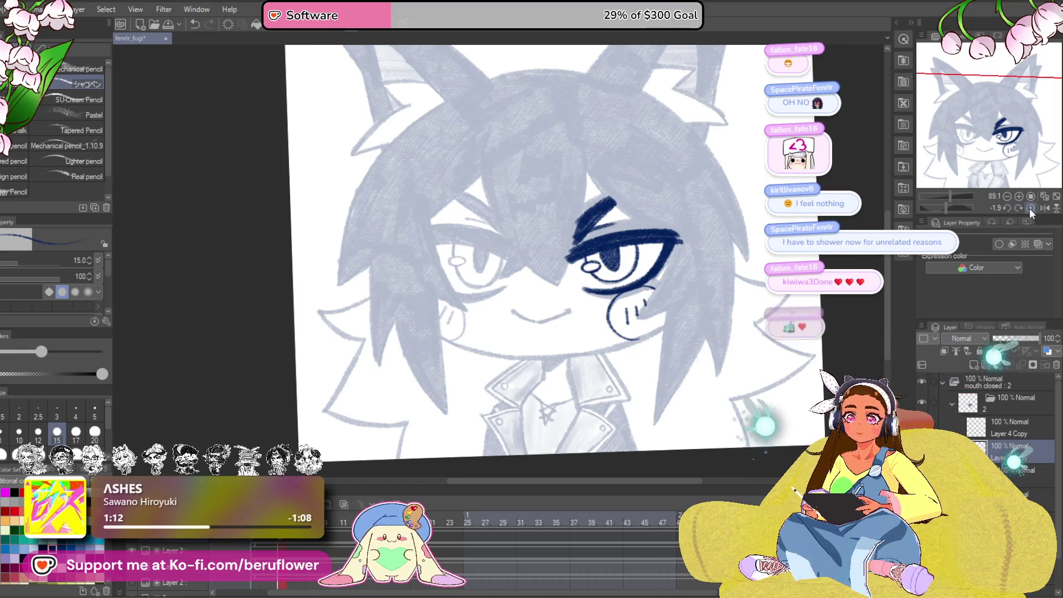
- Level the canvas, then zoom and rotate the view to angle the left eye
{"action": "key", "text": "ctrl+@"}
{"action": "left_click_drag", "start_coordinate": [581, 170], "coordinate": [597, 181]}
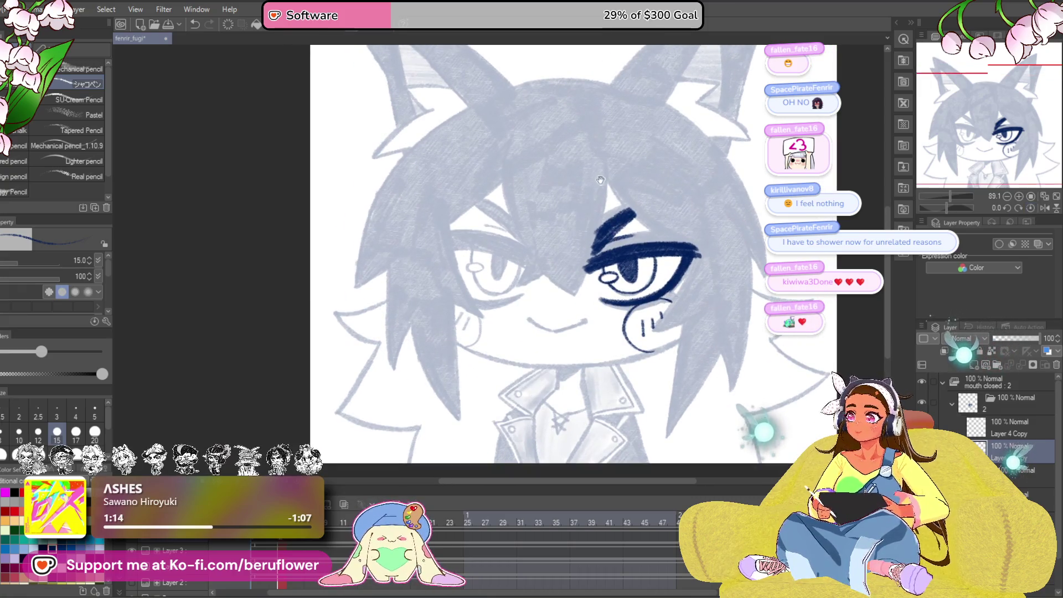
{"action": "scroll", "coordinate": [598, 181], "scroll_direction": "up", "scroll_amount": 3}
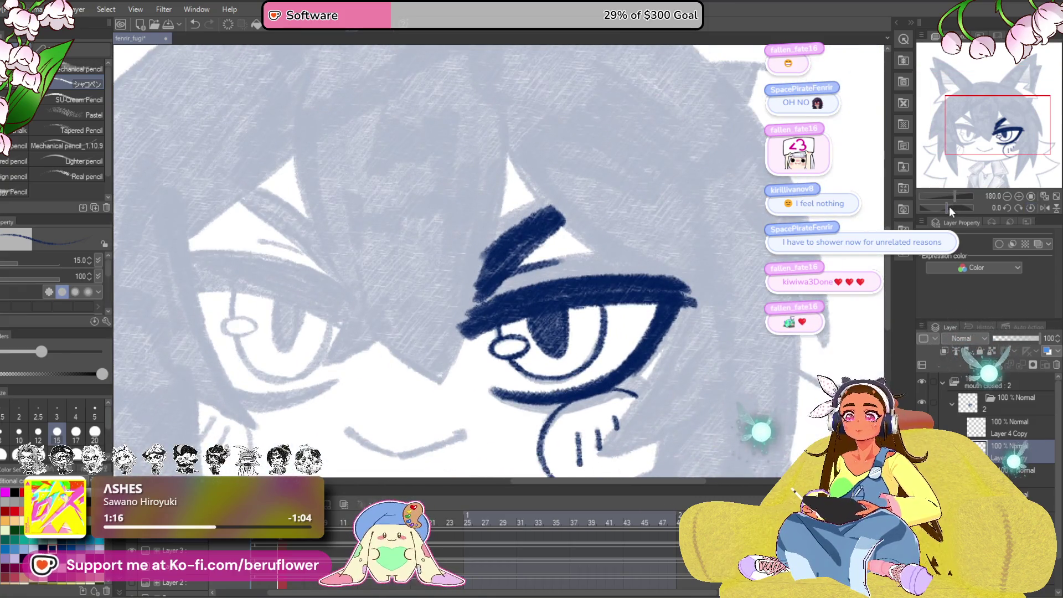
{"action": "left_click_drag", "start_coordinate": [949, 206], "coordinate": [963, 207]}
{"action": "mouse_move", "coordinate": [642, 276]}
{"action": "left_mouse_down"}
{"action": "mouse_move", "coordinate": [636, 257]}
{"action": "mouse_move", "coordinate": [640, 292]}
{"action": "mouse_move", "coordinate": [773, 382]}
{"action": "left_mouse_up"}
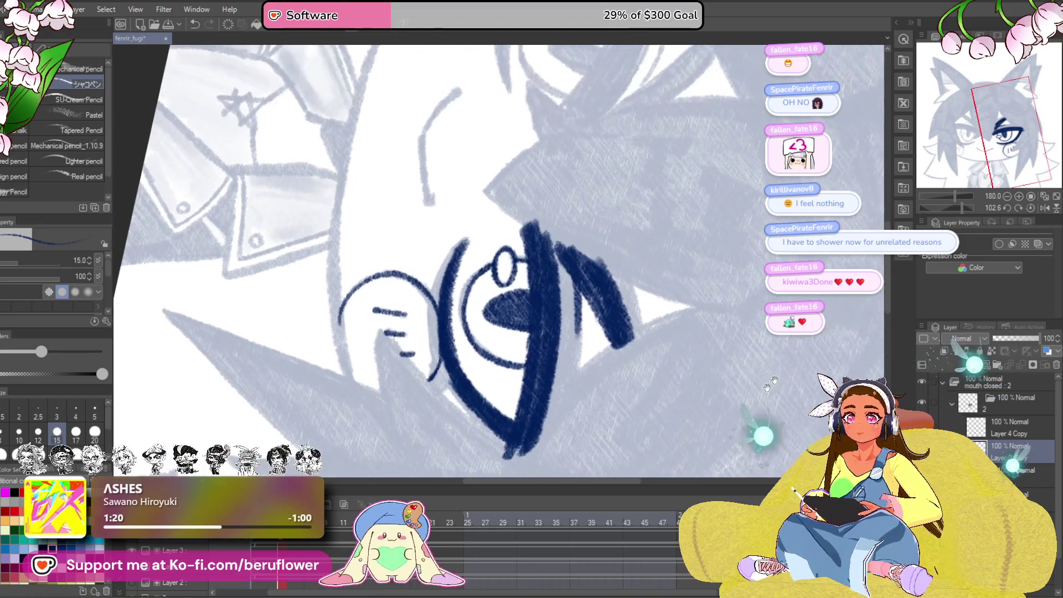
{"action": "left_click_drag", "start_coordinate": [970, 210], "coordinate": [944, 208]}
{"action": "mouse_move", "coordinate": [448, 369]}
{"action": "left_mouse_down"}
{"action": "mouse_move", "coordinate": [637, 275]}
{"action": "mouse_move", "coordinate": [775, 347]}
{"action": "left_mouse_up"}
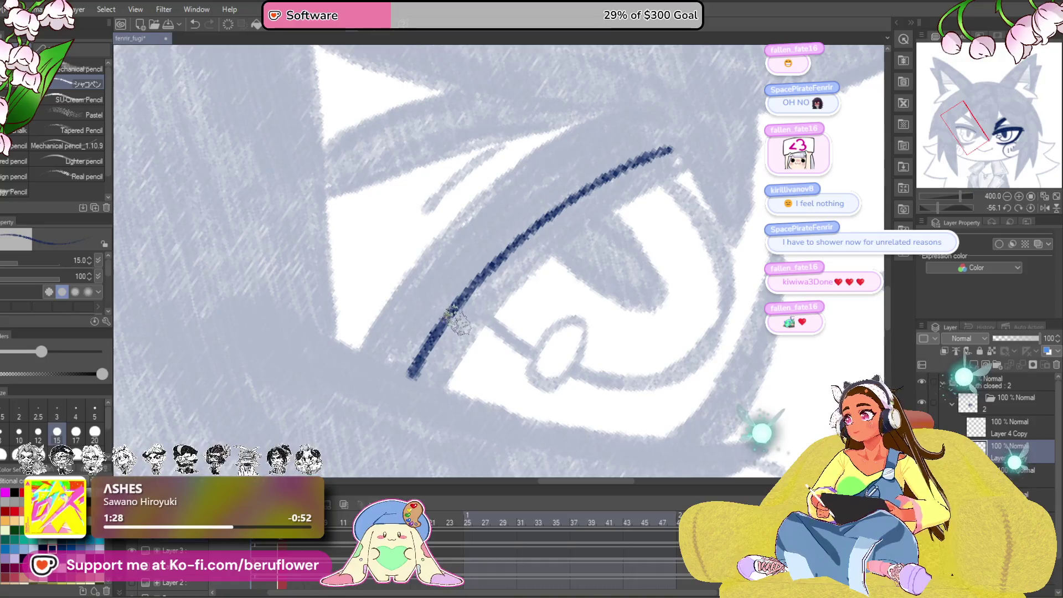
- Draw two parallel navy strokes above the left eye and fill them into a dense band
{"action": "mouse_move", "coordinate": [400, 378]}
{"action": "left_mouse_down"}
{"action": "mouse_move", "coordinate": [548, 208]}
{"action": "mouse_move", "coordinate": [681, 149]}
{"action": "left_mouse_up"}
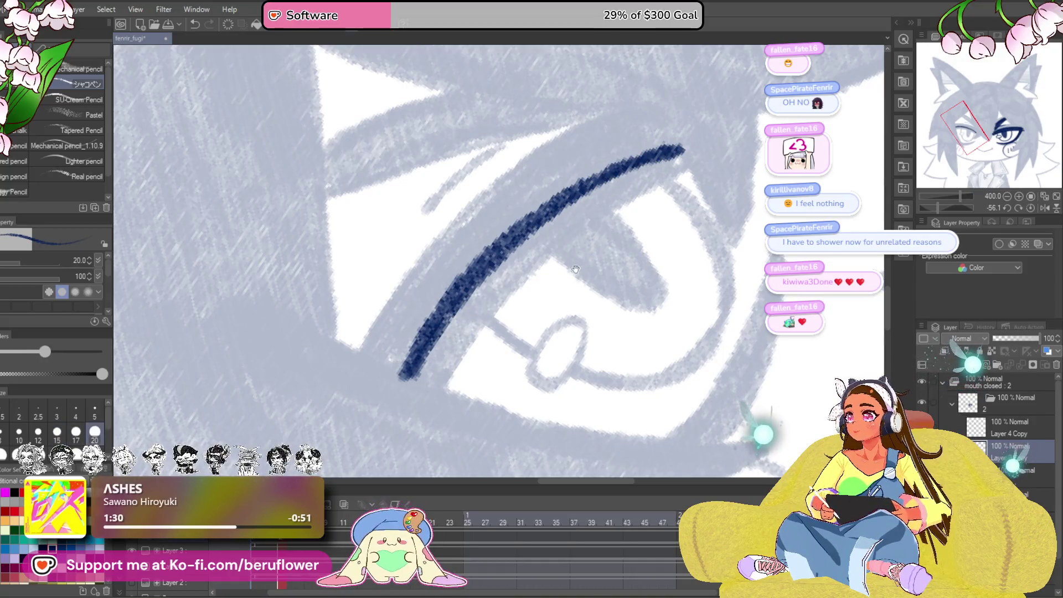
{"action": "mouse_move", "coordinate": [443, 386]}
{"action": "left_mouse_down"}
{"action": "mouse_move", "coordinate": [506, 302]}
{"action": "mouse_move", "coordinate": [699, 162]}
{"action": "left_mouse_up"}
{"action": "mouse_move", "coordinate": [399, 376]}
{"action": "left_mouse_down"}
{"action": "mouse_move", "coordinate": [499, 244]}
{"action": "mouse_move", "coordinate": [684, 139]}
{"action": "mouse_move", "coordinate": [589, 205]}
{"action": "mouse_move", "coordinate": [672, 169]}
{"action": "mouse_move", "coordinate": [501, 307]}
{"action": "left_mouse_up"}
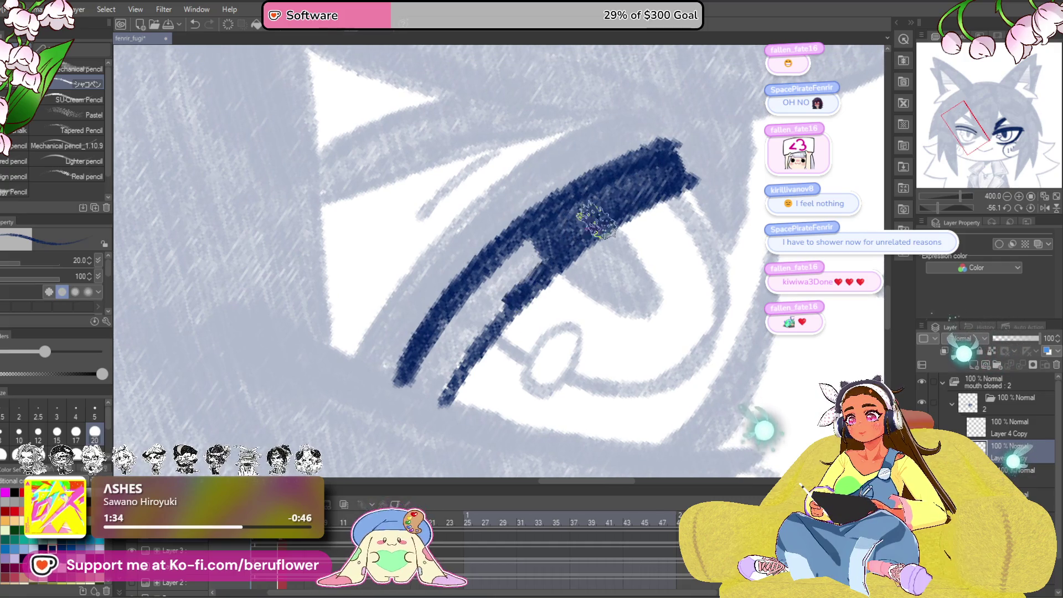
{"action": "left_click_drag", "start_coordinate": [615, 202], "coordinate": [471, 332]}
{"action": "left_click_drag", "start_coordinate": [586, 287], "coordinate": [741, 317]}
{"action": "mouse_move", "coordinate": [719, 232]}
{"action": "left_mouse_down"}
{"action": "mouse_move", "coordinate": [620, 360]}
{"action": "mouse_move", "coordinate": [612, 352]}
{"action": "left_mouse_up"}
{"action": "mouse_move", "coordinate": [654, 315]}
{"action": "left_mouse_down"}
{"action": "mouse_move", "coordinate": [612, 394]}
{"action": "mouse_move", "coordinate": [570, 399]}
{"action": "mouse_move", "coordinate": [598, 343]}
{"action": "mouse_move", "coordinate": [692, 277]}
{"action": "left_mouse_up"}
{"action": "mouse_move", "coordinate": [733, 231]}
{"action": "left_mouse_down"}
{"action": "mouse_move", "coordinate": [619, 353]}
{"action": "mouse_move", "coordinate": [585, 338]}
{"action": "left_mouse_up"}
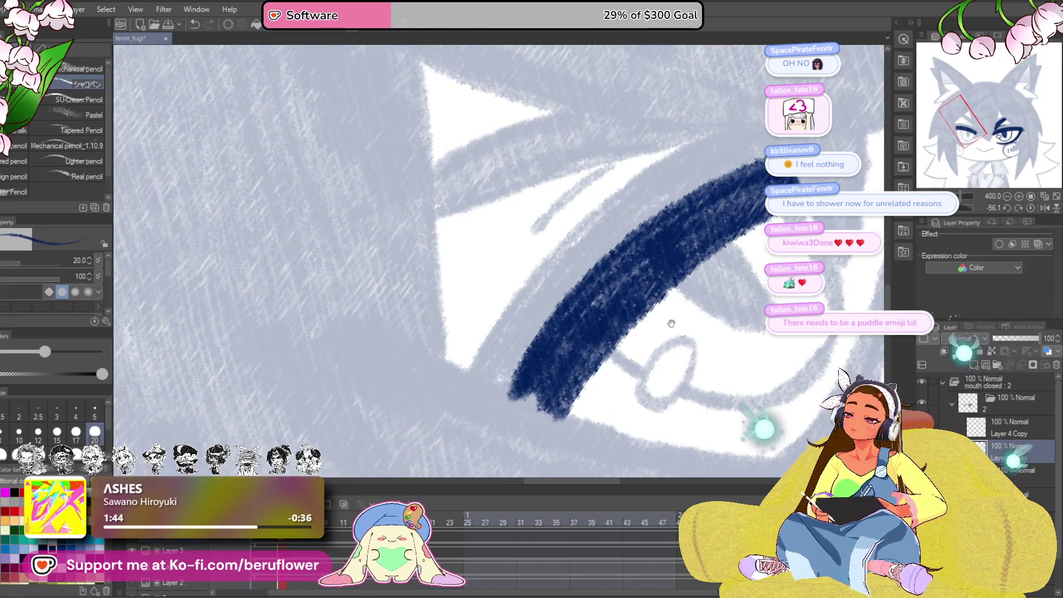
- Extend the top of the lash band with a few short navy strokes
{"action": "mouse_move", "coordinate": [672, 323]}
{"action": "left_mouse_down"}
{"action": "mouse_move", "coordinate": [612, 370]}
{"action": "mouse_move", "coordinate": [577, 366]}
{"action": "left_mouse_up"}
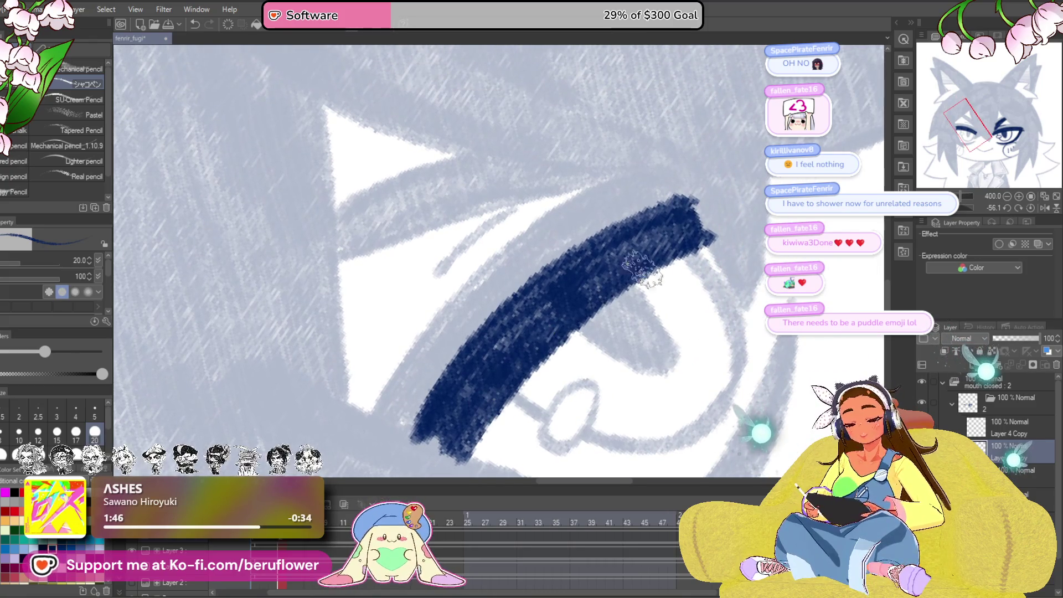
{"action": "left_click_drag", "start_coordinate": [642, 271], "coordinate": [720, 208]}
{"action": "left_click_drag", "start_coordinate": [487, 351], "coordinate": [511, 348]}
{"action": "left_click_drag", "start_coordinate": [596, 222], "coordinate": [565, 236]}
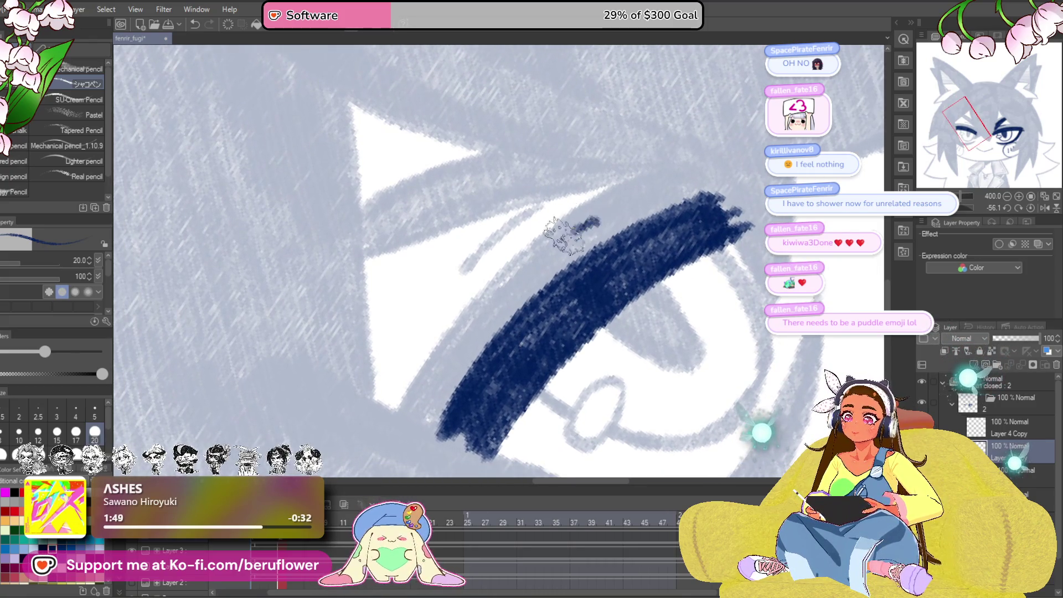
- Add a second long diagonal lash line below the band and darken it
{"action": "left_click_drag", "start_coordinate": [956, 208], "coordinate": [934, 210]}
{"action": "mouse_move", "coordinate": [382, 424]}
{"action": "left_mouse_down"}
{"action": "mouse_move", "coordinate": [490, 306]}
{"action": "mouse_move", "coordinate": [620, 208]}
{"action": "left_mouse_up"}
{"action": "scroll", "coordinate": [518, 244], "scroll_direction": "down", "scroll_amount": 3}
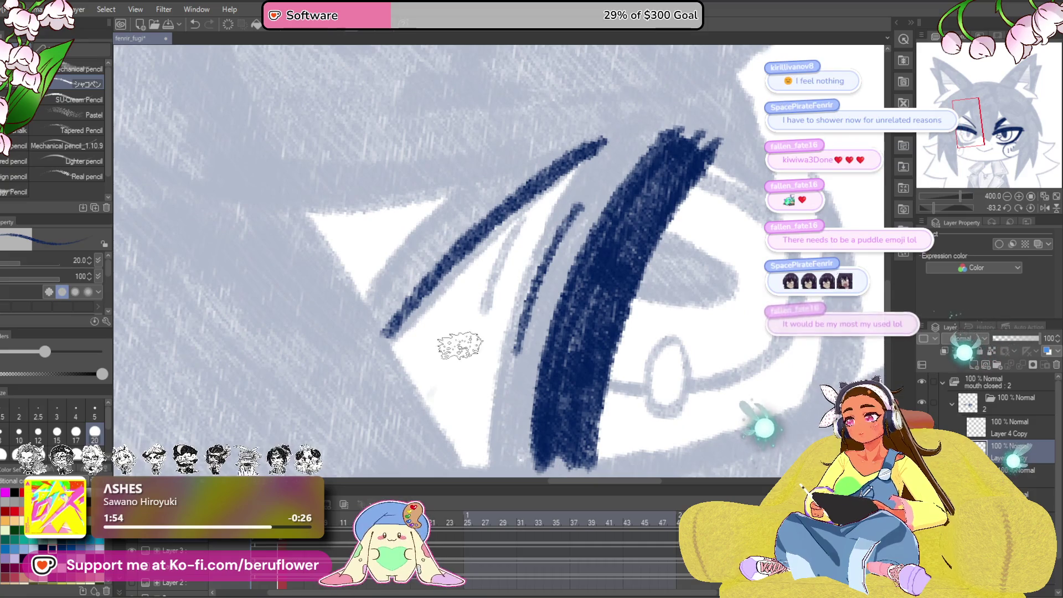
{"action": "left_click_drag", "start_coordinate": [539, 326], "coordinate": [538, 337]}
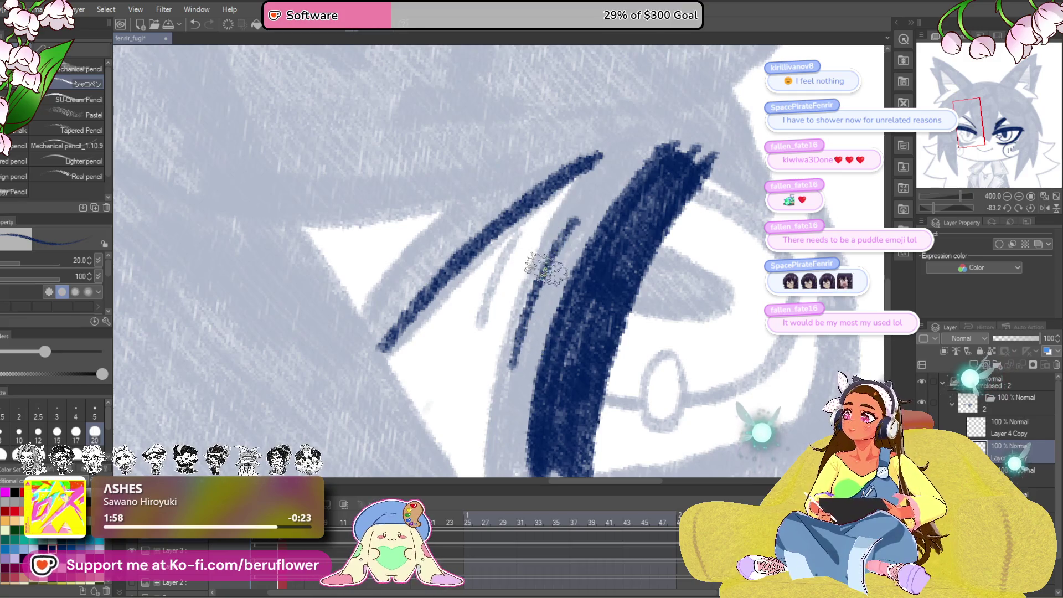
{"action": "left_click_drag", "start_coordinate": [534, 310], "coordinate": [495, 330]}
{"action": "mouse_move", "coordinate": [335, 368]}
{"action": "left_mouse_down"}
{"action": "mouse_move", "coordinate": [557, 176]}
{"action": "mouse_move", "coordinate": [562, 205]}
{"action": "mouse_move", "coordinate": [550, 229]}
{"action": "left_mouse_up"}
{"action": "mouse_move", "coordinate": [597, 165]}
{"action": "left_mouse_down"}
{"action": "mouse_move", "coordinate": [546, 232]}
{"action": "mouse_move", "coordinate": [459, 305]}
{"action": "left_mouse_up"}
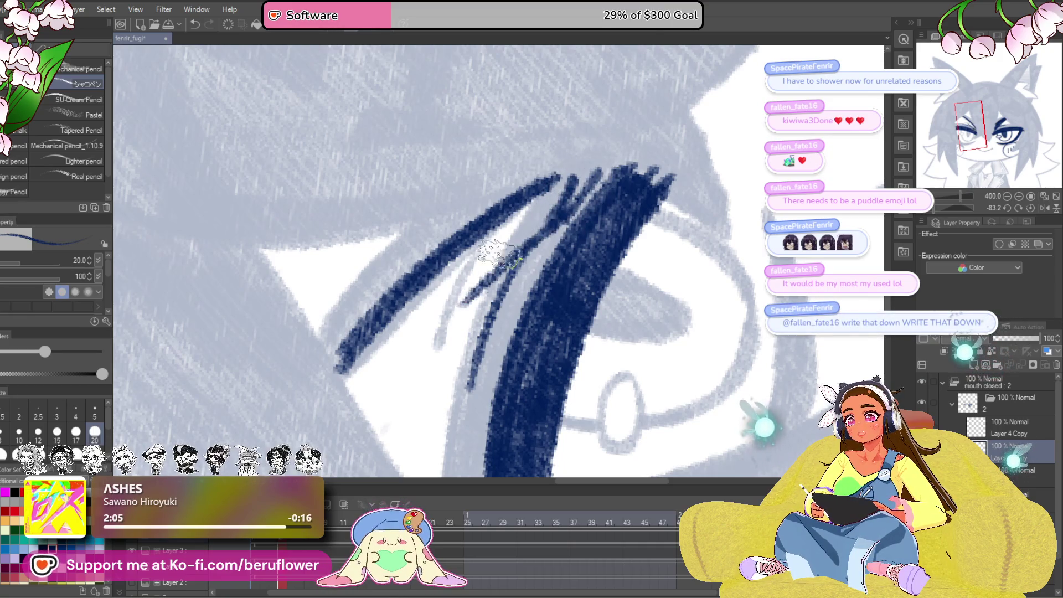
{"action": "left_click_drag", "start_coordinate": [532, 243], "coordinate": [362, 404]}
{"action": "left_click_drag", "start_coordinate": [424, 335], "coordinate": [360, 390]}
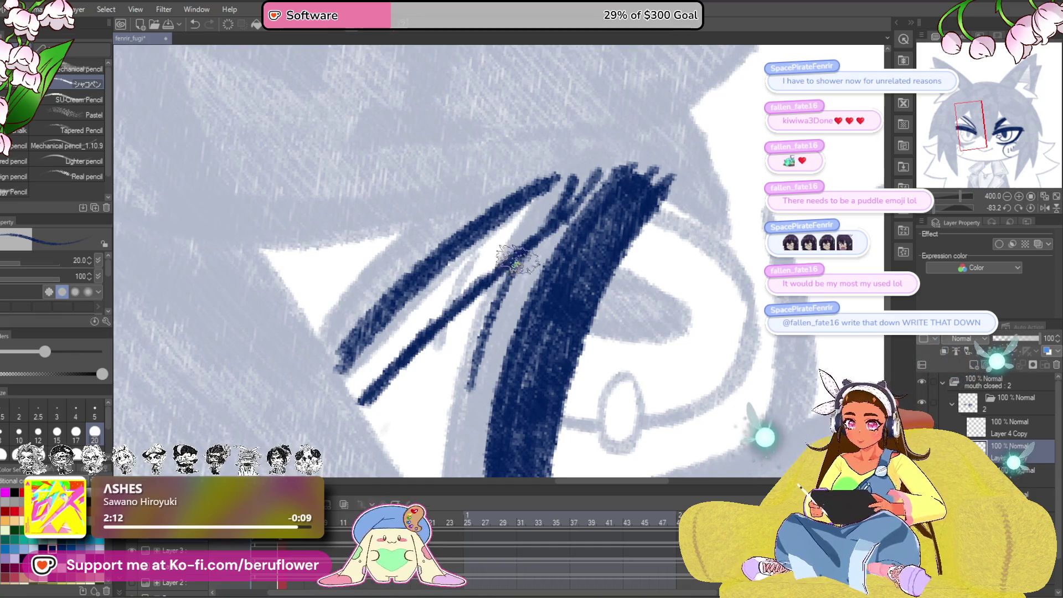
{"action": "left_click_drag", "start_coordinate": [554, 230], "coordinate": [427, 339]}
{"action": "left_click_drag", "start_coordinate": [532, 250], "coordinate": [376, 409]}
{"action": "mouse_move", "coordinate": [499, 280]}
{"action": "left_mouse_down"}
{"action": "mouse_move", "coordinate": [368, 382]}
{"action": "mouse_move", "coordinate": [360, 410]}
{"action": "mouse_move", "coordinate": [443, 318]}
{"action": "mouse_move", "coordinate": [525, 298]}
{"action": "left_mouse_up"}
- Hatch the gap between the two lash lines and darken both strokes
{"action": "left_click_drag", "start_coordinate": [582, 200], "coordinate": [466, 321]}
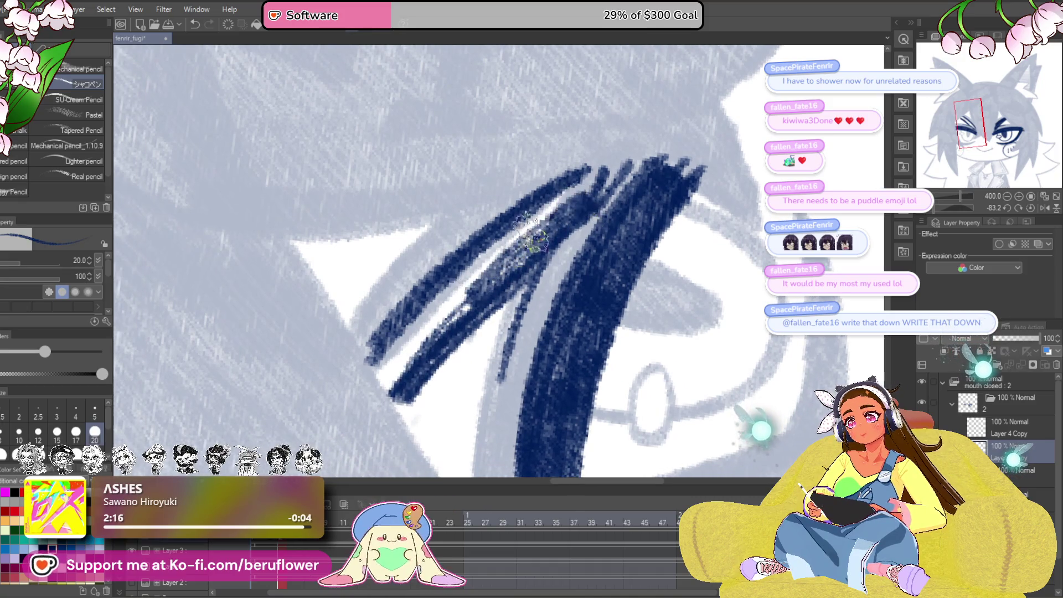
{"action": "left_click_drag", "start_coordinate": [548, 216], "coordinate": [465, 288]}
{"action": "left_click_drag", "start_coordinate": [548, 172], "coordinate": [689, 199]}
{"action": "left_click_drag", "start_coordinate": [678, 275], "coordinate": [701, 293]}
{"action": "left_click_drag", "start_coordinate": [764, 208], "coordinate": [576, 382]}
{"action": "mouse_move", "coordinate": [665, 300]}
{"action": "left_mouse_down"}
{"action": "mouse_move", "coordinate": [559, 410]}
{"action": "mouse_move", "coordinate": [587, 405]}
{"action": "mouse_move", "coordinate": [553, 432]}
{"action": "mouse_move", "coordinate": [551, 346]}
{"action": "left_mouse_up"}
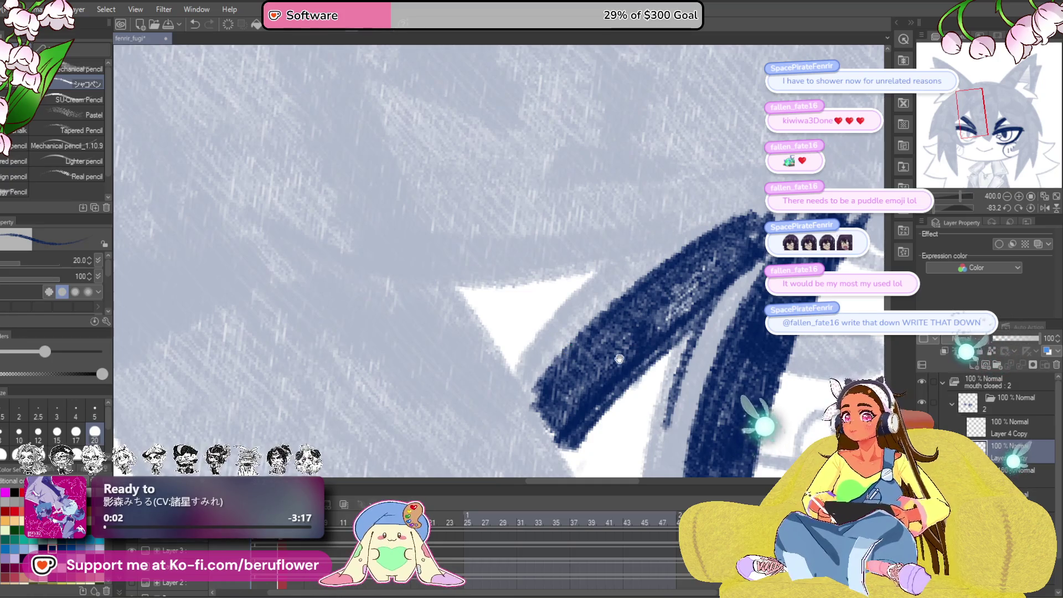
{"action": "left_click_drag", "start_coordinate": [550, 346], "coordinate": [473, 316]}
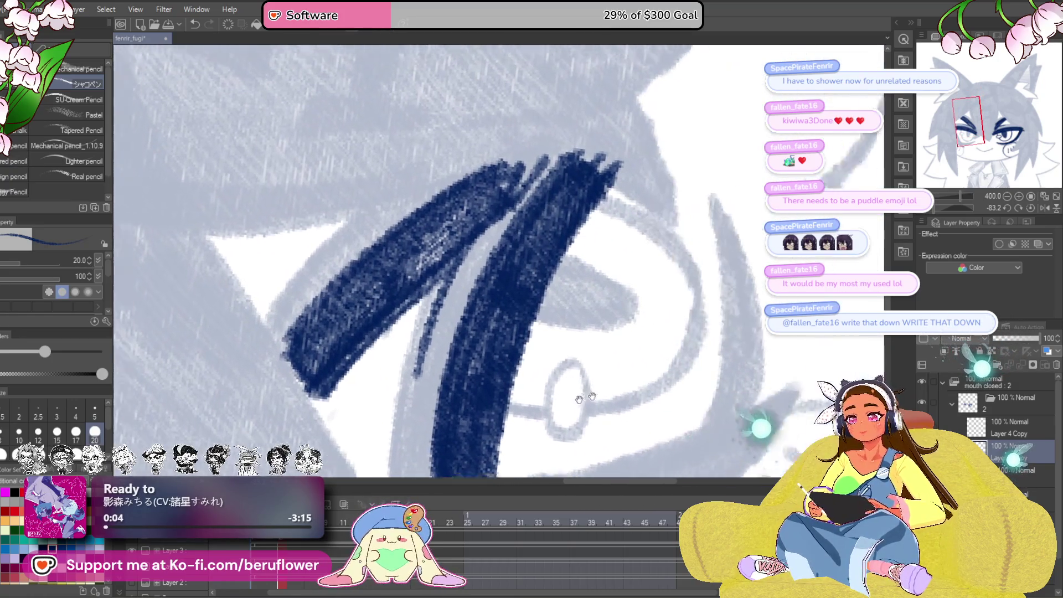
- Level the canvas and draw the iris line down from the lash
{"action": "left_click", "coordinate": [1031, 209]}
{"action": "left_click_drag", "start_coordinate": [580, 316], "coordinate": [590, 315]}
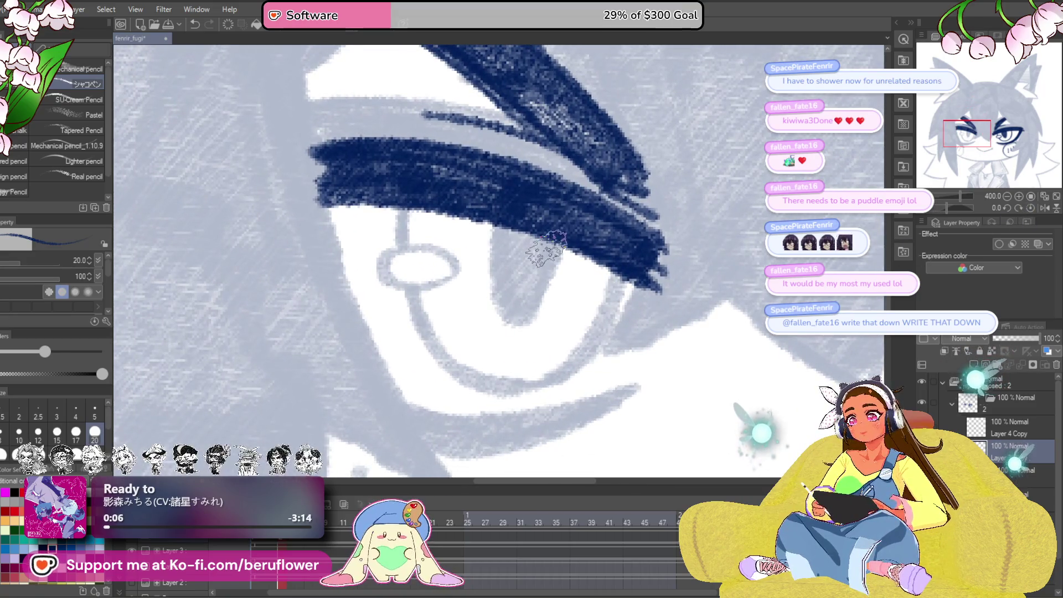
{"action": "scroll", "coordinate": [546, 249], "scroll_direction": "up", "scroll_amount": 2}
{"action": "mouse_move", "coordinate": [476, 208]}
{"action": "left_mouse_down"}
{"action": "mouse_move", "coordinate": [499, 327]}
{"action": "mouse_move", "coordinate": [515, 222]}
{"action": "mouse_move", "coordinate": [488, 310]}
{"action": "mouse_move", "coordinate": [498, 188]}
{"action": "mouse_move", "coordinate": [498, 277]}
{"action": "left_mouse_up"}
- Frame and angle the view over the eye, then draw its lower-right rim in navy
{"action": "scroll", "coordinate": [496, 278], "scroll_direction": "down", "scroll_amount": 5}
{"action": "scroll", "coordinate": [589, 363], "scroll_direction": "up", "scroll_amount": 3}
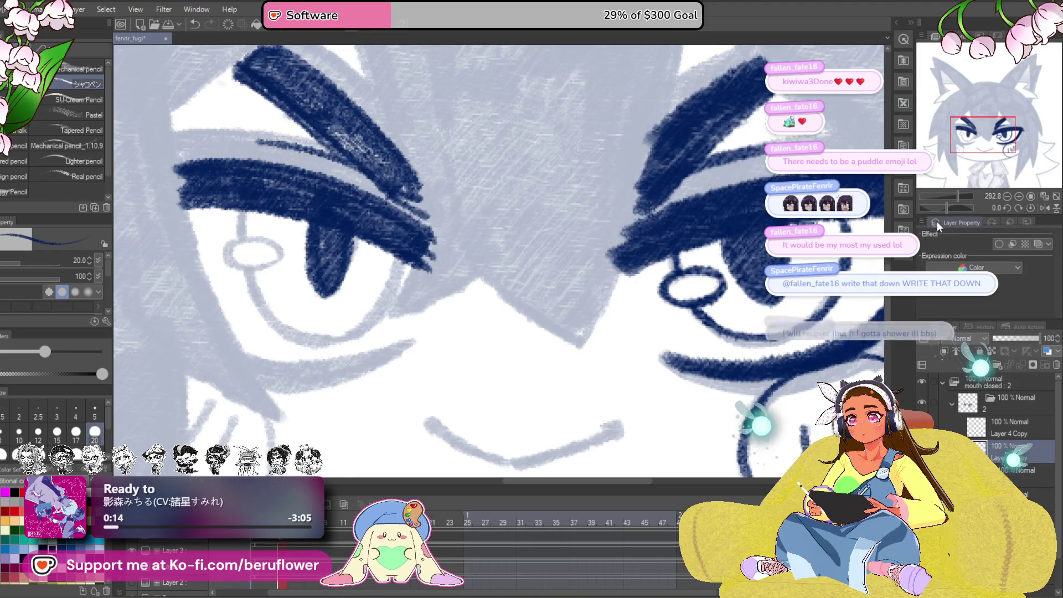
{"action": "left_click_drag", "start_coordinate": [577, 347], "coordinate": [580, 333]}
{"action": "scroll", "coordinate": [580, 332], "scroll_direction": "down", "scroll_amount": 2}
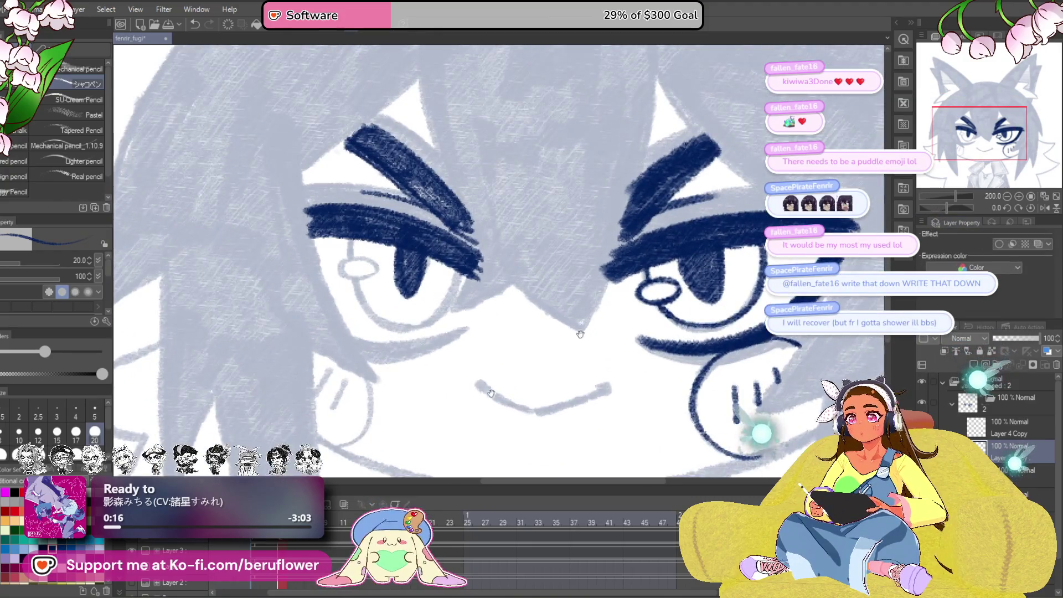
{"action": "scroll", "coordinate": [379, 371], "scroll_direction": "up", "scroll_amount": 2}
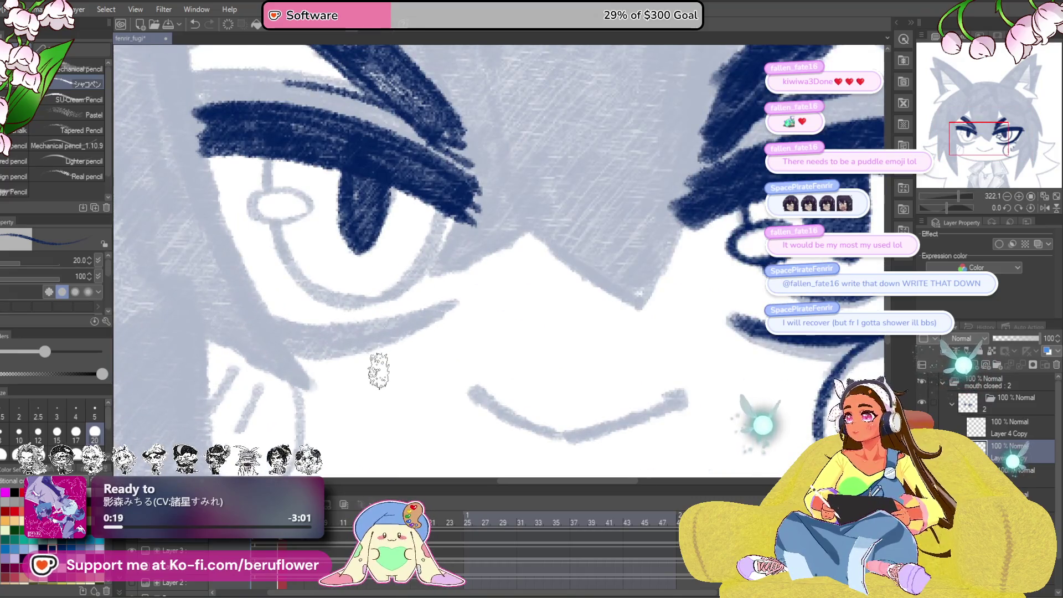
{"action": "scroll", "coordinate": [379, 371], "scroll_direction": "down", "scroll_amount": 1}
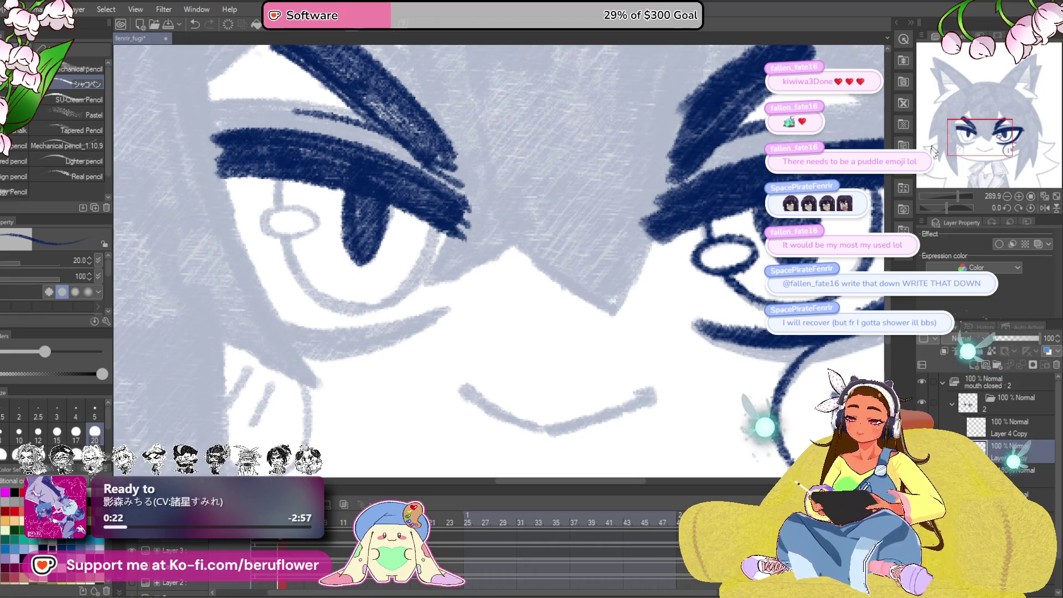
{"action": "left_click_drag", "start_coordinate": [957, 203], "coordinate": [939, 214]}
{"action": "scroll", "coordinate": [472, 346], "scroll_direction": "down", "scroll_amount": 2}
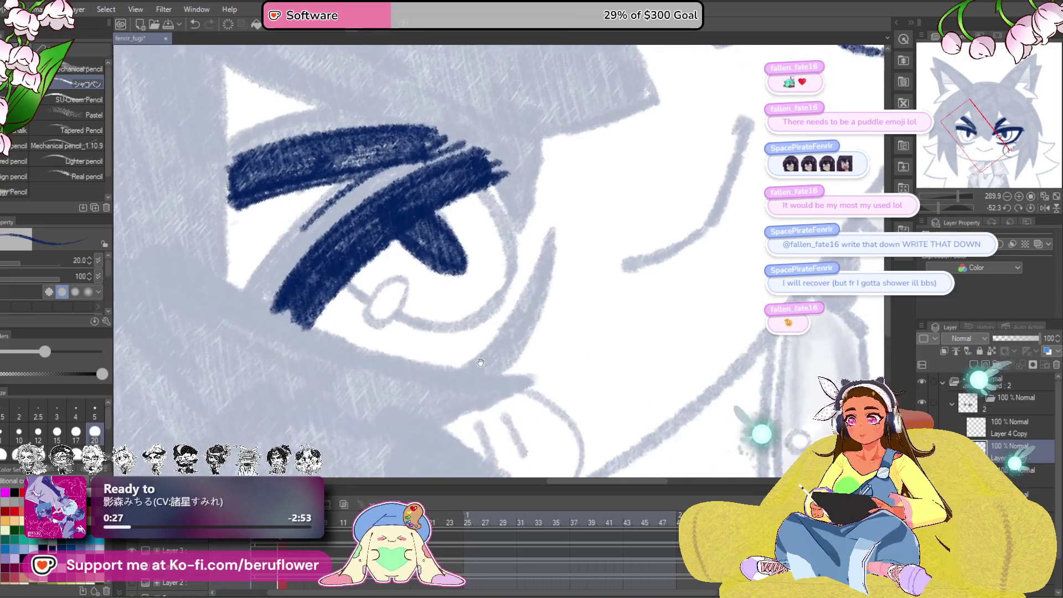
{"action": "scroll", "coordinate": [468, 344], "scroll_direction": "up", "scroll_amount": 3}
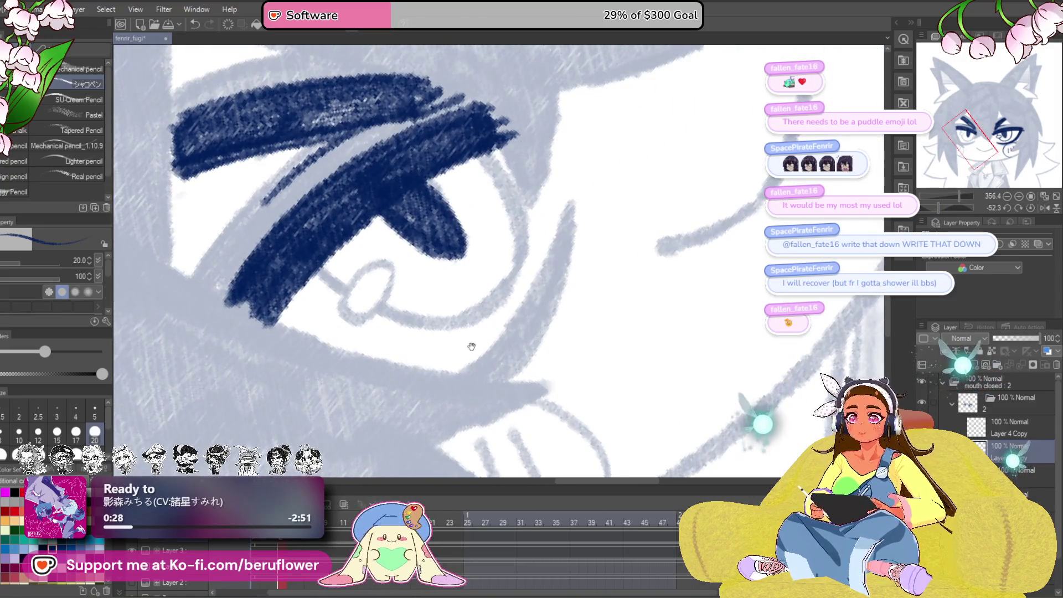
{"action": "scroll", "coordinate": [574, 238], "scroll_direction": "up", "scroll_amount": 2}
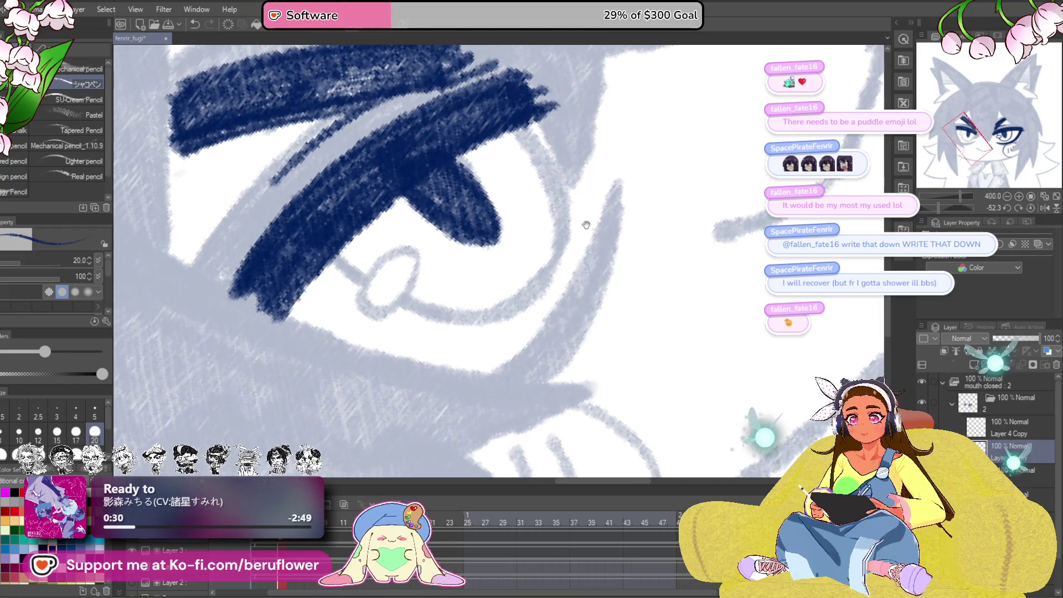
{"action": "mouse_move", "coordinate": [602, 221]}
{"action": "left_mouse_down"}
{"action": "mouse_move", "coordinate": [566, 306]}
{"action": "mouse_move", "coordinate": [488, 374]}
{"action": "left_mouse_up"}
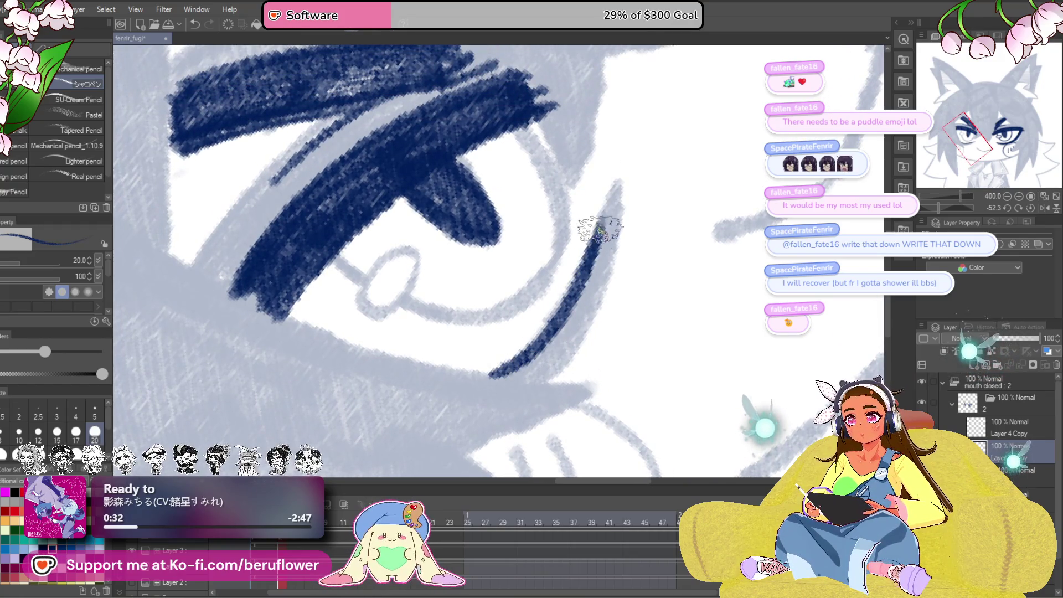
{"action": "left_click_drag", "start_coordinate": [599, 227], "coordinate": [492, 373]}
{"action": "mouse_move", "coordinate": [602, 242]}
{"action": "left_mouse_down"}
{"action": "mouse_move", "coordinate": [501, 368]}
{"action": "mouse_move", "coordinate": [596, 239]}
{"action": "mouse_move", "coordinate": [476, 375]}
{"action": "left_mouse_up"}
- Redo the lower-right rim stroke with a thinner top end and erase its tip
{"action": "key", "text": "ctrl+z"}
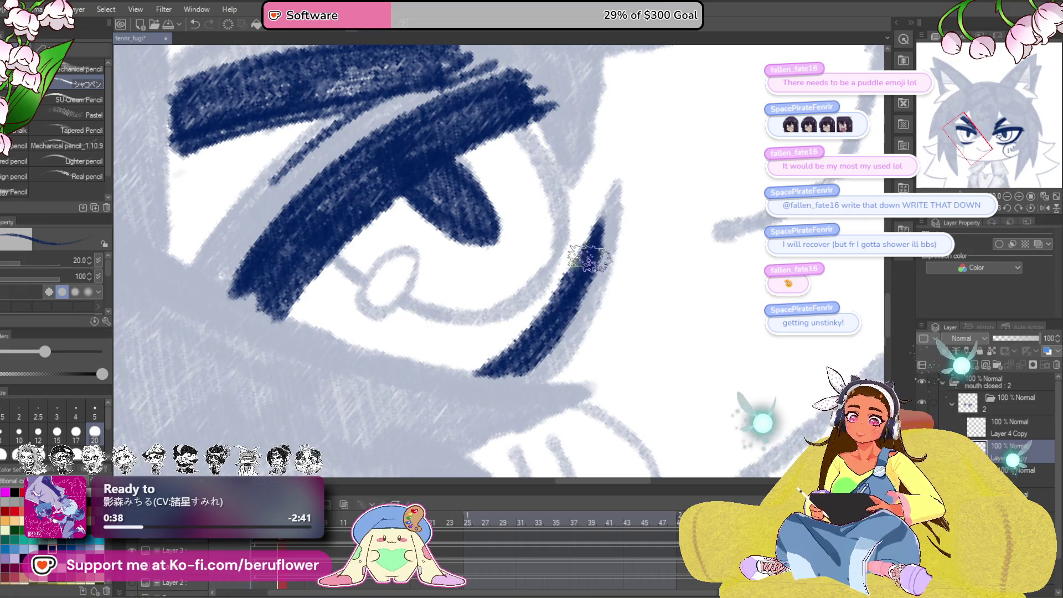
{"action": "key", "text": "ctrl+z"}
{"action": "left_click_drag", "start_coordinate": [482, 372], "coordinate": [599, 223]}
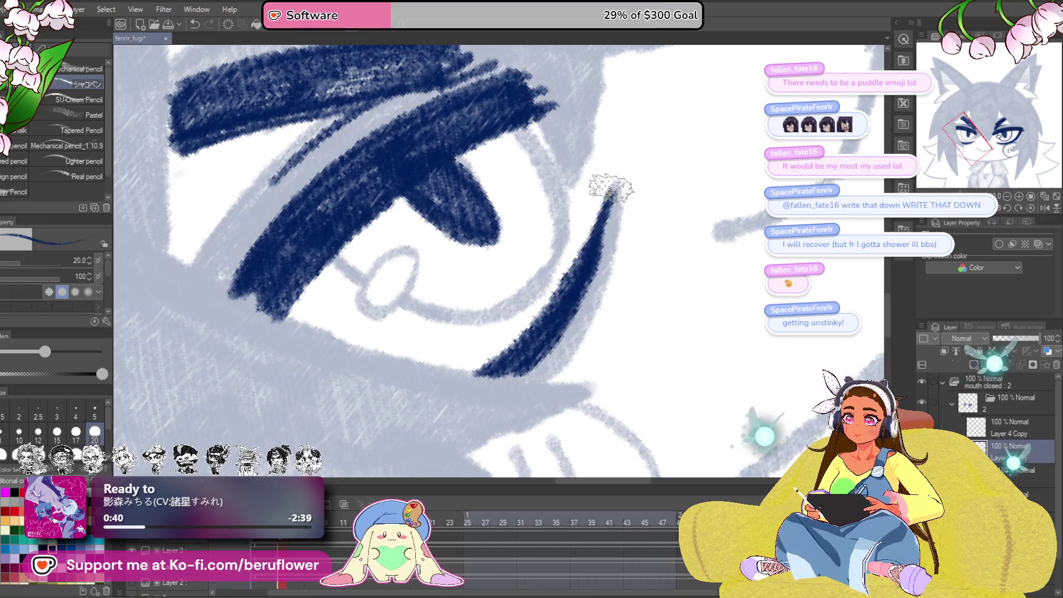
{"action": "scroll", "coordinate": [618, 196], "scroll_direction": "up", "scroll_amount": 2}
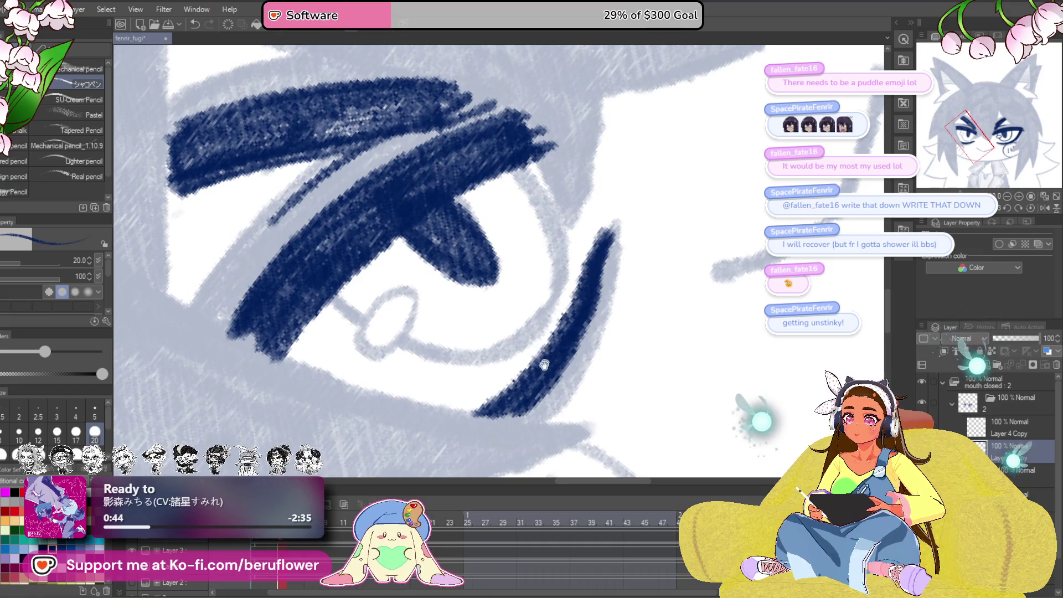
{"action": "scroll", "coordinate": [589, 307], "scroll_direction": "up", "scroll_amount": 2}
{"action": "mouse_move", "coordinate": [607, 272]}
{"action": "left_mouse_down"}
{"action": "mouse_move", "coordinate": [605, 244]}
{"action": "mouse_move", "coordinate": [554, 327]}
{"action": "mouse_move", "coordinate": [494, 366]}
{"action": "left_mouse_up"}
- Outline the round highlight oval in navy and fill the pale gap above it
{"action": "scroll", "coordinate": [495, 366], "scroll_direction": "up", "scroll_amount": 2}
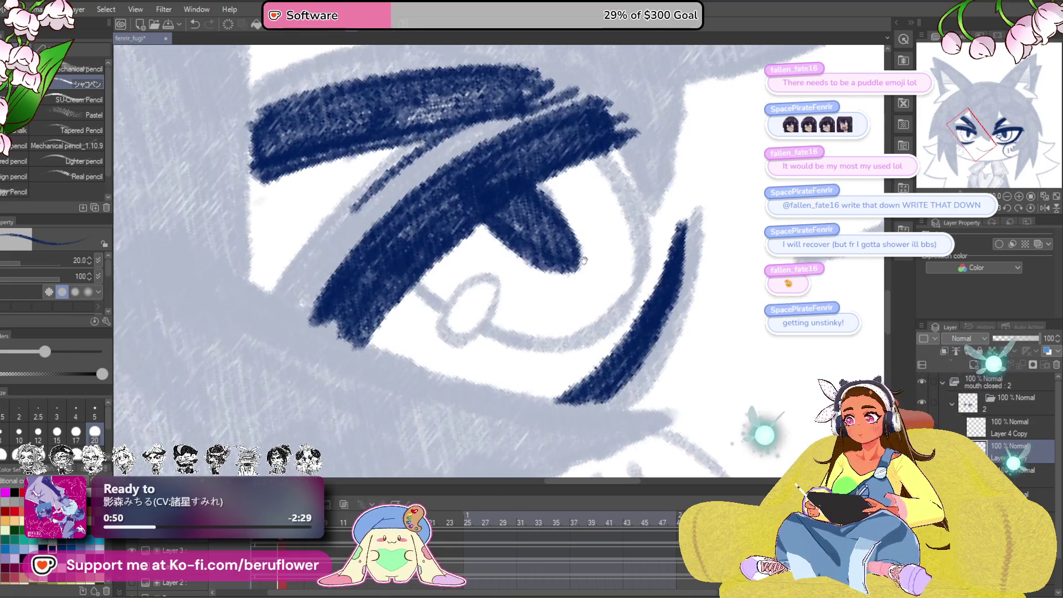
{"action": "scroll", "coordinate": [515, 287], "scroll_direction": "up", "scroll_amount": 2}
{"action": "mouse_move", "coordinate": [380, 320]}
{"action": "left_mouse_down"}
{"action": "mouse_move", "coordinate": [487, 280]}
{"action": "mouse_move", "coordinate": [429, 277]}
{"action": "left_mouse_up"}
{"action": "scroll", "coordinate": [427, 277], "scroll_direction": "down", "scroll_amount": 5}
{"action": "left_click_drag", "start_coordinate": [740, 291], "coordinate": [675, 335]}
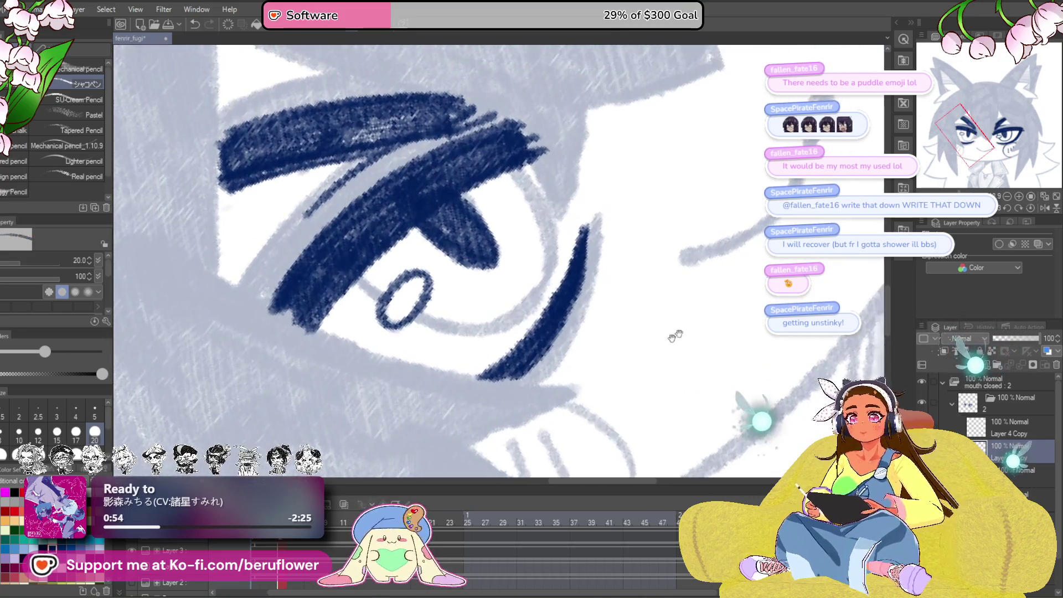
{"action": "left_click", "coordinate": [1031, 208]}
{"action": "scroll", "coordinate": [463, 309], "scroll_direction": "up", "scroll_amount": 4}
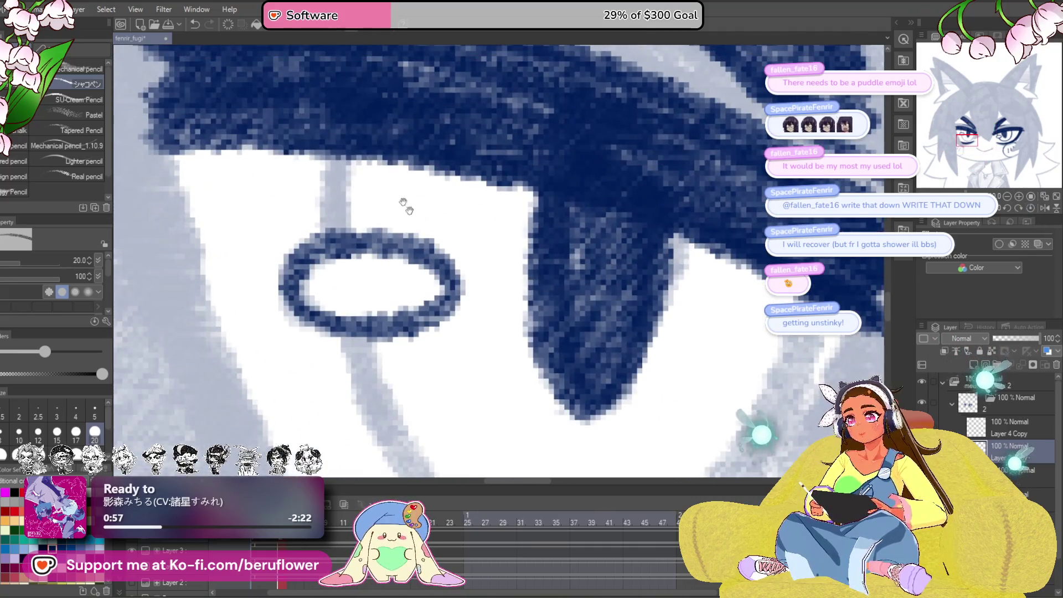
{"action": "left_click_drag", "start_coordinate": [367, 155], "coordinate": [351, 149]}
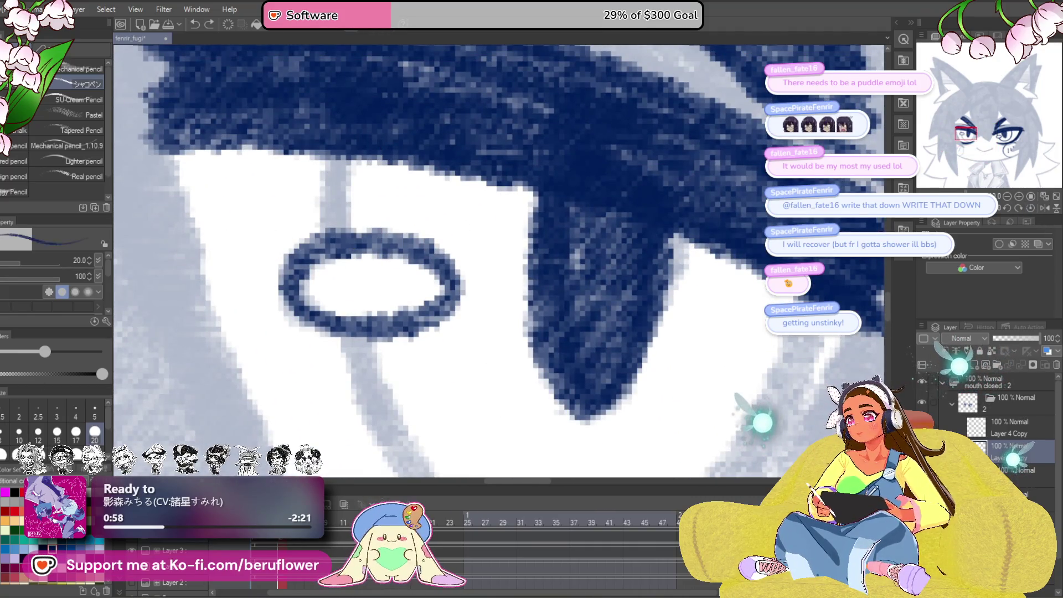
{"action": "scroll", "coordinate": [360, 235], "scroll_direction": "down", "scroll_amount": 2}
{"action": "scroll", "coordinate": [358, 238], "scroll_direction": "down", "scroll_amount": 3}
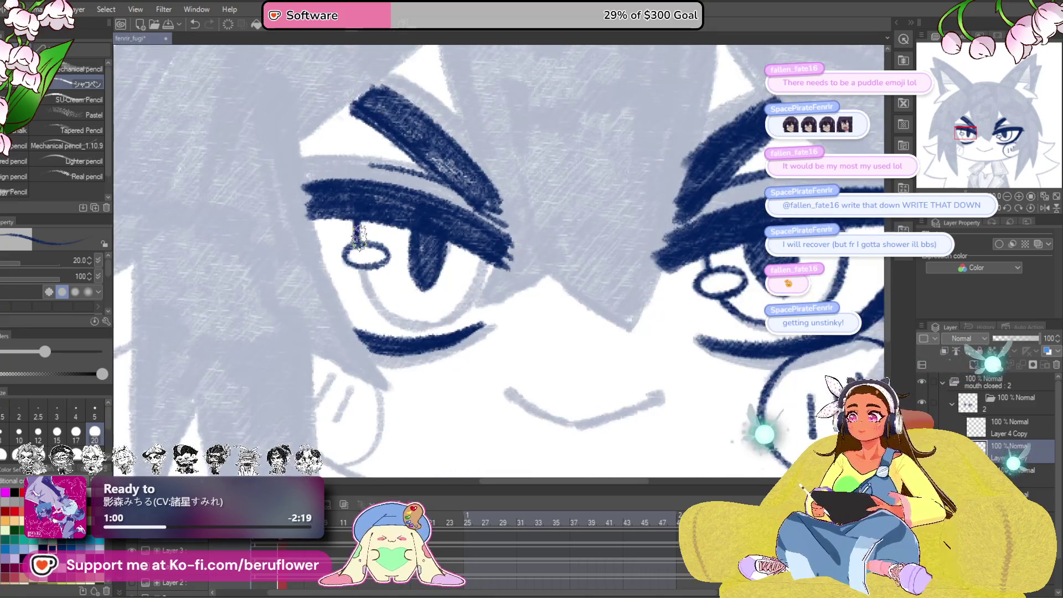
{"action": "left_click_drag", "start_coordinate": [359, 238], "coordinate": [417, 238]}
{"action": "scroll", "coordinate": [576, 161], "scroll_direction": "up", "scroll_amount": 5}
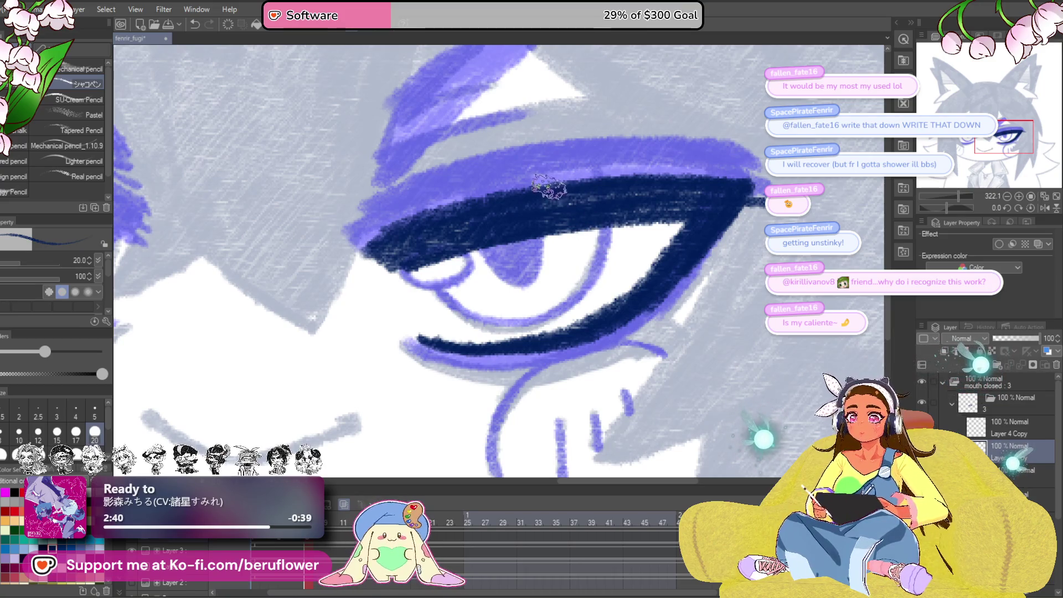
- Trace the right eye's outline, iris and upper lid in navy over the purple sketch
{"action": "scroll", "coordinate": [549, 187], "scroll_direction": "left", "scroll_amount": 3}
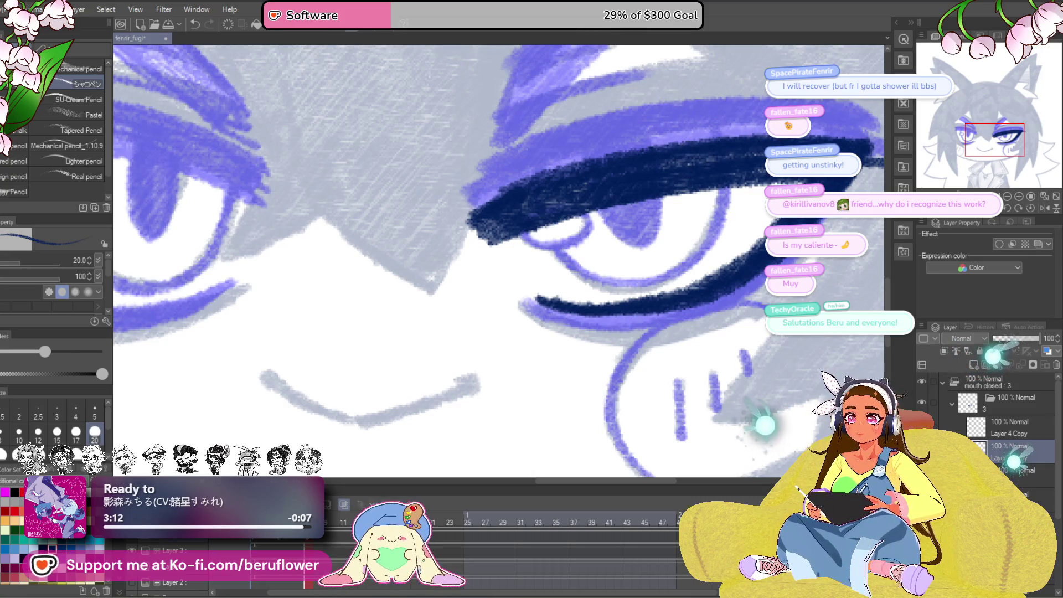
{"action": "scroll", "coordinate": [567, 277], "scroll_direction": "up", "scroll_amount": 2}
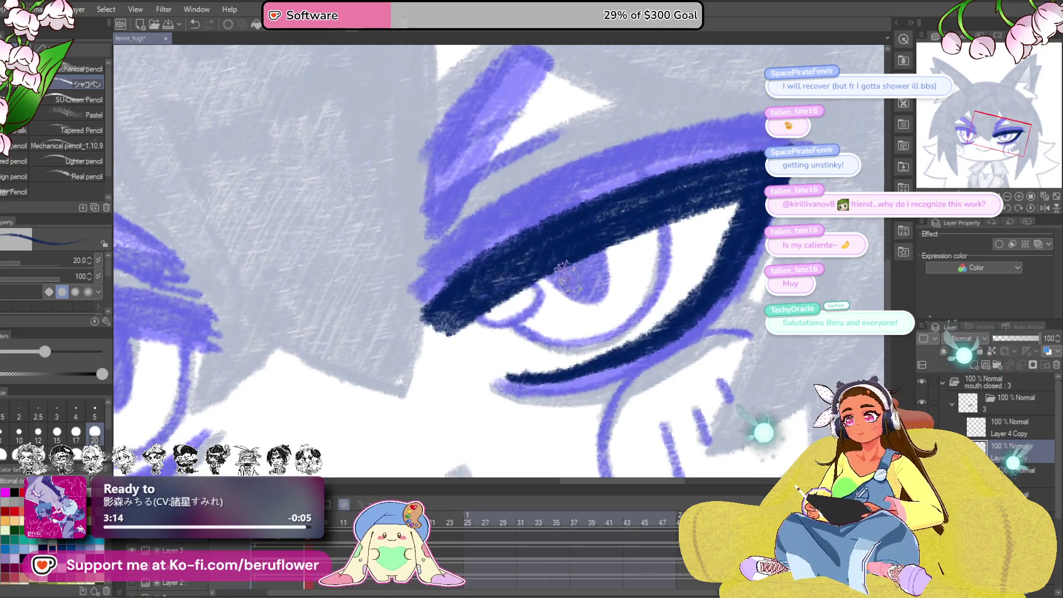
{"action": "mouse_move", "coordinate": [645, 236]}
{"action": "left_mouse_down"}
{"action": "mouse_move", "coordinate": [637, 304]}
{"action": "mouse_move", "coordinate": [608, 348]}
{"action": "mouse_move", "coordinate": [551, 355]}
{"action": "mouse_move", "coordinate": [496, 331]}
{"action": "left_mouse_up"}
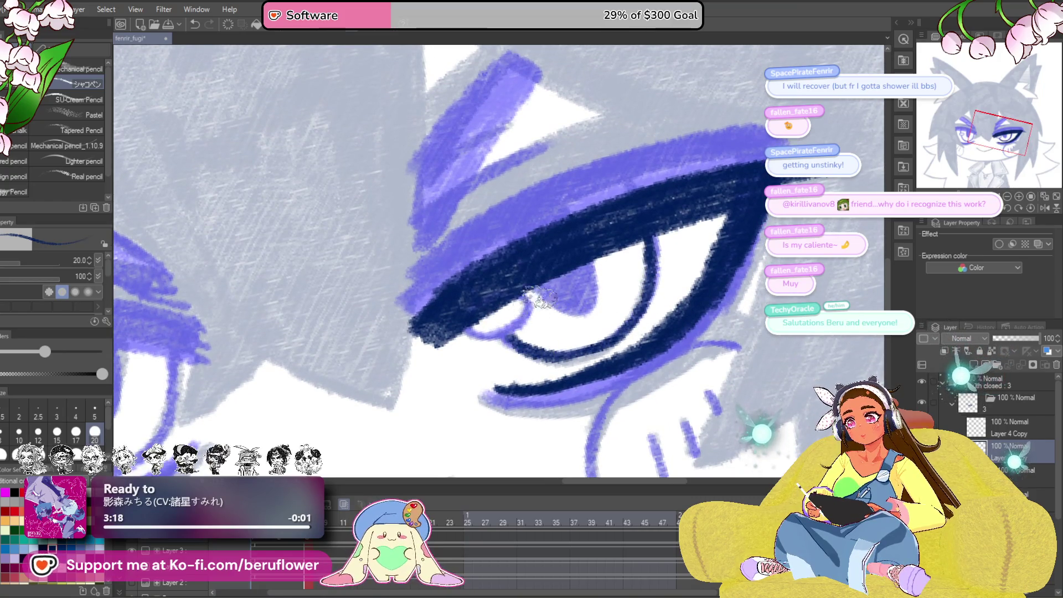
{"action": "mouse_move", "coordinate": [538, 288]}
{"action": "left_mouse_down"}
{"action": "mouse_move", "coordinate": [588, 303]}
{"action": "mouse_move", "coordinate": [576, 277]}
{"action": "mouse_move", "coordinate": [590, 299]}
{"action": "mouse_move", "coordinate": [559, 307]}
{"action": "mouse_move", "coordinate": [519, 255]}
{"action": "mouse_move", "coordinate": [701, 177]}
{"action": "left_mouse_up"}
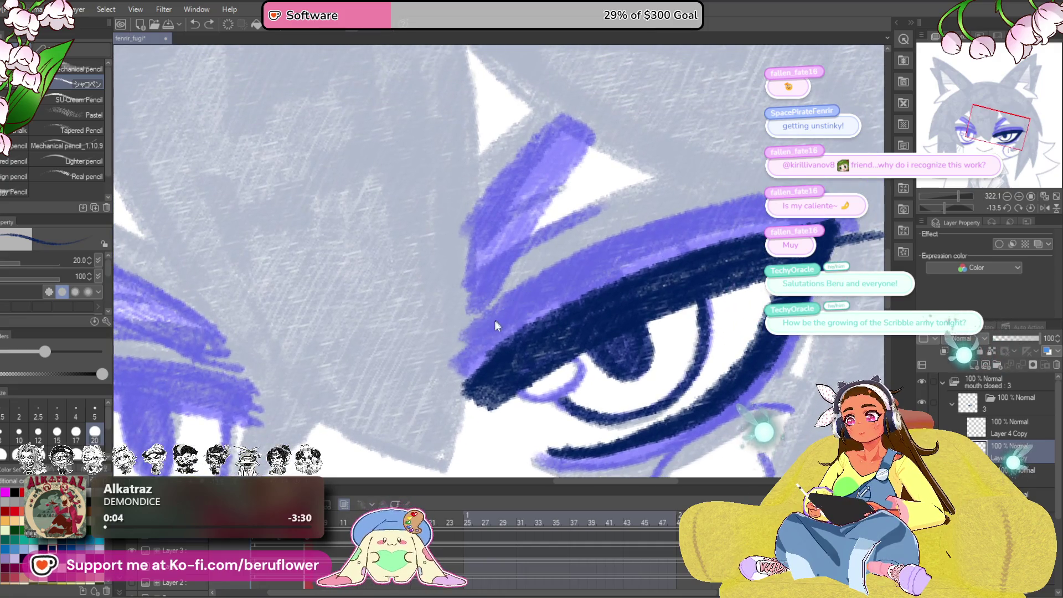
{"action": "left_click_drag", "start_coordinate": [494, 320], "coordinate": [620, 243]}
- Add two navy lash strokes above the squinting eye's lid
{"action": "left_click_drag", "start_coordinate": [570, 160], "coordinate": [459, 321]}
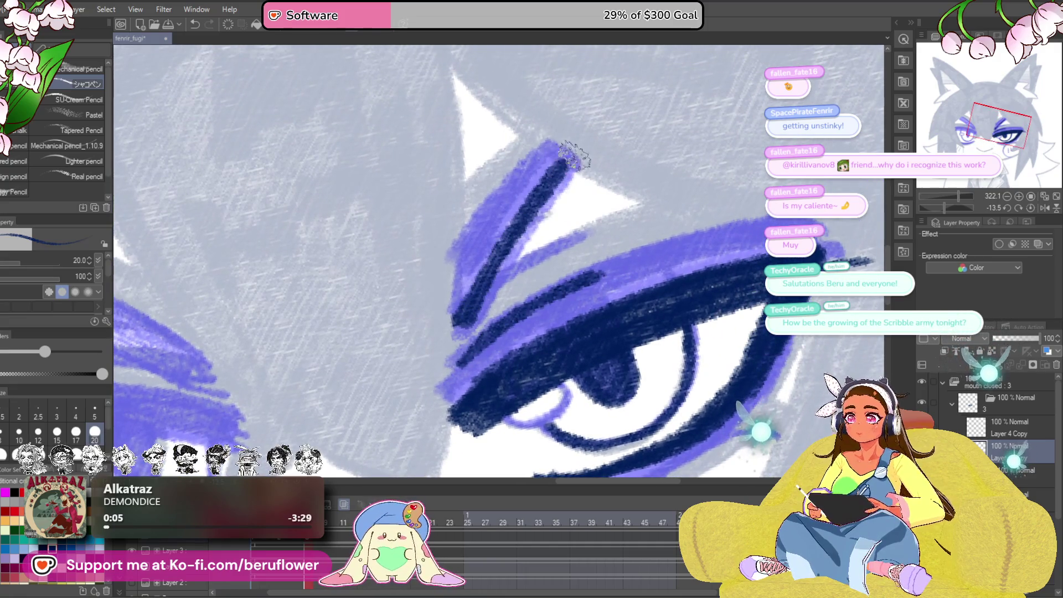
{"action": "mouse_move", "coordinate": [607, 175]}
{"action": "left_mouse_down"}
{"action": "mouse_move", "coordinate": [463, 351]}
{"action": "mouse_move", "coordinate": [581, 177]}
{"action": "mouse_move", "coordinate": [454, 339]}
{"action": "left_mouse_up"}
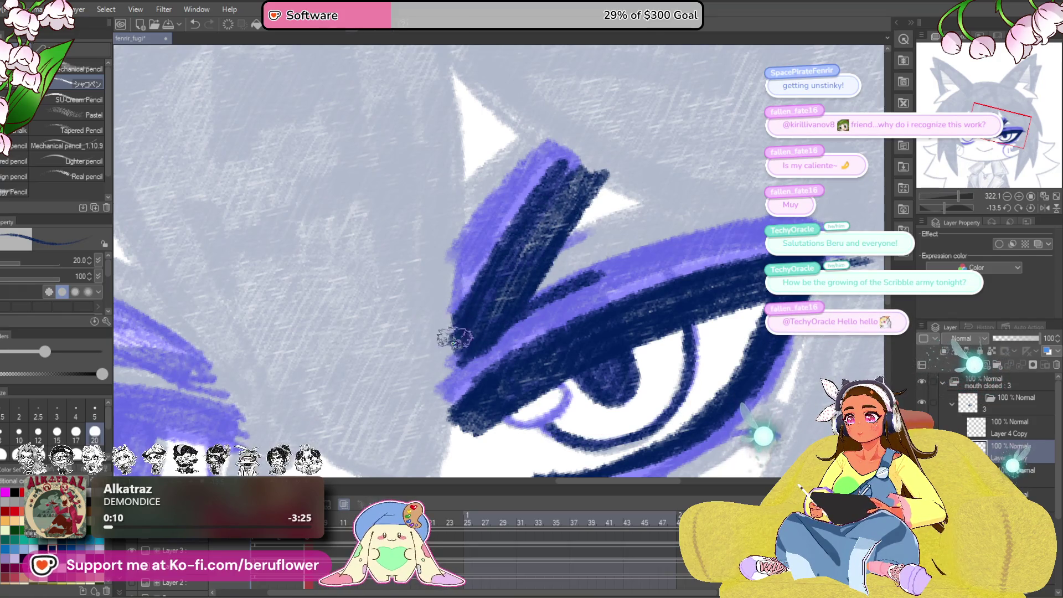
{"action": "scroll", "coordinate": [472, 314], "scroll_direction": "down", "scroll_amount": 4}
{"action": "scroll", "coordinate": [473, 314], "scroll_direction": "up", "scroll_amount": 2}
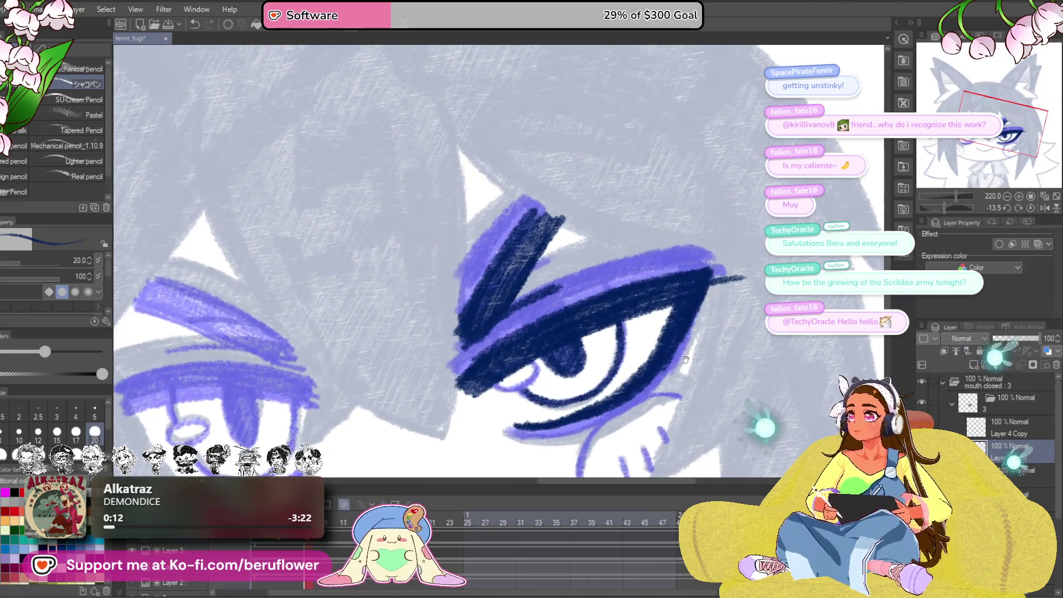
{"action": "left_click_drag", "start_coordinate": [602, 418], "coordinate": [655, 399]}
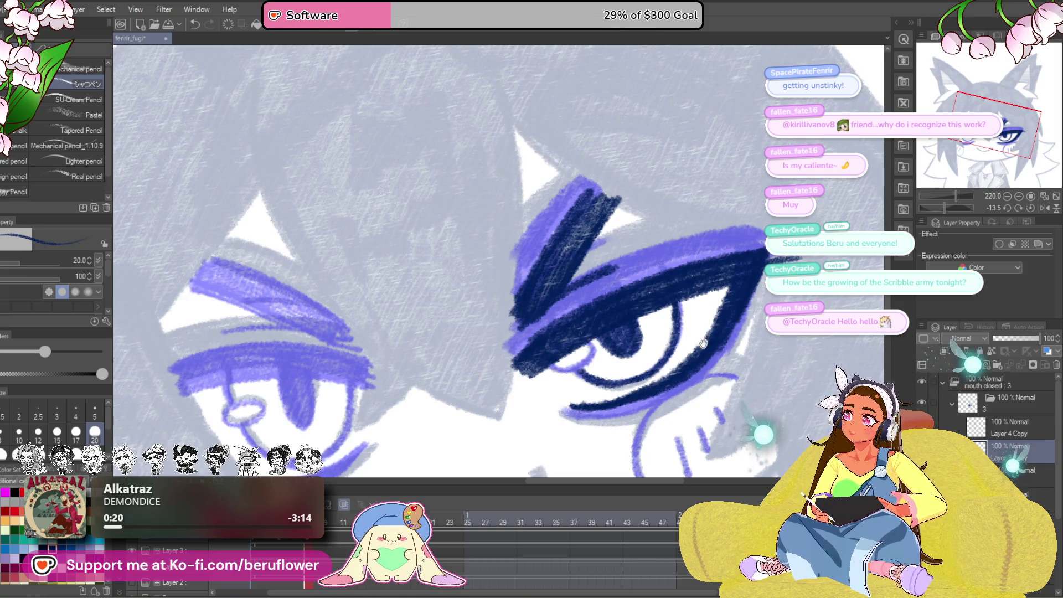
{"action": "left_click_drag", "start_coordinate": [702, 343], "coordinate": [723, 252]}
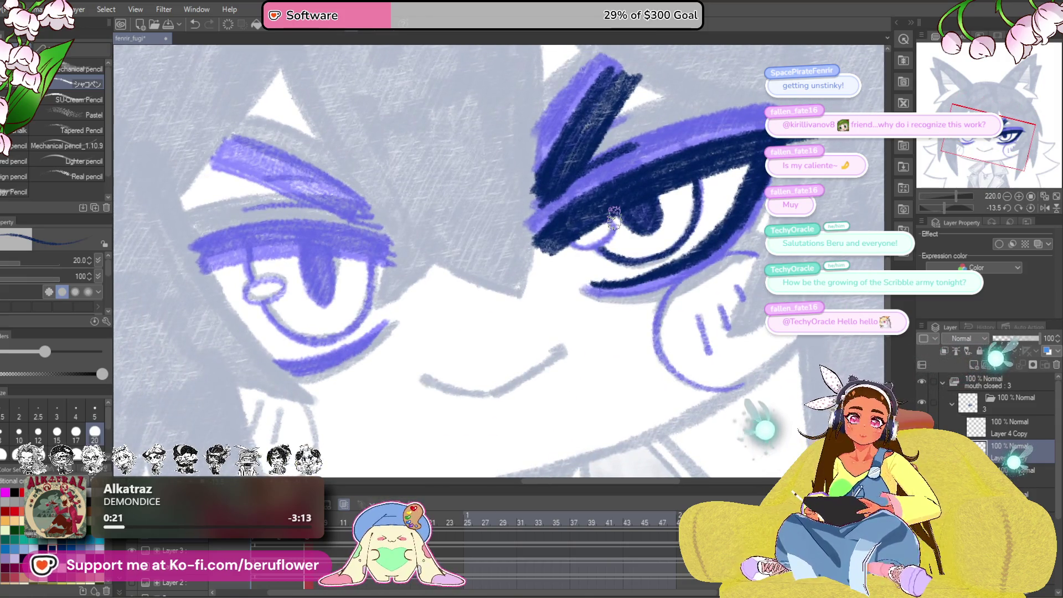
{"action": "scroll", "coordinate": [614, 219], "scroll_direction": "down", "scroll_amount": 2}
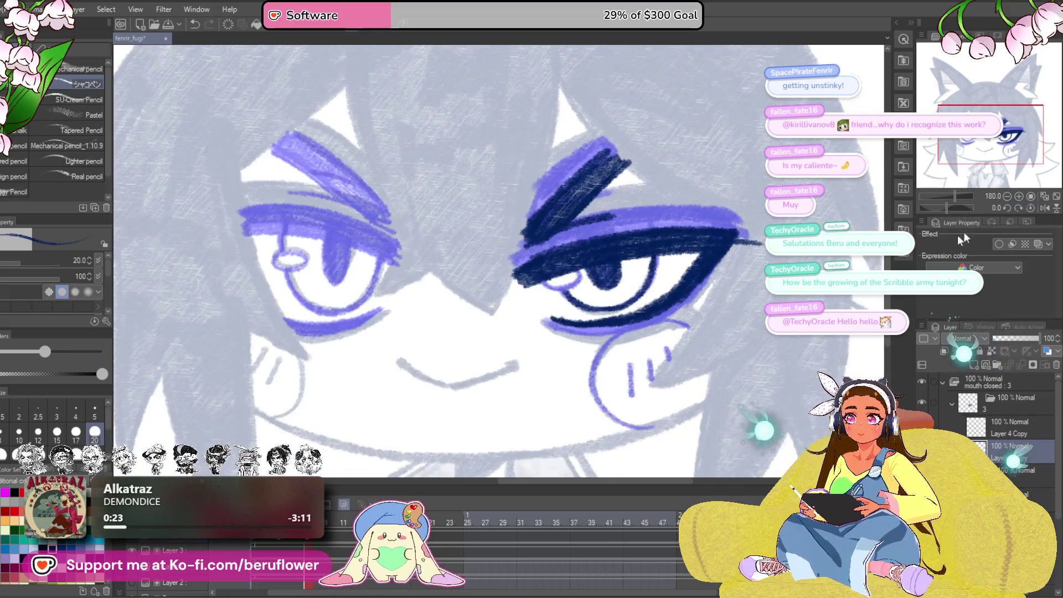
{"action": "left_click_drag", "start_coordinate": [751, 331], "coordinate": [715, 353]}
- Nudge the squinting eye's linework slightly down with Ctrl+T and the Down arrow
{"action": "key", "text": "ctrl+t"}
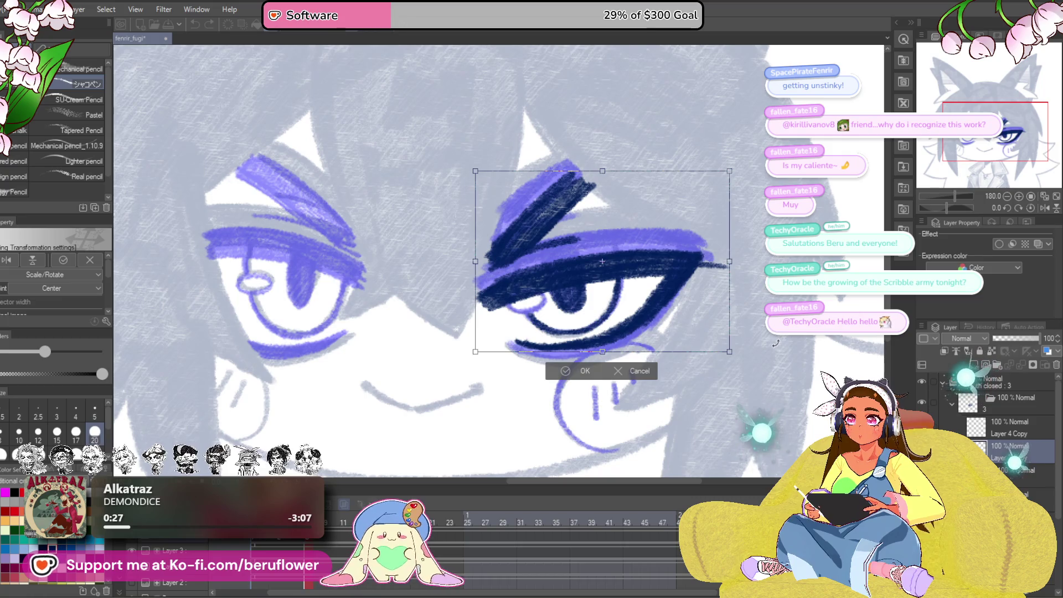
{"action": "key", "text": "Down"}
{"action": "key", "text": "Down"}
{"action": "key", "text": "Down"}
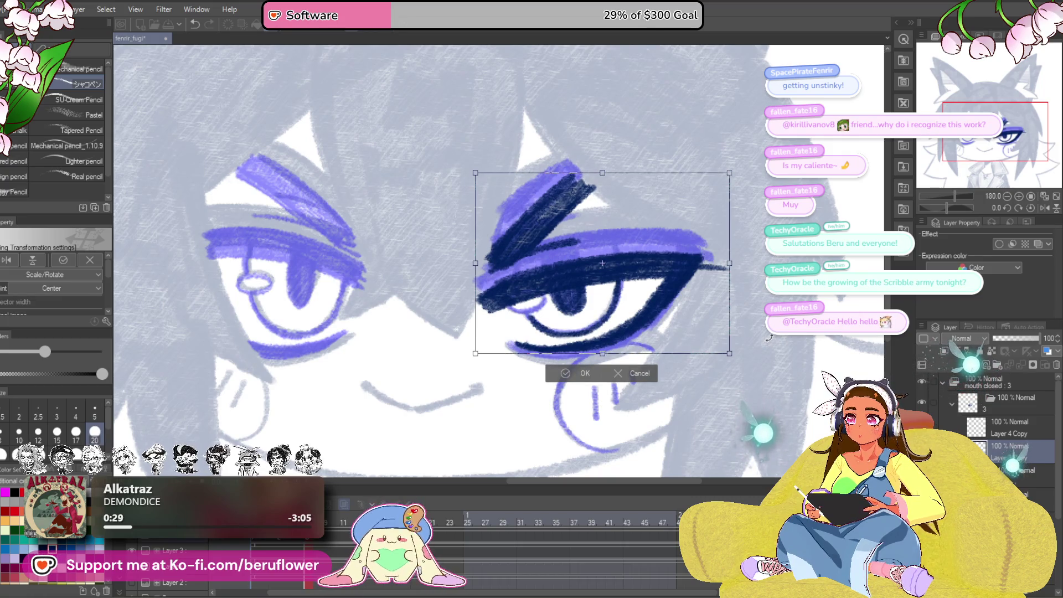
{"action": "key", "text": "Return"}
- Thicken the upper eyelid edge with a navy stroke
{"action": "scroll", "coordinate": [603, 327], "scroll_direction": "up", "scroll_amount": 5}
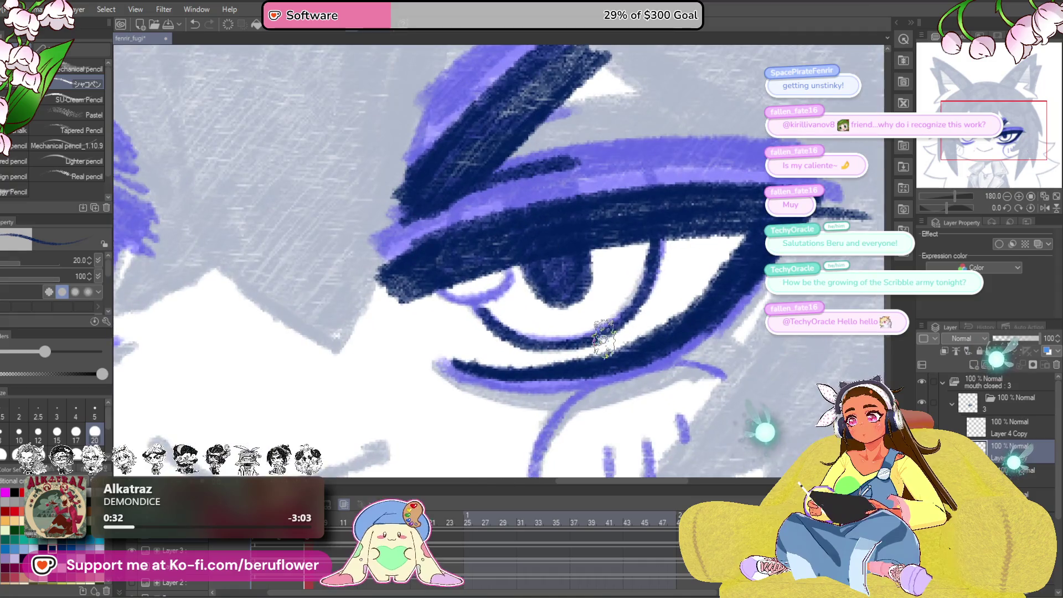
{"action": "mouse_move", "coordinate": [553, 277]}
{"action": "left_mouse_down"}
{"action": "mouse_move", "coordinate": [531, 294]}
{"action": "mouse_move", "coordinate": [452, 299]}
{"action": "left_mouse_up"}
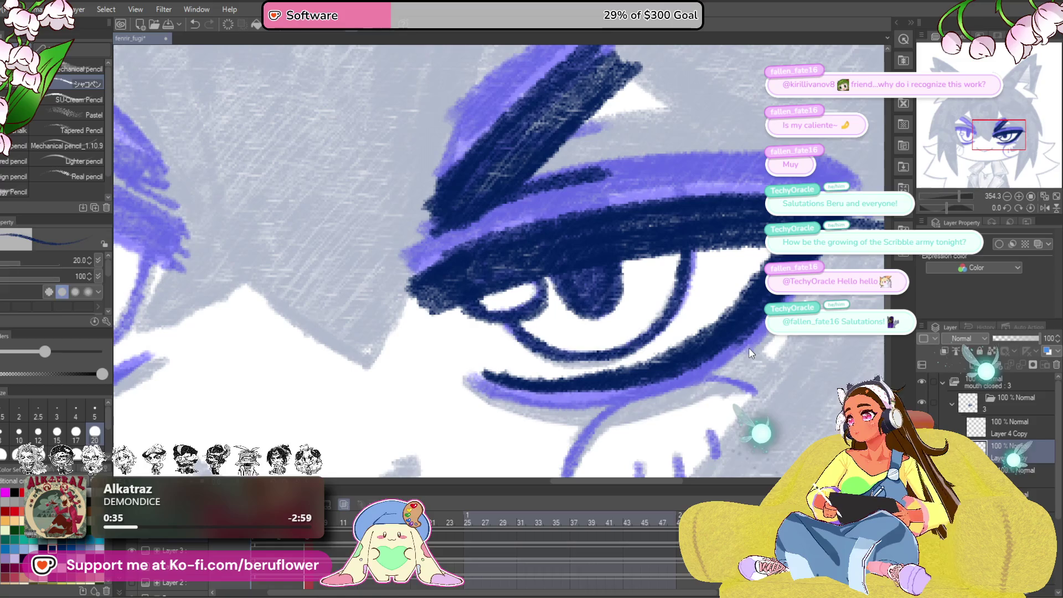
{"action": "key", "text": "ctrl+t"}
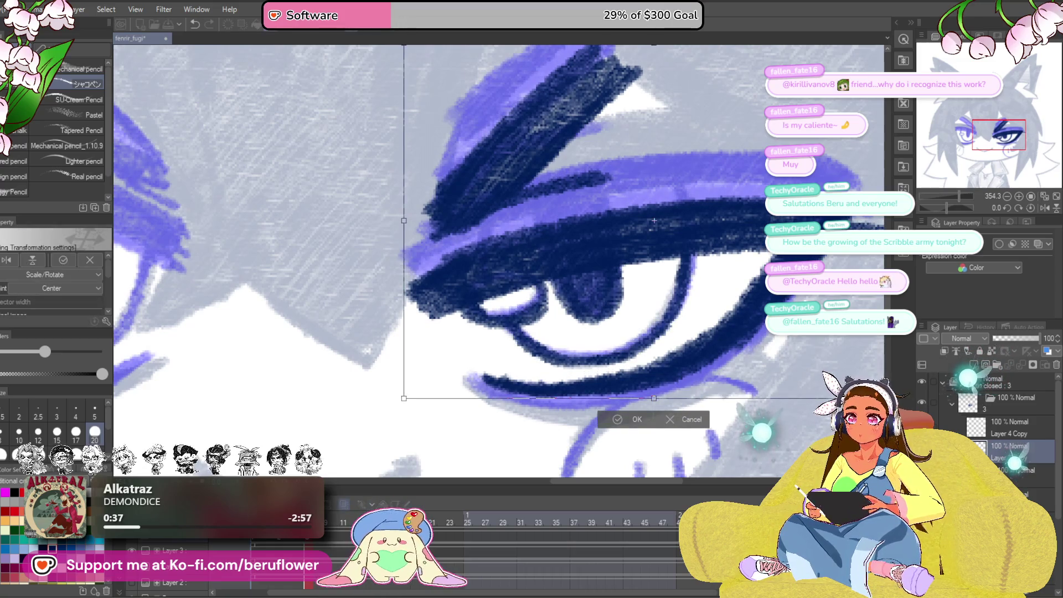
{"action": "key", "text": "Return"}
{"action": "scroll", "coordinate": [603, 313], "scroll_direction": "down", "scroll_amount": 5}
{"action": "scroll", "coordinate": [602, 313], "scroll_direction": "up", "scroll_amount": 3}
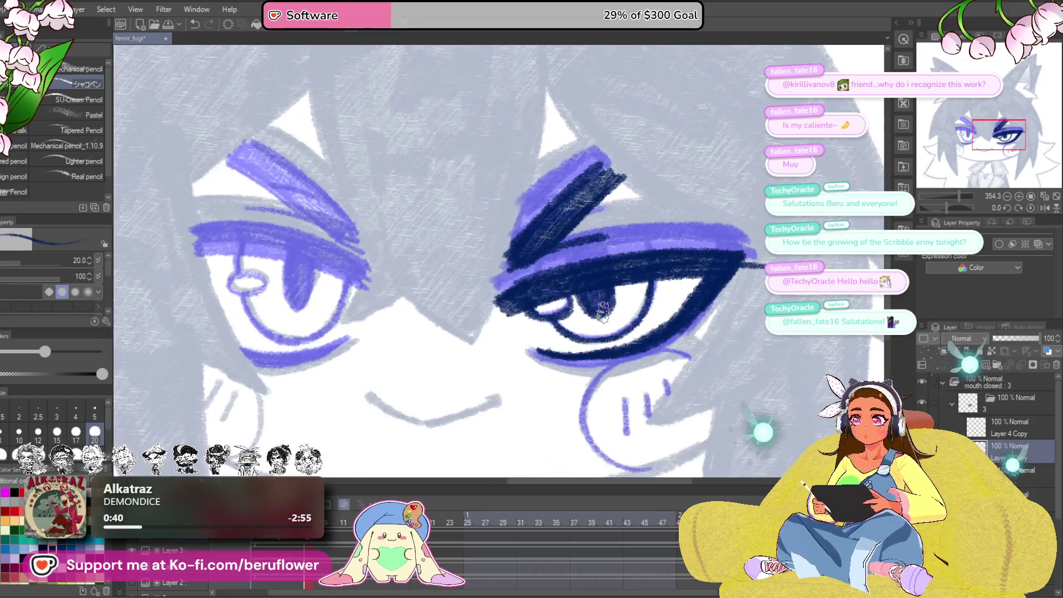
{"action": "left_click_drag", "start_coordinate": [758, 321], "coordinate": [731, 336]}
{"action": "left_click_drag", "start_coordinate": [951, 211], "coordinate": [947, 211]}
- Ink navy lines along the eye's lower lid, inside the eye and its outer edge
{"action": "scroll", "coordinate": [664, 244], "scroll_direction": "up", "scroll_amount": 2}
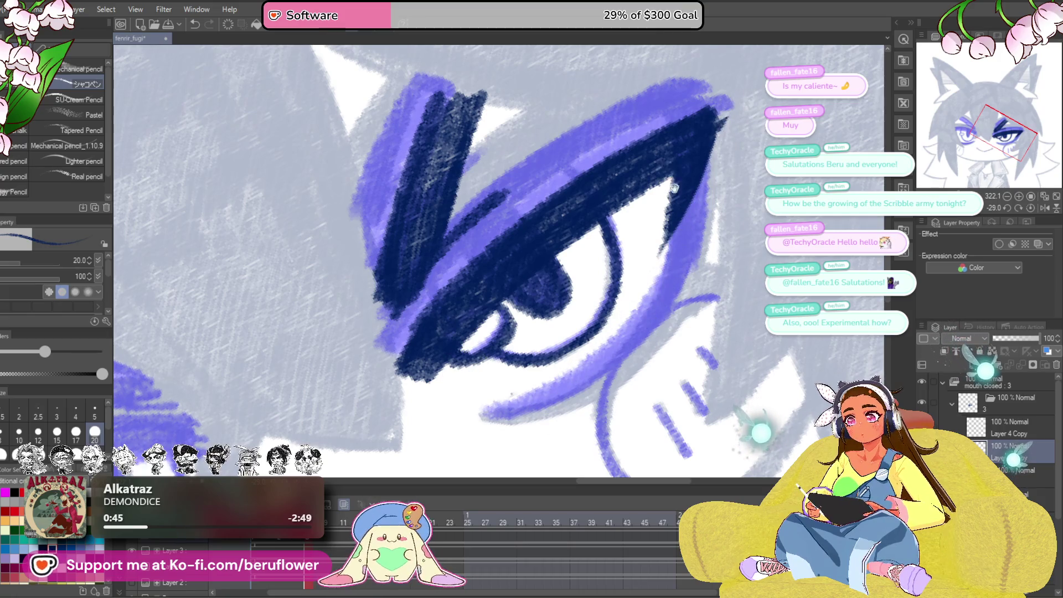
{"action": "left_click_drag", "start_coordinate": [585, 315], "coordinate": [598, 310]}
{"action": "left_click_drag", "start_coordinate": [662, 210], "coordinate": [598, 310]}
{"action": "mouse_move", "coordinate": [659, 249]}
{"action": "left_mouse_down"}
{"action": "mouse_move", "coordinate": [526, 376]}
{"action": "mouse_move", "coordinate": [482, 391]}
{"action": "left_mouse_up"}
{"action": "left_click_drag", "start_coordinate": [665, 227], "coordinate": [631, 305]}
{"action": "mouse_move", "coordinate": [690, 133]}
{"action": "left_mouse_down"}
{"action": "mouse_move", "coordinate": [720, 119]}
{"action": "mouse_move", "coordinate": [615, 305]}
{"action": "mouse_move", "coordinate": [500, 390]}
{"action": "left_mouse_up"}
{"action": "key", "text": "ctrl+0"}
{"action": "left_click", "coordinate": [1031, 208]}
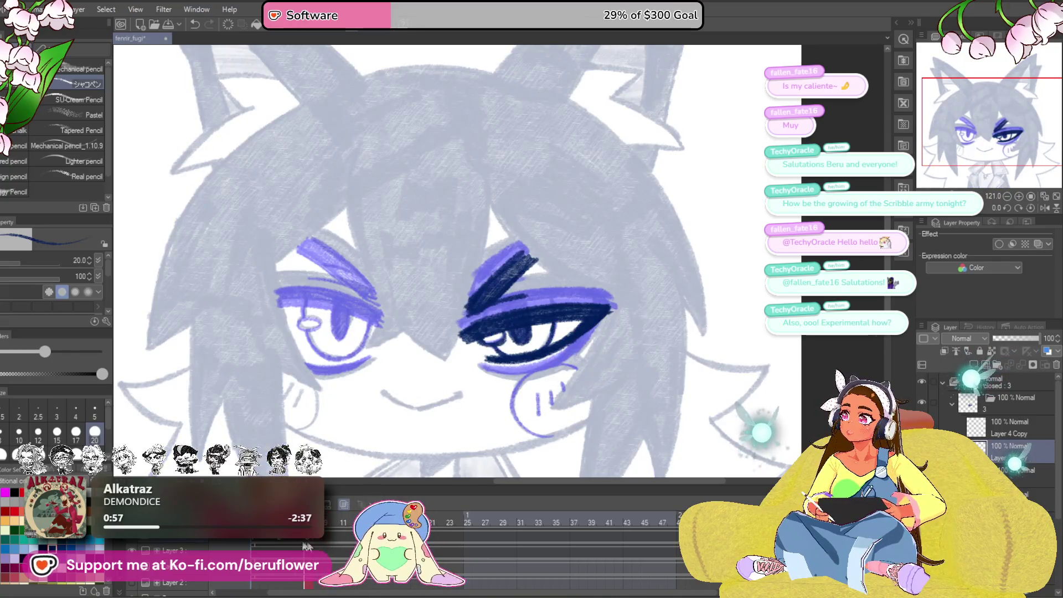
- Check the blue and grey frames, tilt the view around the left eye, enlarge pencil to 30
{"action": "left_click", "coordinate": [288, 549]}
{"action": "left_click", "coordinate": [308, 542]}
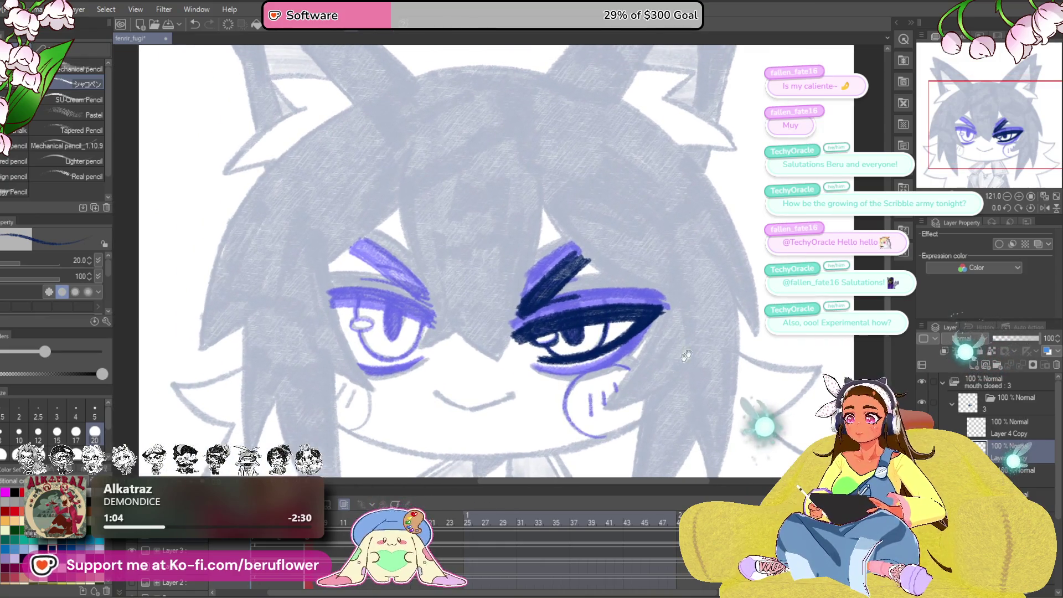
{"action": "left_click_drag", "start_coordinate": [603, 267], "coordinate": [345, 170]}
{"action": "mouse_move", "coordinate": [564, 247]}
{"action": "left_mouse_down"}
{"action": "mouse_move", "coordinate": [553, 299]}
{"action": "mouse_move", "coordinate": [508, 326]}
{"action": "mouse_move", "coordinate": [538, 280]}
{"action": "mouse_move", "coordinate": [573, 276]}
{"action": "mouse_move", "coordinate": [623, 338]}
{"action": "left_mouse_up"}
{"action": "scroll", "coordinate": [509, 326], "scroll_direction": "up", "scroll_amount": 2}
{"action": "key", "text": "bracketright"}
- Thicken the left eye's navy lash line, discarding a stray lower-lash stroke
{"action": "mouse_move", "coordinate": [643, 299]}
{"action": "left_mouse_down"}
{"action": "mouse_move", "coordinate": [487, 413]}
{"action": "mouse_move", "coordinate": [559, 346]}
{"action": "mouse_move", "coordinate": [476, 421]}
{"action": "left_mouse_up"}
{"action": "left_click_drag", "start_coordinate": [565, 333], "coordinate": [543, 314]}
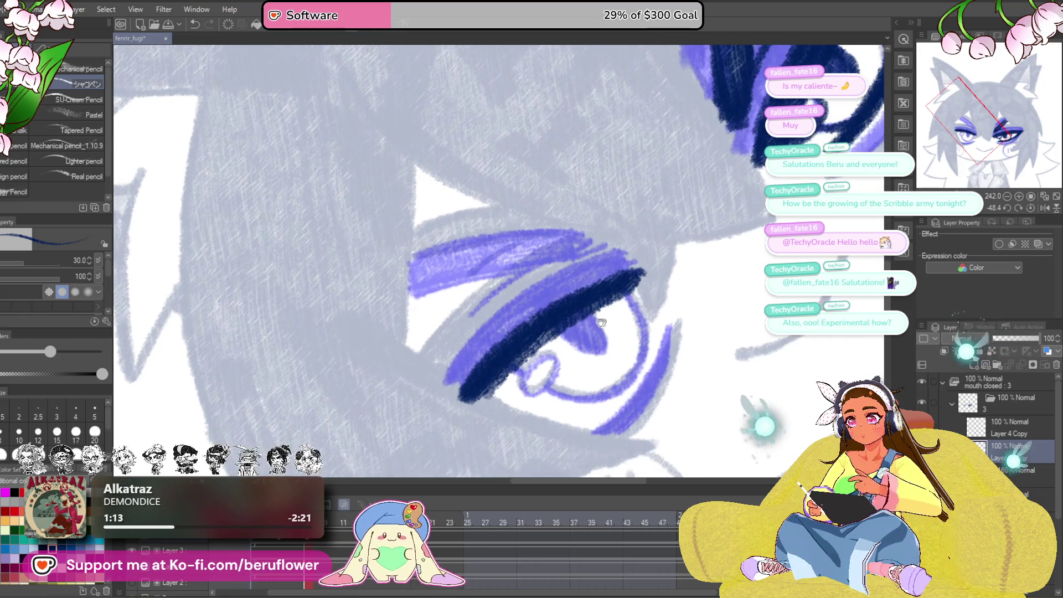
{"action": "mouse_move", "coordinate": [637, 277]}
{"action": "left_mouse_down"}
{"action": "mouse_move", "coordinate": [466, 413]}
{"action": "mouse_move", "coordinate": [565, 324]}
{"action": "left_mouse_up"}
{"action": "left_click_drag", "start_coordinate": [619, 370], "coordinate": [558, 392]}
{"action": "mouse_move", "coordinate": [474, 441]}
{"action": "left_mouse_down"}
{"action": "mouse_move", "coordinate": [601, 327]}
{"action": "mouse_move", "coordinate": [526, 398]}
{"action": "mouse_move", "coordinate": [454, 446]}
{"action": "left_mouse_up"}
{"action": "key", "text": "ctrl+z"}
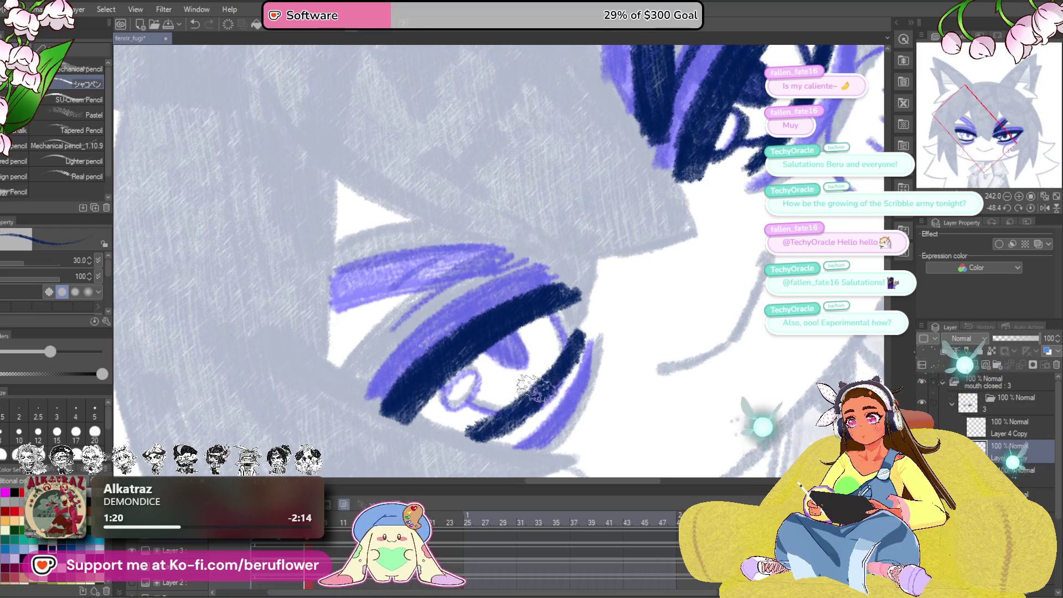
{"action": "scroll", "coordinate": [562, 305], "scroll_direction": "down", "scroll_amount": 5}
{"action": "scroll", "coordinate": [562, 305], "scroll_direction": "up", "scroll_amount": 3}
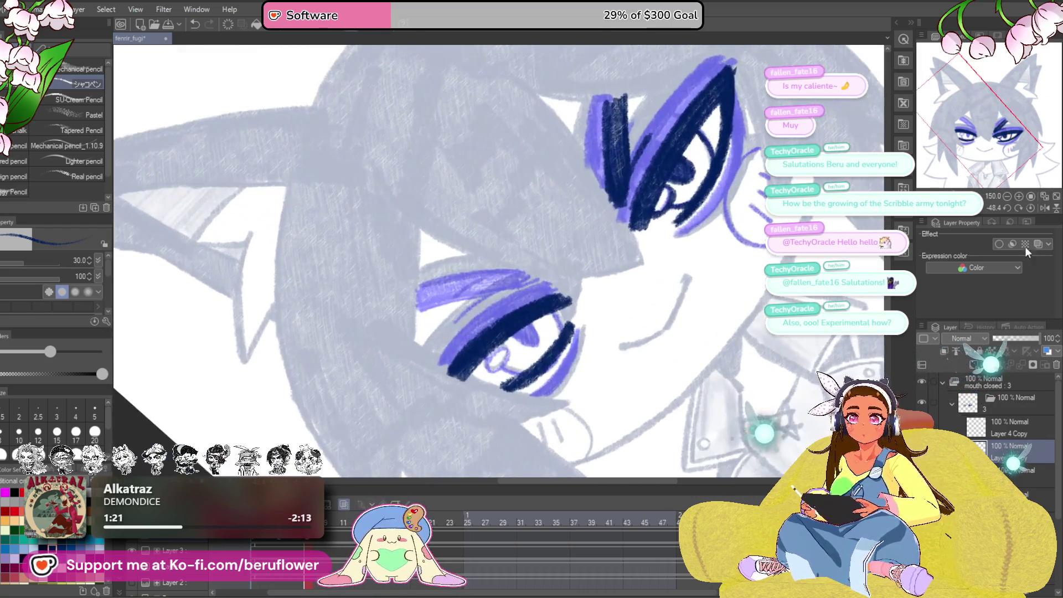
{"action": "left_click", "coordinate": [1031, 207]}
{"action": "key", "text": "ctrl+z"}
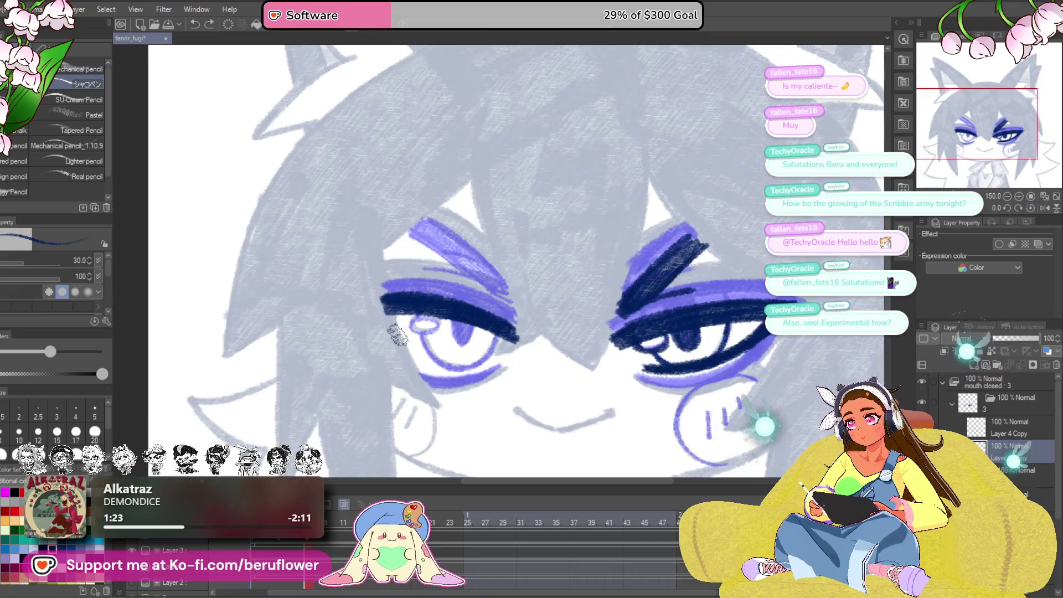
{"action": "scroll", "coordinate": [734, 189], "scroll_direction": "down", "scroll_amount": 1}
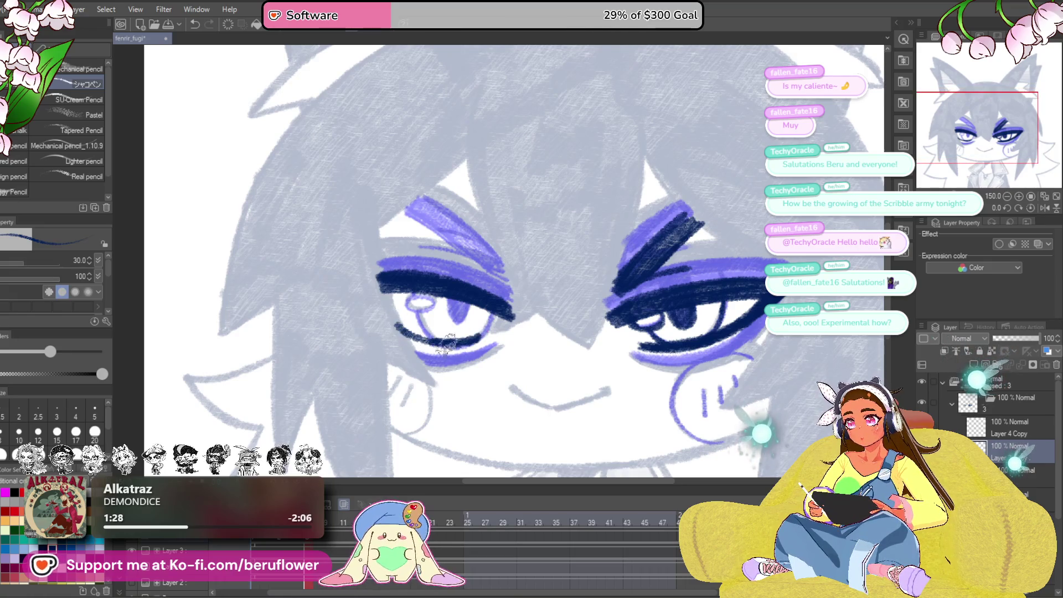
{"action": "scroll", "coordinate": [509, 299], "scroll_direction": "up", "scroll_amount": 5}
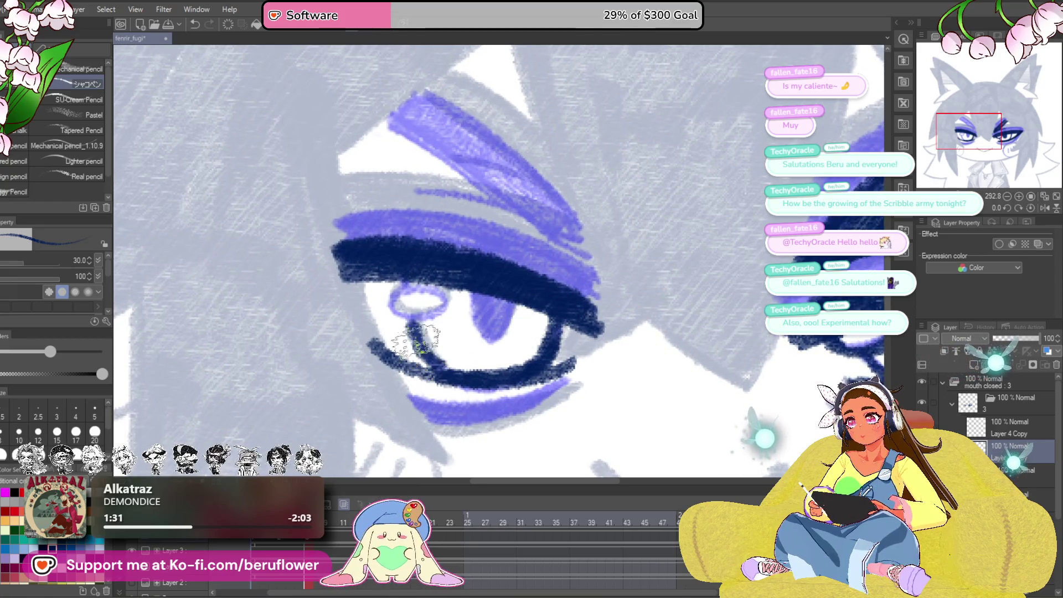
- Ring the pupil with a dark navy line and scribble navy into the iris
{"action": "left_click_drag", "start_coordinate": [435, 295], "coordinate": [404, 289]}
{"action": "scroll", "coordinate": [428, 264], "scroll_direction": "down", "scroll_amount": 4}
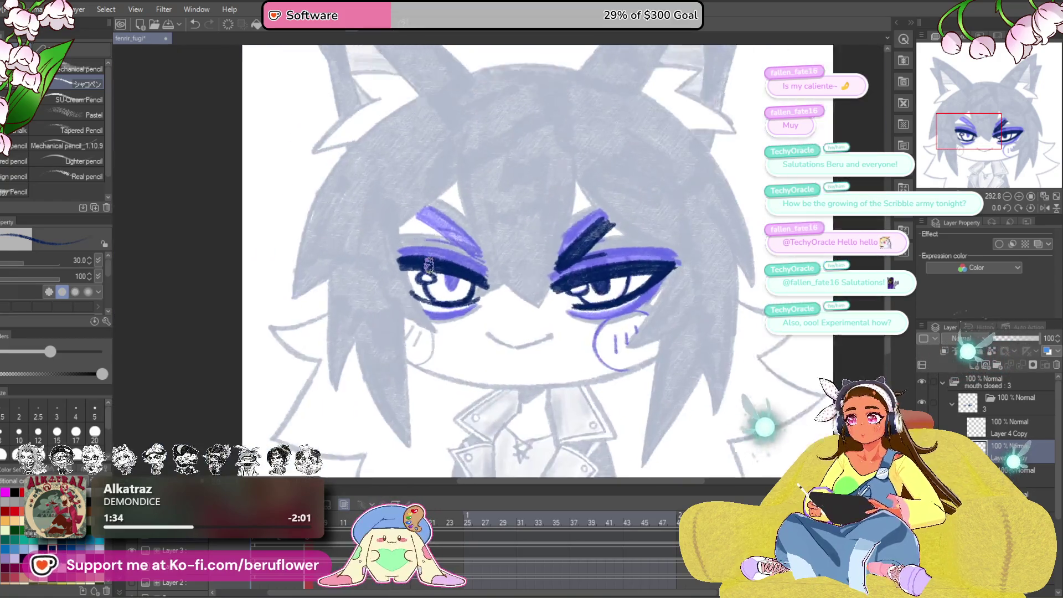
{"action": "scroll", "coordinate": [428, 265], "scroll_direction": "up", "scroll_amount": 5}
{"action": "mouse_move", "coordinate": [476, 299]}
{"action": "left_mouse_down"}
{"action": "mouse_move", "coordinate": [504, 338]}
{"action": "mouse_move", "coordinate": [498, 305]}
{"action": "left_mouse_up"}
{"action": "scroll", "coordinate": [498, 305], "scroll_direction": "down", "scroll_amount": 5}
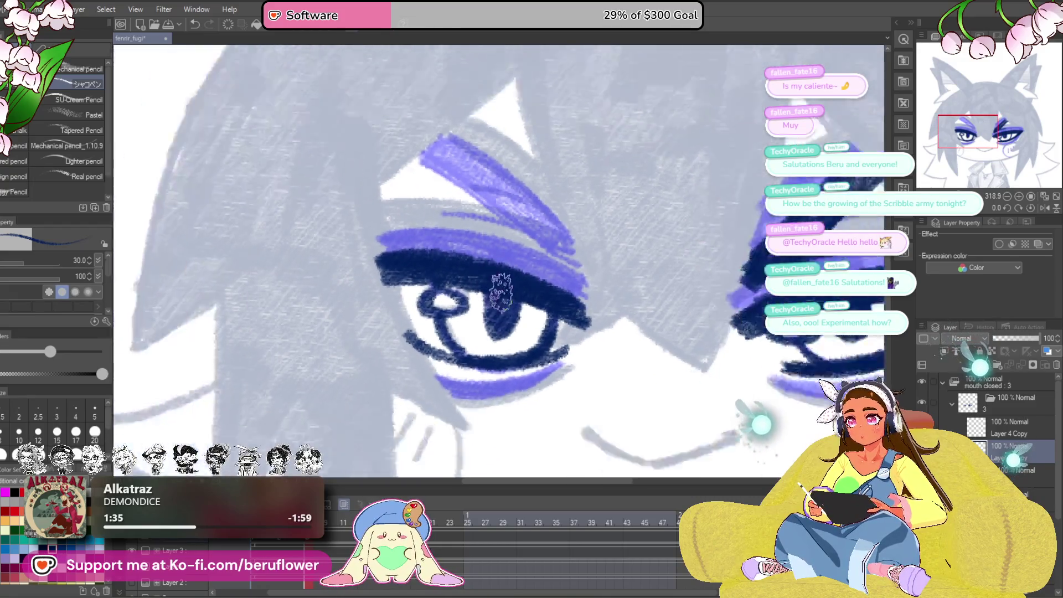
{"action": "left_click_drag", "start_coordinate": [718, 384], "coordinate": [678, 384]}
{"action": "scroll", "coordinate": [593, 322], "scroll_direction": "up", "scroll_amount": 2}
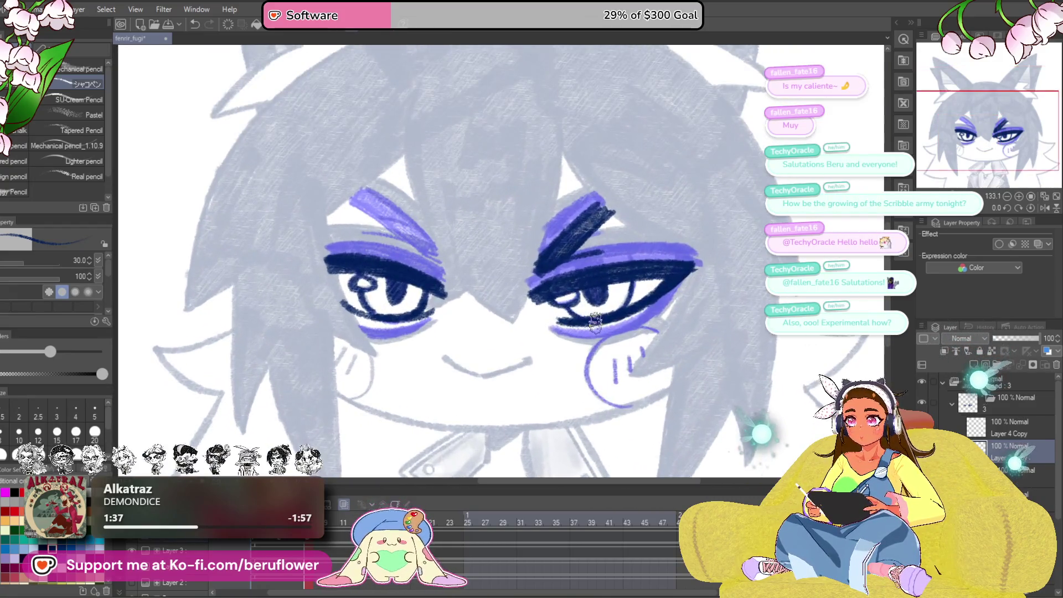
{"action": "left_click_drag", "start_coordinate": [609, 166], "coordinate": [443, 194]}
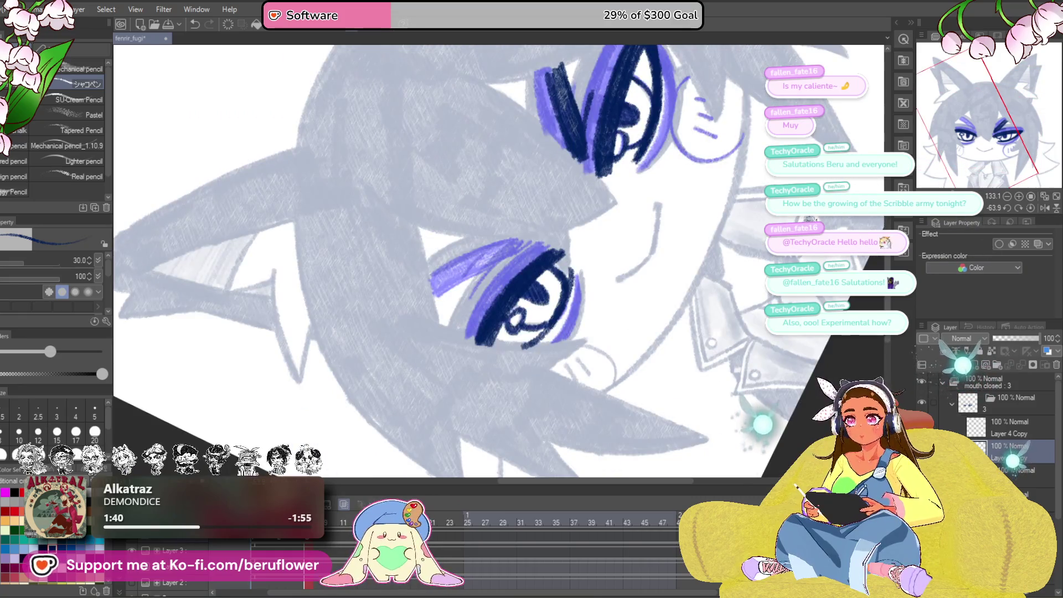
{"action": "scroll", "coordinate": [633, 285], "scroll_direction": "up", "scroll_amount": 3}
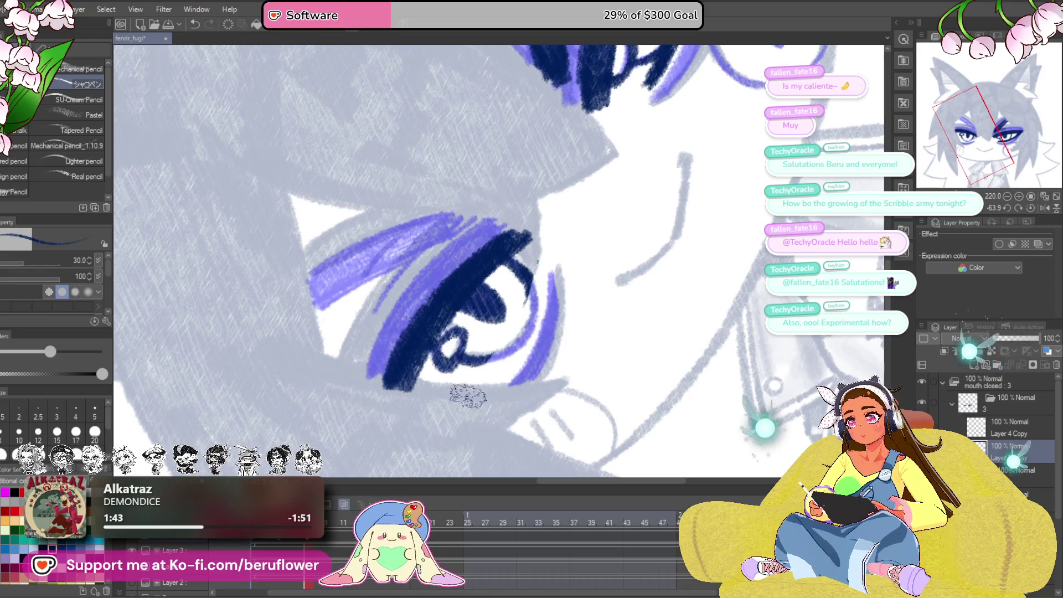
- Hatch navy over the iris and purple lash band, add a lower-lash stroke, reset rotation
{"action": "mouse_move", "coordinate": [468, 396]}
{"action": "left_mouse_down"}
{"action": "mouse_move", "coordinate": [537, 263]}
{"action": "mouse_move", "coordinate": [467, 391]}
{"action": "left_mouse_up"}
{"action": "left_click_drag", "start_coordinate": [532, 257], "coordinate": [556, 274]}
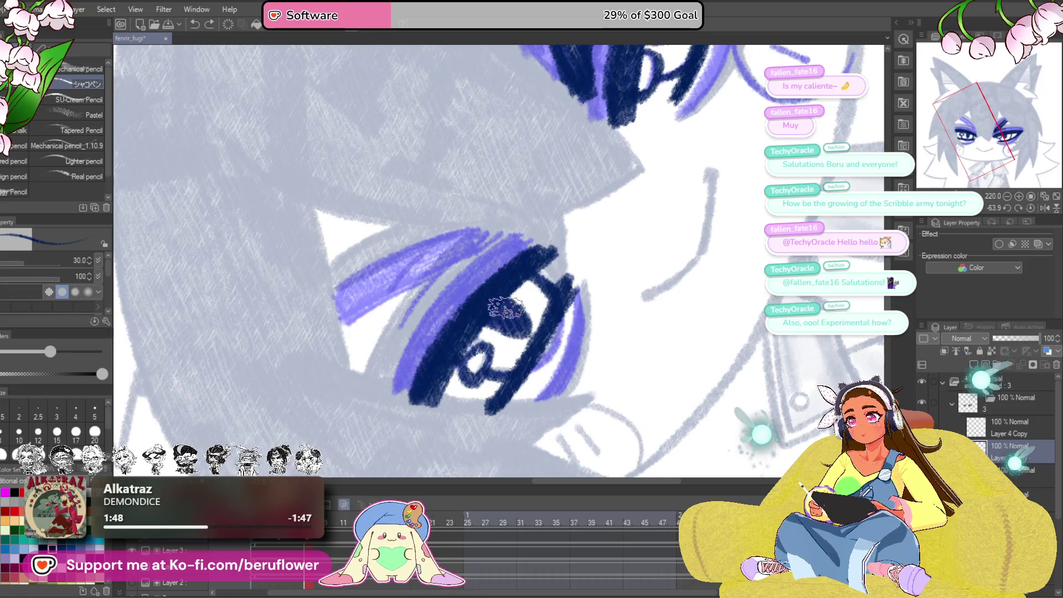
{"action": "left_click_drag", "start_coordinate": [423, 351], "coordinate": [496, 254]}
{"action": "mouse_move", "coordinate": [489, 312]}
{"action": "left_mouse_down"}
{"action": "mouse_move", "coordinate": [421, 354]}
{"action": "mouse_move", "coordinate": [515, 260]}
{"action": "mouse_move", "coordinate": [410, 355]}
{"action": "mouse_move", "coordinate": [511, 256]}
{"action": "left_mouse_up"}
{"action": "mouse_move", "coordinate": [423, 261]}
{"action": "left_mouse_down"}
{"action": "mouse_move", "coordinate": [529, 255]}
{"action": "mouse_move", "coordinate": [565, 232]}
{"action": "left_mouse_up"}
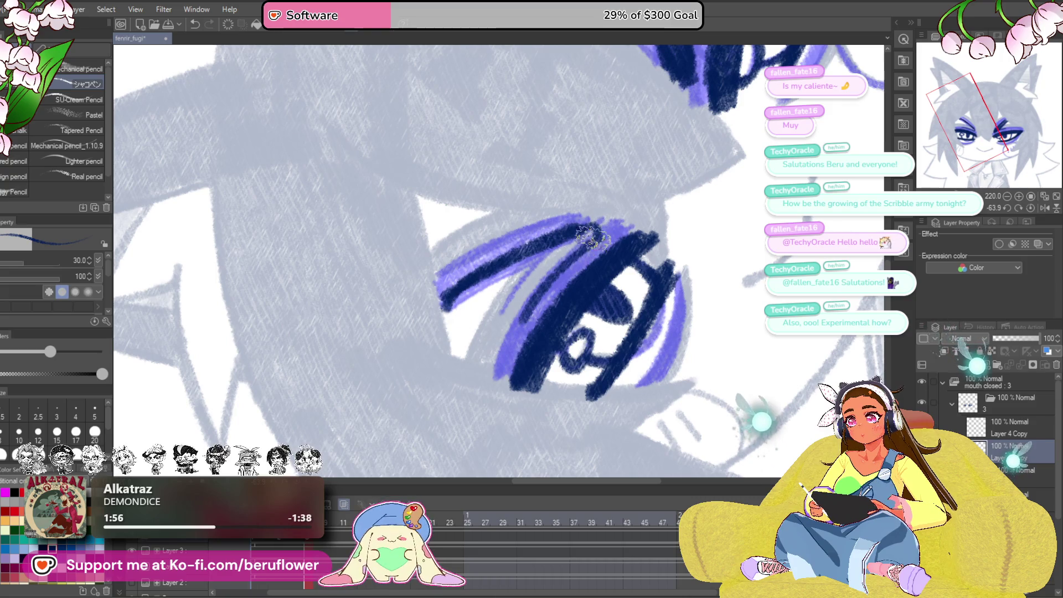
{"action": "mouse_move", "coordinate": [521, 289]}
{"action": "left_mouse_down"}
{"action": "mouse_move", "coordinate": [443, 332]}
{"action": "mouse_move", "coordinate": [506, 283]}
{"action": "left_mouse_up"}
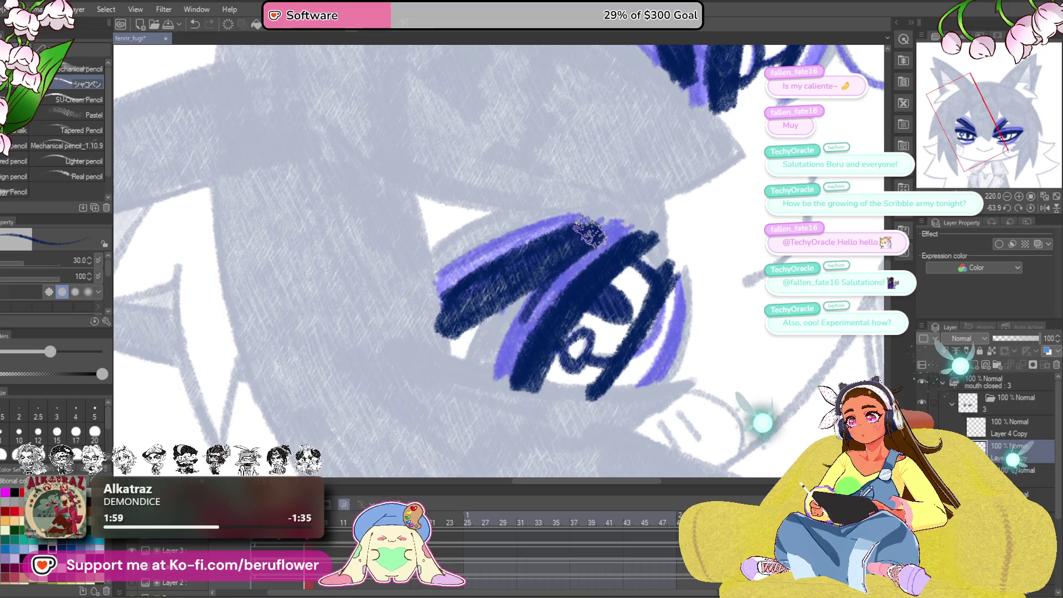
{"action": "scroll", "coordinate": [590, 232], "scroll_direction": "down", "scroll_amount": 5}
{"action": "scroll", "coordinate": [589, 236], "scroll_direction": "up", "scroll_amount": 4}
{"action": "left_click", "coordinate": [1034, 209]}
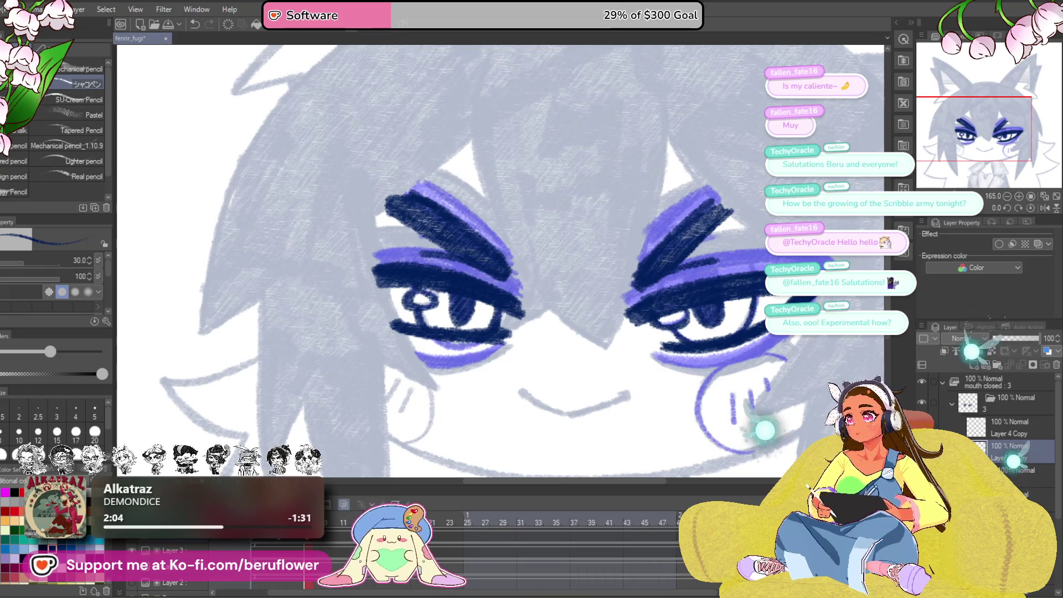
- Lasso the left eye, nudge it down one arrow step with Ctrl+T, then deselect
{"action": "key", "text": "m"}
{"action": "left_click_drag", "start_coordinate": [414, 160], "coordinate": [515, 199]}
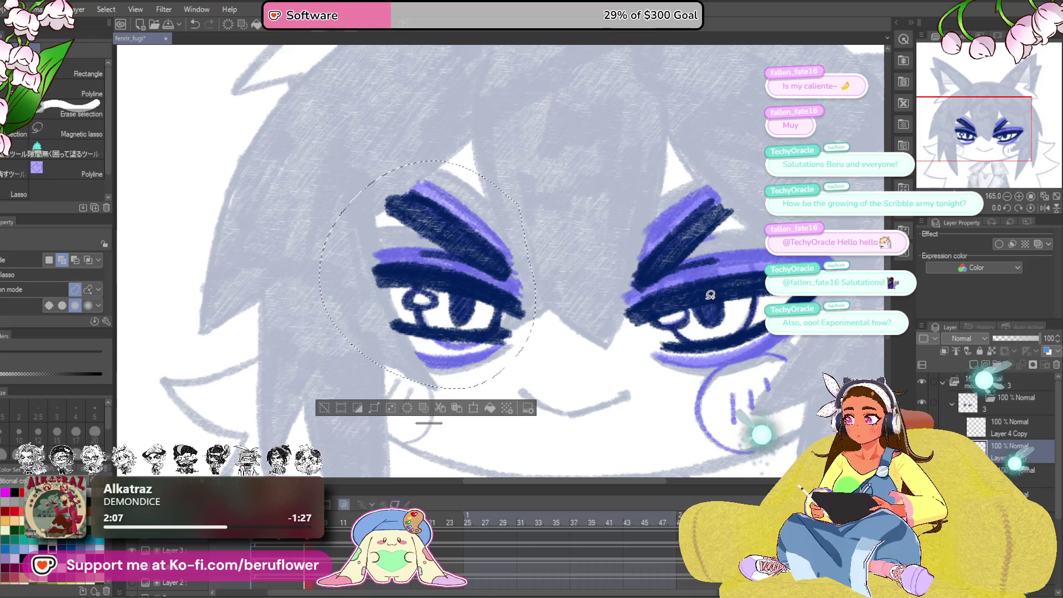
{"action": "key", "text": "ctrl+t"}
{"action": "key", "text": "Down"}
{"action": "key", "text": "Down"}
{"action": "key", "text": "Down"}
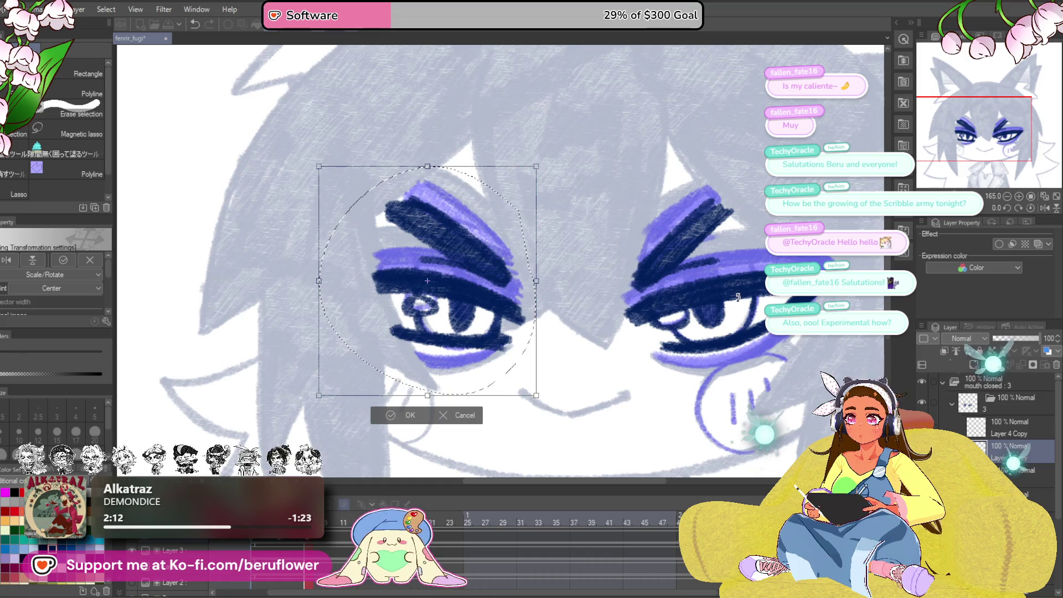
{"action": "key", "text": "Return"}
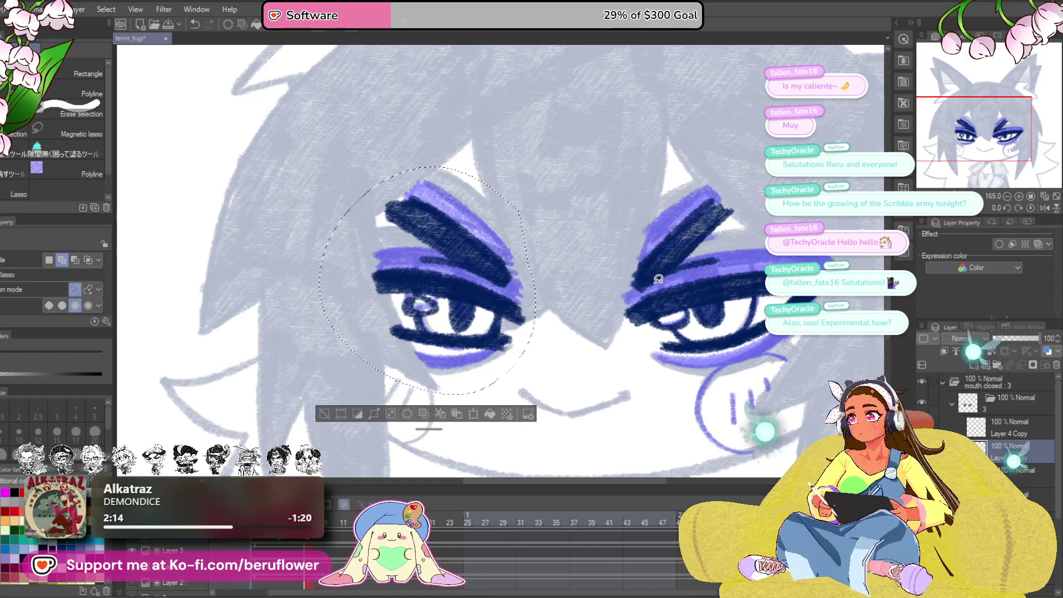
{"action": "key", "text": "ctrl+d"}
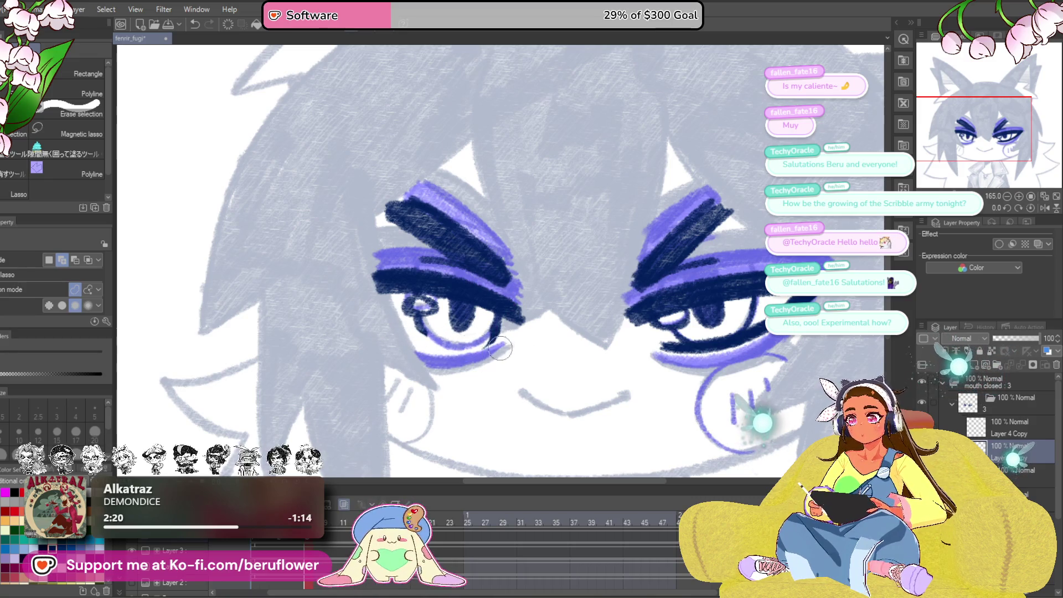
{"action": "left_click_drag", "start_coordinate": [958, 218], "coordinate": [888, 221]}
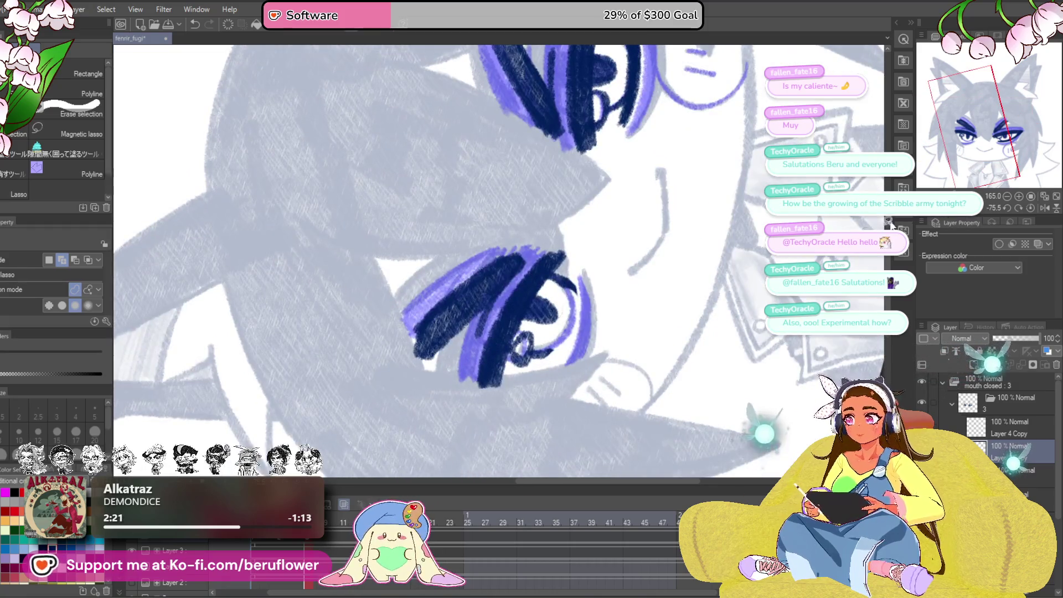
- Draw a navy stroke along the left eye's outer right edge, redrawing it once
{"action": "key", "text": "p"}
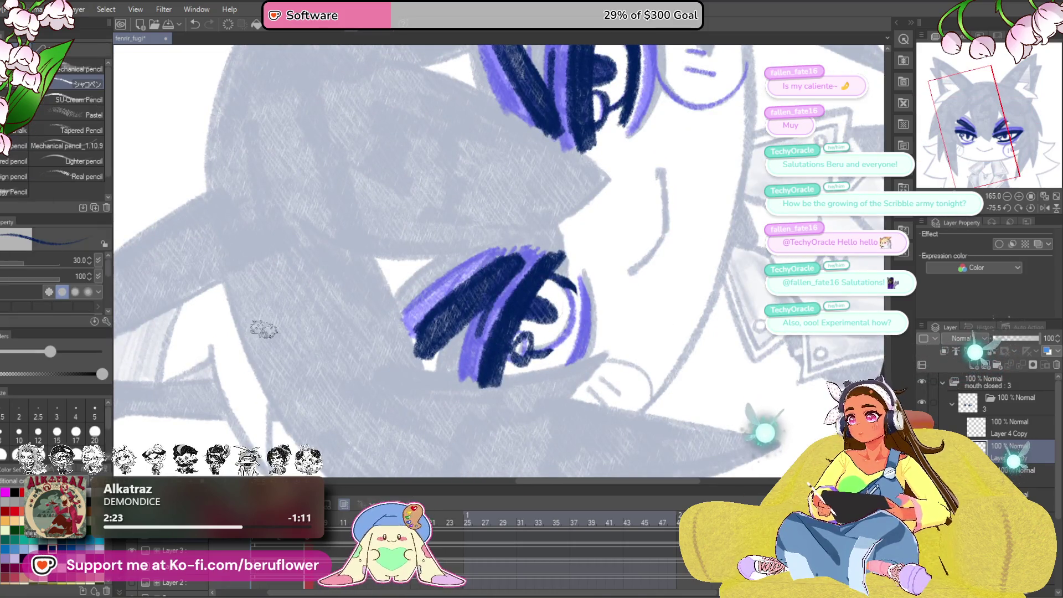
{"action": "left_click_drag", "start_coordinate": [556, 371], "coordinate": [582, 282]}
{"action": "key", "text": "ctrl+z"}
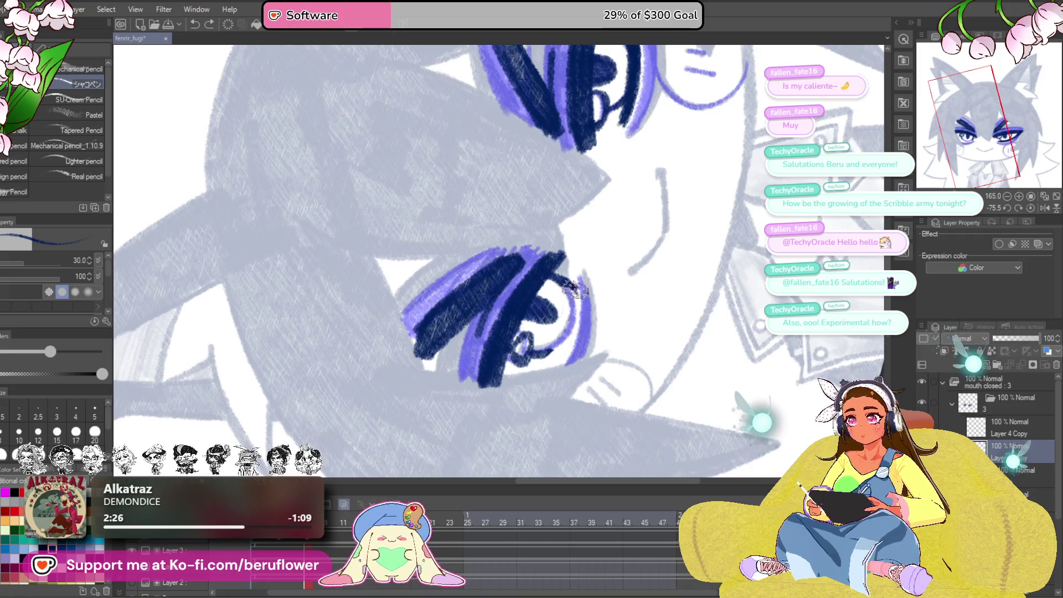
{"action": "left_click_drag", "start_coordinate": [551, 382], "coordinate": [578, 282]}
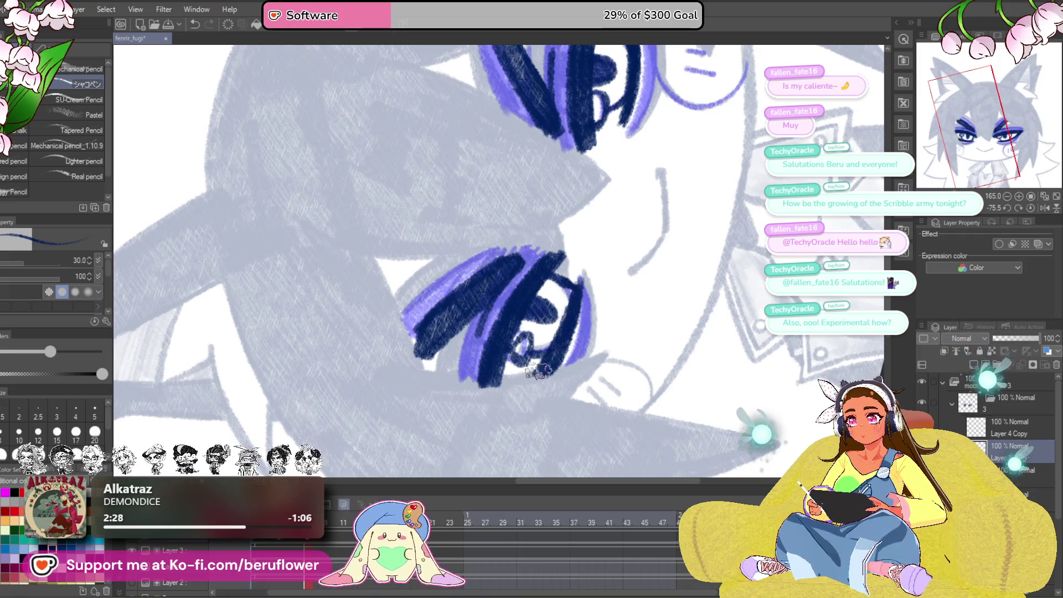
- Reset the view rotation, reframe the head, and scrub the animation timeline between frames
{"action": "left_click_drag", "start_coordinate": [631, 305], "coordinate": [567, 338]}
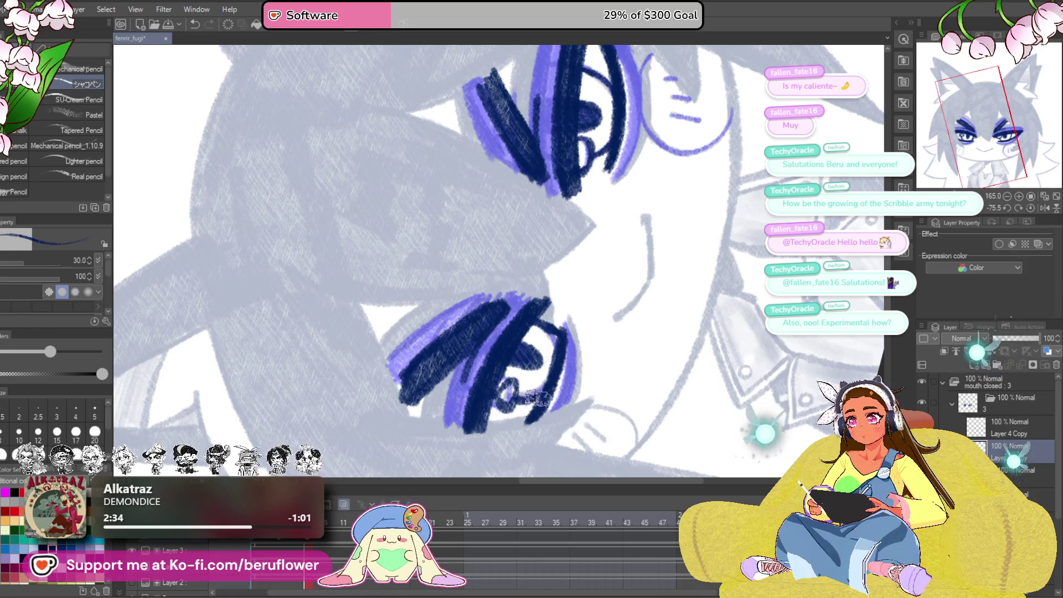
{"action": "key", "text": "ctrl+@"}
{"action": "left_click_drag", "start_coordinate": [435, 323], "coordinate": [447, 334]}
{"action": "scroll", "coordinate": [447, 334], "scroll_direction": "down", "scroll_amount": 5}
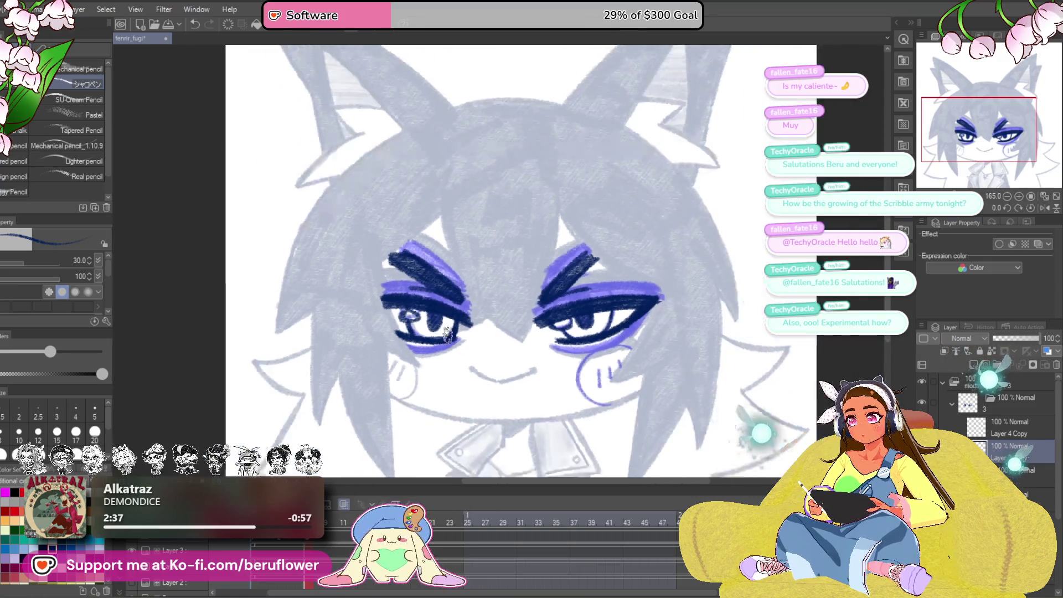
{"action": "scroll", "coordinate": [671, 323], "scroll_direction": "up", "scroll_amount": 2}
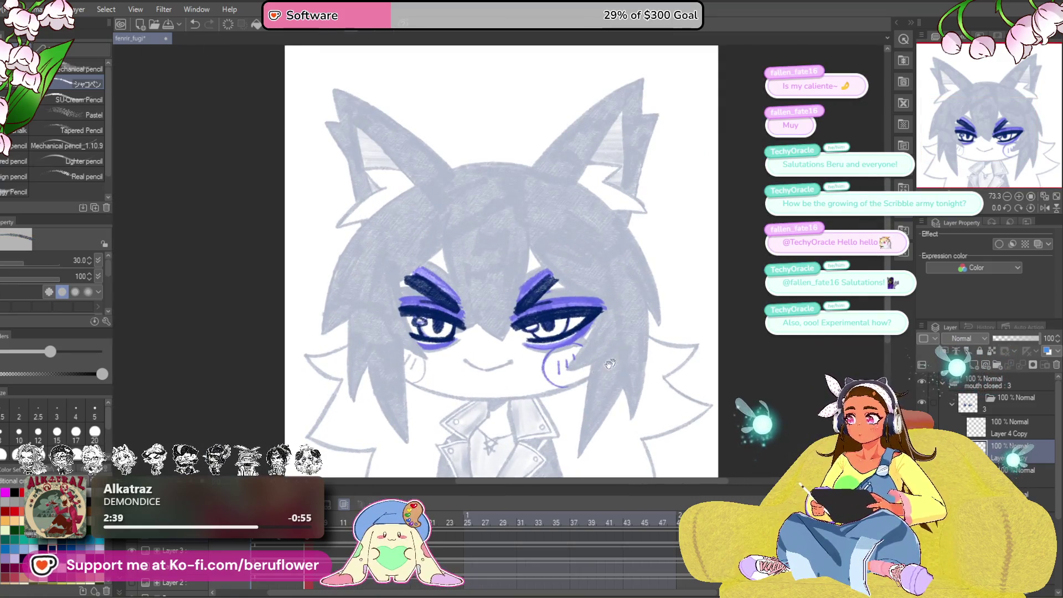
{"action": "left_click_drag", "start_coordinate": [671, 323], "coordinate": [667, 329]}
{"action": "left_click_drag", "start_coordinate": [376, 426], "coordinate": [362, 428]}
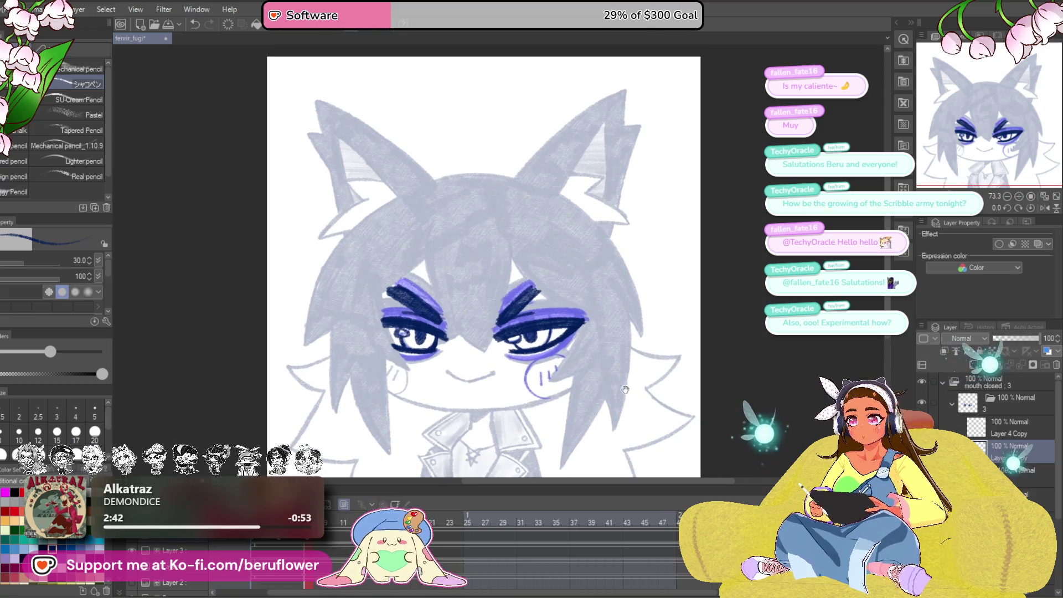
{"action": "left_click", "coordinate": [258, 540]}
{"action": "mouse_move", "coordinate": [258, 540]}
{"action": "left_mouse_down"}
{"action": "mouse_move", "coordinate": [333, 547]}
{"action": "mouse_move", "coordinate": [266, 542]}
{"action": "mouse_move", "coordinate": [313, 544]}
{"action": "left_mouse_up"}
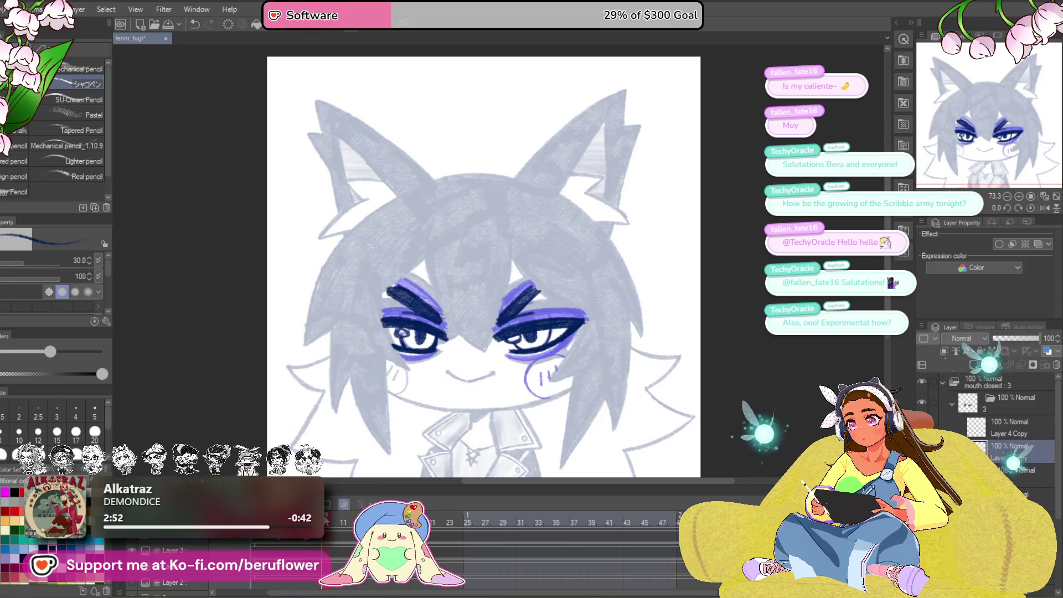
- On cel 4, draw thick navy diagonal squint strokes across the eye
{"action": "left_click", "coordinate": [314, 544]}
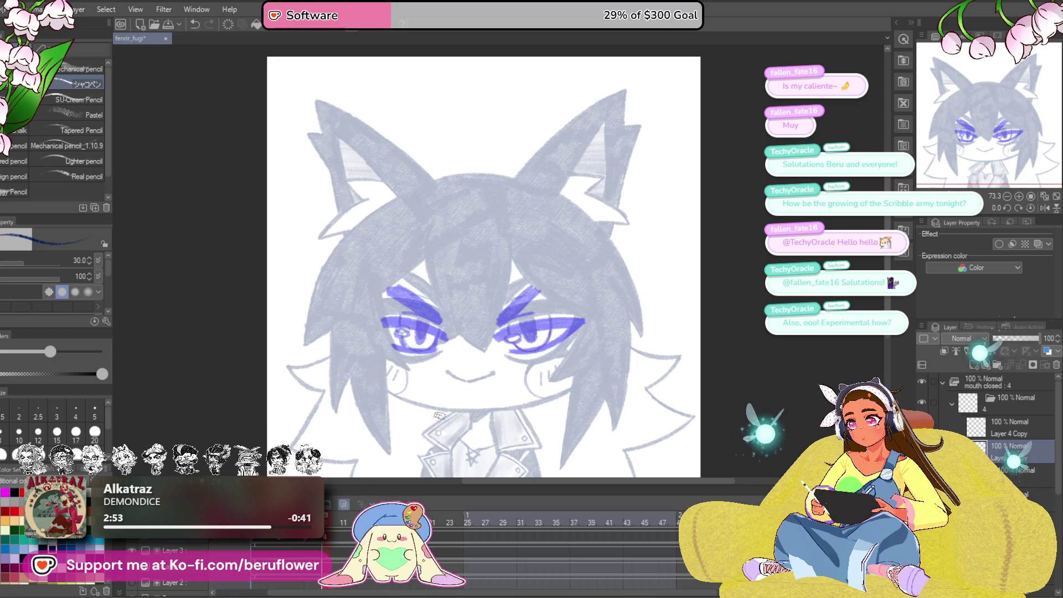
{"action": "scroll", "coordinate": [516, 341], "scroll_direction": "up", "scroll_amount": 2}
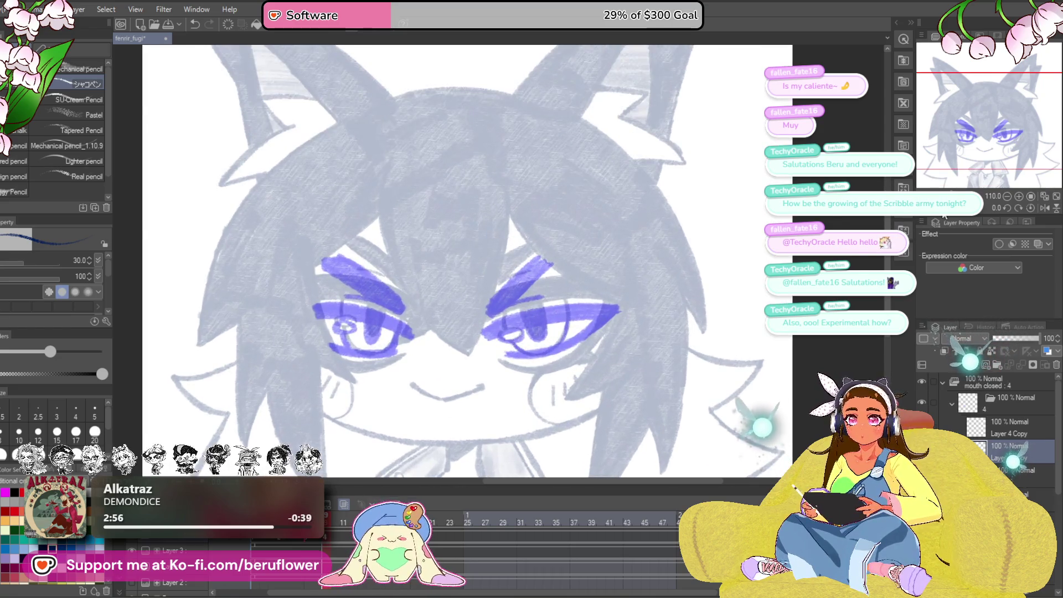
{"action": "left_click_drag", "start_coordinate": [515, 342], "coordinate": [560, 310]}
{"action": "scroll", "coordinate": [625, 287], "scroll_direction": "up", "scroll_amount": 5}
{"action": "left_click_drag", "start_coordinate": [625, 287], "coordinate": [598, 300]}
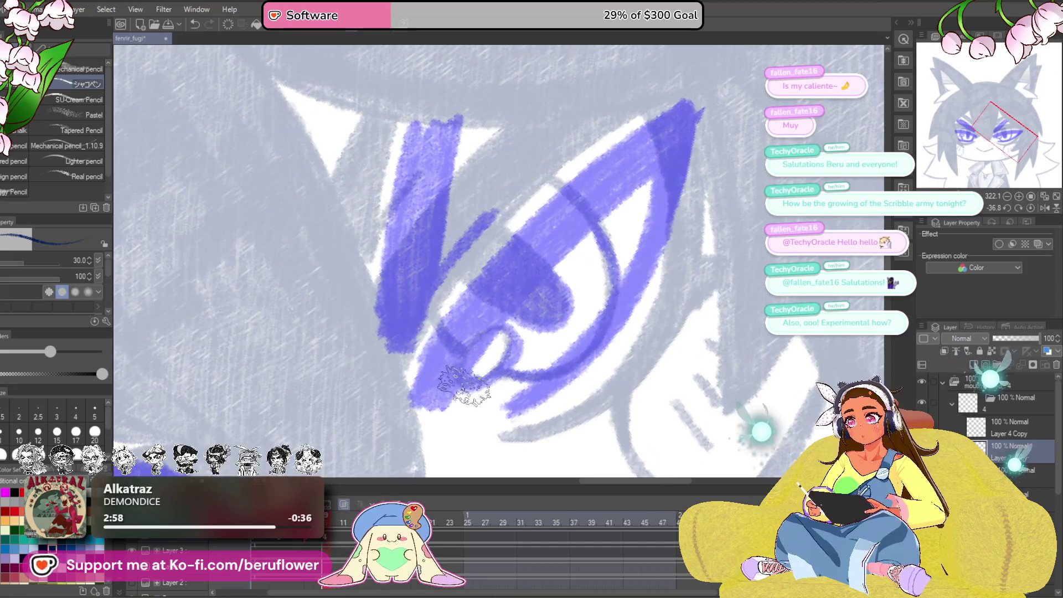
{"action": "left_click_drag", "start_coordinate": [460, 394], "coordinate": [657, 167]}
{"action": "mouse_move", "coordinate": [684, 117]}
{"action": "left_mouse_down"}
{"action": "mouse_move", "coordinate": [576, 260]}
{"action": "mouse_move", "coordinate": [466, 377]}
{"action": "mouse_move", "coordinate": [477, 339]}
{"action": "mouse_move", "coordinate": [670, 149]}
{"action": "mouse_move", "coordinate": [695, 92]}
{"action": "left_mouse_up"}
{"action": "mouse_move", "coordinate": [696, 91]}
{"action": "left_mouse_down"}
{"action": "mouse_move", "coordinate": [685, 123]}
{"action": "mouse_move", "coordinate": [491, 371]}
{"action": "left_mouse_up"}
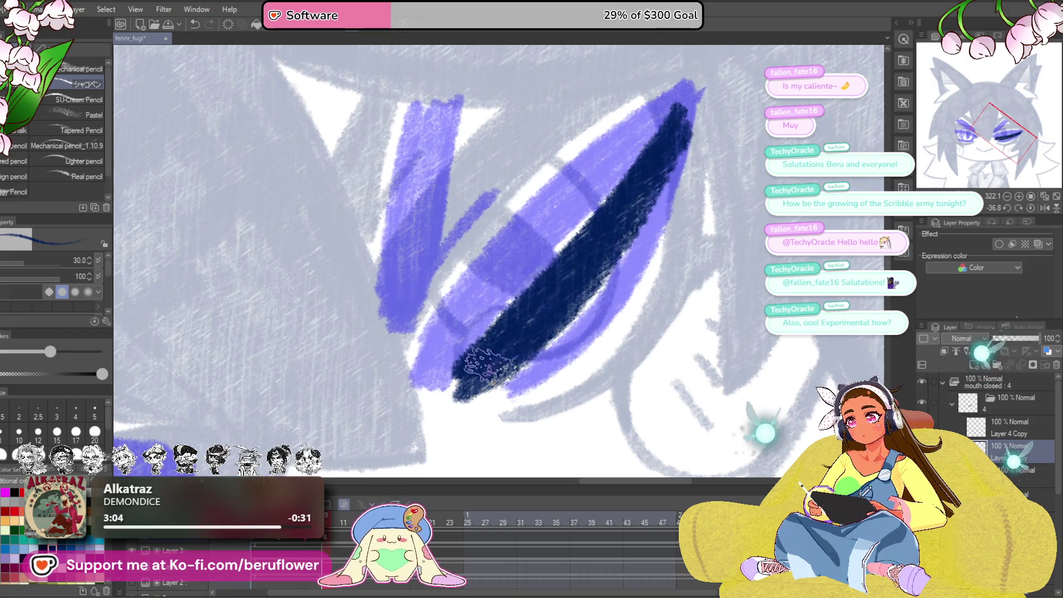
- Undo and redraw the navy eye line, then straighten the view and transform the stroke
{"action": "key", "text": "ctrl+z"}
{"action": "left_click_drag", "start_coordinate": [629, 266], "coordinate": [664, 272]}
{"action": "mouse_move", "coordinate": [382, 382]}
{"action": "left_mouse_down"}
{"action": "mouse_move", "coordinate": [598, 211]}
{"action": "mouse_move", "coordinate": [687, 322]}
{"action": "mouse_move", "coordinate": [625, 342]}
{"action": "left_mouse_up"}
{"action": "scroll", "coordinate": [609, 244], "scroll_direction": "down", "scroll_amount": 3}
{"action": "key", "text": "ctrl+shift+r"}
{"action": "key", "text": "ctrl+shift+t"}
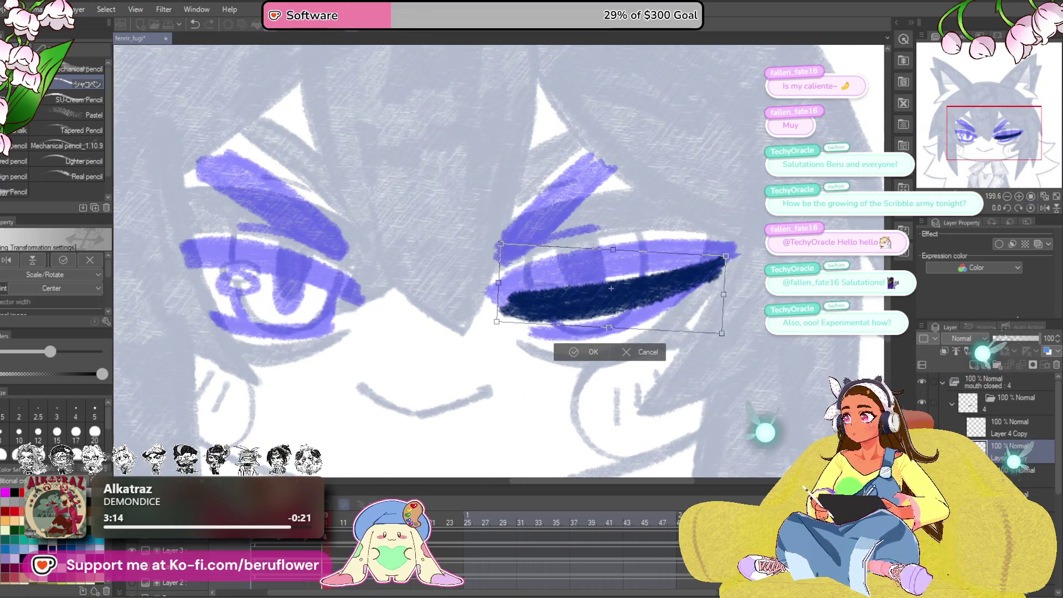
{"action": "key", "text": "Return"}
- Ink the right eye's upper lid in navy, redoing the overlong stroke and filling gaps
{"action": "left_click_drag", "start_coordinate": [633, 295], "coordinate": [682, 283]}
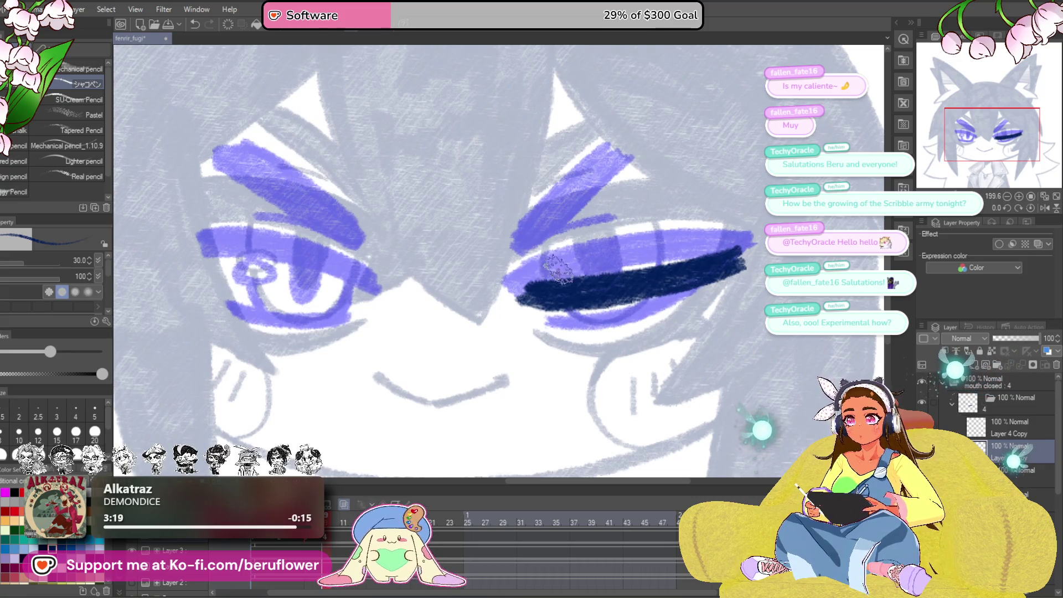
{"action": "left_click_drag", "start_coordinate": [631, 255], "coordinate": [618, 290]}
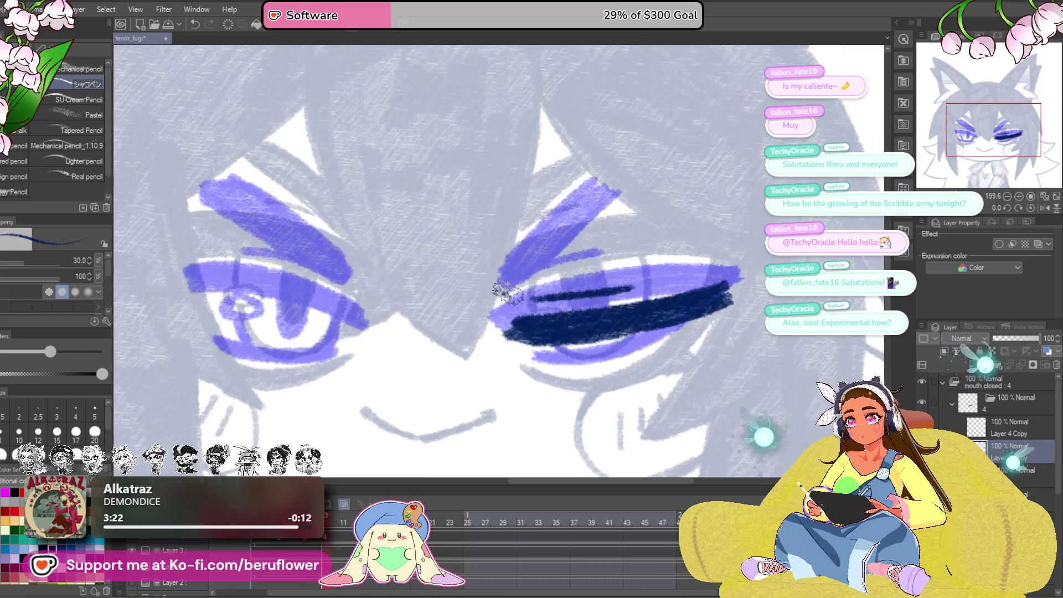
{"action": "mouse_move", "coordinate": [509, 285]}
{"action": "left_mouse_down"}
{"action": "mouse_move", "coordinate": [623, 192]}
{"action": "mouse_move", "coordinate": [534, 269]}
{"action": "left_mouse_up"}
{"action": "key", "text": "ctrl+z"}
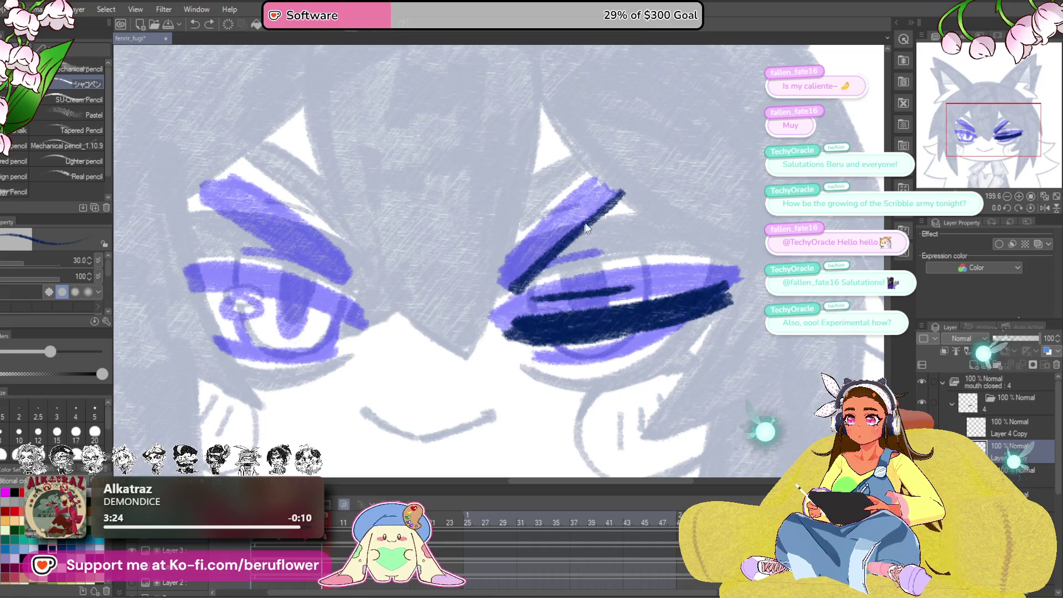
{"action": "key", "text": "ctrl+z"}
{"action": "left_click_drag", "start_coordinate": [618, 195], "coordinate": [559, 242]}
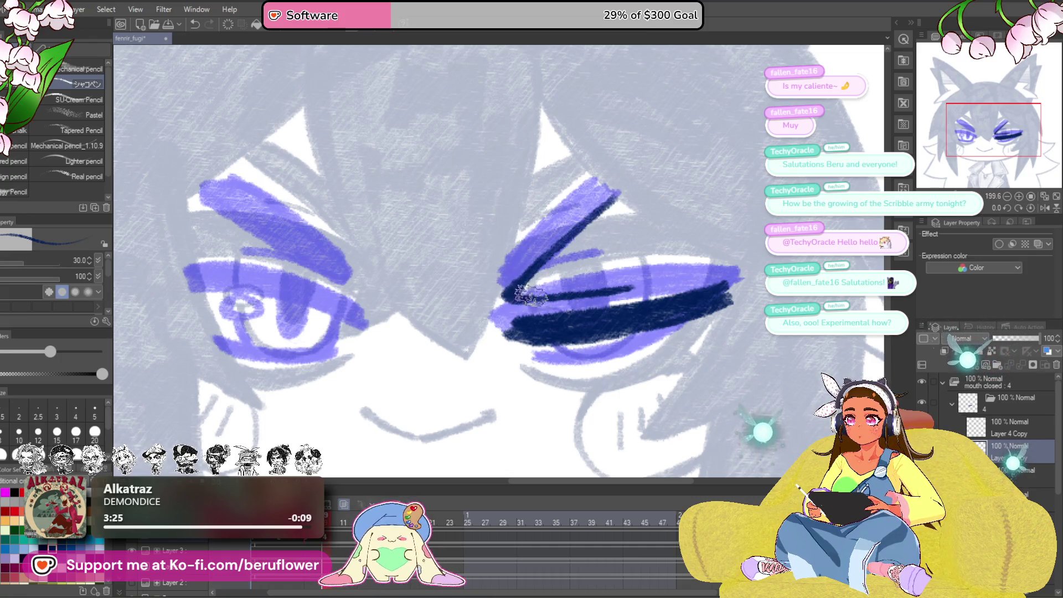
{"action": "mouse_move", "coordinate": [529, 296]}
{"action": "left_mouse_down"}
{"action": "mouse_move", "coordinate": [610, 233]}
{"action": "mouse_move", "coordinate": [548, 283]}
{"action": "mouse_move", "coordinate": [639, 172]}
{"action": "mouse_move", "coordinate": [434, 407]}
{"action": "mouse_move", "coordinate": [513, 333]}
{"action": "mouse_move", "coordinate": [465, 411]}
{"action": "left_mouse_up"}
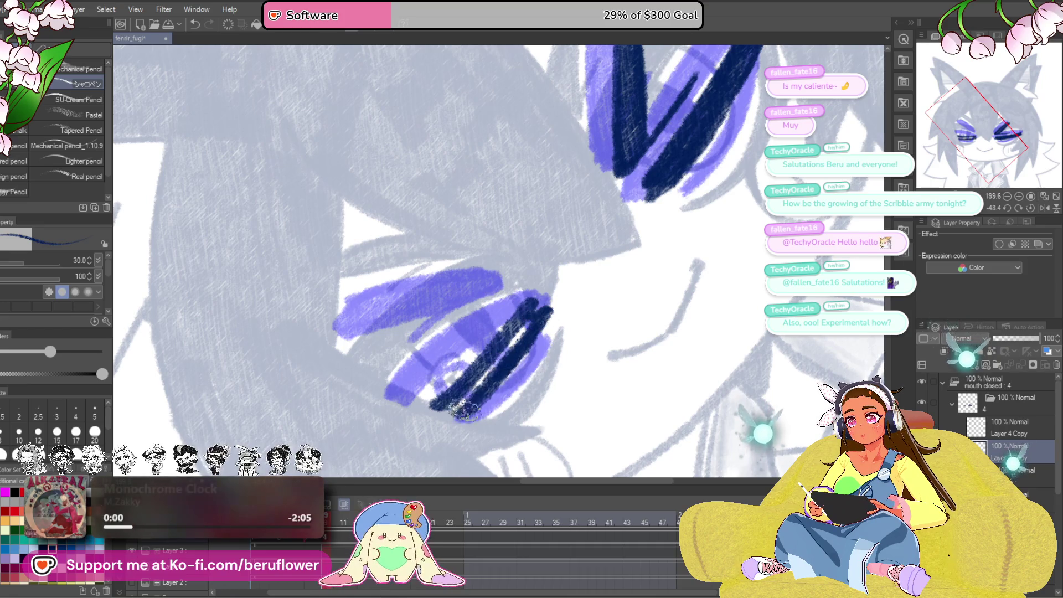
{"action": "left_click_drag", "start_coordinate": [523, 325], "coordinate": [512, 341]}
- Lasso the left eye and shift it slightly down with a small rotation
{"action": "scroll", "coordinate": [432, 410], "scroll_direction": "down", "scroll_amount": 5}
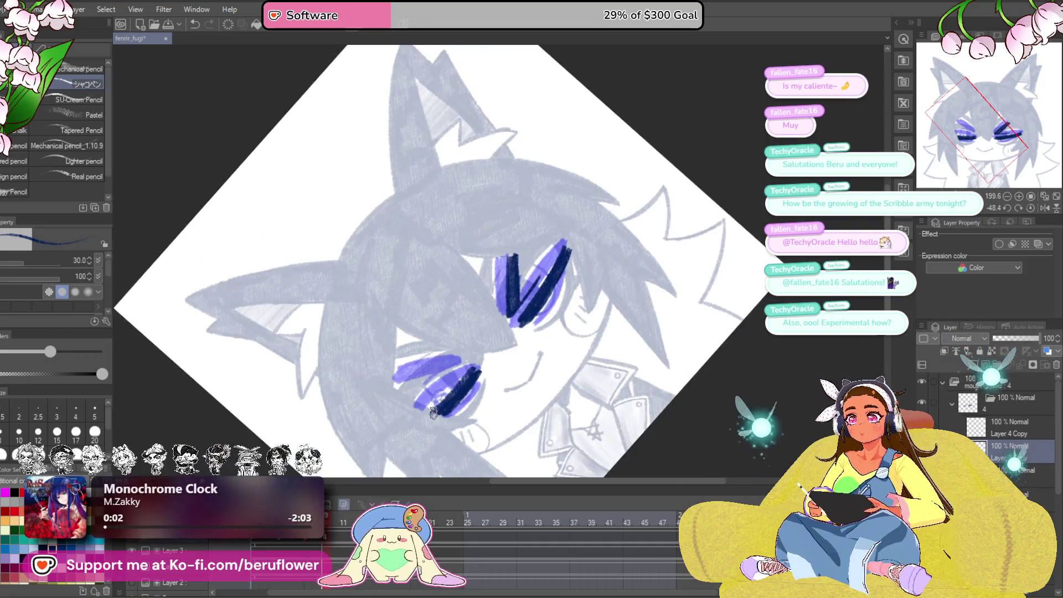
{"action": "scroll", "coordinate": [433, 413], "scroll_direction": "up", "scroll_amount": 4}
{"action": "left_click", "coordinate": [1032, 205]}
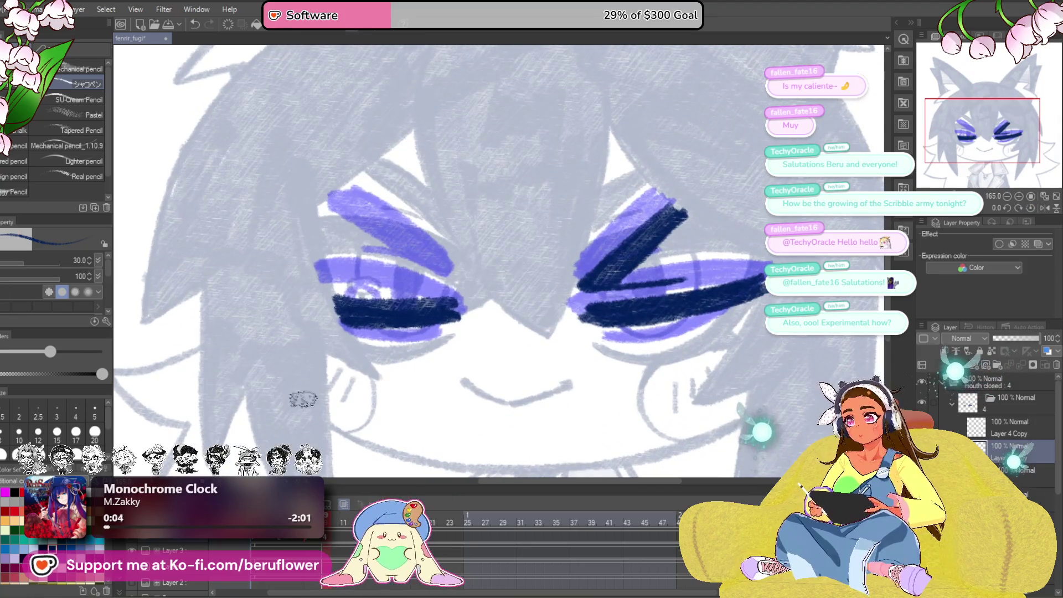
{"action": "key", "text": "m"}
{"action": "left_click_drag", "start_coordinate": [359, 362], "coordinate": [443, 265]}
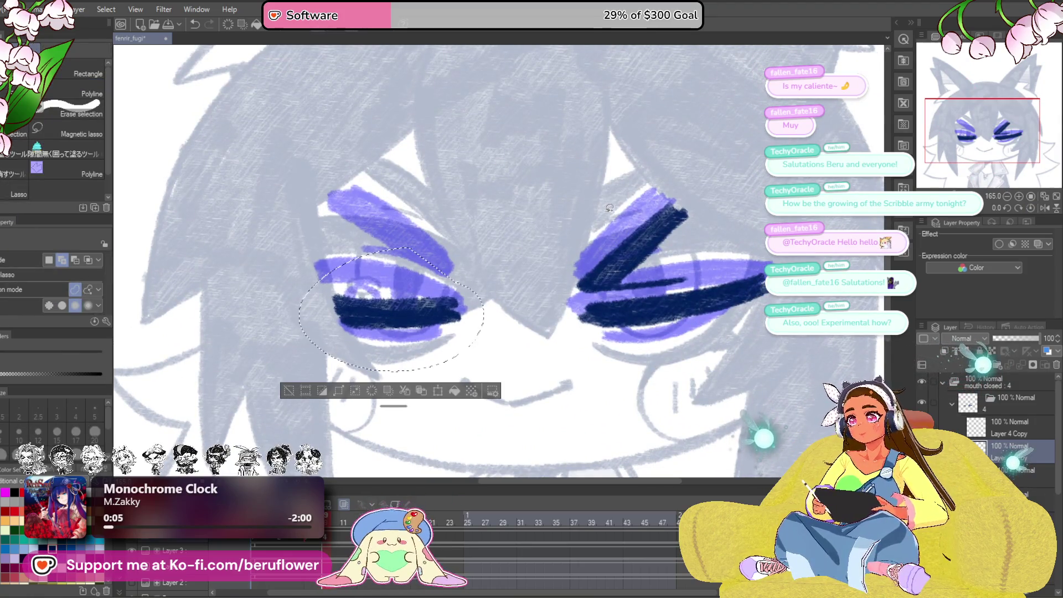
{"action": "key", "text": "ctrl+t"}
{"action": "left_click_drag", "start_coordinate": [468, 384], "coordinate": [464, 388]}
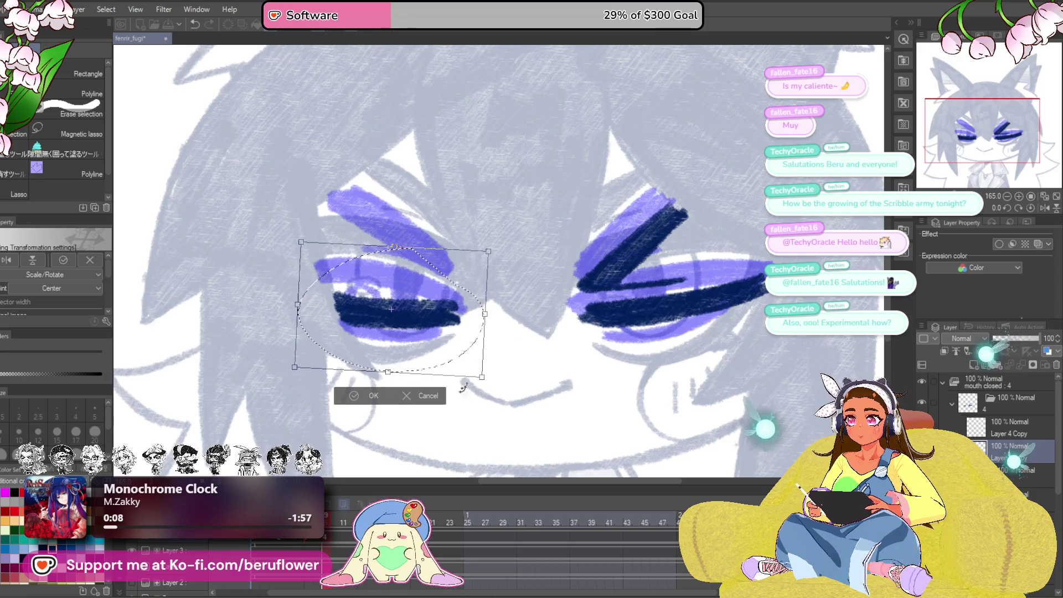
{"action": "key", "text": "Down"}
{"action": "key", "text": "Down"}
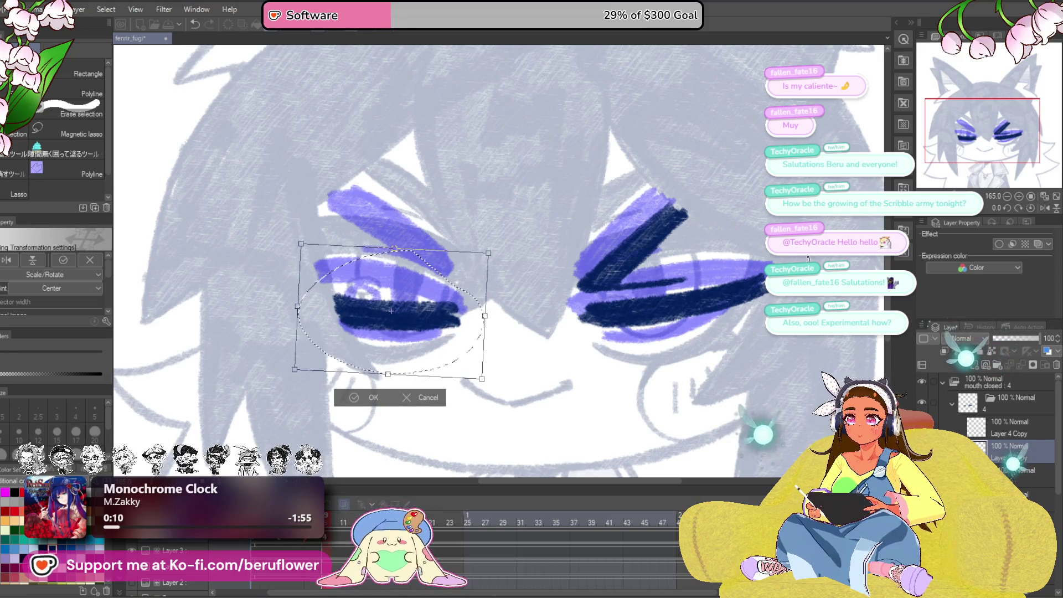
{"action": "key", "text": "Return"}
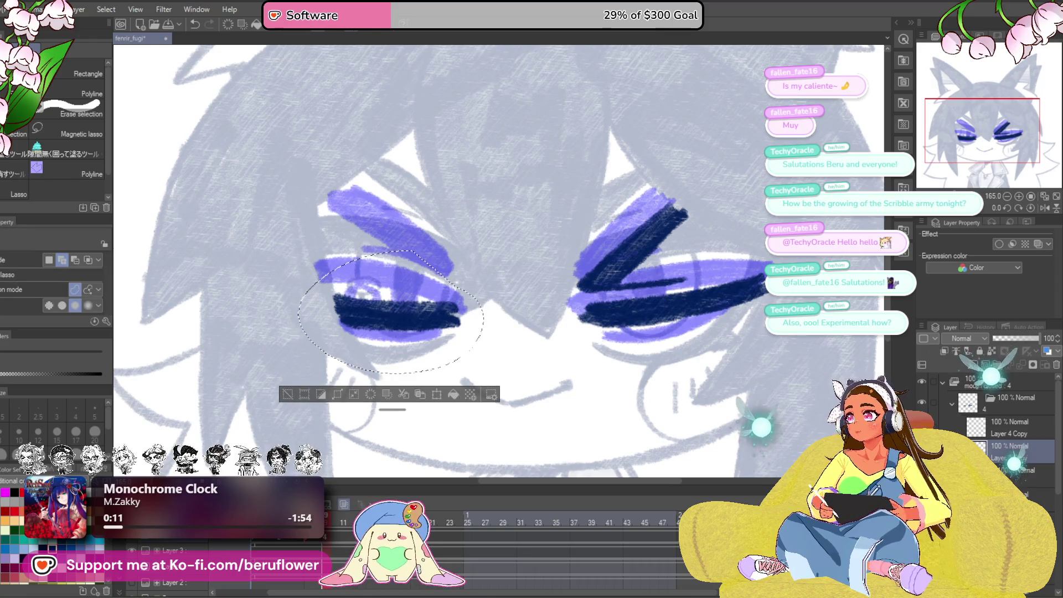
- Thicken and extend the left eye's navy squint line into a doubled band
{"action": "left_click_drag", "start_coordinate": [435, 242], "coordinate": [441, 252]}
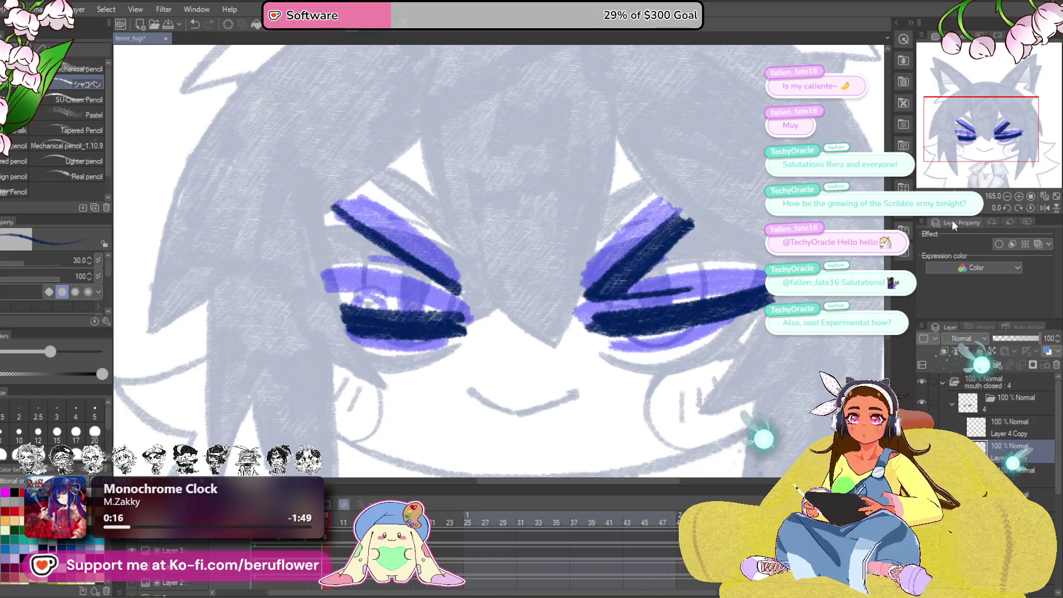
{"action": "left_click_drag", "start_coordinate": [949, 209], "coordinate": [937, 213]}
{"action": "left_click_drag", "start_coordinate": [472, 341], "coordinate": [556, 330]}
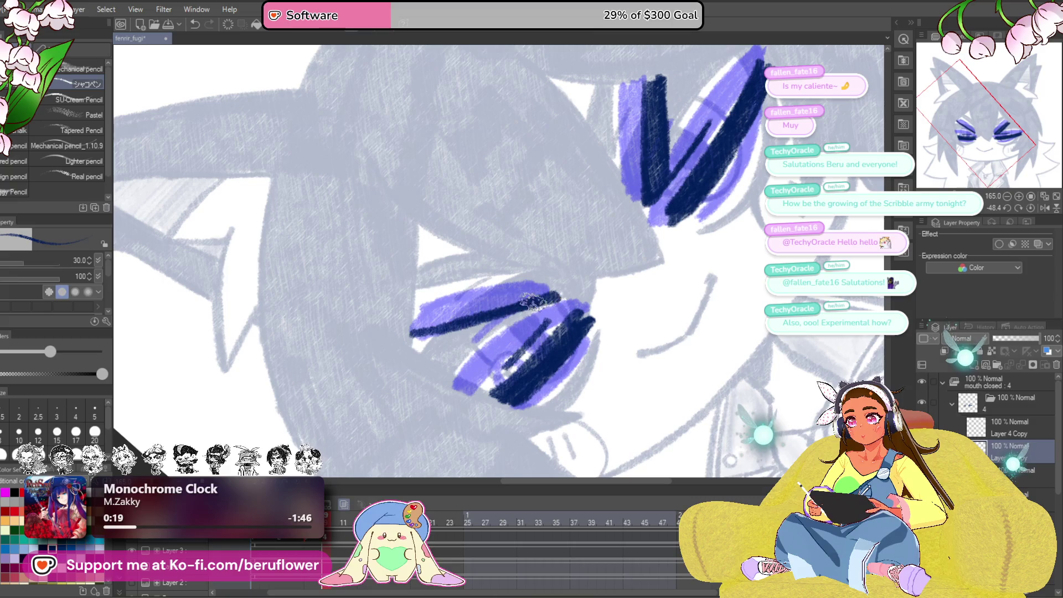
{"action": "left_click_drag", "start_coordinate": [415, 330], "coordinate": [525, 303]}
{"action": "mouse_move", "coordinate": [440, 325]}
{"action": "left_mouse_down"}
{"action": "mouse_move", "coordinate": [551, 297]}
{"action": "mouse_move", "coordinate": [571, 310]}
{"action": "mouse_move", "coordinate": [426, 349]}
{"action": "mouse_move", "coordinate": [410, 332]}
{"action": "mouse_move", "coordinate": [570, 310]}
{"action": "left_mouse_up"}
- Level the view, zoom out to the head and collar, and go to frame 11
{"action": "left_click", "coordinate": [1031, 208]}
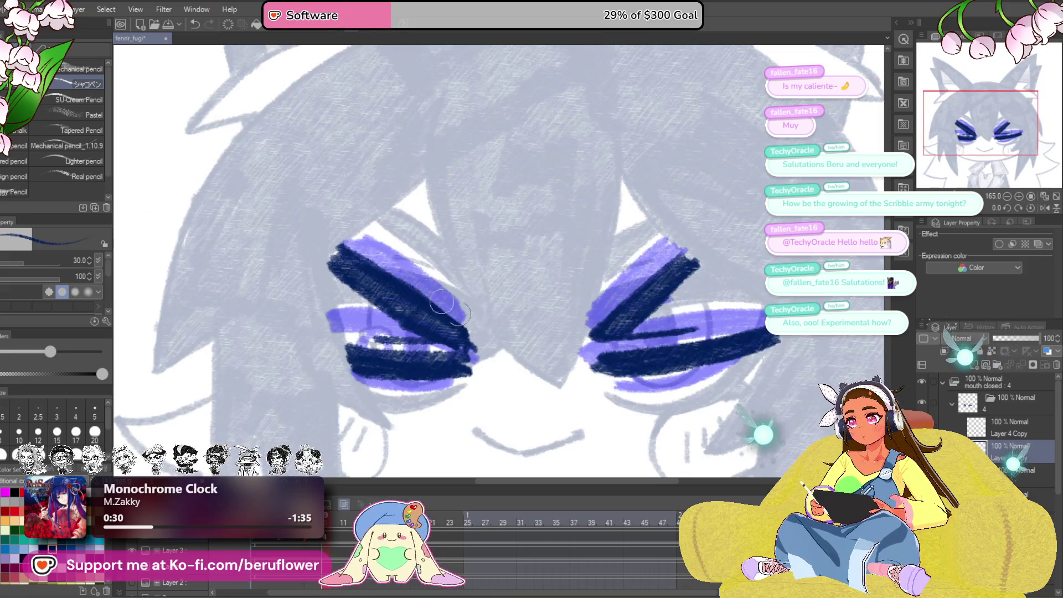
{"action": "scroll", "coordinate": [481, 332], "scroll_direction": "down", "scroll_amount": 3}
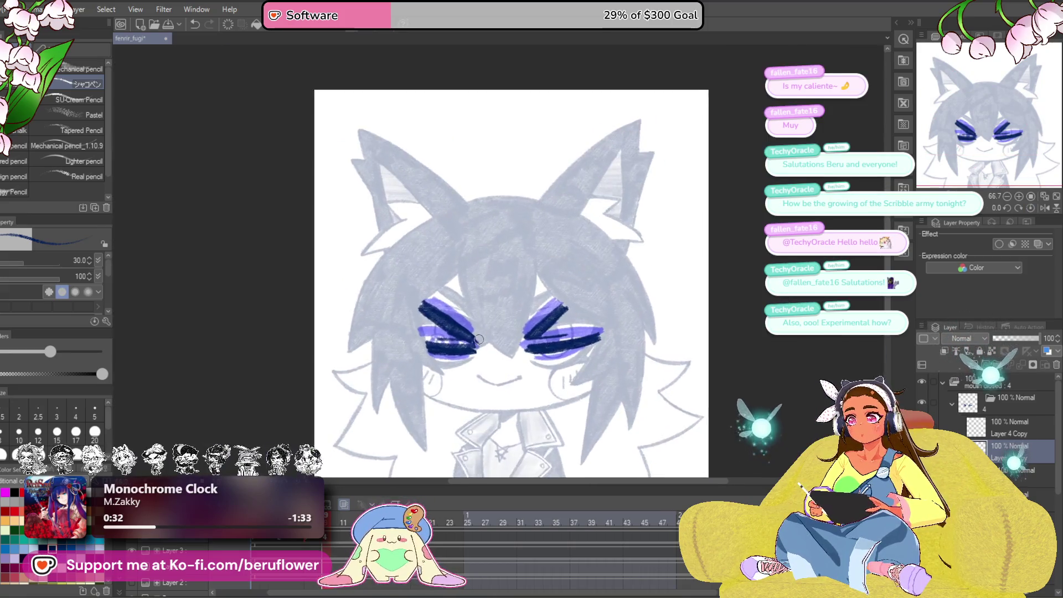
{"action": "left_click_drag", "start_coordinate": [677, 411], "coordinate": [689, 328]}
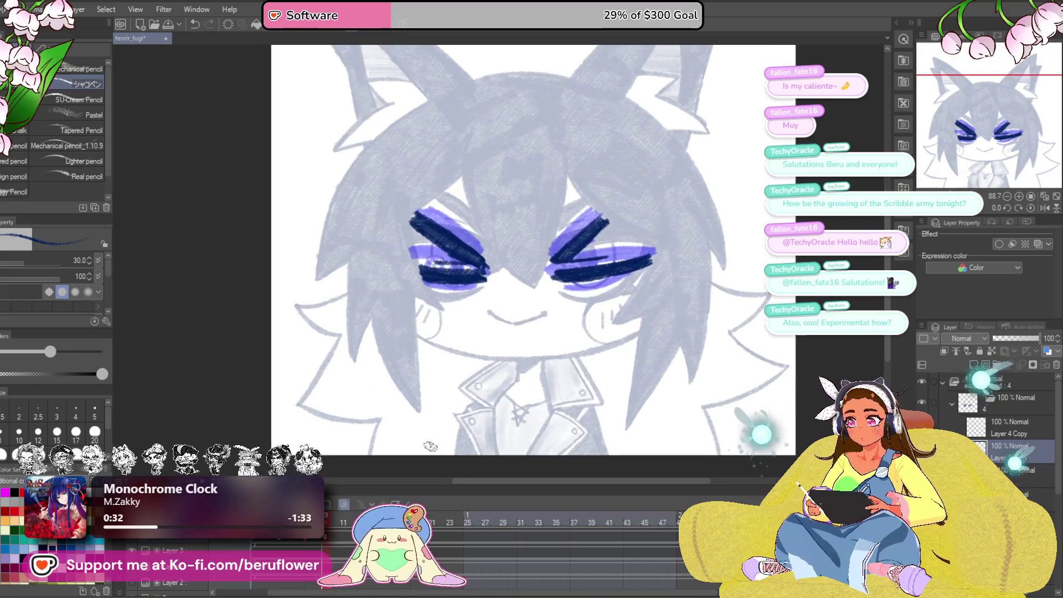
{"action": "left_click", "coordinate": [337, 511]}
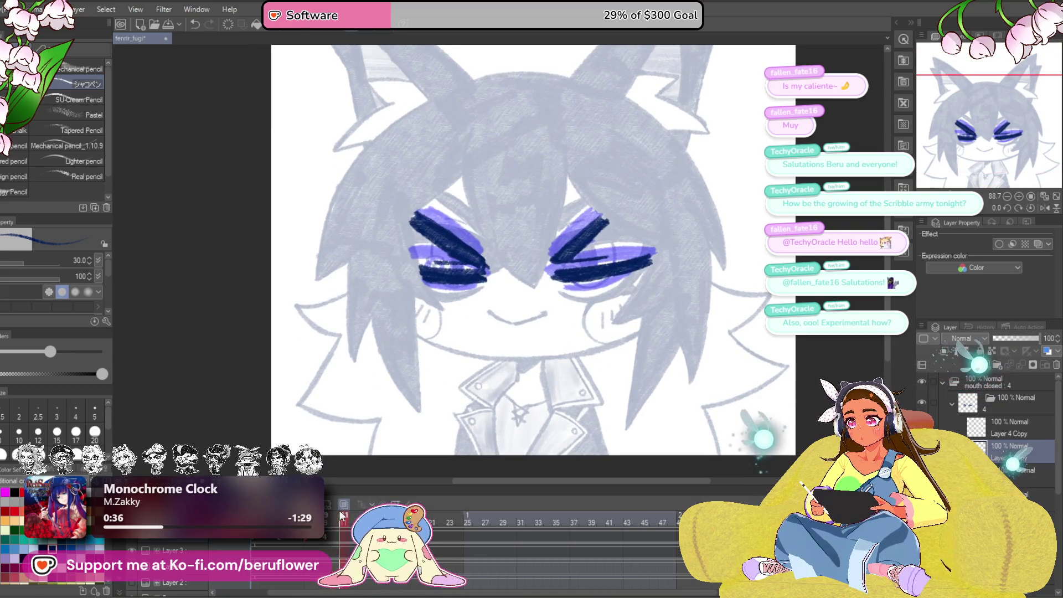
- Give frame 11 a new blank cel 5 and draw a navy diagonal over the purple eye line
{"action": "left_click", "coordinate": [342, 506]}
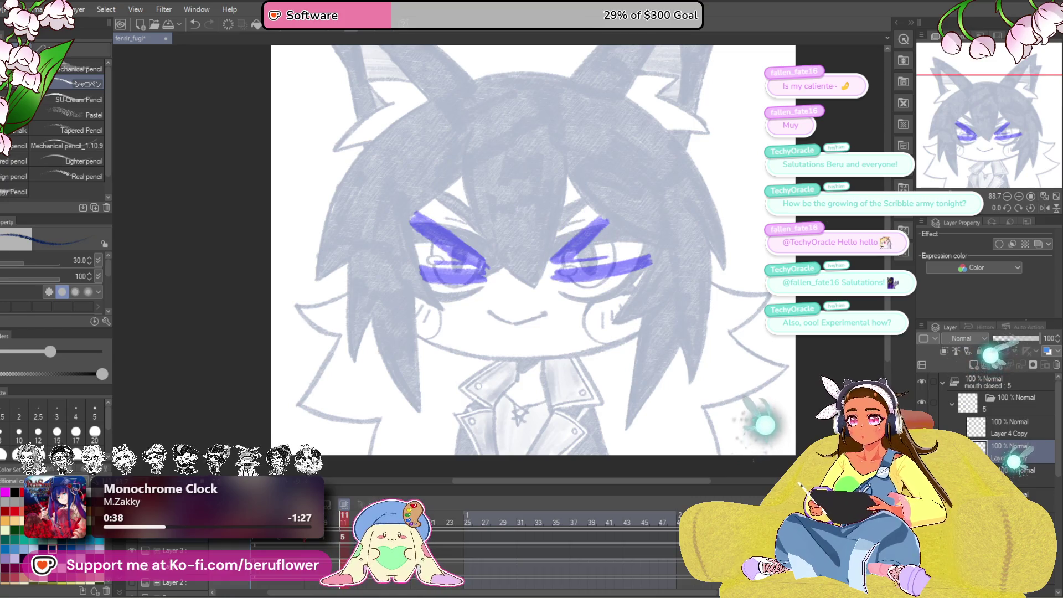
{"action": "scroll", "coordinate": [560, 198], "scroll_direction": "up", "scroll_amount": 8}
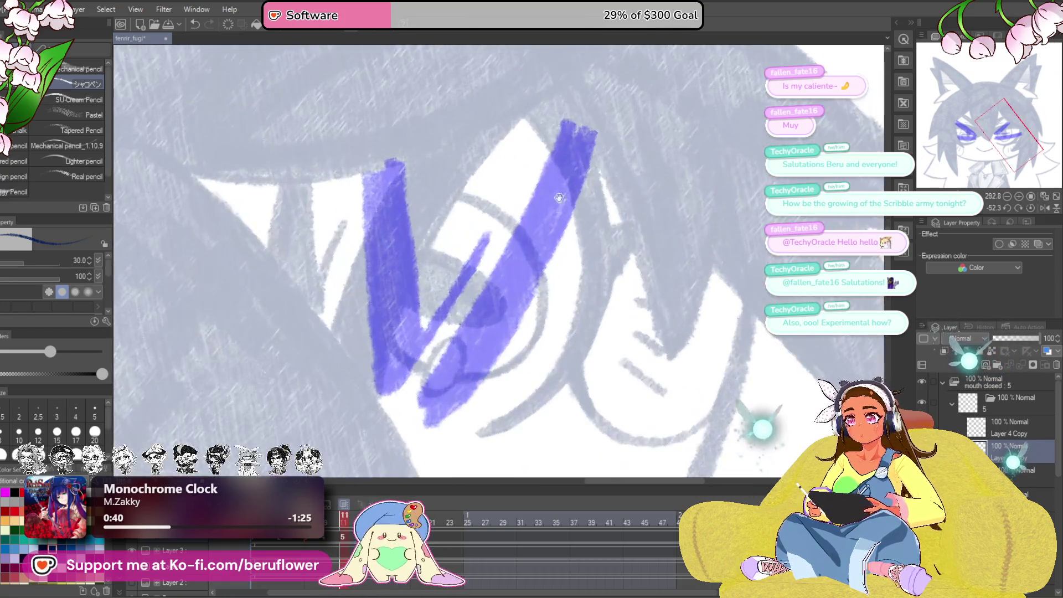
{"action": "mouse_move", "coordinate": [565, 127]}
{"action": "left_mouse_down"}
{"action": "mouse_move", "coordinate": [446, 341]}
{"action": "mouse_move", "coordinate": [424, 413]}
{"action": "left_mouse_up"}
{"action": "mouse_move", "coordinate": [568, 116]}
{"action": "left_mouse_down"}
{"action": "mouse_move", "coordinate": [541, 185]}
{"action": "mouse_move", "coordinate": [557, 201]}
{"action": "mouse_move", "coordinate": [549, 253]}
{"action": "mouse_move", "coordinate": [463, 439]}
{"action": "mouse_move", "coordinate": [510, 320]}
{"action": "left_mouse_up"}
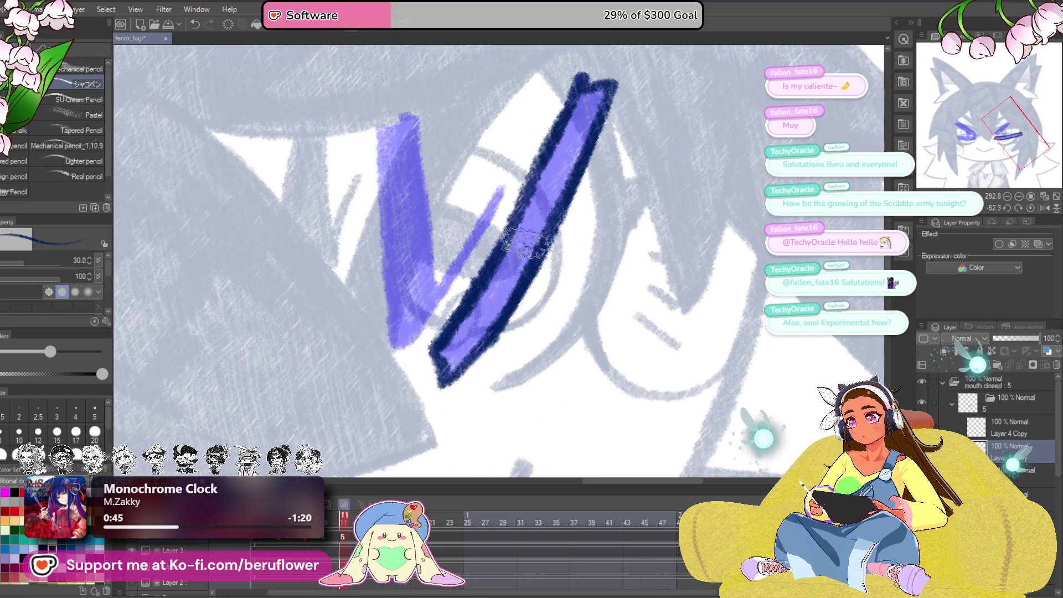
{"action": "left_click_drag", "start_coordinate": [545, 224], "coordinate": [479, 310]}
{"action": "left_click_drag", "start_coordinate": [578, 97], "coordinate": [549, 175]}
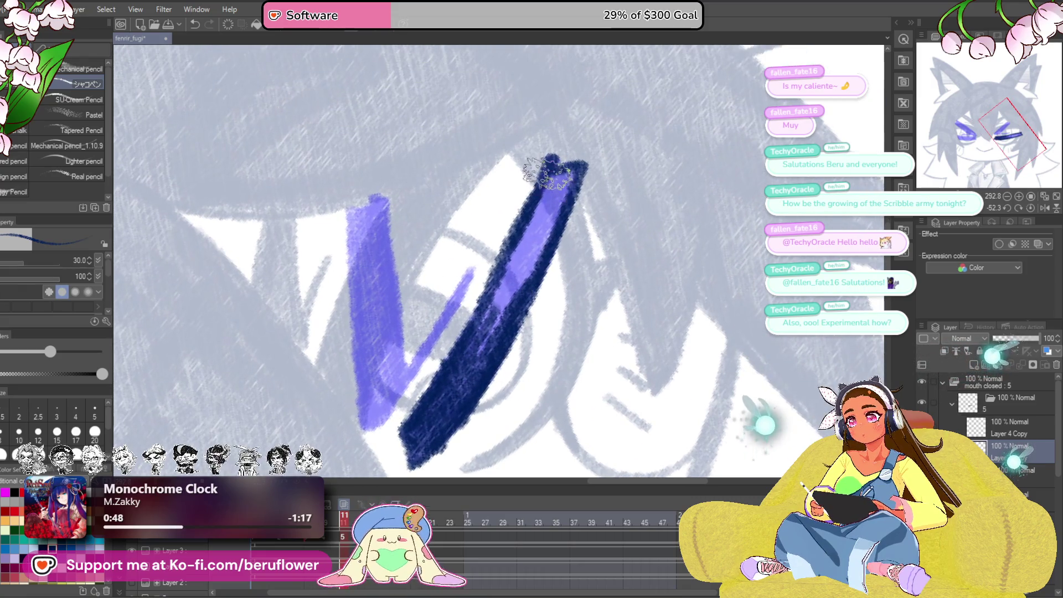
{"action": "key", "text": "ctrl+z"}
{"action": "mouse_move", "coordinate": [546, 236]}
{"action": "left_mouse_down"}
{"action": "mouse_move", "coordinate": [426, 432]}
{"action": "mouse_move", "coordinate": [466, 366]}
{"action": "mouse_move", "coordinate": [457, 379]}
{"action": "left_mouse_up"}
- Cover the remaining thin purple eye stroke with navy to finish the right eye's chevron
{"action": "left_click_drag", "start_coordinate": [549, 236], "coordinate": [529, 266]}
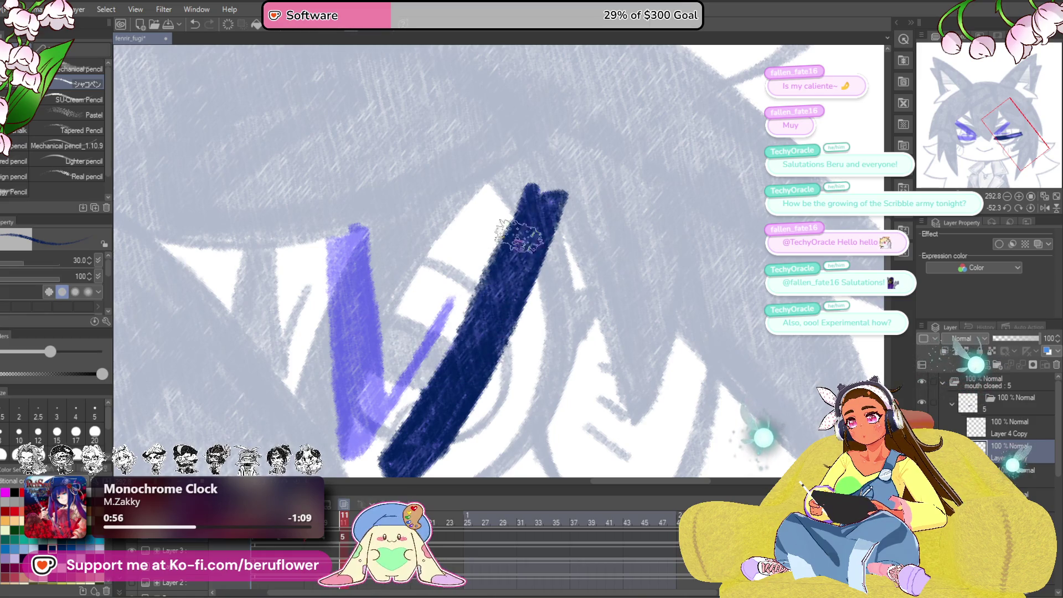
{"action": "left_click_drag", "start_coordinate": [426, 425], "coordinate": [467, 368]}
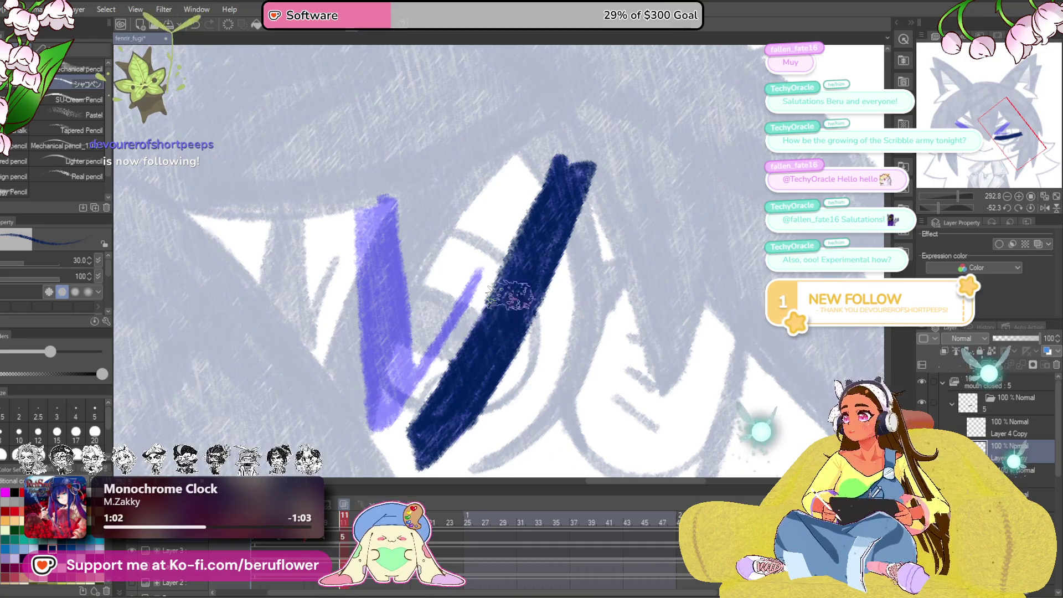
{"action": "left_click_drag", "start_coordinate": [492, 279], "coordinate": [480, 271]}
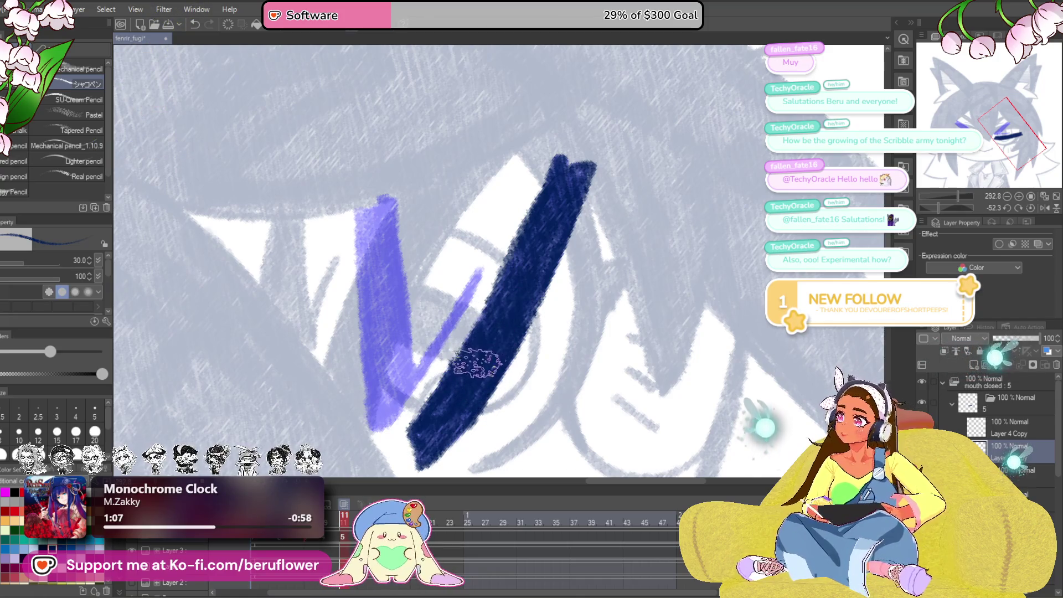
{"action": "left_click_drag", "start_coordinate": [507, 363], "coordinate": [488, 383]}
{"action": "left_click_drag", "start_coordinate": [391, 407], "coordinate": [465, 277]}
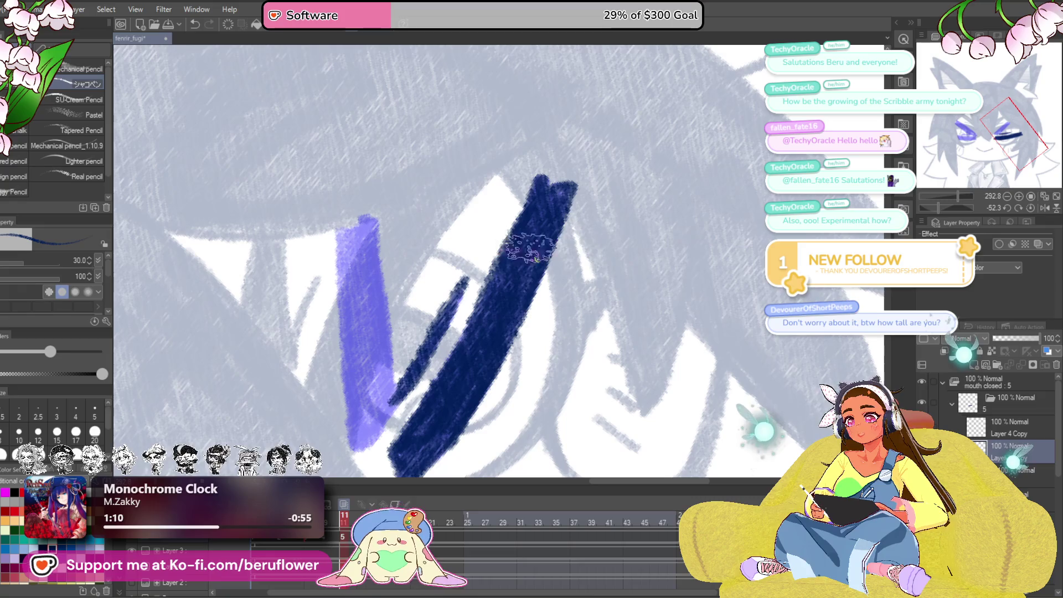
{"action": "mouse_move", "coordinate": [938, 207]}
{"action": "left_mouse_down"}
{"action": "mouse_move", "coordinate": [965, 207]}
{"action": "mouse_move", "coordinate": [944, 205]}
{"action": "left_mouse_up"}
{"action": "mouse_move", "coordinate": [556, 200]}
{"action": "left_mouse_down"}
{"action": "mouse_move", "coordinate": [559, 185]}
{"action": "mouse_move", "coordinate": [429, 365]}
{"action": "left_mouse_up"}
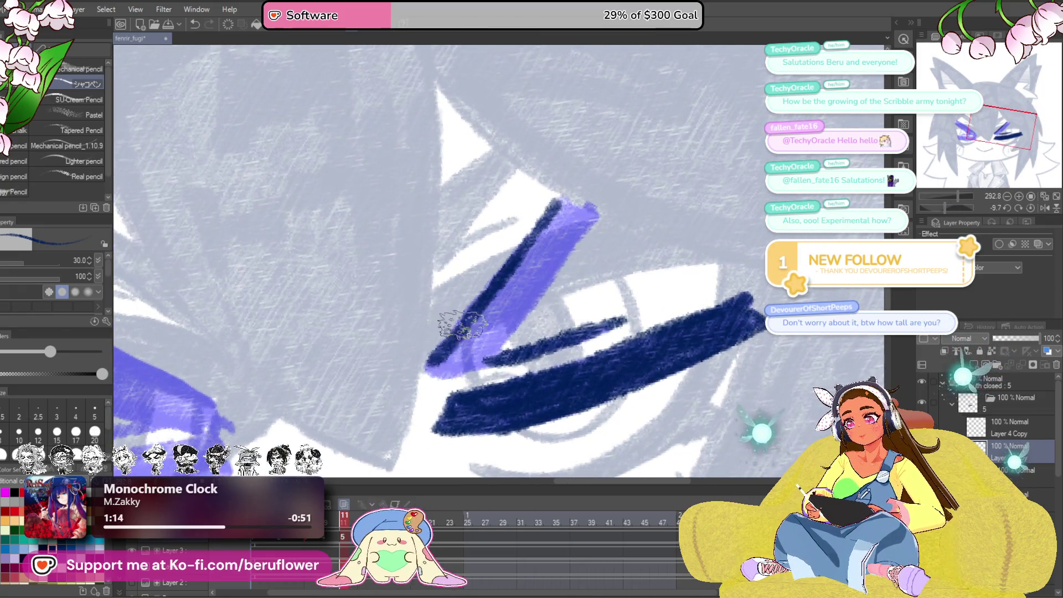
{"action": "mouse_move", "coordinate": [595, 212]}
{"action": "left_mouse_down"}
{"action": "mouse_move", "coordinate": [487, 349]}
{"action": "mouse_move", "coordinate": [532, 265]}
{"action": "mouse_move", "coordinate": [443, 360]}
{"action": "mouse_move", "coordinate": [565, 224]}
{"action": "left_mouse_up"}
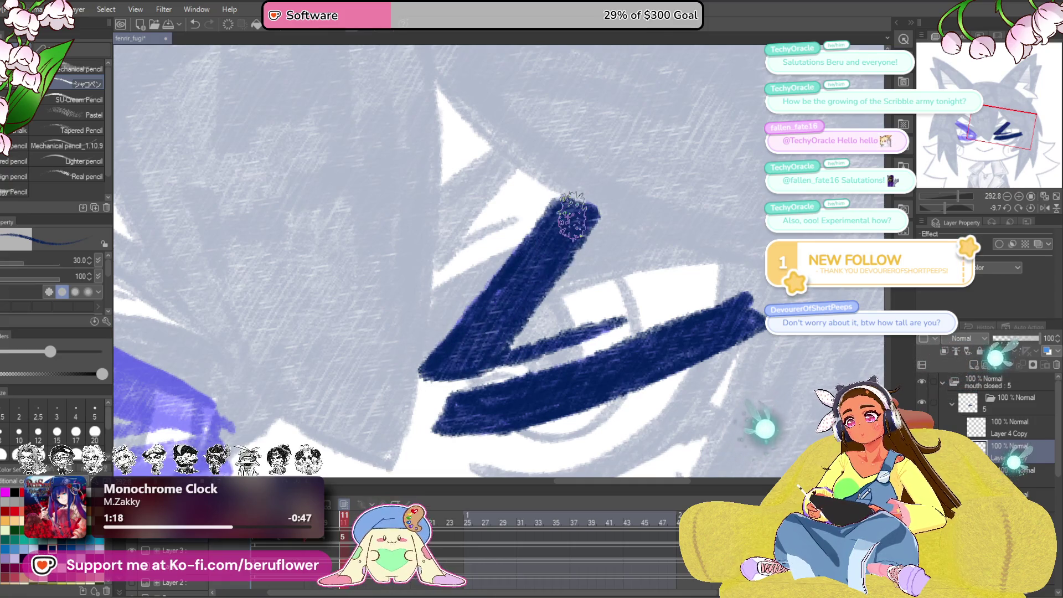
{"action": "scroll", "coordinate": [573, 216], "scroll_direction": "down", "scroll_amount": 5}
{"action": "scroll", "coordinate": [720, 233], "scroll_direction": "up", "scroll_amount": 4}
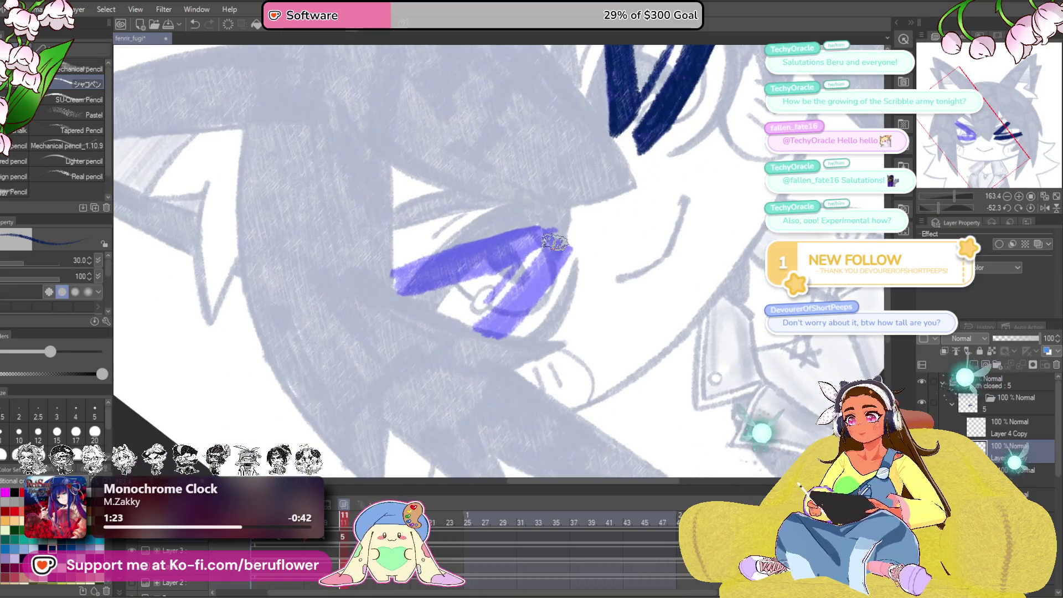
- Draw two parallel navy lines across the left eye and fill the band between them
{"action": "scroll", "coordinate": [555, 242], "scroll_direction": "up", "scroll_amount": 5}
{"action": "left_click_drag", "start_coordinate": [567, 210], "coordinate": [493, 293]}
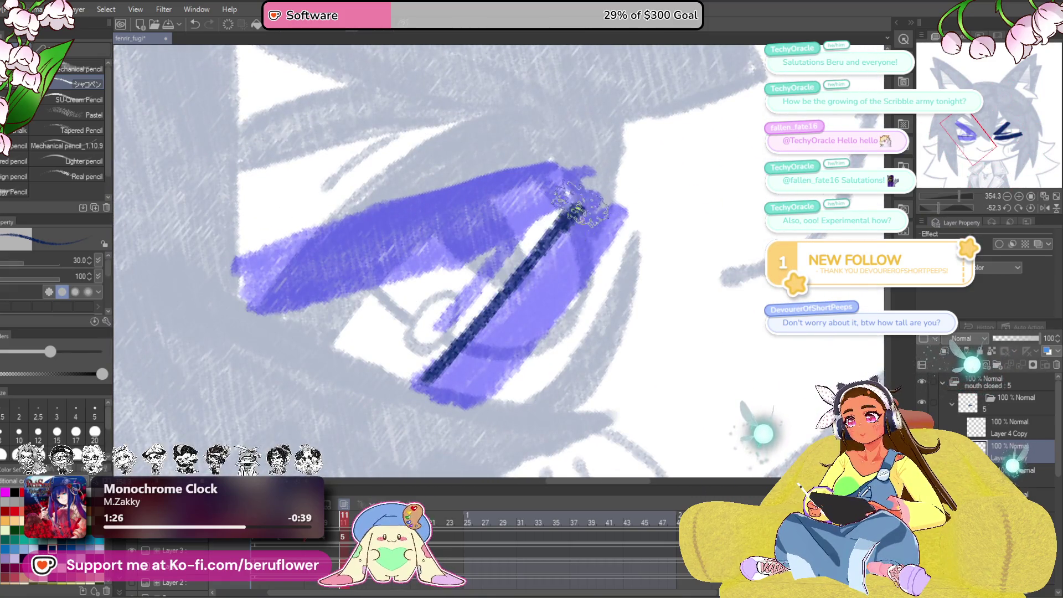
{"action": "left_click_drag", "start_coordinate": [621, 205], "coordinate": [471, 380]}
{"action": "mouse_move", "coordinate": [541, 358]}
{"action": "left_mouse_down"}
{"action": "mouse_move", "coordinate": [576, 355]}
{"action": "mouse_move", "coordinate": [574, 344]}
{"action": "left_mouse_up"}
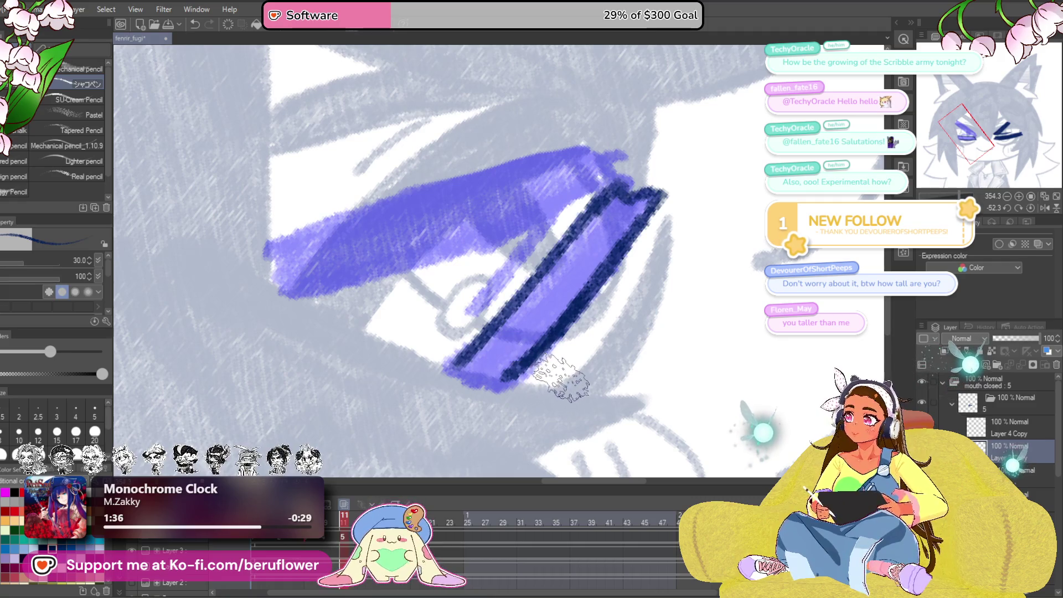
{"action": "left_click_drag", "start_coordinate": [559, 235], "coordinate": [556, 277]}
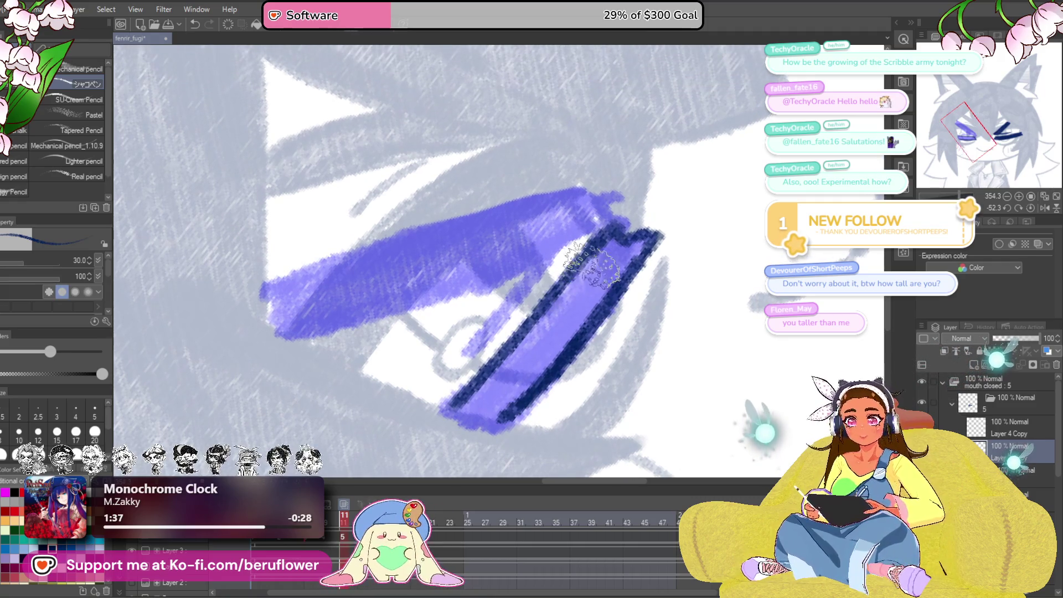
{"action": "mouse_move", "coordinate": [620, 227]}
{"action": "left_mouse_down"}
{"action": "mouse_move", "coordinate": [581, 277]}
{"action": "mouse_move", "coordinate": [632, 233]}
{"action": "mouse_move", "coordinate": [573, 326]}
{"action": "mouse_move", "coordinate": [487, 364]}
{"action": "mouse_move", "coordinate": [570, 299]}
{"action": "mouse_move", "coordinate": [491, 415]}
{"action": "left_mouse_up"}
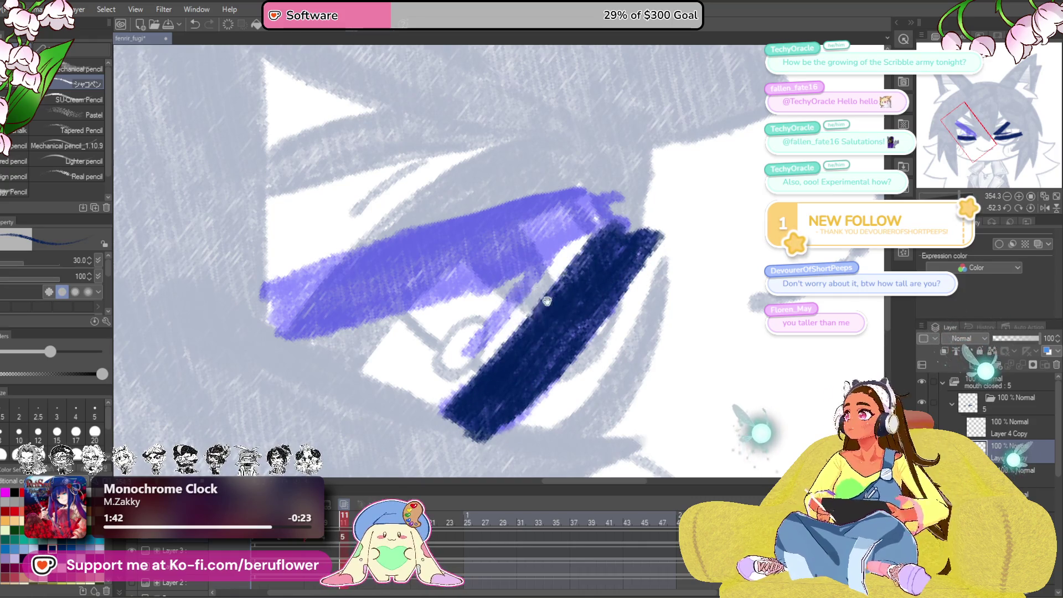
{"action": "mouse_move", "coordinate": [548, 299]}
{"action": "left_mouse_down"}
{"action": "mouse_move", "coordinate": [554, 310]}
{"action": "mouse_move", "coordinate": [565, 303]}
{"action": "left_mouse_up"}
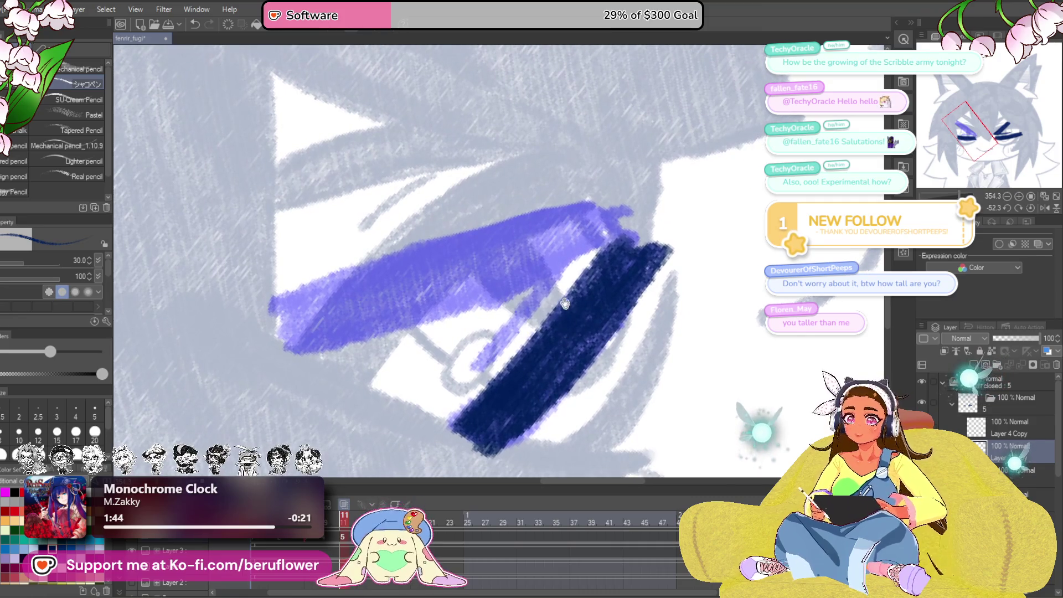
{"action": "left_click_drag", "start_coordinate": [510, 327], "coordinate": [535, 317]}
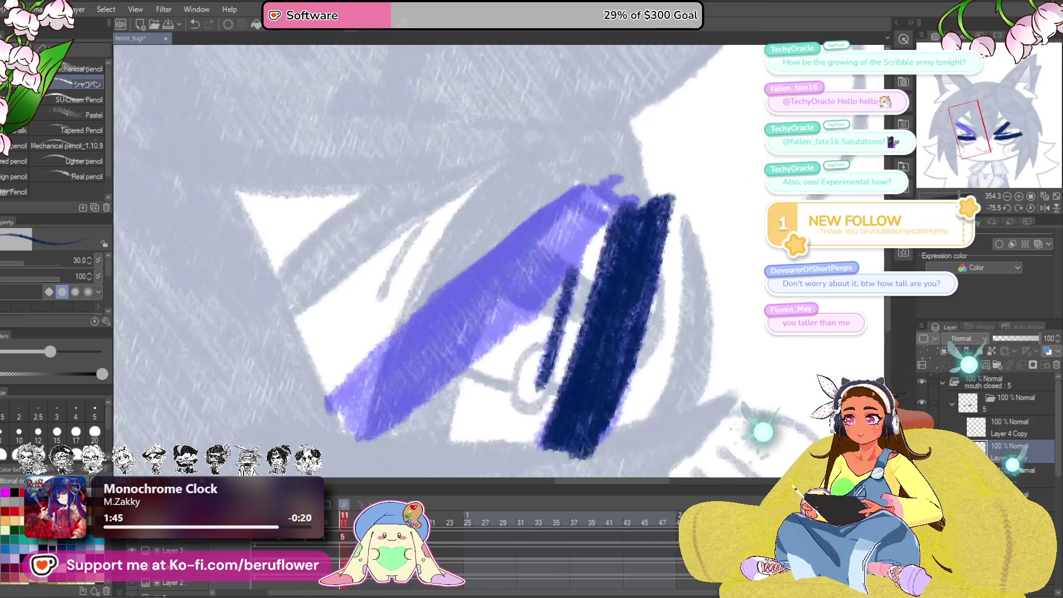
- Line the band's upper and lower edges in navy and darken the remaining purple
{"action": "mouse_move", "coordinate": [594, 177]}
{"action": "left_mouse_down"}
{"action": "mouse_move", "coordinate": [415, 297]}
{"action": "mouse_move", "coordinate": [319, 403]}
{"action": "left_mouse_up"}
{"action": "mouse_move", "coordinate": [637, 200]}
{"action": "left_mouse_down"}
{"action": "mouse_move", "coordinate": [451, 365]}
{"action": "mouse_move", "coordinate": [354, 435]}
{"action": "left_mouse_up"}
{"action": "left_click_drag", "start_coordinate": [532, 340], "coordinate": [588, 317]}
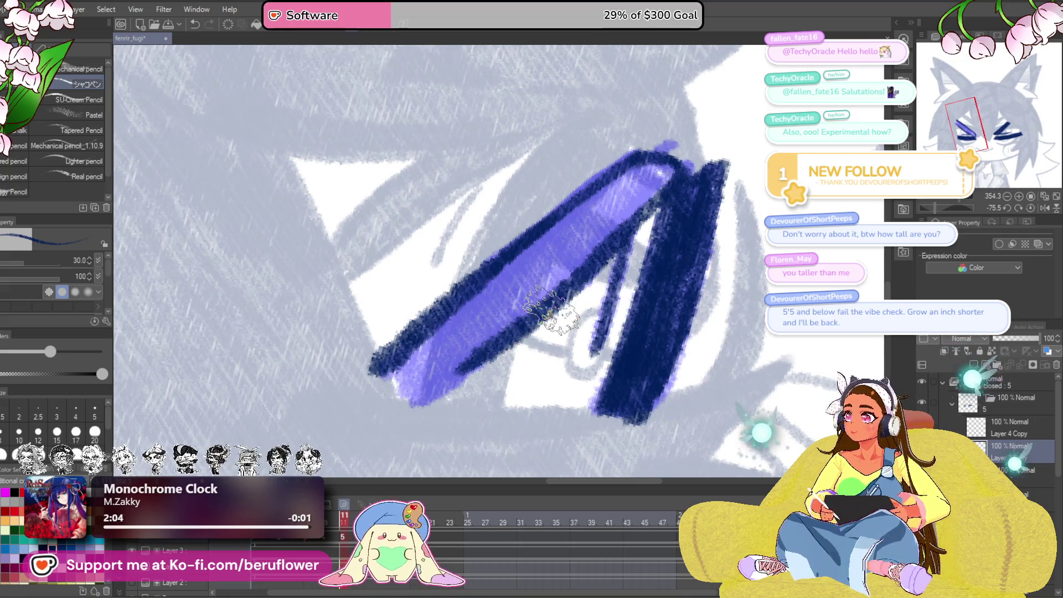
{"action": "left_click_drag", "start_coordinate": [545, 329], "coordinate": [562, 323]}
{"action": "mouse_move", "coordinate": [433, 399]}
{"action": "left_mouse_down"}
{"action": "mouse_move", "coordinate": [493, 339]}
{"action": "mouse_move", "coordinate": [467, 340]}
{"action": "mouse_move", "coordinate": [482, 321]}
{"action": "mouse_move", "coordinate": [559, 396]}
{"action": "left_mouse_up"}
{"action": "mouse_move", "coordinate": [736, 222]}
{"action": "left_mouse_down"}
{"action": "mouse_move", "coordinate": [653, 327]}
{"action": "mouse_move", "coordinate": [712, 249]}
{"action": "mouse_move", "coordinate": [643, 283]}
{"action": "mouse_move", "coordinate": [759, 222]}
{"action": "mouse_move", "coordinate": [748, 230]}
{"action": "left_mouse_up"}
- Straighten the view on both eyes, turn on onion skin, and step to the next frame
{"action": "scroll", "coordinate": [443, 260], "scroll_direction": "down", "scroll_amount": 2}
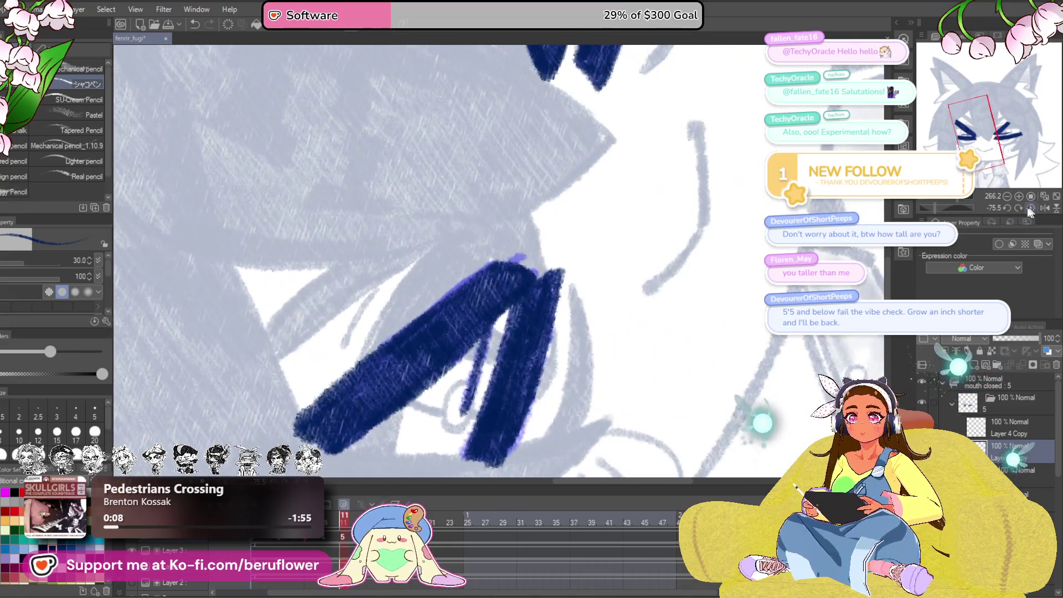
{"action": "left_click", "coordinate": [1030, 210]}
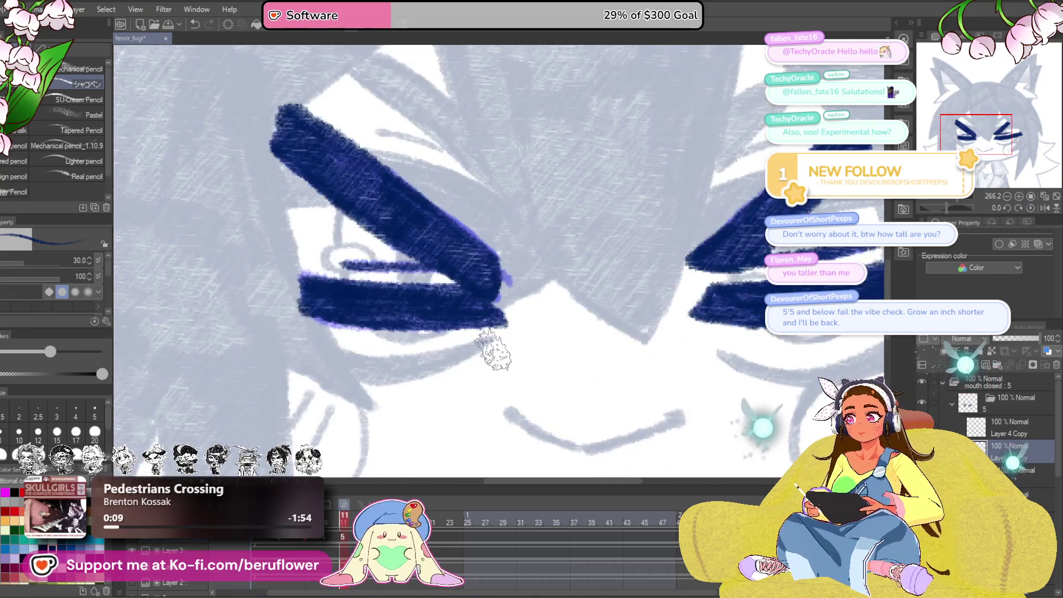
{"action": "scroll", "coordinate": [514, 365], "scroll_direction": "down", "scroll_amount": 2}
{"action": "scroll", "coordinate": [514, 388], "scroll_direction": "up", "scroll_amount": 2}
{"action": "left_click_drag", "start_coordinate": [530, 424], "coordinate": [514, 424]}
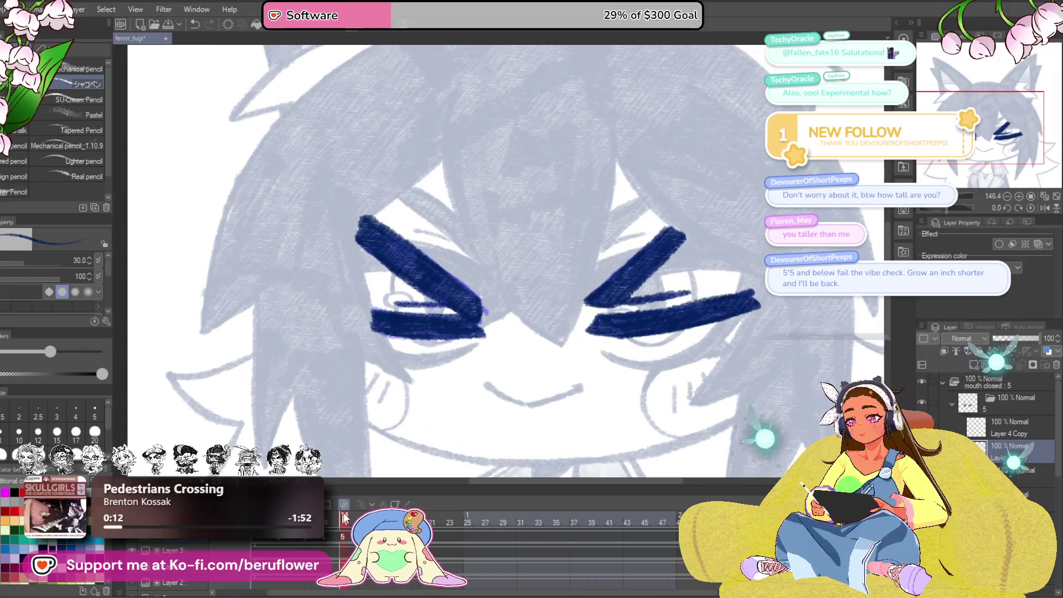
{"action": "left_click_drag", "start_coordinate": [341, 521], "coordinate": [345, 525]}
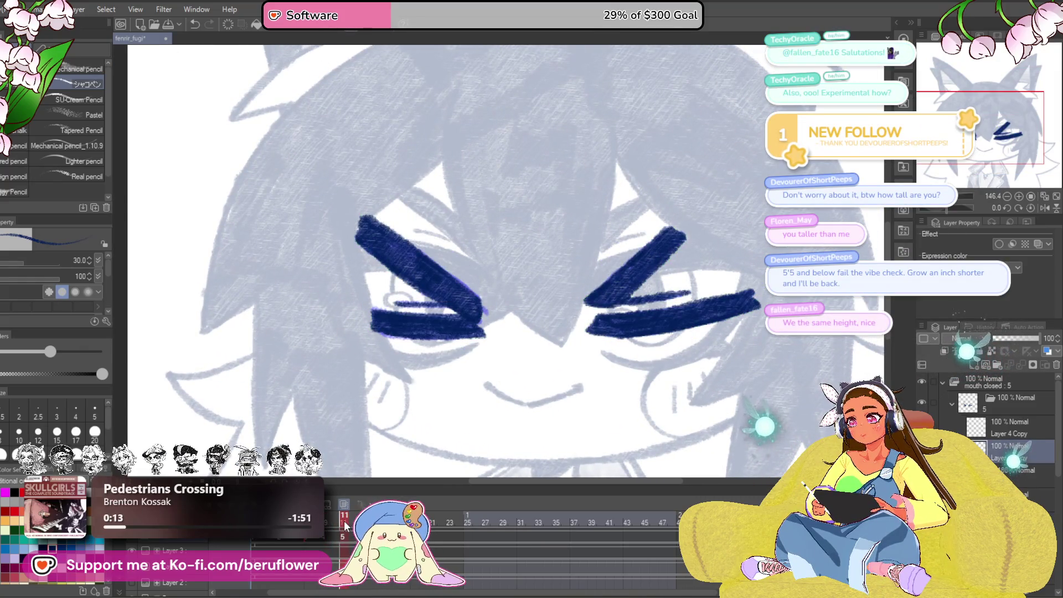
{"action": "left_click", "coordinate": [345, 525]}
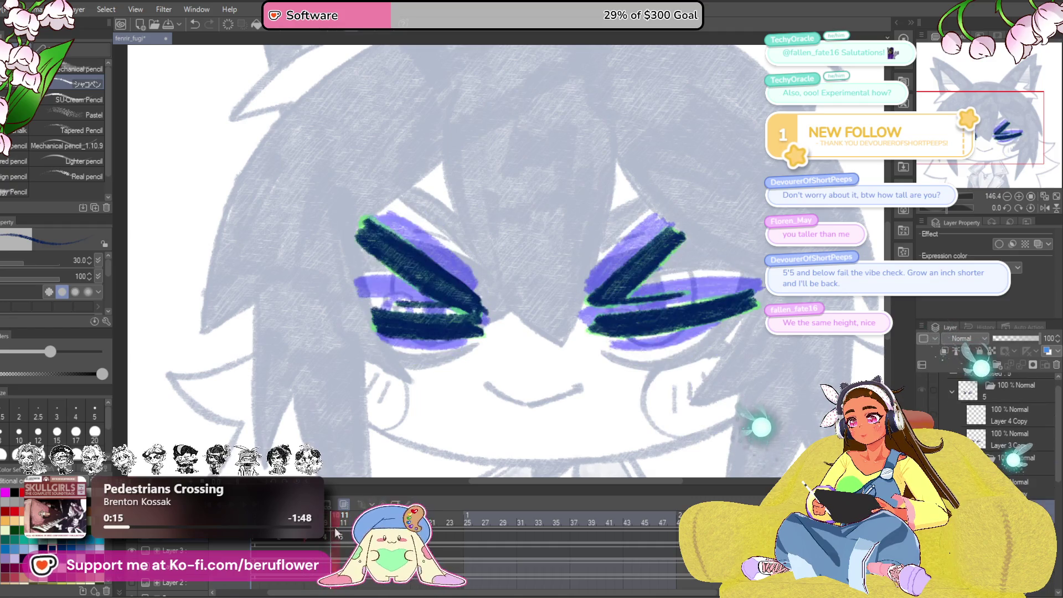
{"action": "left_click", "coordinate": [361, 524]}
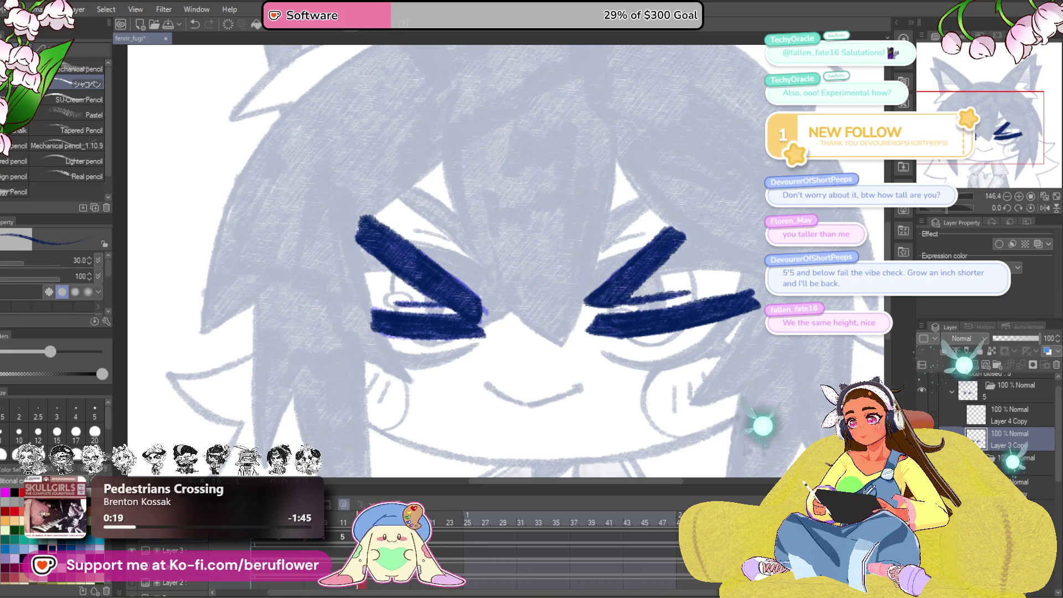
- Paint navy strokes over the right eye's purple squint band
{"action": "left_click_drag", "start_coordinate": [961, 209], "coordinate": [942, 211]}
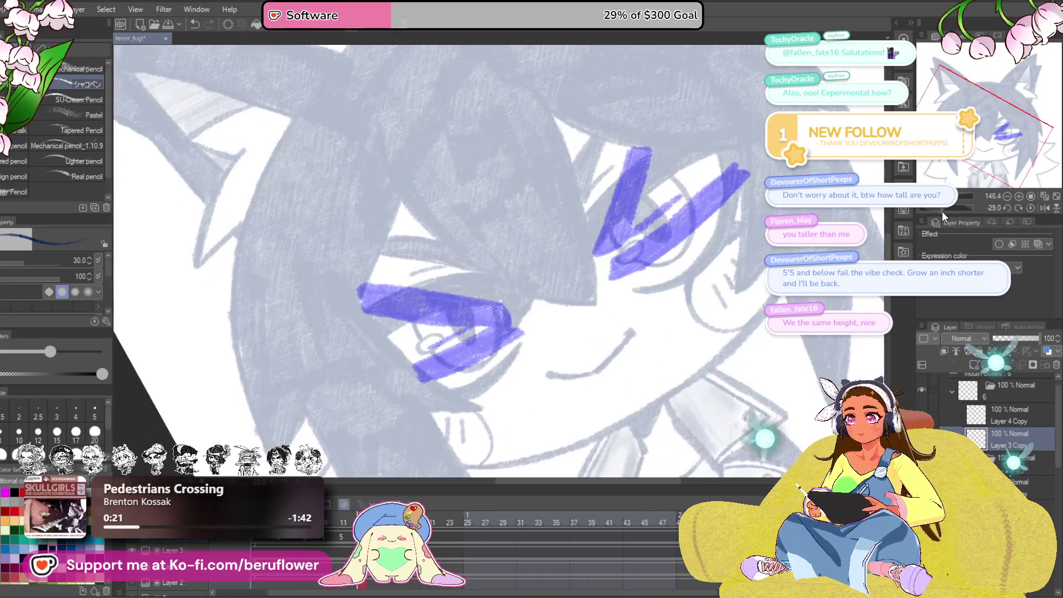
{"action": "scroll", "coordinate": [603, 280], "scroll_direction": "up", "scroll_amount": 2}
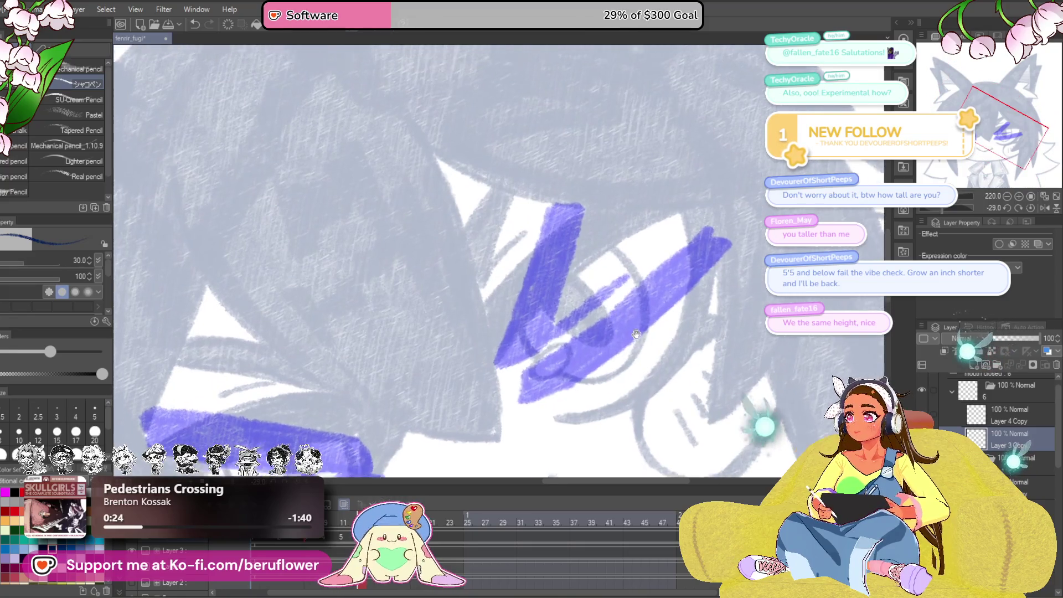
{"action": "left_click_drag", "start_coordinate": [602, 280], "coordinate": [642, 299]}
{"action": "mouse_move", "coordinate": [736, 222]}
{"action": "left_mouse_down"}
{"action": "mouse_move", "coordinate": [541, 364]}
{"action": "mouse_move", "coordinate": [550, 386]}
{"action": "mouse_move", "coordinate": [580, 382]}
{"action": "left_mouse_up"}
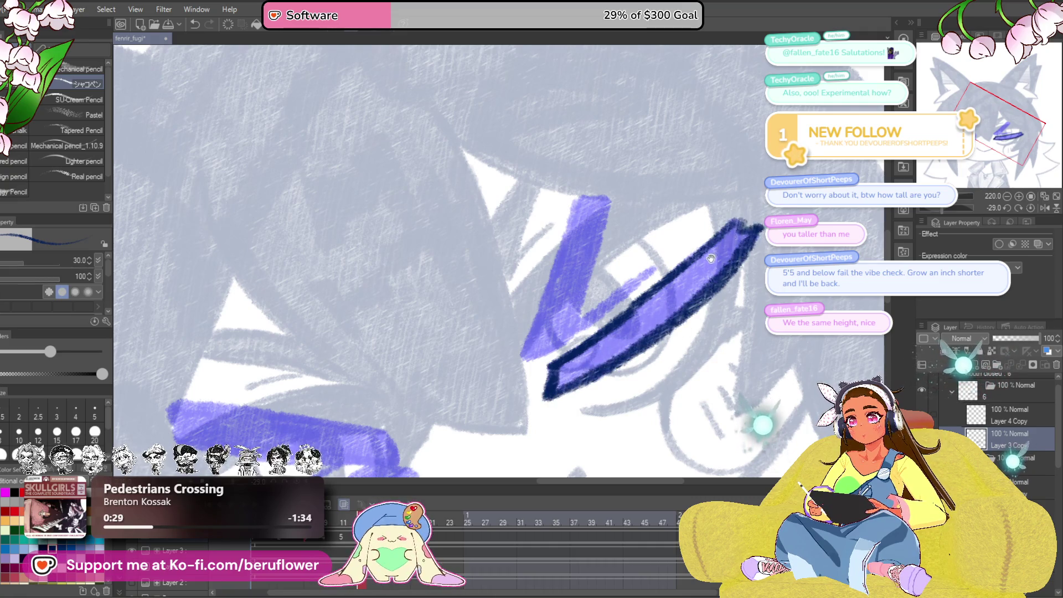
{"action": "mouse_move", "coordinate": [711, 258]}
{"action": "left_mouse_down"}
{"action": "mouse_move", "coordinate": [743, 242]}
{"action": "mouse_move", "coordinate": [721, 254]}
{"action": "left_mouse_up"}
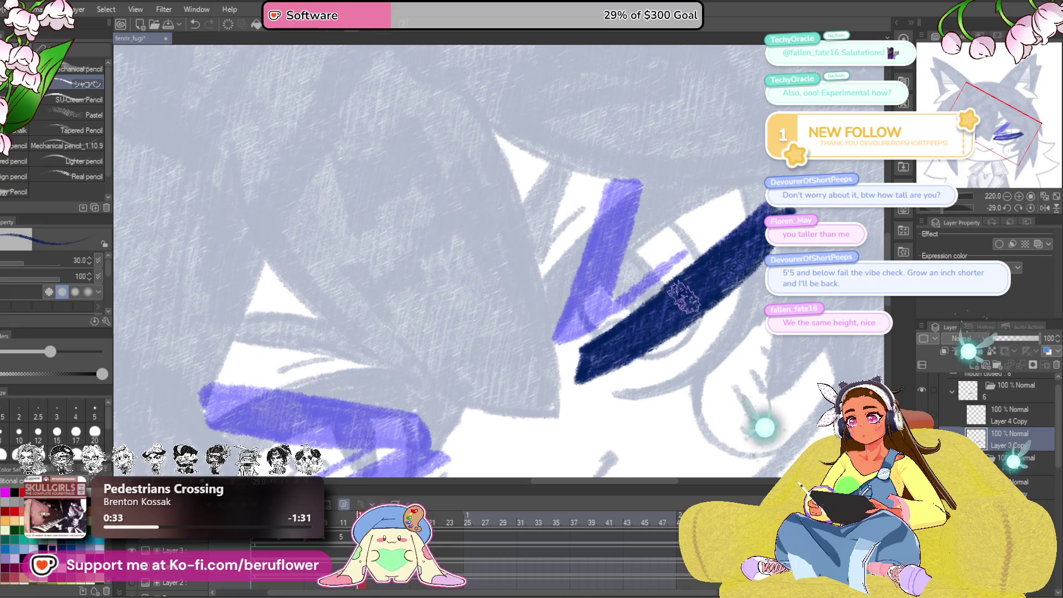
{"action": "left_click_drag", "start_coordinate": [684, 297], "coordinate": [590, 349]}
{"action": "left_click_drag", "start_coordinate": [615, 314], "coordinate": [647, 291]}
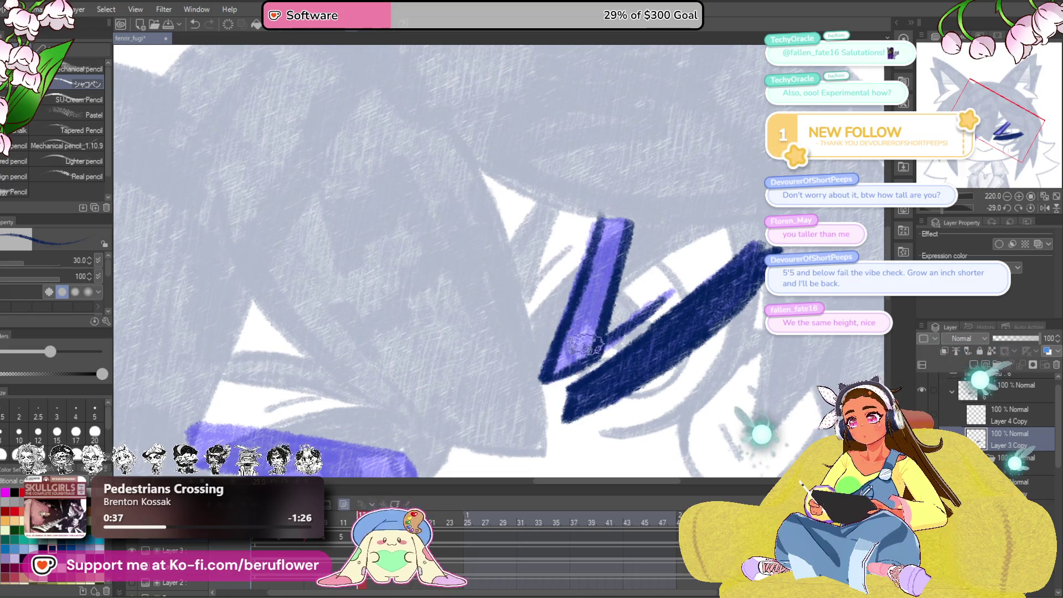
{"action": "left_click_drag", "start_coordinate": [584, 341], "coordinate": [596, 302]}
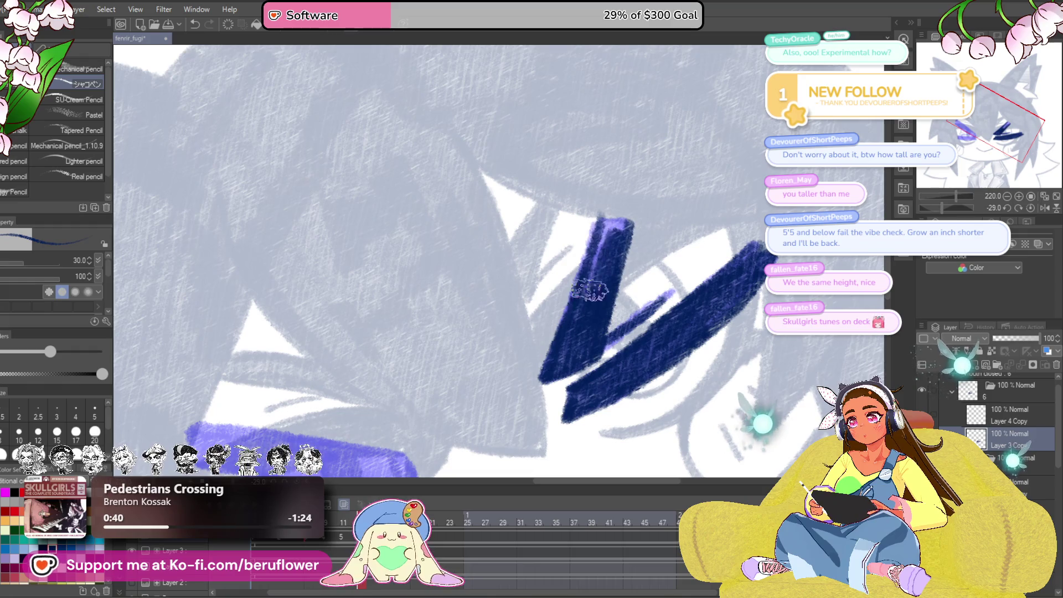
- On the other eye, draw a navy diagonal and line the band's lower and upper edges
{"action": "mouse_move", "coordinate": [537, 453]}
{"action": "left_mouse_down"}
{"action": "mouse_move", "coordinate": [625, 342]}
{"action": "mouse_move", "coordinate": [598, 358]}
{"action": "mouse_move", "coordinate": [623, 364]}
{"action": "left_mouse_up"}
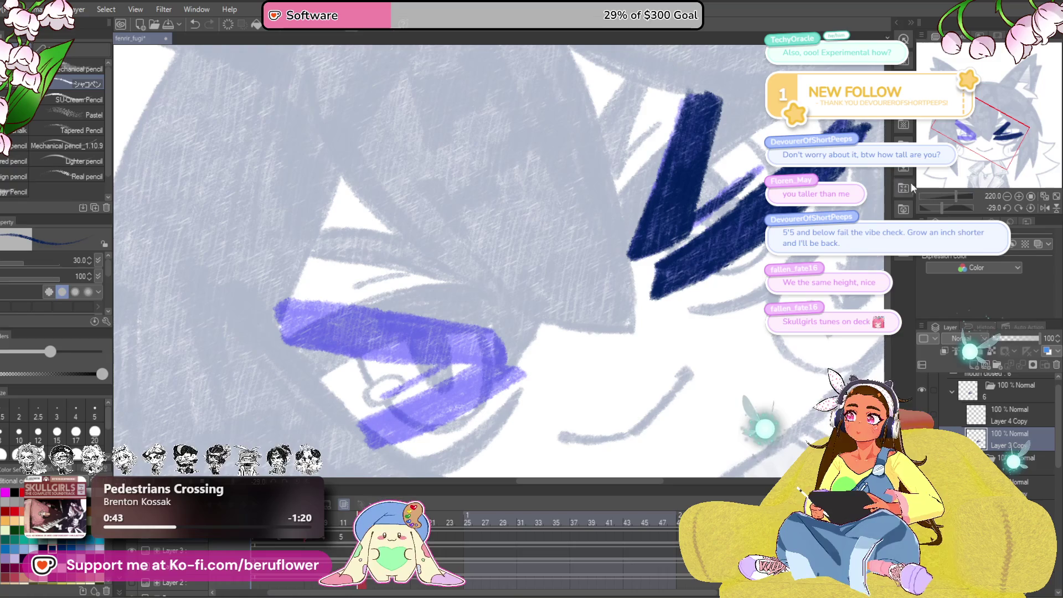
{"action": "left_click_drag", "start_coordinate": [948, 205], "coordinate": [940, 207]}
{"action": "scroll", "coordinate": [519, 303], "scroll_direction": "up", "scroll_amount": 3}
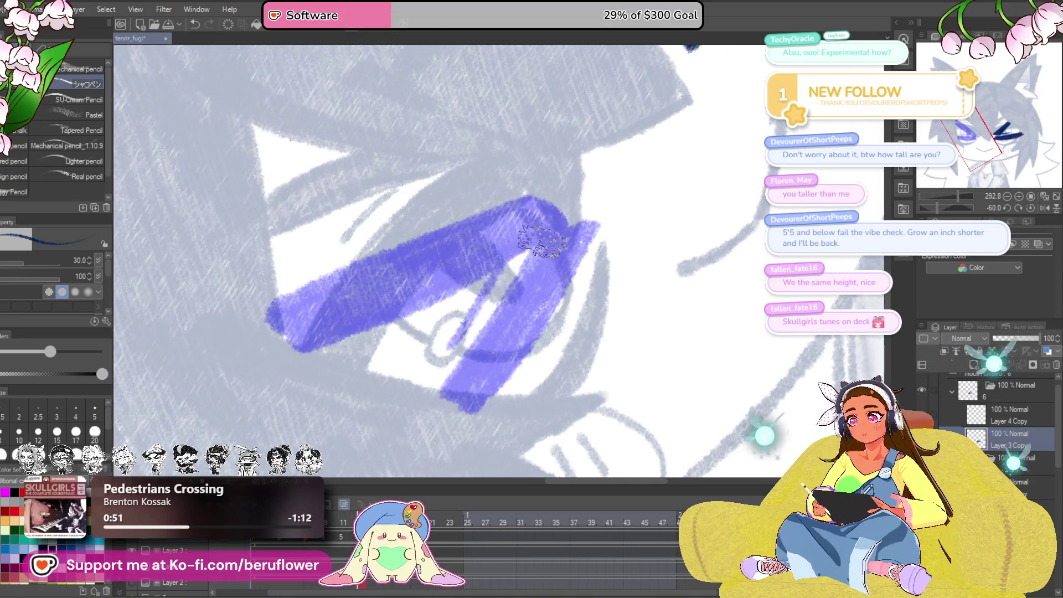
{"action": "mouse_move", "coordinate": [541, 240]}
{"action": "left_mouse_down"}
{"action": "mouse_move", "coordinate": [440, 394]}
{"action": "mouse_move", "coordinate": [540, 242]}
{"action": "mouse_move", "coordinate": [488, 366]}
{"action": "mouse_move", "coordinate": [551, 260]}
{"action": "mouse_move", "coordinate": [482, 376]}
{"action": "mouse_move", "coordinate": [540, 265]}
{"action": "left_mouse_up"}
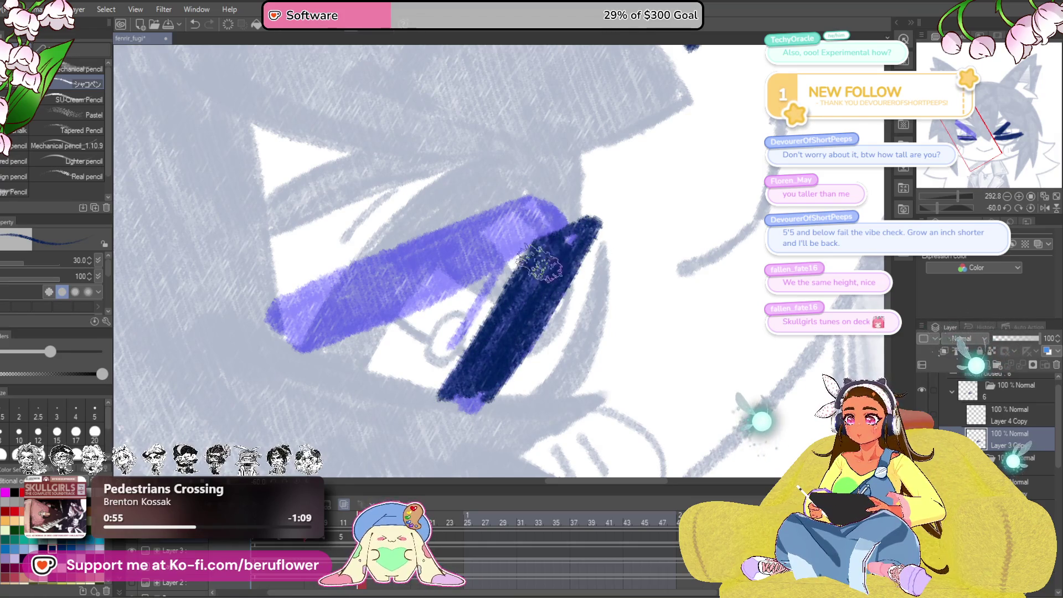
{"action": "scroll", "coordinate": [497, 288], "scroll_direction": "up", "scroll_amount": 1}
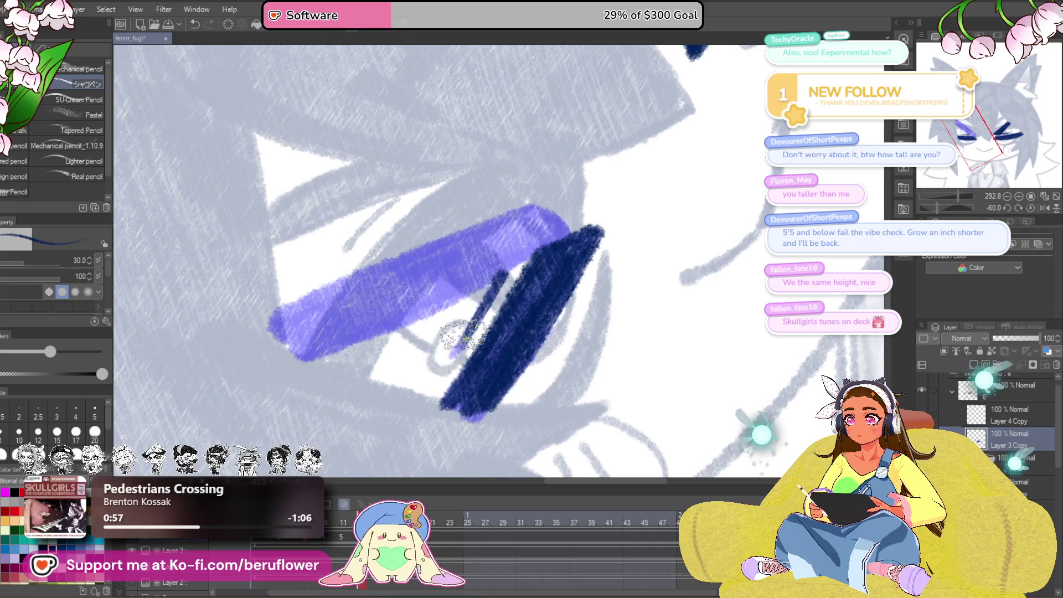
{"action": "left_click_drag", "start_coordinate": [563, 316], "coordinate": [647, 323]}
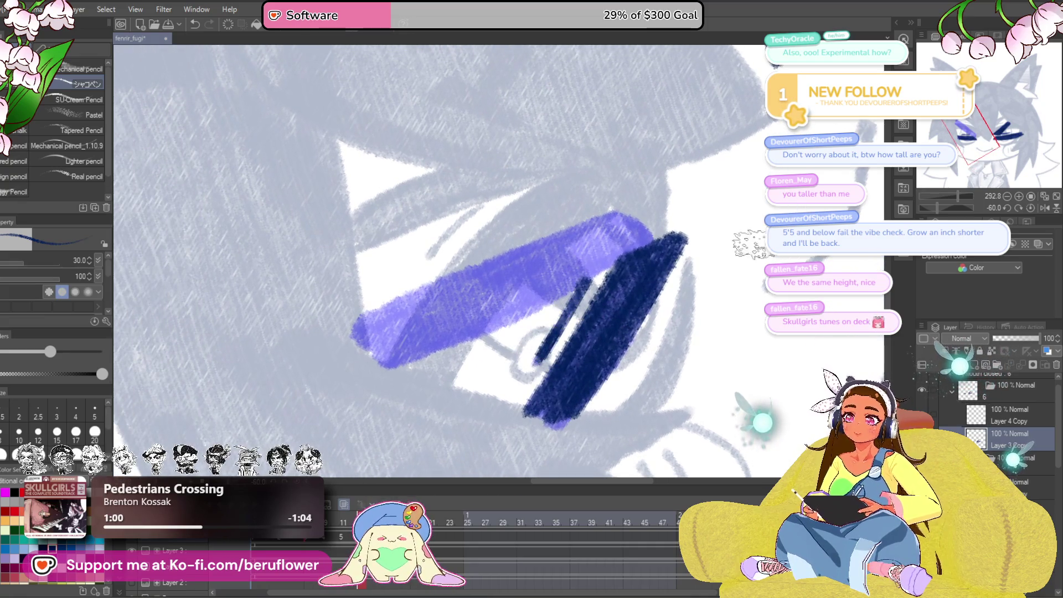
{"action": "left_click_drag", "start_coordinate": [937, 209], "coordinate": [935, 207]}
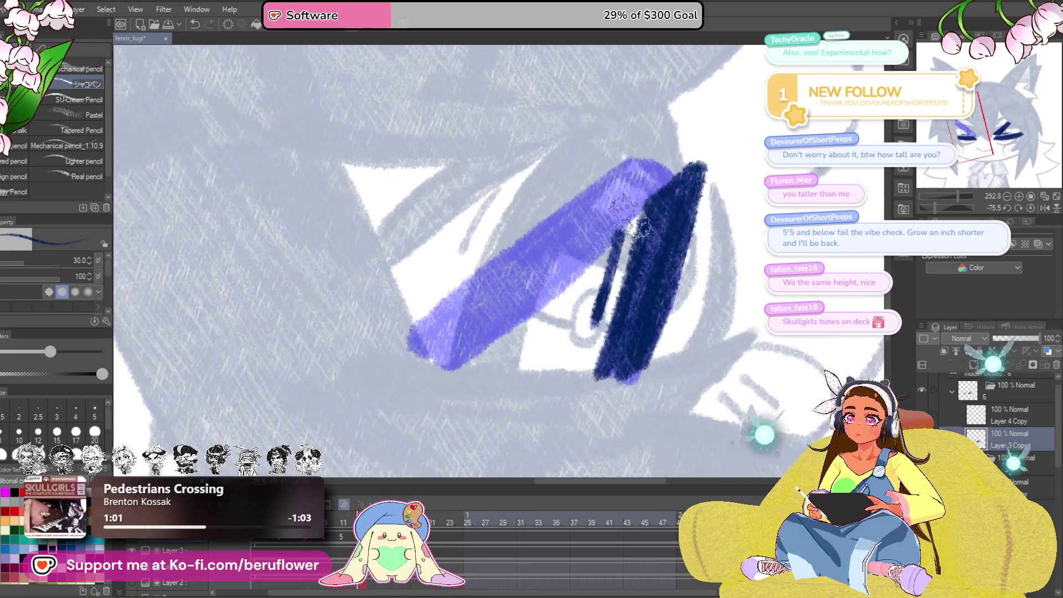
{"action": "left_click_drag", "start_coordinate": [632, 222], "coordinate": [470, 363]}
{"action": "left_click_drag", "start_coordinate": [666, 200], "coordinate": [491, 346]}
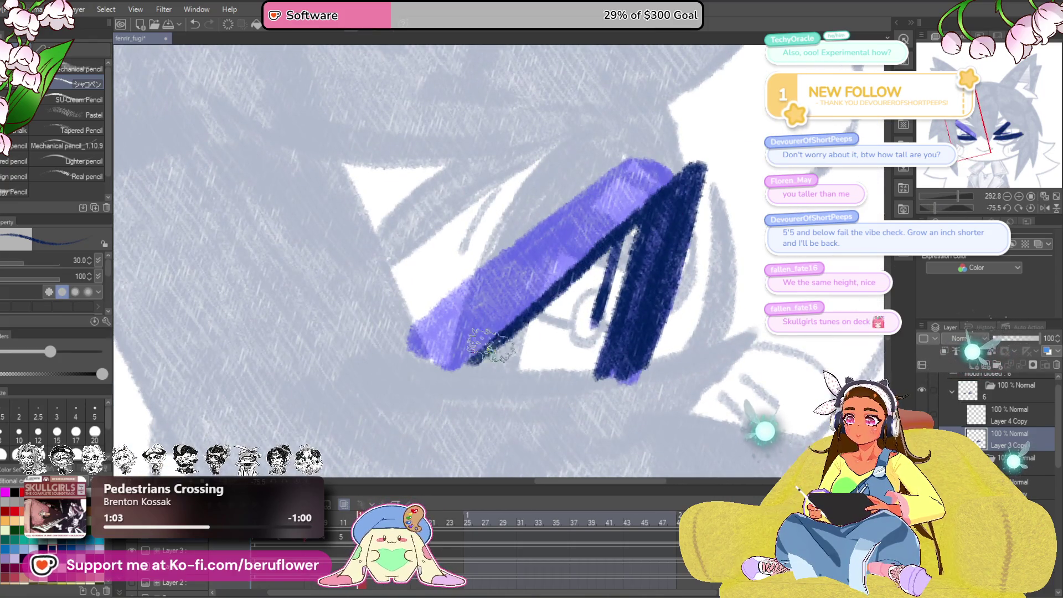
{"action": "mouse_move", "coordinate": [412, 333]}
{"action": "left_mouse_down"}
{"action": "mouse_move", "coordinate": [623, 163]}
{"action": "mouse_move", "coordinate": [644, 178]}
{"action": "left_mouse_up"}
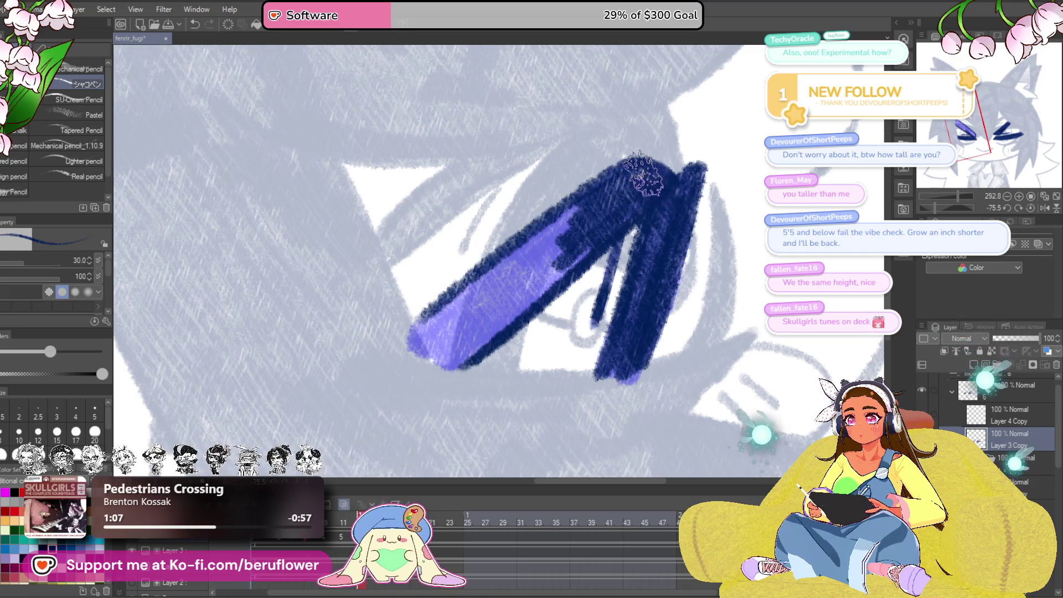
- Redo the misplaced shading so the lower squint stroke is dark navy
{"action": "left_click_drag", "start_coordinate": [614, 239], "coordinate": [750, 402]}
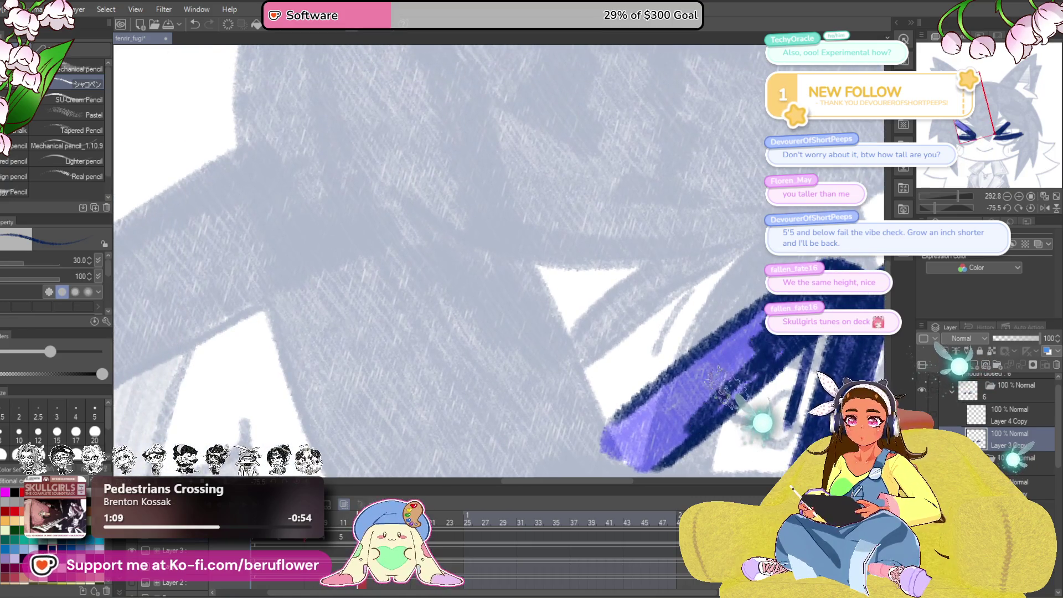
{"action": "mouse_move", "coordinate": [668, 438]}
{"action": "left_mouse_down"}
{"action": "mouse_move", "coordinate": [647, 432]}
{"action": "mouse_move", "coordinate": [720, 372]}
{"action": "left_mouse_up"}
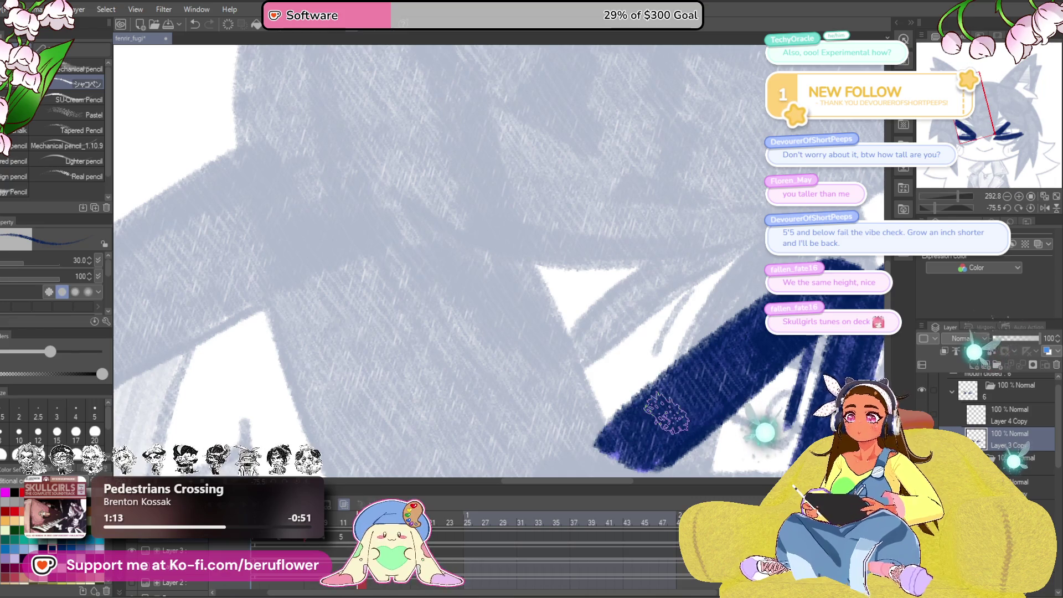
{"action": "key", "text": "ctrl+minus"}
{"action": "key", "text": "ctrl+z"}
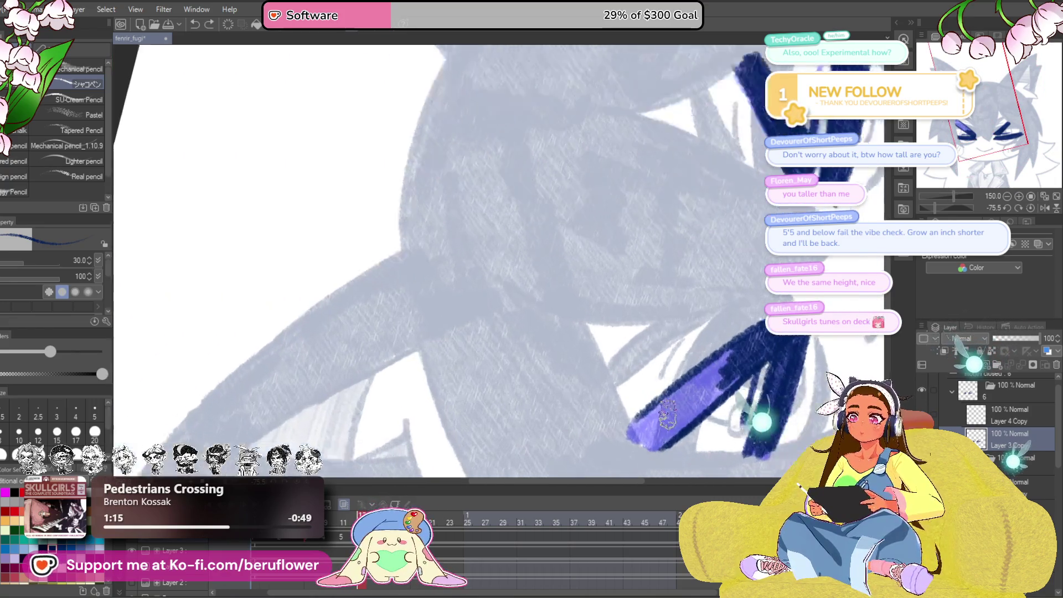
{"action": "scroll", "coordinate": [667, 414], "scroll_direction": "up", "scroll_amount": 3}
{"action": "left_click_drag", "start_coordinate": [717, 382], "coordinate": [714, 440]}
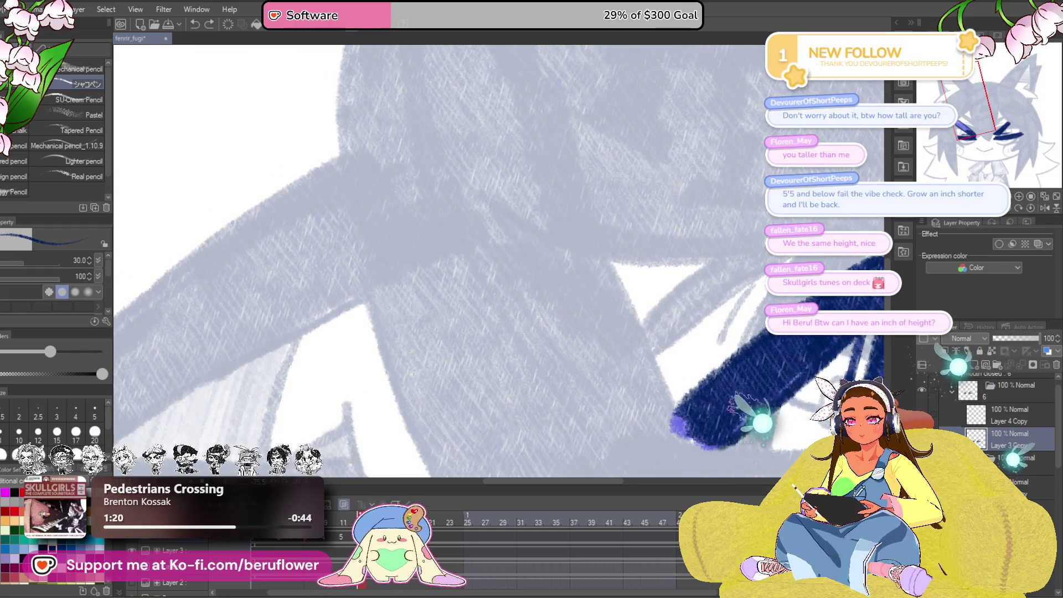
- Straighten the view and zoom out to check the whole face
{"action": "key", "text": "ctrl+minus"}
{"action": "key", "text": "ctrl+minus"}
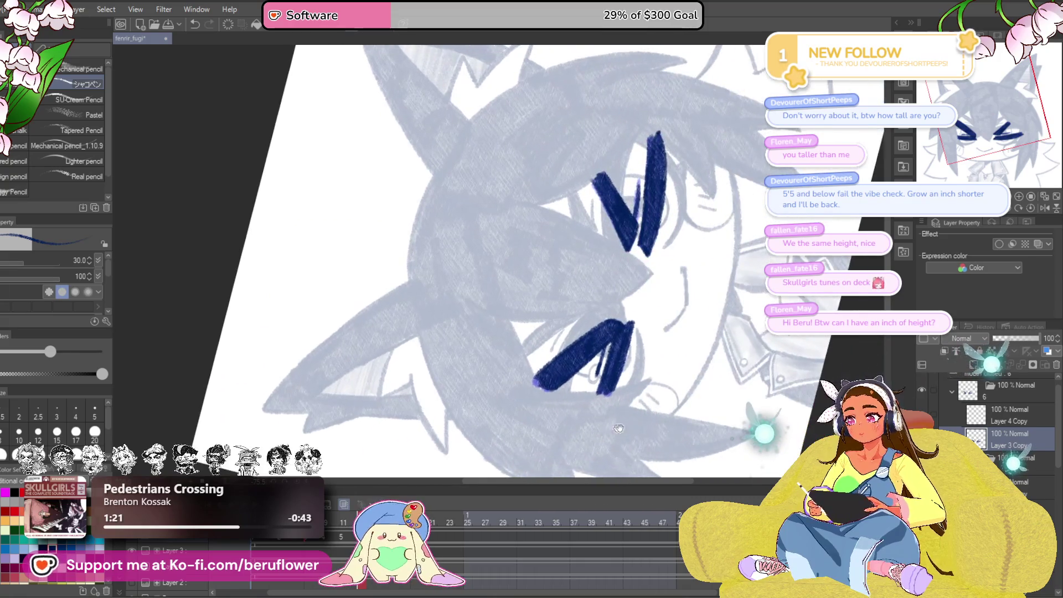
{"action": "left_click", "coordinate": [1031, 208]}
{"action": "key", "text": "ctrl+minus"}
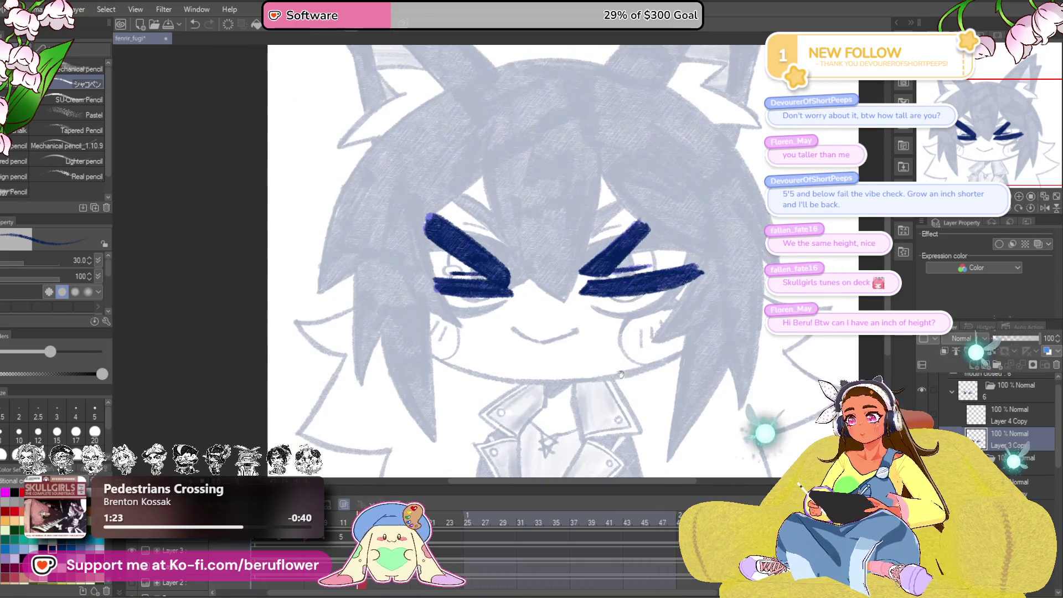
{"action": "key", "text": "ctrl+minus"}
{"action": "key", "text": "ctrl+plus"}
{"action": "key", "text": "ctrl+plus"}
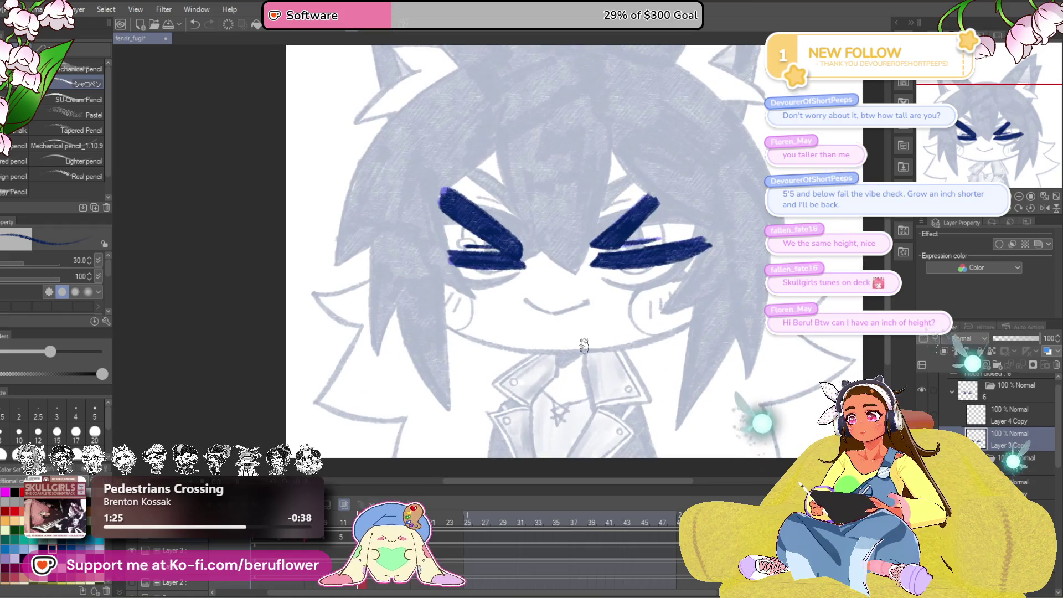
{"action": "left_click_drag", "start_coordinate": [725, 331], "coordinate": [680, 409]}
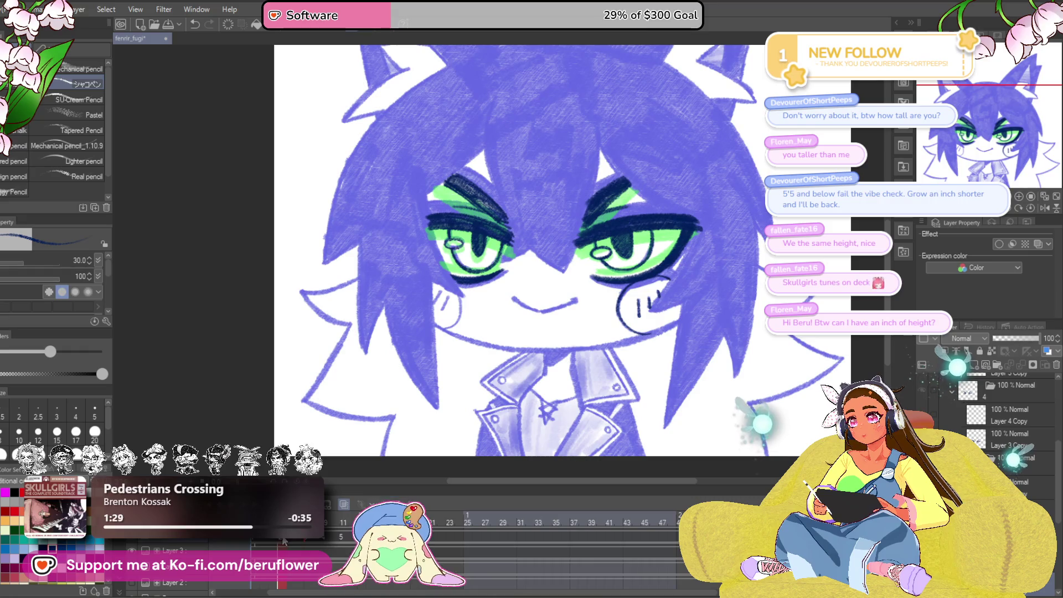
- Ink the mouth's left half in navy, then darken the pale right end and straighten the view
{"action": "scroll", "coordinate": [528, 303], "scroll_direction": "up", "scroll_amount": 6}
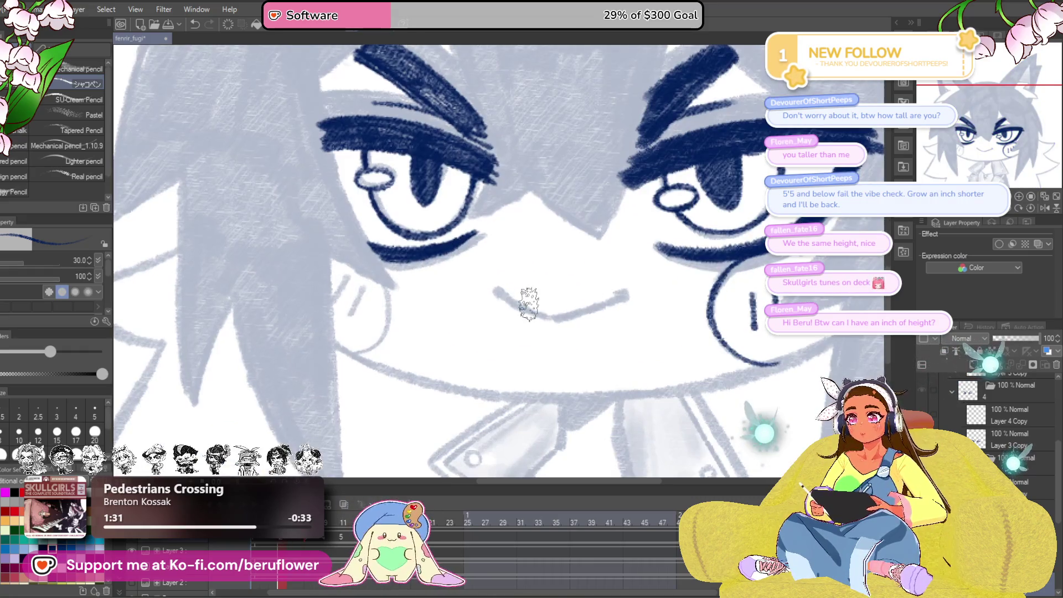
{"action": "left_click_drag", "start_coordinate": [439, 294], "coordinate": [532, 343]}
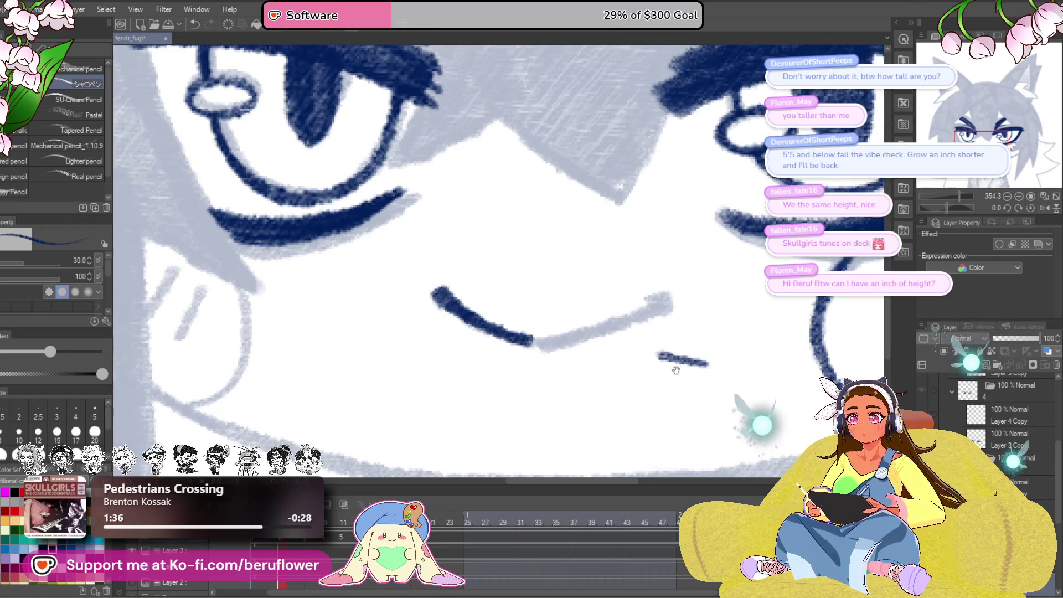
{"action": "left_click_drag", "start_coordinate": [672, 361], "coordinate": [748, 371]}
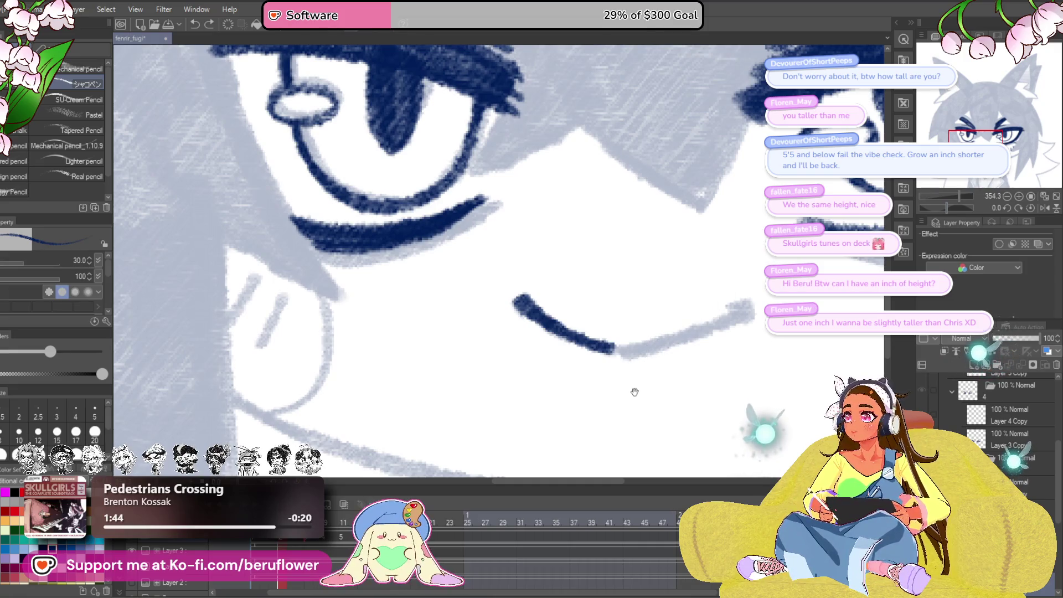
{"action": "scroll", "coordinate": [661, 350], "scroll_direction": "up", "scroll_amount": 5}
{"action": "left_click_drag", "start_coordinate": [630, 312], "coordinate": [572, 309]}
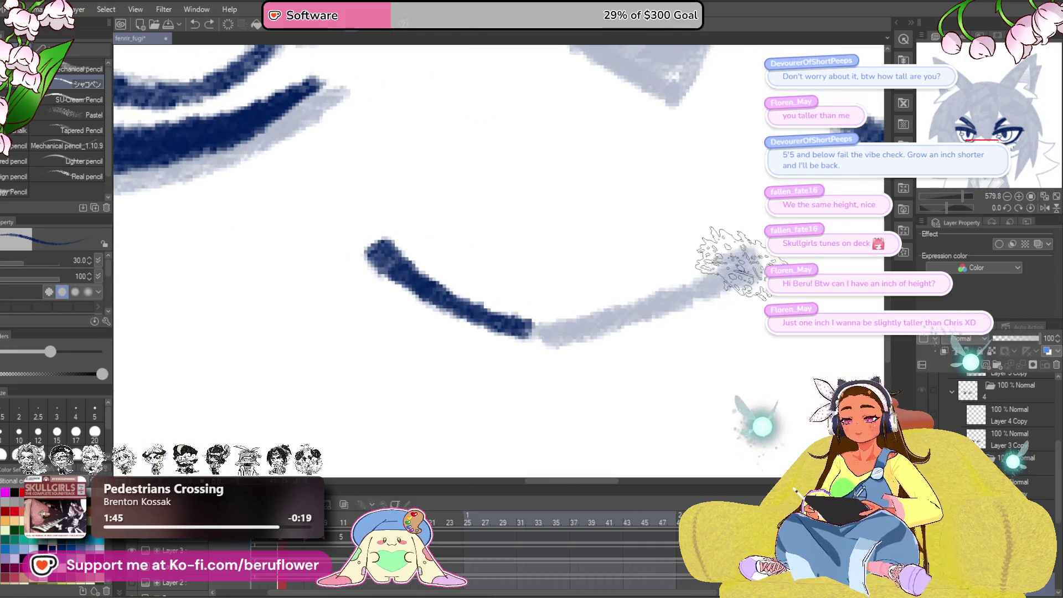
{"action": "left_click_drag", "start_coordinate": [948, 208], "coordinate": [940, 209]}
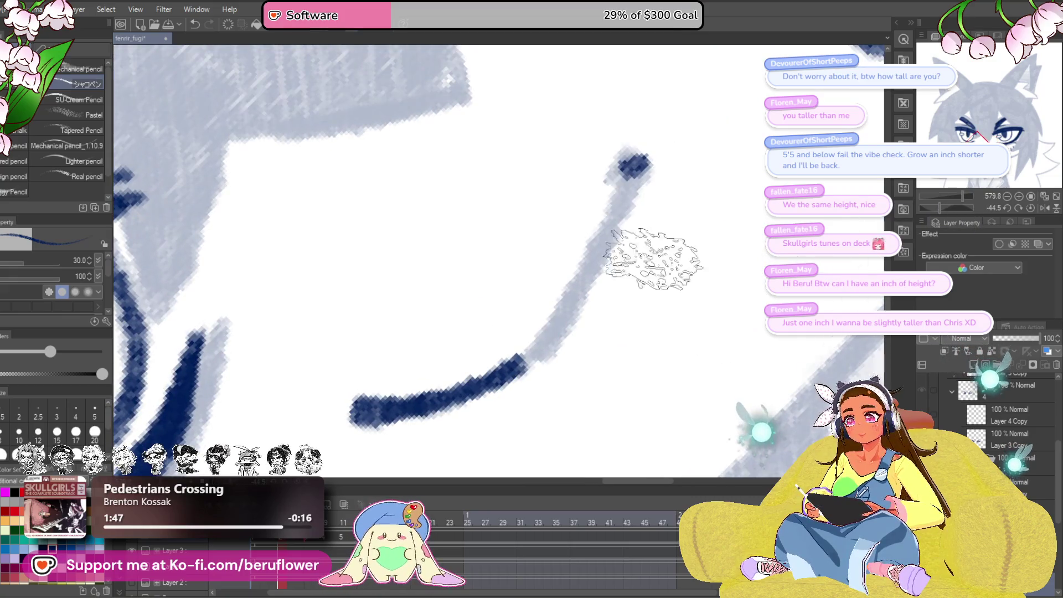
{"action": "left_click_drag", "start_coordinate": [604, 242], "coordinate": [499, 366]}
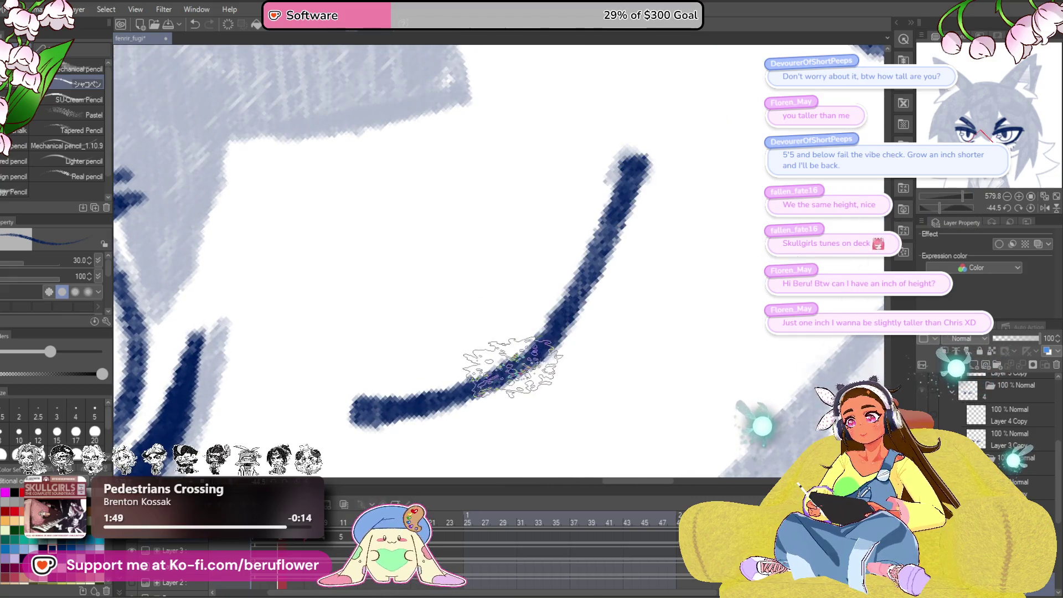
{"action": "scroll", "coordinate": [507, 365], "scroll_direction": "down", "scroll_amount": 8}
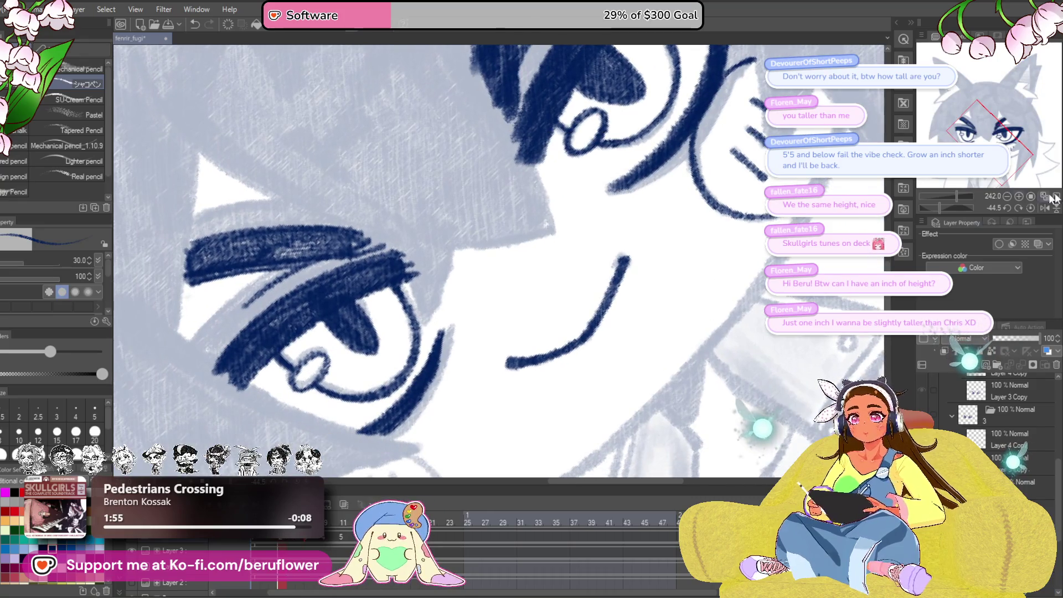
{"action": "left_click", "coordinate": [1032, 208]}
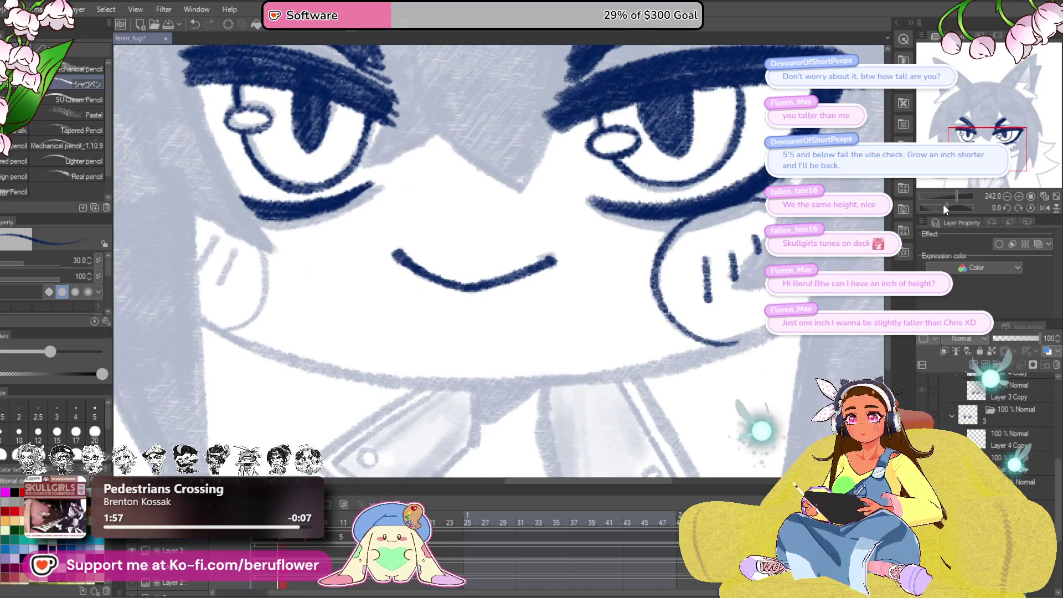
- Ink navy hair strands beside the left eye
{"action": "scroll", "coordinate": [648, 356], "scroll_direction": "up", "scroll_amount": 5}
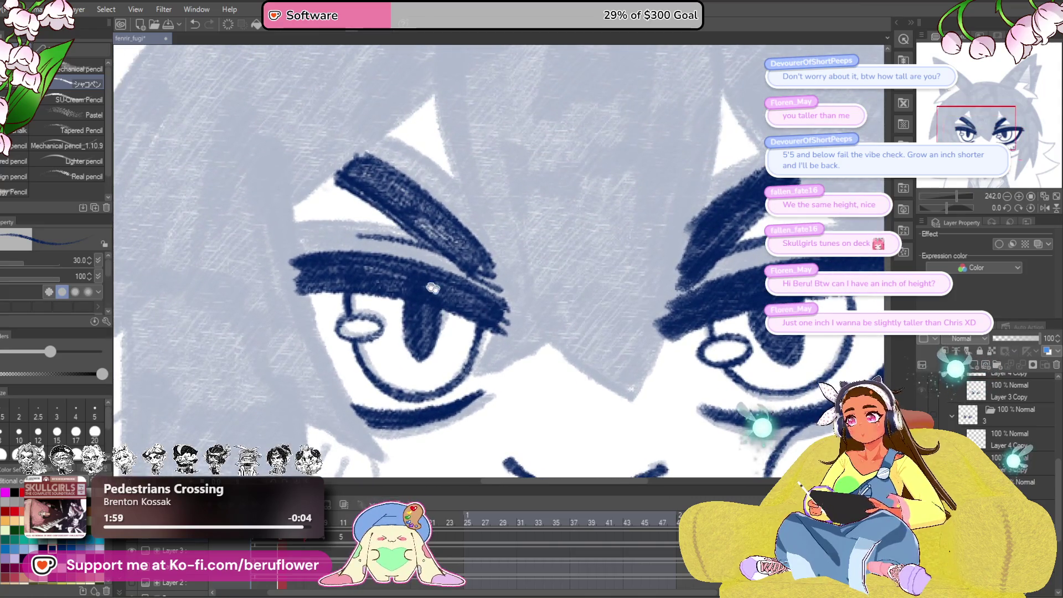
{"action": "mouse_move", "coordinate": [377, 438]}
{"action": "left_mouse_down"}
{"action": "mouse_move", "coordinate": [288, 274]}
{"action": "mouse_move", "coordinate": [382, 318]}
{"action": "left_mouse_up"}
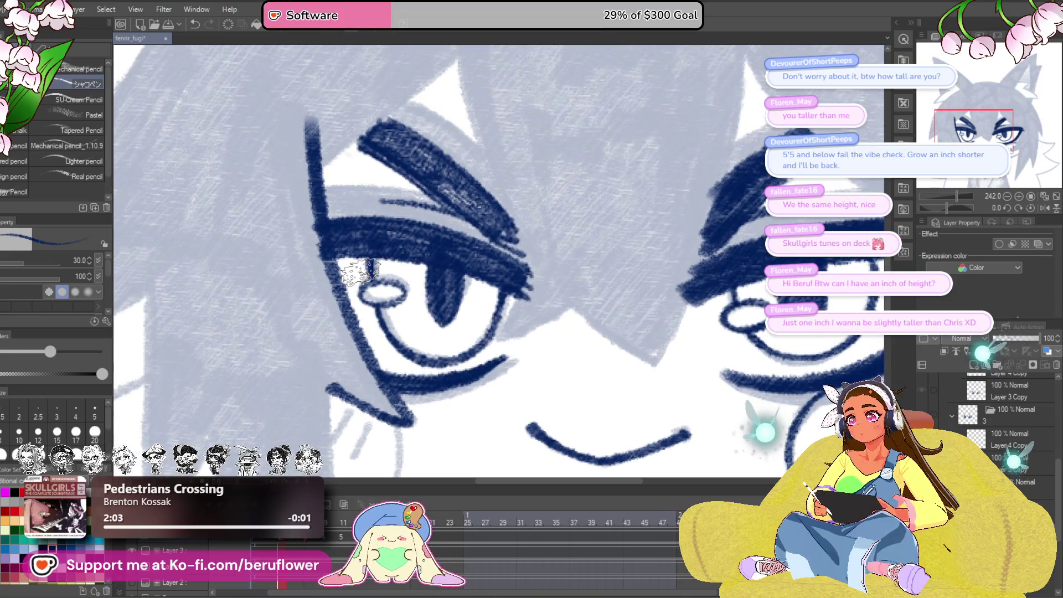
{"action": "left_click_drag", "start_coordinate": [359, 271], "coordinate": [371, 319]}
{"action": "mouse_move", "coordinate": [432, 127]}
{"action": "left_mouse_down"}
{"action": "mouse_move", "coordinate": [443, 177]}
{"action": "mouse_move", "coordinate": [474, 211]}
{"action": "mouse_move", "coordinate": [358, 297]}
{"action": "mouse_move", "coordinate": [219, 368]}
{"action": "left_mouse_up"}
{"action": "mouse_move", "coordinate": [390, 138]}
{"action": "left_mouse_down"}
{"action": "mouse_move", "coordinate": [369, 235]}
{"action": "mouse_move", "coordinate": [384, 338]}
{"action": "left_mouse_up"}
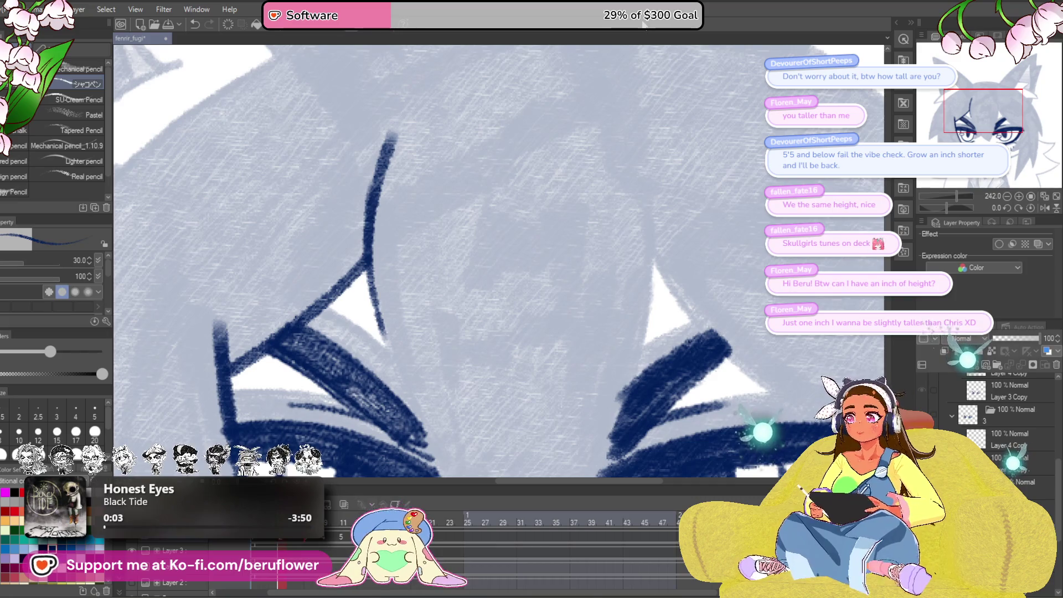
- Draw the pointed navy hair tip between the eyes along the left eye's right side
{"action": "left_click_drag", "start_coordinate": [554, 222], "coordinate": [591, 161]}
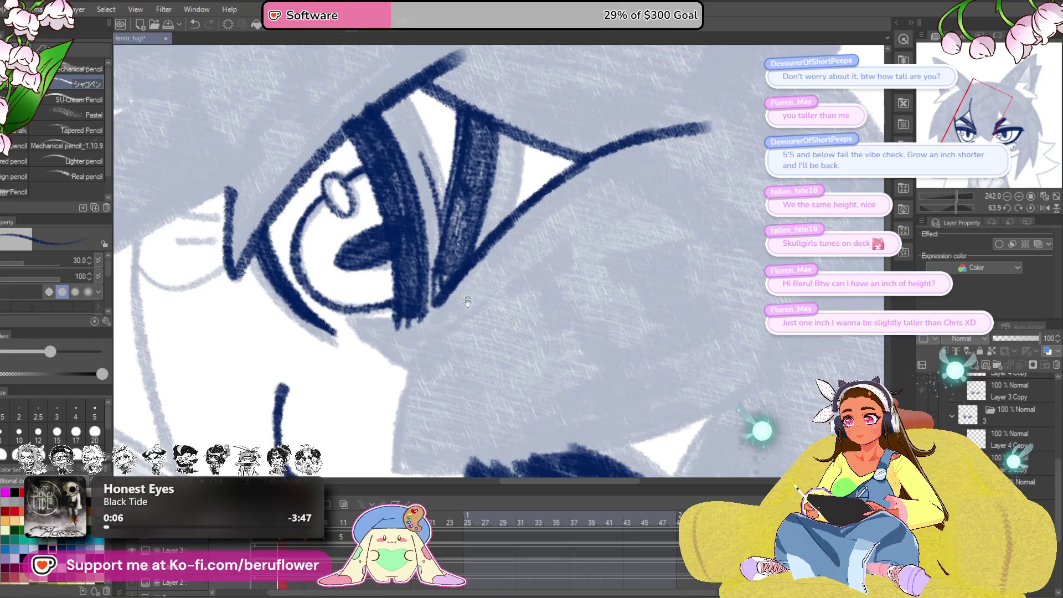
{"action": "mouse_move", "coordinate": [412, 377]}
{"action": "left_mouse_down"}
{"action": "mouse_move", "coordinate": [450, 249]}
{"action": "mouse_move", "coordinate": [431, 346]}
{"action": "left_mouse_up"}
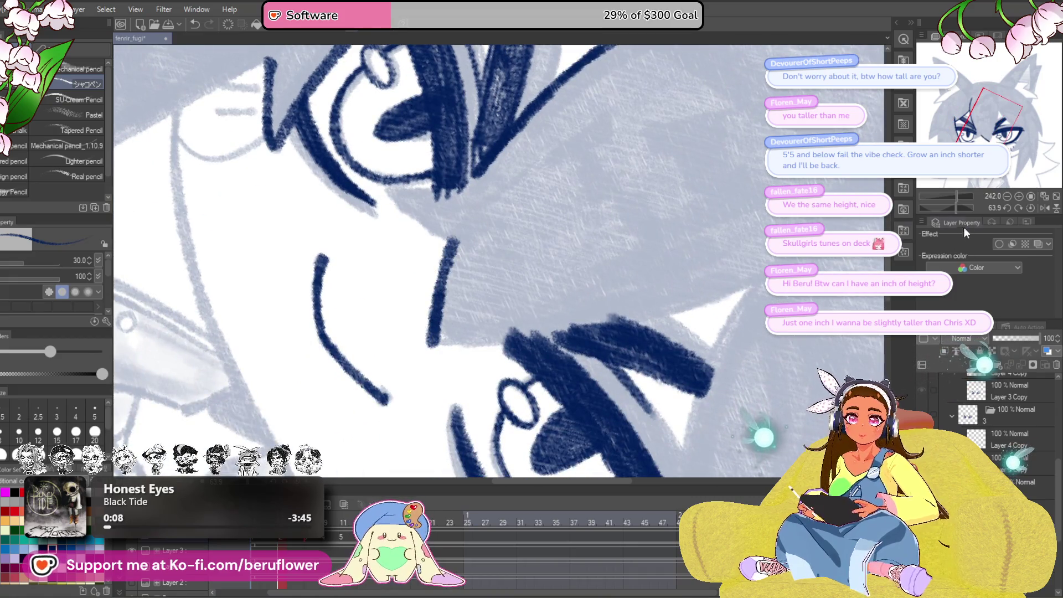
{"action": "left_click_drag", "start_coordinate": [956, 207], "coordinate": [922, 208]}
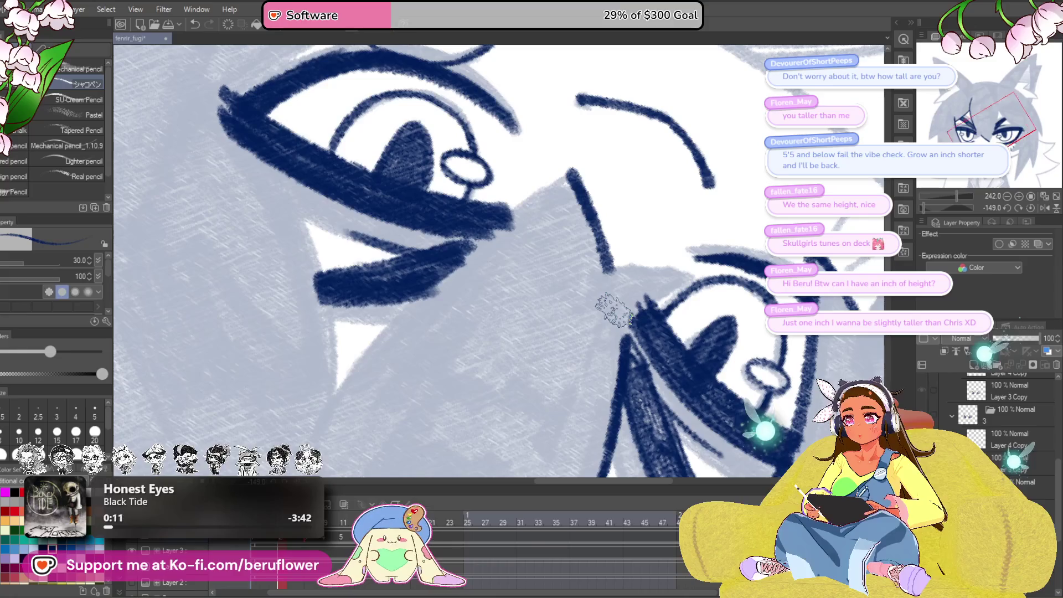
{"action": "left_click_drag", "start_coordinate": [548, 215], "coordinate": [556, 215]}
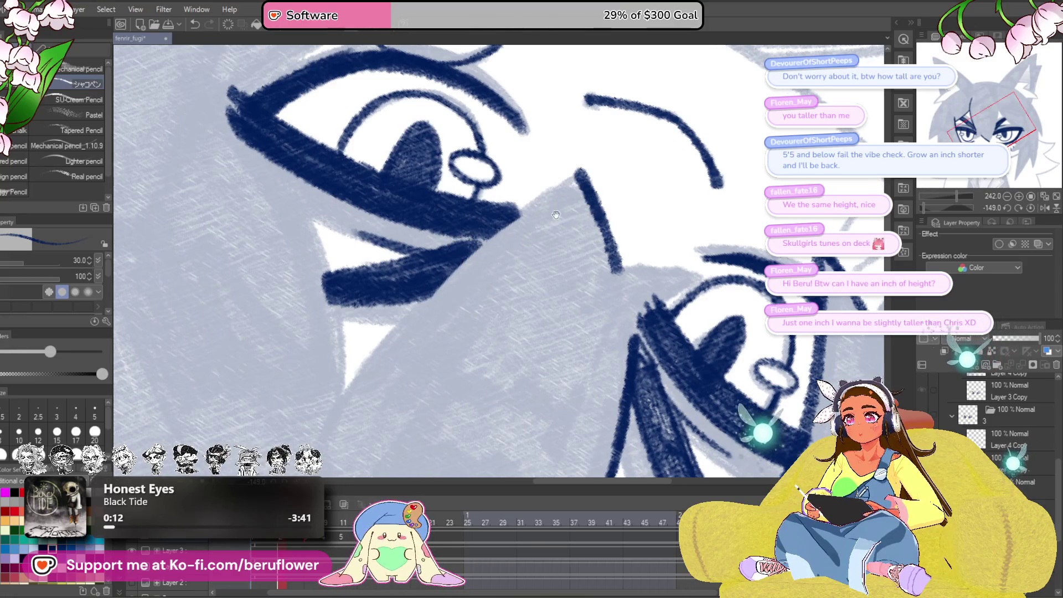
{"action": "left_click_drag", "start_coordinate": [694, 292], "coordinate": [525, 286]}
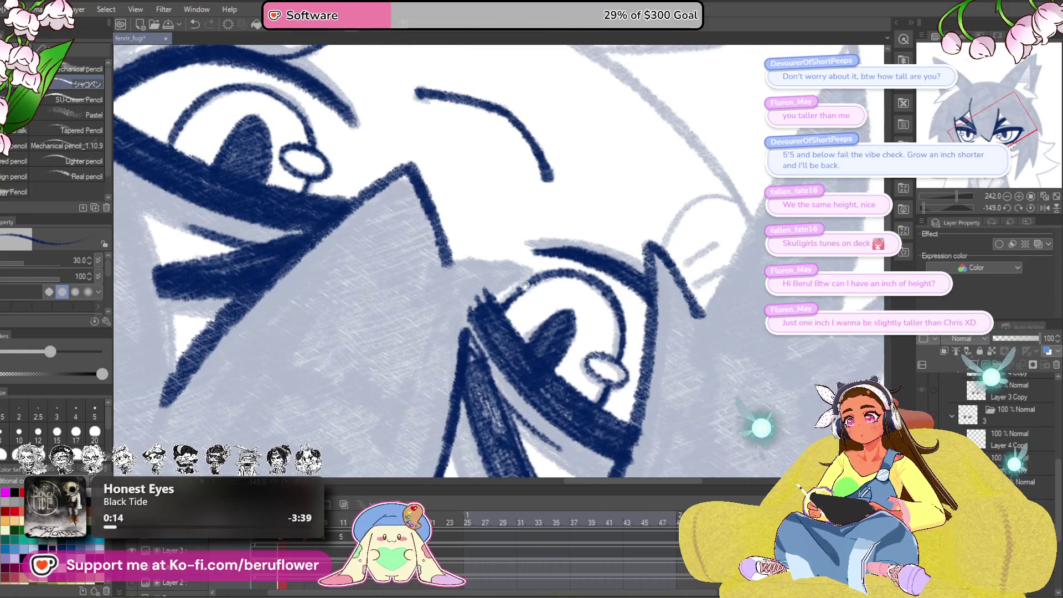
{"action": "left_click", "coordinate": [1031, 208]}
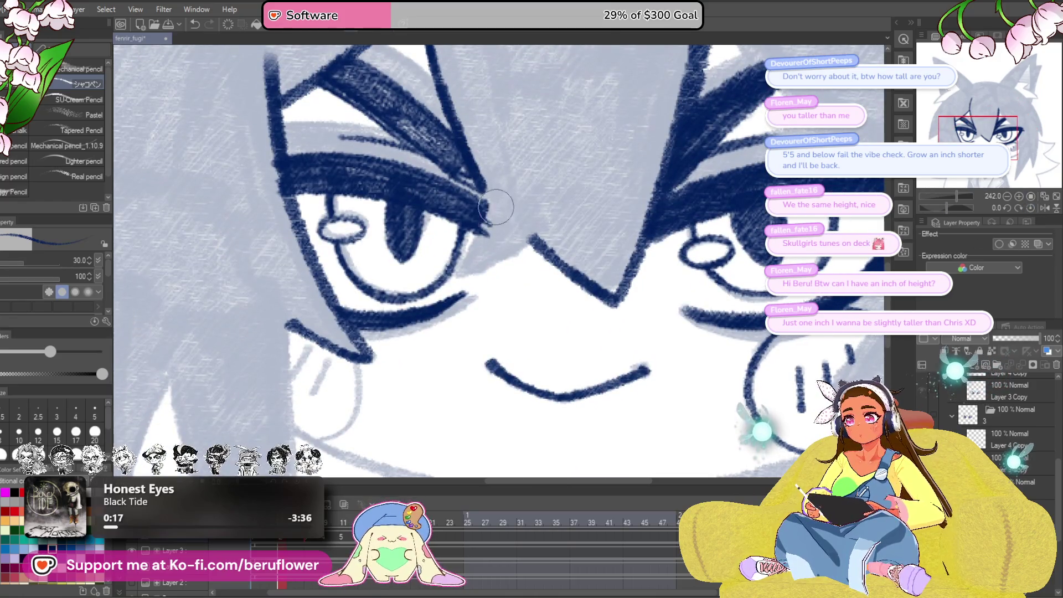
{"action": "left_click_drag", "start_coordinate": [512, 134], "coordinate": [515, 152]}
{"action": "mouse_move", "coordinate": [493, 202]}
{"action": "left_mouse_down"}
{"action": "mouse_move", "coordinate": [468, 238]}
{"action": "mouse_move", "coordinate": [452, 300]}
{"action": "mouse_move", "coordinate": [526, 255]}
{"action": "left_mouse_up"}
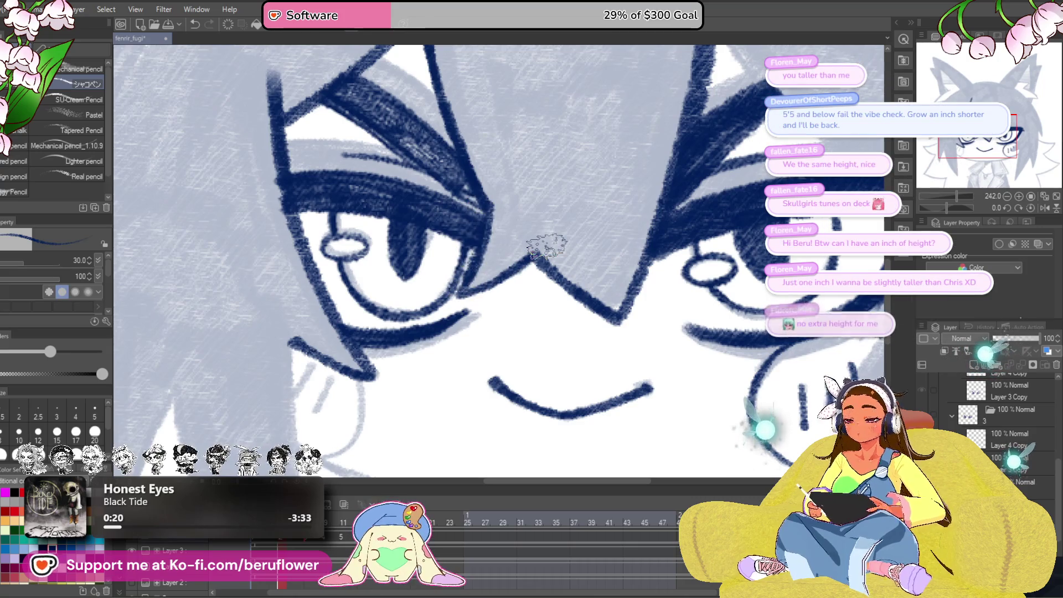
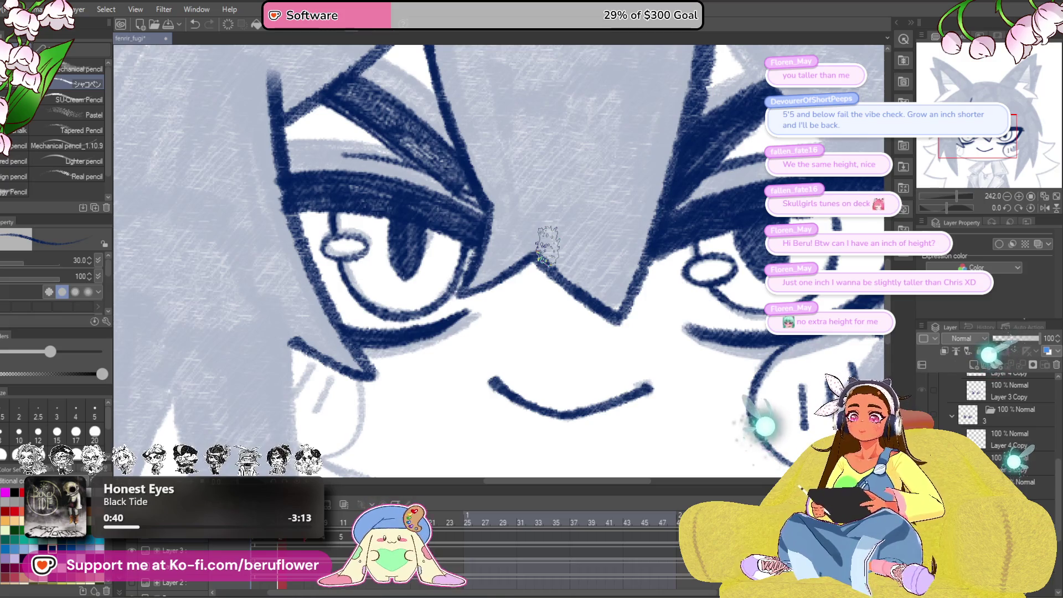
- Ink the eye's diagonal corner line in dark navy, redrawing it thicker after an undo
{"action": "left_click_drag", "start_coordinate": [949, 207], "coordinate": [954, 207]}
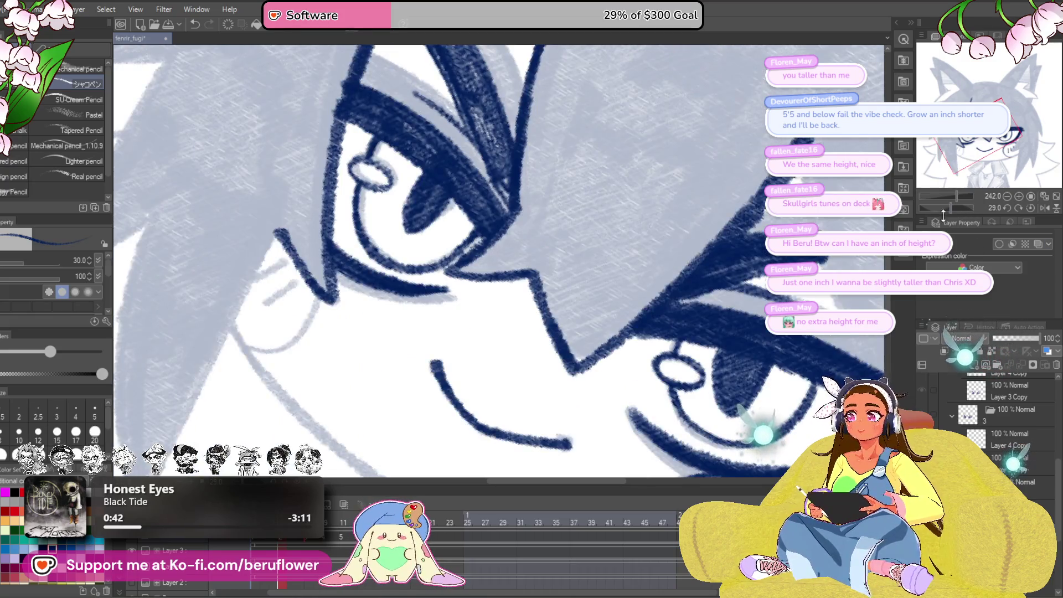
{"action": "left_click_drag", "start_coordinate": [618, 314], "coordinate": [592, 320]}
{"action": "left_click_drag", "start_coordinate": [951, 207], "coordinate": [958, 204]}
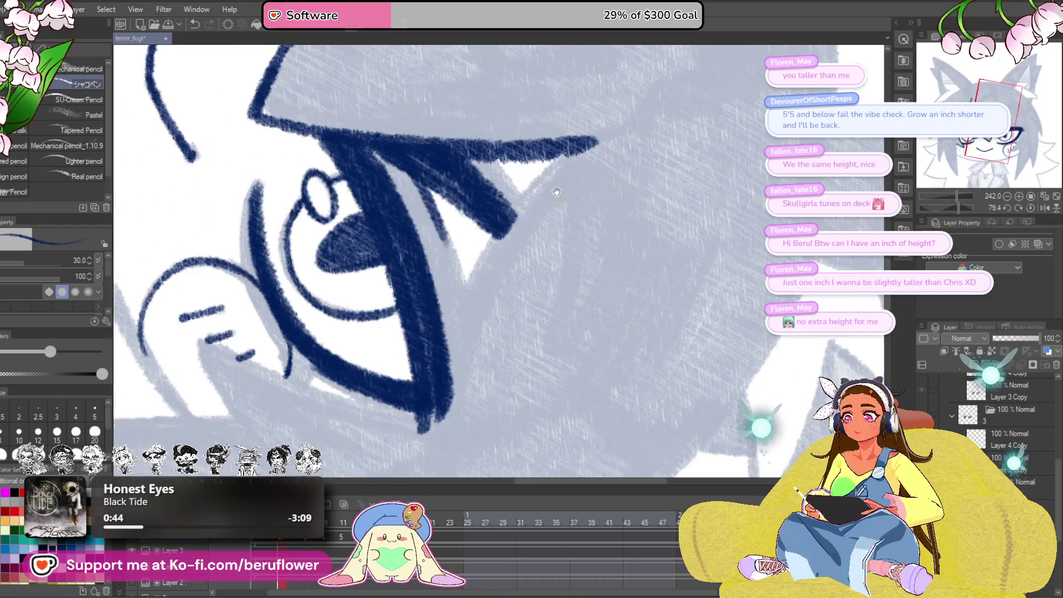
{"action": "left_click_drag", "start_coordinate": [598, 141], "coordinate": [501, 221]}
{"action": "left_click_drag", "start_coordinate": [551, 176], "coordinate": [440, 351]}
{"action": "left_click_drag", "start_coordinate": [501, 238], "coordinate": [427, 388]}
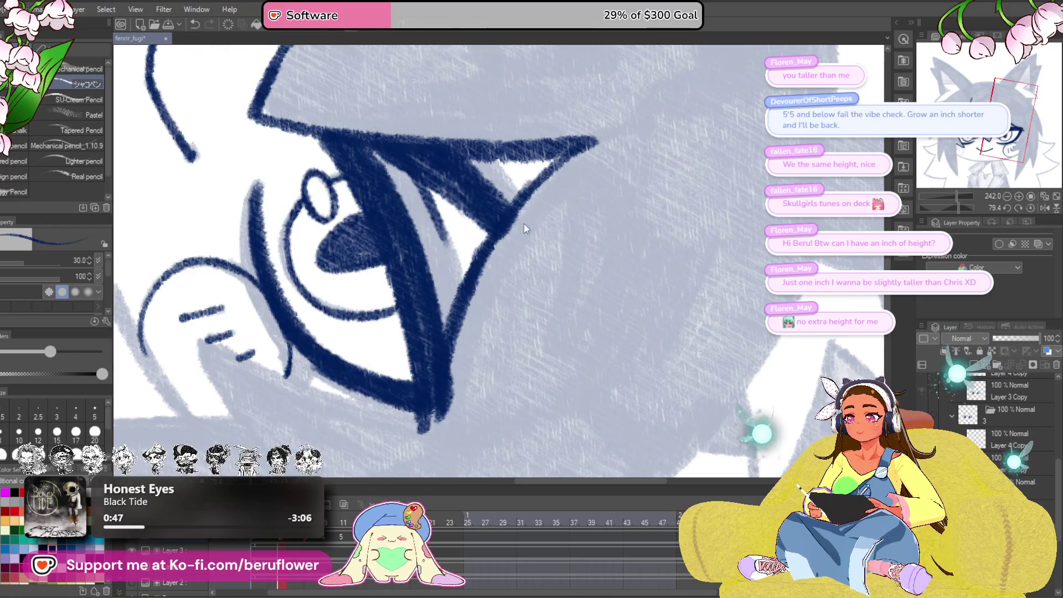
{"action": "key", "text": "ctrl+z"}
{"action": "key", "text": "ctrl+z"}
{"action": "mouse_move", "coordinate": [576, 145]}
{"action": "left_mouse_down"}
{"action": "mouse_move", "coordinate": [463, 304]}
{"action": "mouse_move", "coordinate": [443, 375]}
{"action": "left_mouse_up"}
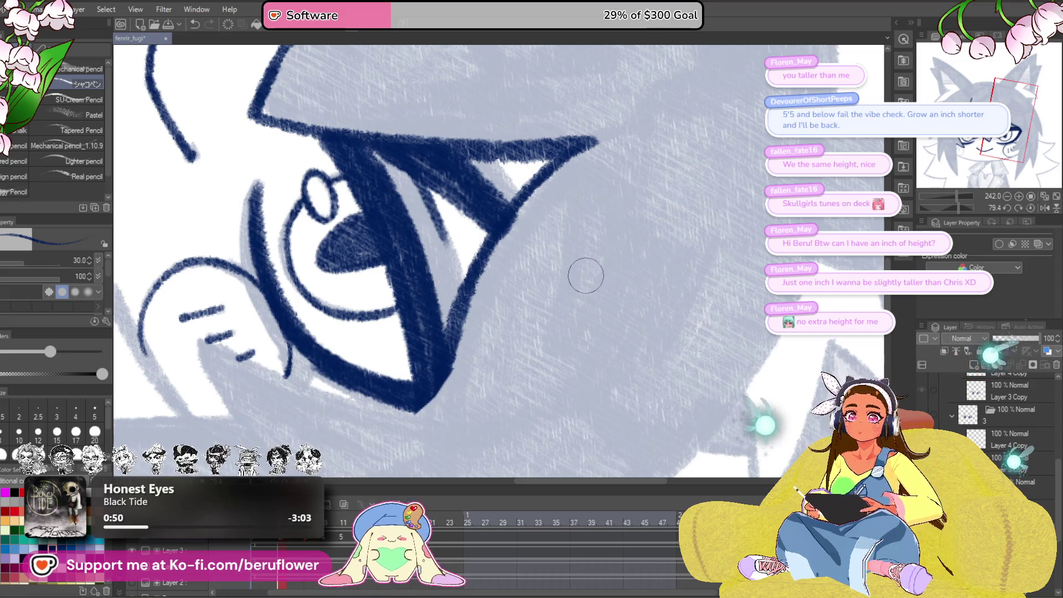
- Ink the line running from the eye's outer corner down to the cheek
{"action": "left_click_drag", "start_coordinate": [949, 215], "coordinate": [944, 203]}
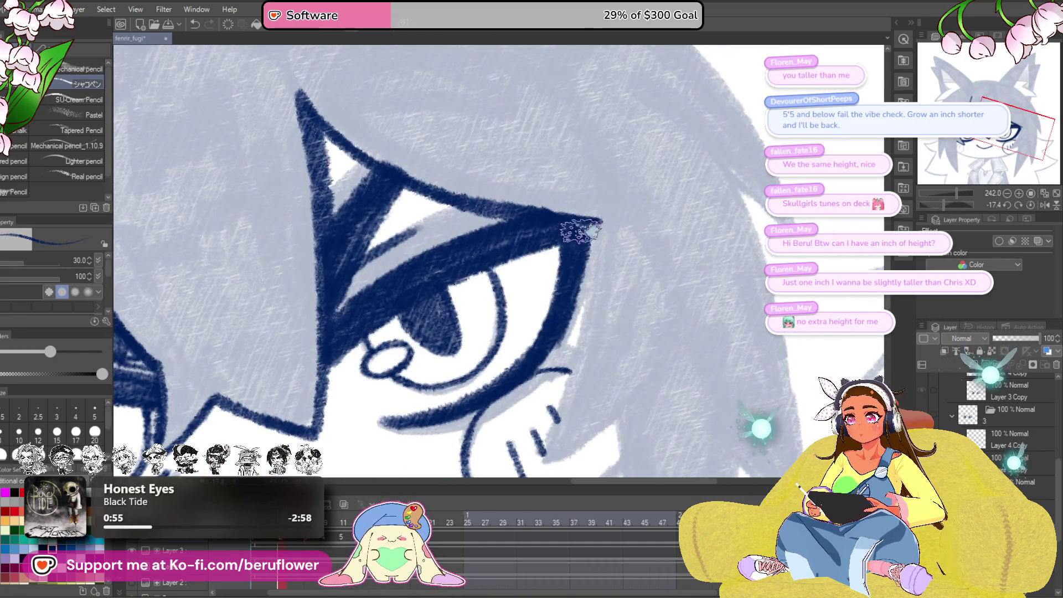
{"action": "mouse_move", "coordinate": [590, 227]}
{"action": "left_mouse_down"}
{"action": "mouse_move", "coordinate": [546, 204]}
{"action": "mouse_move", "coordinate": [498, 310]}
{"action": "mouse_move", "coordinate": [463, 459]}
{"action": "left_mouse_up"}
{"action": "left_click_drag", "start_coordinate": [537, 321], "coordinate": [530, 286]}
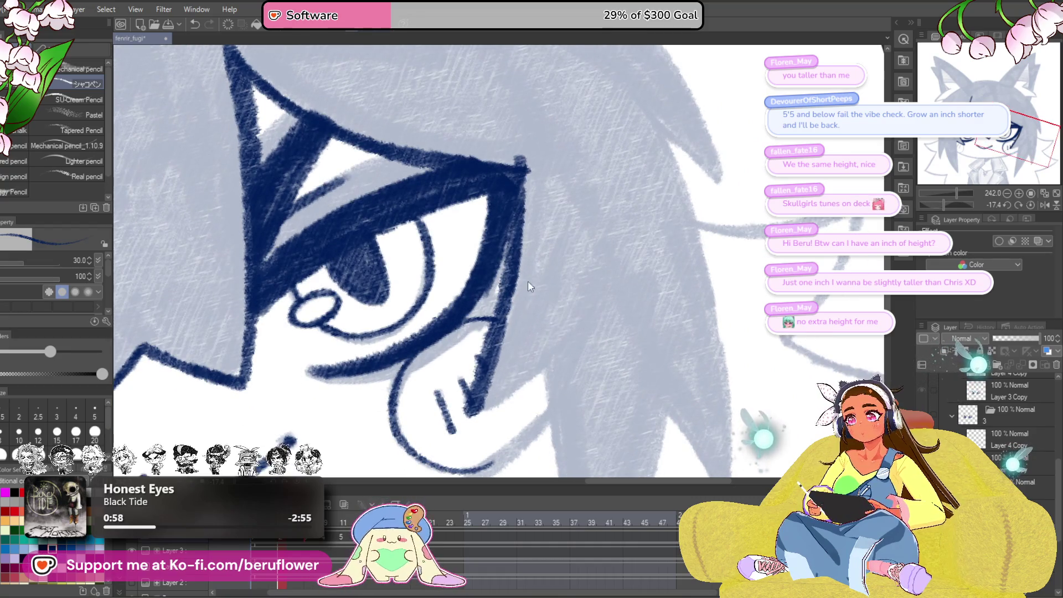
{"action": "key", "text": "ctrl+z"}
{"action": "mouse_move", "coordinate": [525, 172]}
{"action": "left_mouse_down"}
{"action": "mouse_move", "coordinate": [484, 379]}
{"action": "mouse_move", "coordinate": [491, 356]}
{"action": "left_mouse_up"}
- Ink a long hair outline from the lower left and extend the spike's left edge to the notch
{"action": "mouse_move", "coordinate": [502, 427]}
{"action": "left_mouse_down"}
{"action": "mouse_move", "coordinate": [495, 383]}
{"action": "mouse_move", "coordinate": [521, 388]}
{"action": "mouse_move", "coordinate": [500, 391]}
{"action": "mouse_move", "coordinate": [545, 327]}
{"action": "left_mouse_up"}
{"action": "mouse_move", "coordinate": [957, 212]}
{"action": "left_mouse_down"}
{"action": "mouse_move", "coordinate": [969, 212]}
{"action": "mouse_move", "coordinate": [948, 214]}
{"action": "left_mouse_up"}
{"action": "left_click_drag", "start_coordinate": [576, 261], "coordinate": [601, 314]}
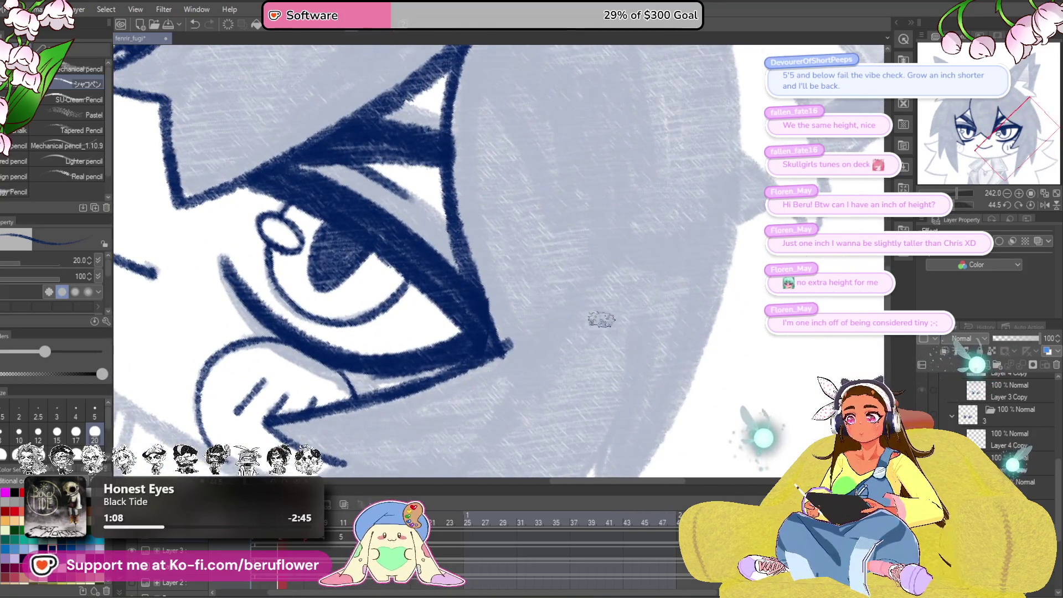
{"action": "mouse_move", "coordinate": [448, 372]}
{"action": "left_mouse_down"}
{"action": "mouse_move", "coordinate": [609, 355]}
{"action": "mouse_move", "coordinate": [692, 371]}
{"action": "left_mouse_up"}
{"action": "mouse_move", "coordinate": [610, 355]}
{"action": "left_mouse_down"}
{"action": "mouse_move", "coordinate": [581, 194]}
{"action": "mouse_move", "coordinate": [443, 166]}
{"action": "mouse_move", "coordinate": [418, 312]}
{"action": "left_mouse_up"}
{"action": "scroll", "coordinate": [418, 312], "scroll_direction": "up", "scroll_amount": 5}
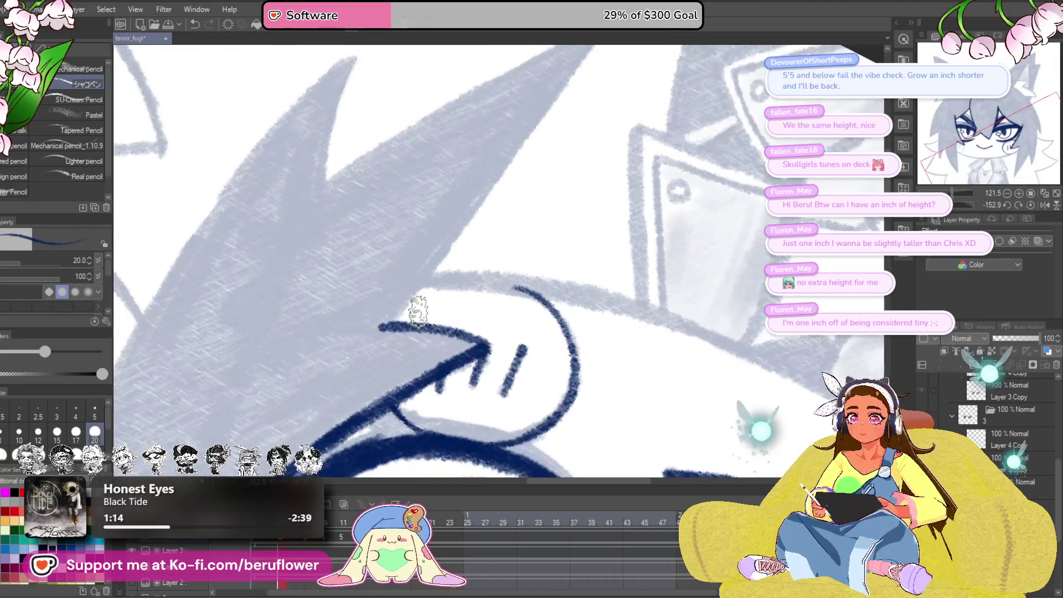
{"action": "mouse_move", "coordinate": [365, 383]}
{"action": "left_mouse_down"}
{"action": "mouse_move", "coordinate": [596, 74]}
{"action": "mouse_move", "coordinate": [745, 100]}
{"action": "mouse_move", "coordinate": [441, 280]}
{"action": "left_mouse_up"}
{"action": "left_click_drag", "start_coordinate": [486, 162], "coordinate": [445, 285]}
{"action": "left_click_drag", "start_coordinate": [449, 246], "coordinate": [532, 174]}
- Outline the hair spike framing the eye, from its tip down beside the eye and back up
{"action": "mouse_move", "coordinate": [550, 90]}
{"action": "left_mouse_down"}
{"action": "mouse_move", "coordinate": [474, 161]}
{"action": "mouse_move", "coordinate": [335, 370]}
{"action": "left_mouse_up"}
{"action": "scroll", "coordinate": [335, 370], "scroll_direction": "up", "scroll_amount": 2}
{"action": "mouse_move", "coordinate": [426, 174]}
{"action": "left_mouse_down"}
{"action": "mouse_move", "coordinate": [396, 216]}
{"action": "mouse_move", "coordinate": [371, 296]}
{"action": "left_mouse_up"}
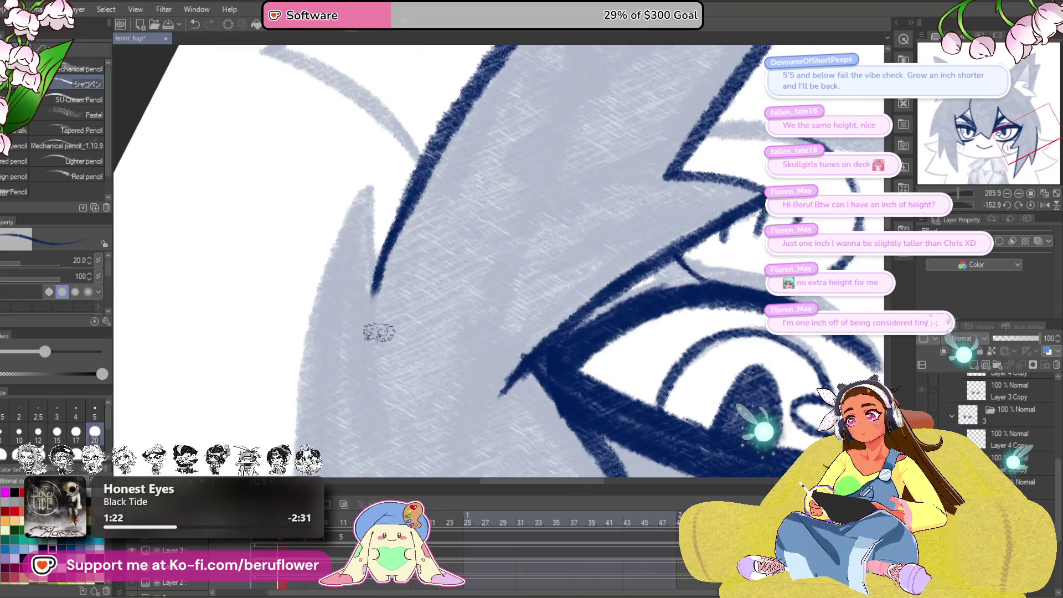
{"action": "left_click_drag", "start_coordinate": [443, 139], "coordinate": [581, 155]}
{"action": "left_click_drag", "start_coordinate": [410, 288], "coordinate": [565, 299]}
{"action": "mouse_move", "coordinate": [296, 401]}
{"action": "left_mouse_down"}
{"action": "mouse_move", "coordinate": [373, 299]}
{"action": "mouse_move", "coordinate": [591, 134]}
{"action": "mouse_move", "coordinate": [560, 190]}
{"action": "mouse_move", "coordinate": [515, 233]}
{"action": "left_mouse_up"}
{"action": "scroll", "coordinate": [515, 232], "scroll_direction": "down", "scroll_amount": 5}
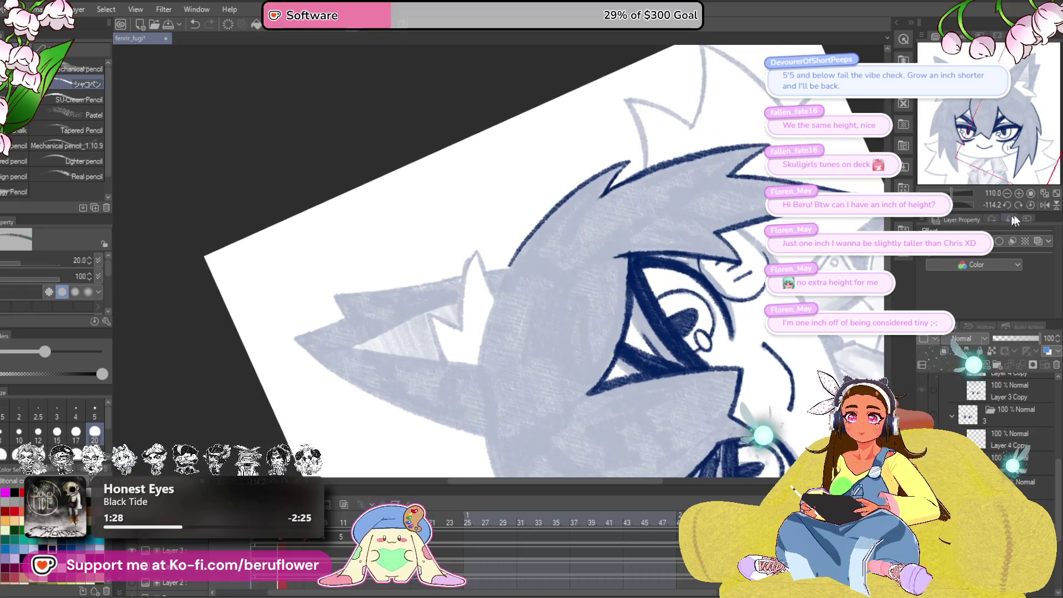
- Ink a diagonal hair spike outline and extend it down-left
{"action": "left_click", "coordinate": [1030, 205]}
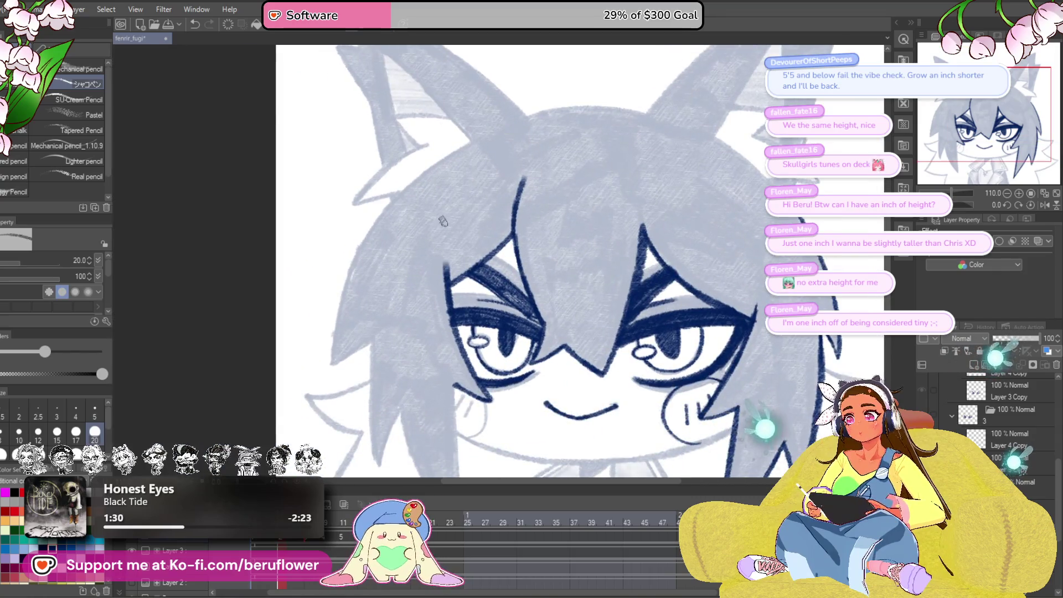
{"action": "scroll", "coordinate": [607, 248], "scroll_direction": "up", "scroll_amount": 5}
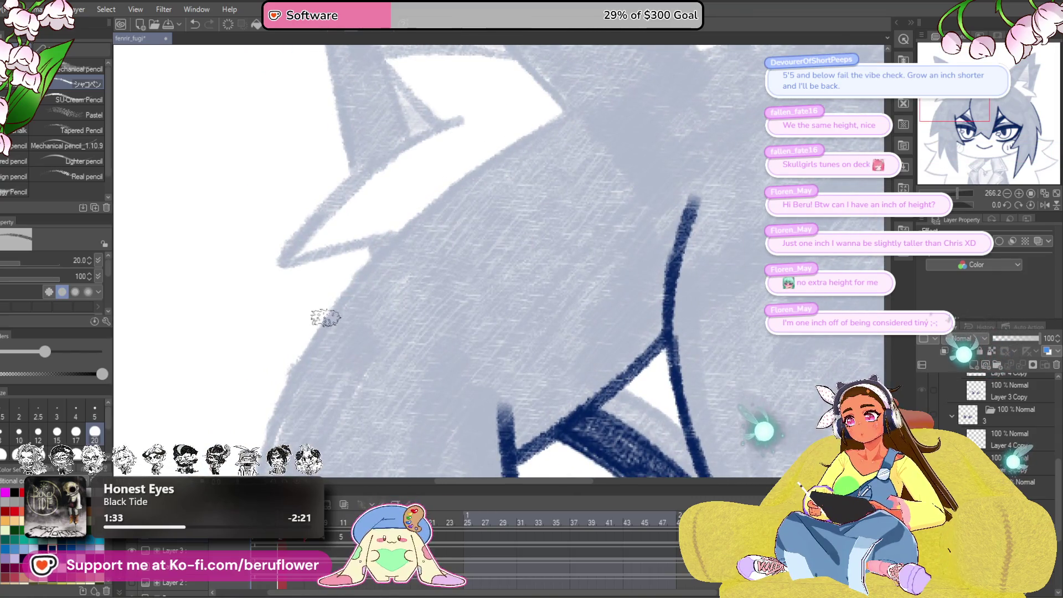
{"action": "left_click_drag", "start_coordinate": [351, 349], "coordinate": [361, 329]}
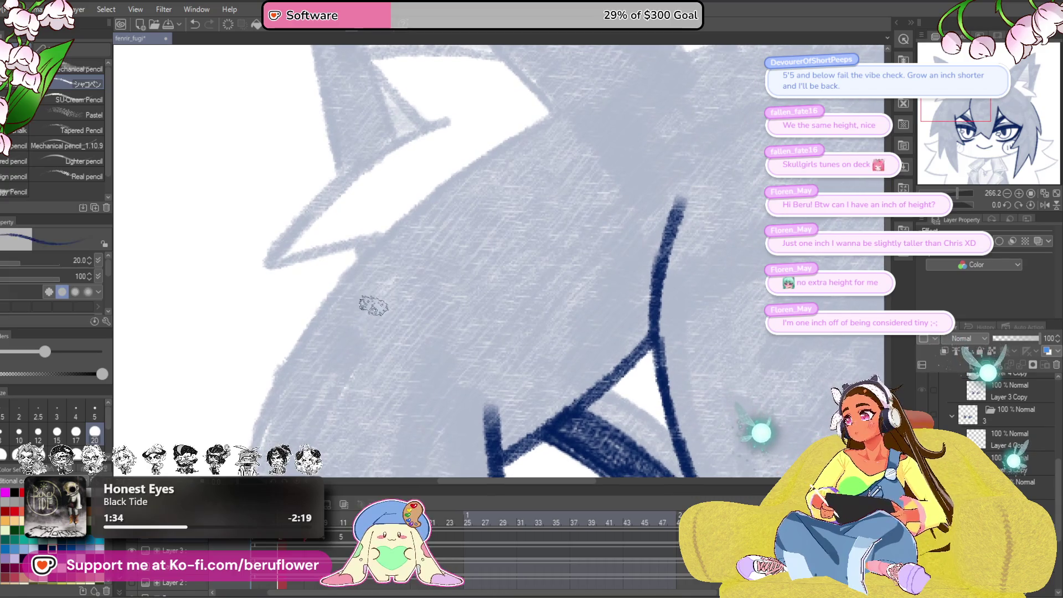
{"action": "mouse_move", "coordinate": [562, 105]}
{"action": "left_mouse_down"}
{"action": "mouse_move", "coordinate": [487, 148]}
{"action": "mouse_move", "coordinate": [304, 329]}
{"action": "mouse_move", "coordinate": [700, 100]}
{"action": "left_mouse_up"}
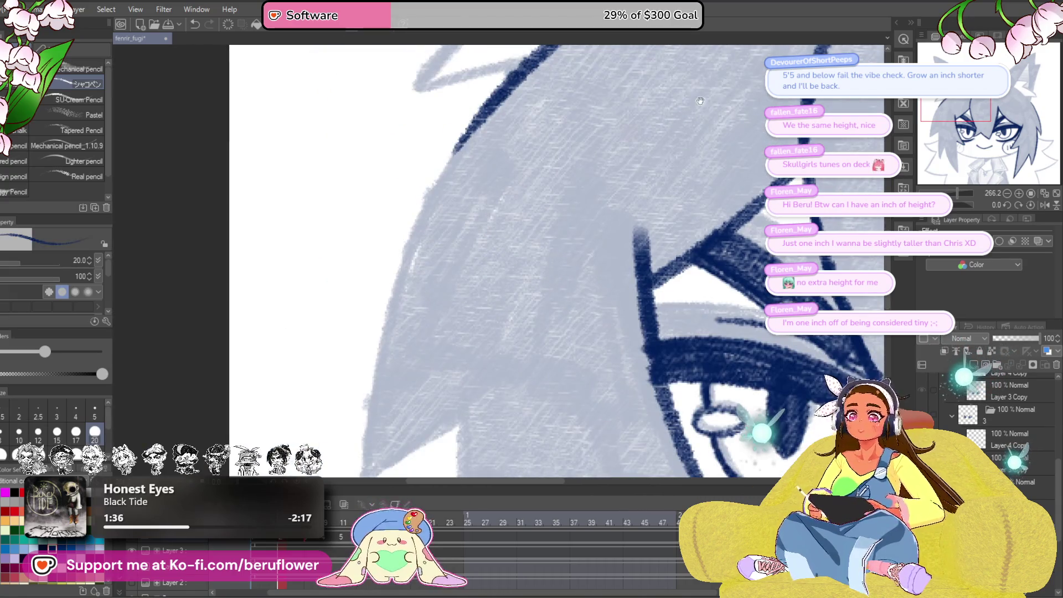
{"action": "left_click_drag", "start_coordinate": [953, 206], "coordinate": [966, 206]}
{"action": "mouse_move", "coordinate": [609, 136]}
{"action": "left_mouse_down"}
{"action": "mouse_move", "coordinate": [521, 194]}
{"action": "mouse_move", "coordinate": [364, 387]}
{"action": "left_mouse_up"}
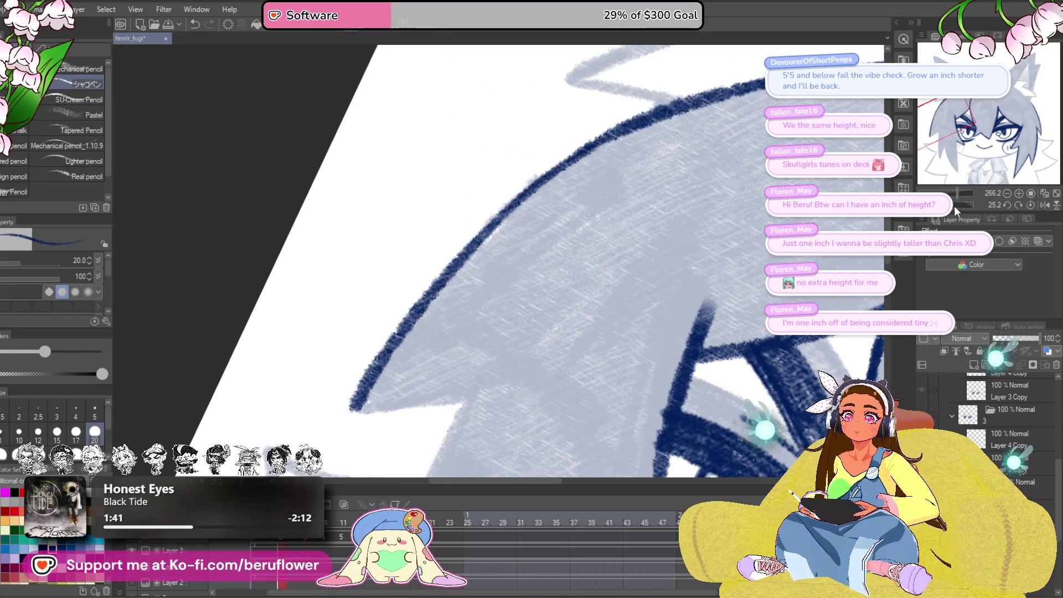
- Ink both edges of the lower hair spike down to its V point
{"action": "left_click_drag", "start_coordinate": [955, 206], "coordinate": [936, 206]}
{"action": "left_click_drag", "start_coordinate": [707, 320], "coordinate": [584, 201]}
{"action": "left_click_drag", "start_coordinate": [486, 252], "coordinate": [447, 334]}
{"action": "left_click_drag", "start_coordinate": [447, 334], "coordinate": [469, 267]}
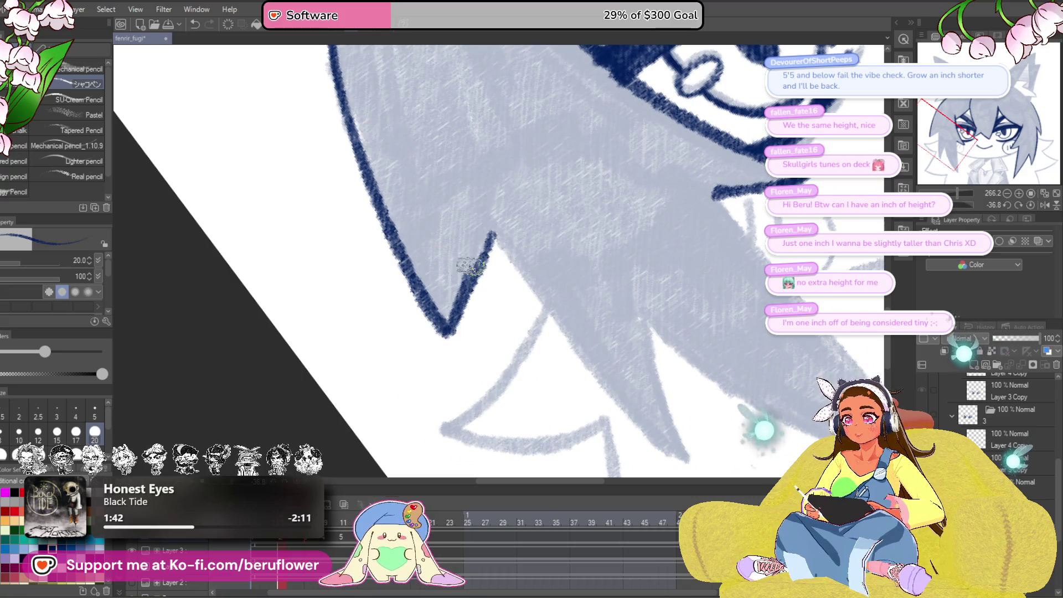
- Ink the ear spike's two edges and the large hair shape's left and lower edges
{"action": "mouse_move", "coordinate": [975, 193]}
{"action": "left_mouse_down"}
{"action": "mouse_move", "coordinate": [953, 193]}
{"action": "mouse_move", "coordinate": [947, 206]}
{"action": "mouse_move", "coordinate": [966, 206]}
{"action": "left_mouse_up"}
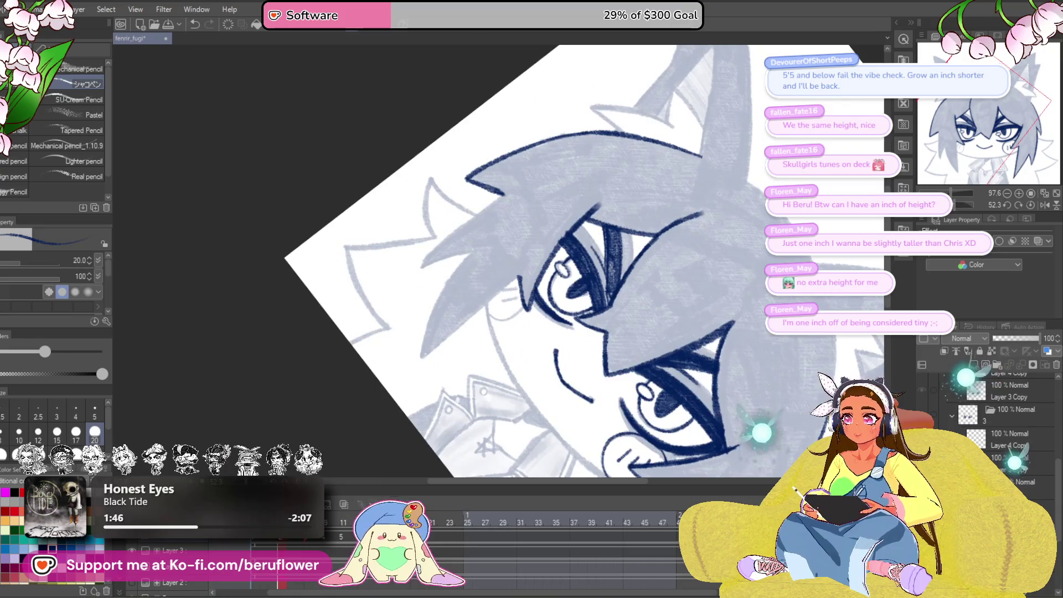
{"action": "scroll", "coordinate": [525, 220], "scroll_direction": "up", "scroll_amount": 5}
{"action": "mouse_move", "coordinate": [623, 119]}
{"action": "left_mouse_down"}
{"action": "mouse_move", "coordinate": [409, 289]}
{"action": "mouse_move", "coordinate": [363, 346]}
{"action": "left_mouse_up"}
{"action": "mouse_move", "coordinate": [415, 385]}
{"action": "left_mouse_down"}
{"action": "mouse_move", "coordinate": [439, 244]}
{"action": "mouse_move", "coordinate": [612, 194]}
{"action": "mouse_move", "coordinate": [573, 136]}
{"action": "mouse_move", "coordinate": [530, 105]}
{"action": "mouse_move", "coordinate": [387, 205]}
{"action": "left_mouse_up"}
{"action": "key", "text": "ctrl+z"}
{"action": "mouse_move", "coordinate": [476, 106]}
{"action": "left_mouse_down"}
{"action": "mouse_move", "coordinate": [349, 300]}
{"action": "mouse_move", "coordinate": [320, 423]}
{"action": "left_mouse_up"}
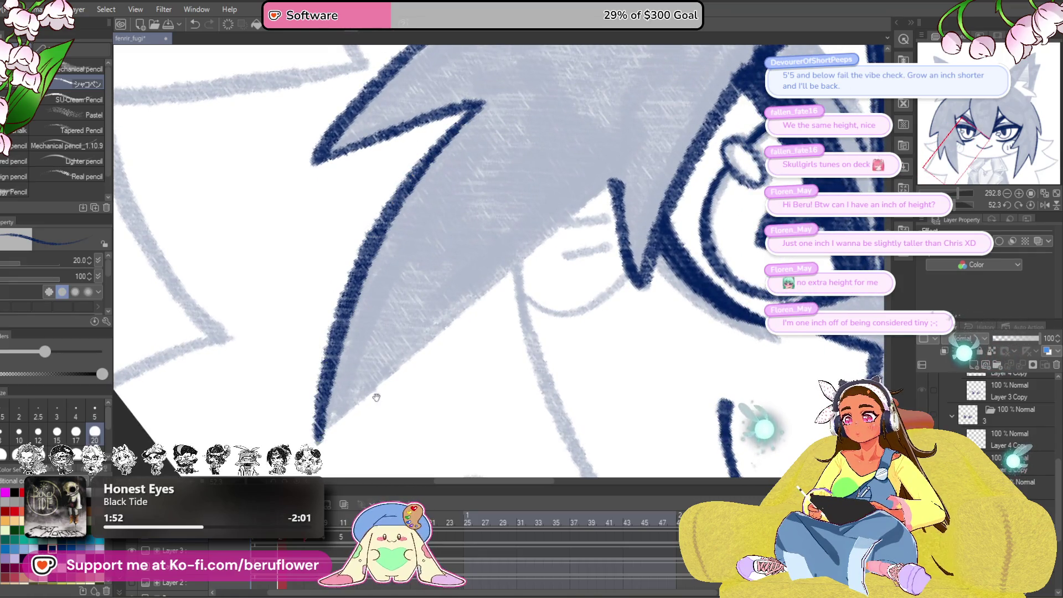
{"action": "left_click_drag", "start_coordinate": [376, 396], "coordinate": [358, 400]}
{"action": "mouse_move", "coordinate": [310, 426]}
{"action": "left_mouse_down"}
{"action": "mouse_move", "coordinate": [439, 302]}
{"action": "mouse_move", "coordinate": [595, 184]}
{"action": "left_mouse_up"}
{"action": "scroll", "coordinate": [620, 163], "scroll_direction": "down", "scroll_amount": 5}
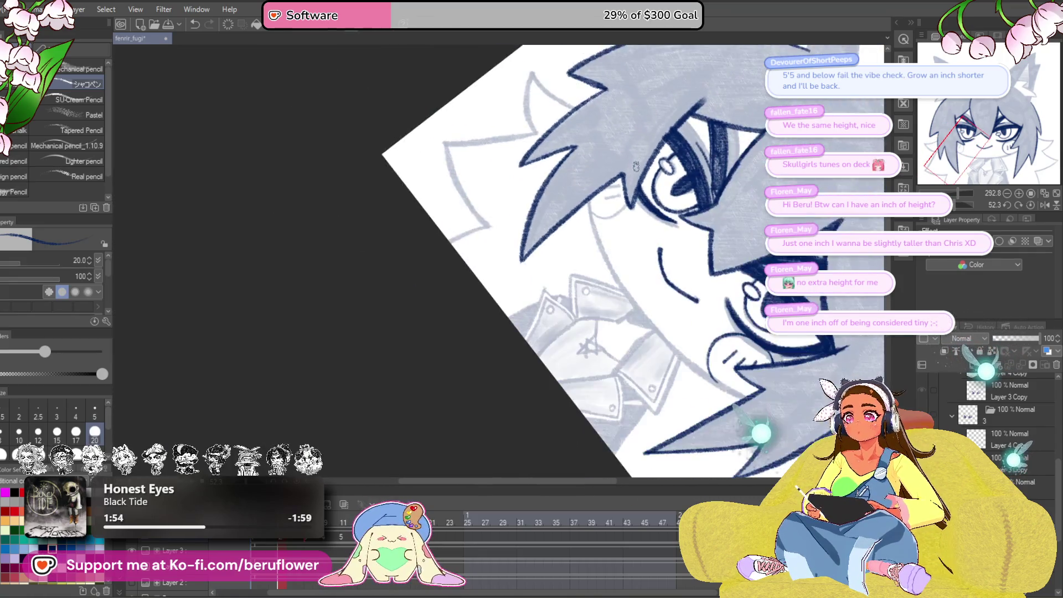
- Trace the left face outline and jawline, redoing misplaced strokes, then straighten the canvas
{"action": "mouse_move", "coordinate": [957, 212]}
{"action": "left_mouse_down"}
{"action": "mouse_move", "coordinate": [942, 212]}
{"action": "mouse_move", "coordinate": [969, 212]}
{"action": "left_mouse_up"}
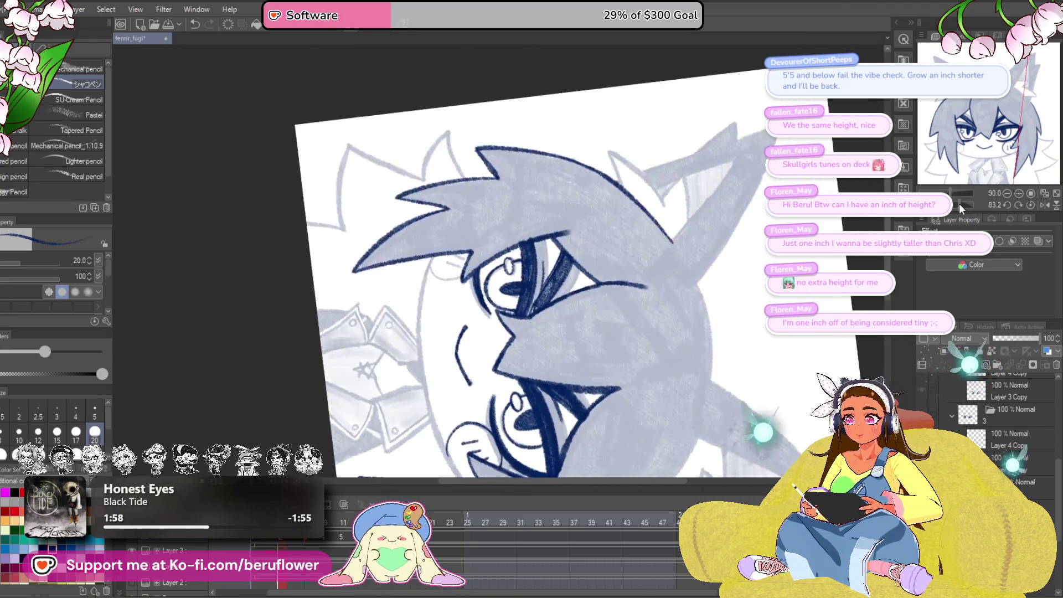
{"action": "scroll", "coordinate": [499, 260], "scroll_direction": "up", "scroll_amount": 5}
{"action": "left_click_drag", "start_coordinate": [499, 260], "coordinate": [510, 247]}
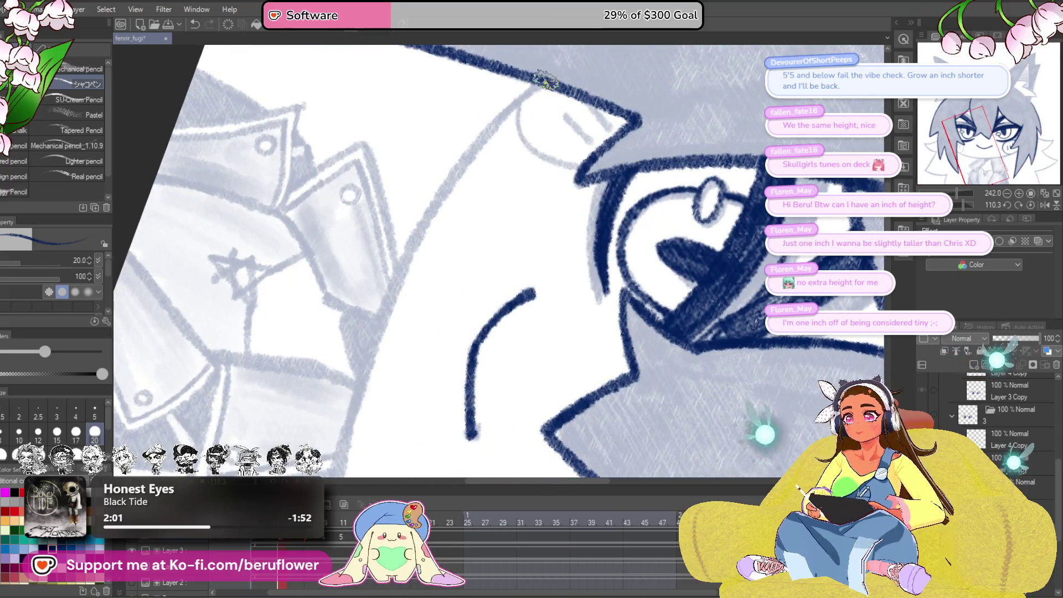
{"action": "mouse_move", "coordinate": [520, 101]}
{"action": "left_mouse_down"}
{"action": "mouse_move", "coordinate": [427, 230]}
{"action": "mouse_move", "coordinate": [366, 349]}
{"action": "left_mouse_up"}
{"action": "key", "text": "ctrl+z"}
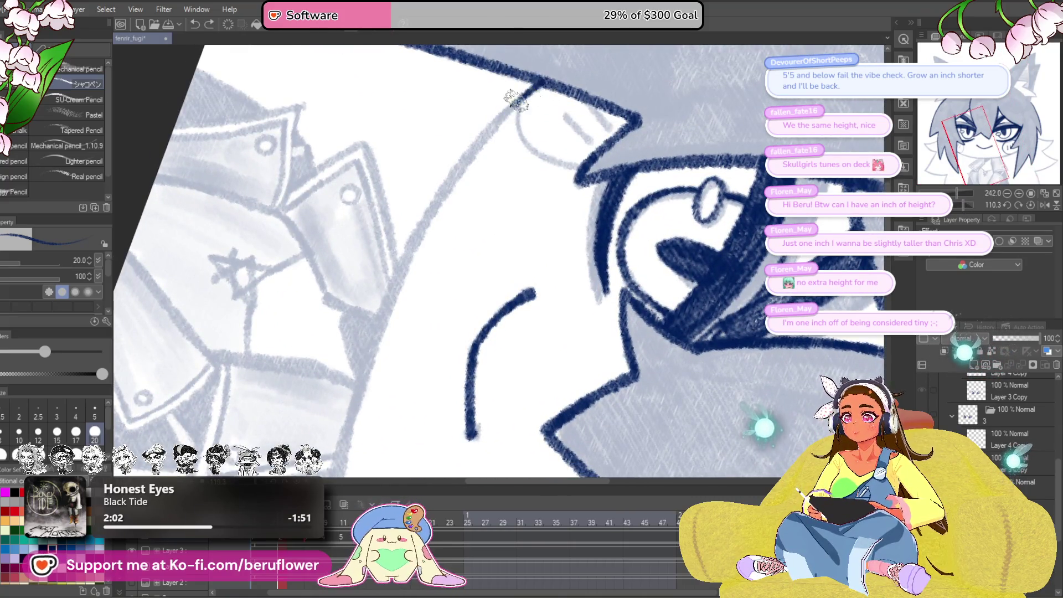
{"action": "mouse_move", "coordinate": [532, 88]}
{"action": "left_mouse_down"}
{"action": "mouse_move", "coordinate": [454, 182]}
{"action": "mouse_move", "coordinate": [382, 299]}
{"action": "left_mouse_up"}
{"action": "mouse_move", "coordinate": [410, 255]}
{"action": "left_mouse_down"}
{"action": "mouse_move", "coordinate": [482, 83]}
{"action": "mouse_move", "coordinate": [443, 171]}
{"action": "mouse_move", "coordinate": [395, 354]}
{"action": "mouse_move", "coordinate": [400, 252]}
{"action": "left_mouse_up"}
{"action": "left_click_drag", "start_coordinate": [427, 172], "coordinate": [400, 330]}
{"action": "key", "text": "ctrl+z"}
{"action": "mouse_move", "coordinate": [420, 194]}
{"action": "left_mouse_down"}
{"action": "mouse_move", "coordinate": [404, 294]}
{"action": "mouse_move", "coordinate": [410, 379]}
{"action": "left_mouse_up"}
{"action": "mouse_move", "coordinate": [520, 331]}
{"action": "left_mouse_down"}
{"action": "mouse_move", "coordinate": [509, 363]}
{"action": "mouse_move", "coordinate": [713, 386]}
{"action": "left_mouse_up"}
{"action": "left_click", "coordinate": [1030, 205]}
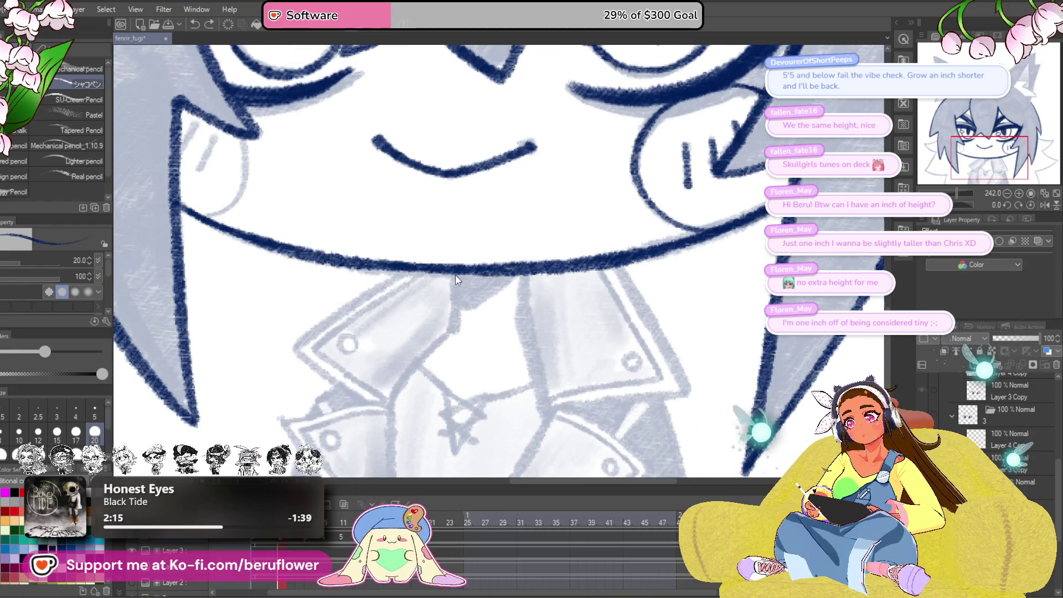
- Ink the lines from the chin down to the collar and the collar's right edge
{"action": "left_click_drag", "start_coordinate": [514, 271], "coordinate": [457, 302]}
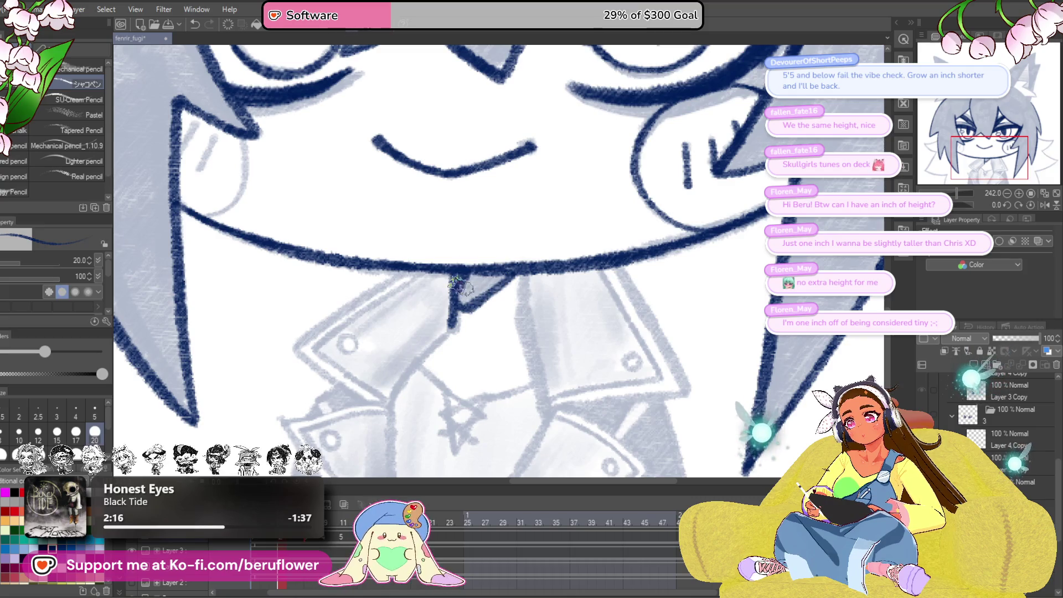
{"action": "scroll", "coordinate": [505, 266], "scroll_direction": "down", "scroll_amount": 1}
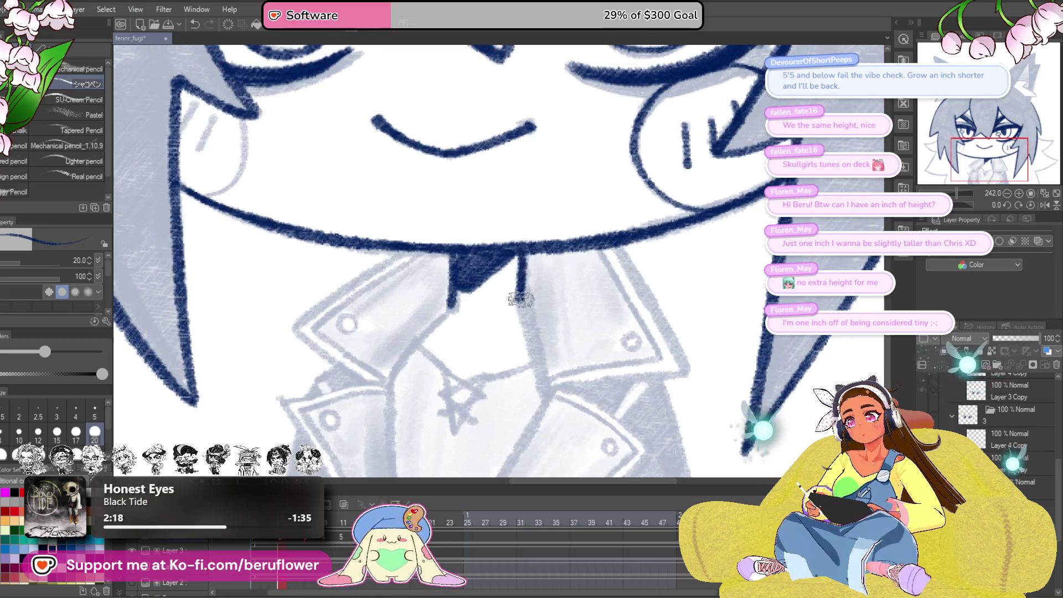
{"action": "scroll", "coordinate": [520, 300], "scroll_direction": "down", "scroll_amount": 1}
{"action": "mouse_move", "coordinate": [501, 275]}
{"action": "left_mouse_down"}
{"action": "mouse_move", "coordinate": [466, 315]}
{"action": "mouse_move", "coordinate": [363, 264]}
{"action": "mouse_move", "coordinate": [422, 265]}
{"action": "mouse_move", "coordinate": [443, 335]}
{"action": "left_mouse_up"}
{"action": "mouse_move", "coordinate": [534, 196]}
{"action": "left_mouse_down"}
{"action": "mouse_move", "coordinate": [527, 218]}
{"action": "mouse_move", "coordinate": [584, 341]}
{"action": "left_mouse_up"}
{"action": "mouse_move", "coordinate": [605, 388]}
{"action": "left_mouse_down"}
{"action": "mouse_move", "coordinate": [613, 339]}
{"action": "mouse_move", "coordinate": [646, 320]}
{"action": "mouse_move", "coordinate": [631, 375]}
{"action": "left_mouse_up"}
- Ink the pointed lapel's edges, closing the collar V and the flap edge
{"action": "left_click_drag", "start_coordinate": [970, 204], "coordinate": [941, 205]}
{"action": "scroll", "coordinate": [619, 301], "scroll_direction": "up", "scroll_amount": 5}
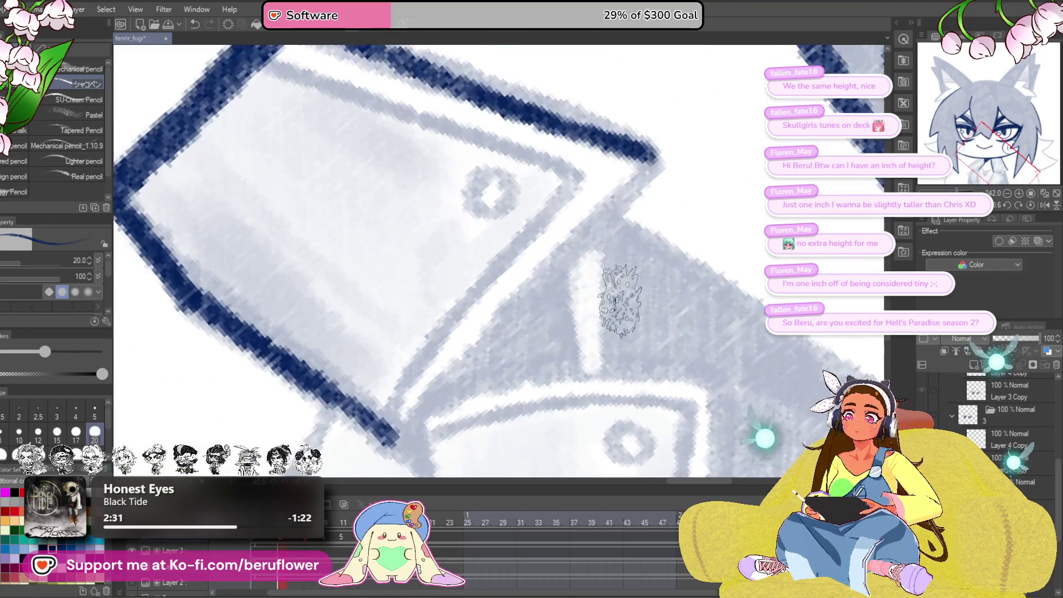
{"action": "mouse_move", "coordinate": [684, 135]}
{"action": "left_mouse_down"}
{"action": "mouse_move", "coordinate": [485, 327]}
{"action": "mouse_move", "coordinate": [416, 426]}
{"action": "left_mouse_up"}
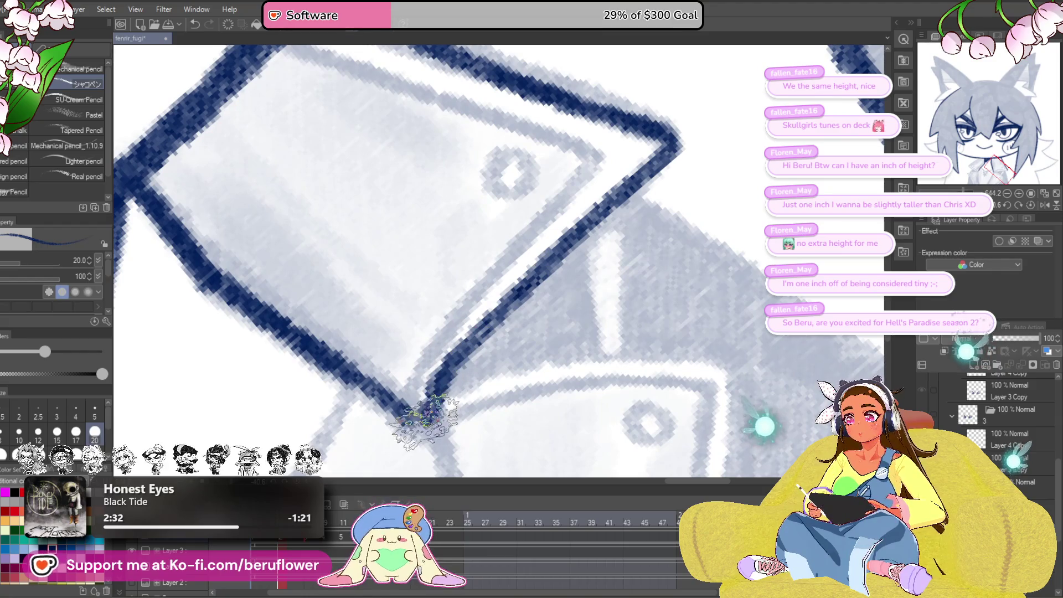
{"action": "left_click_drag", "start_coordinate": [541, 377], "coordinate": [558, 222]}
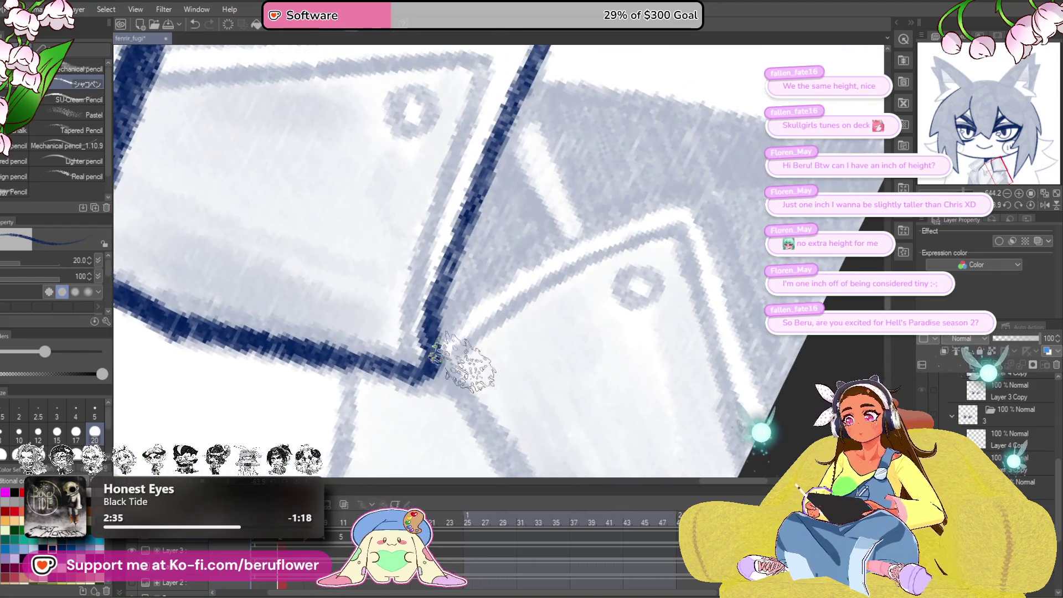
{"action": "mouse_move", "coordinate": [430, 362]}
{"action": "left_mouse_down"}
{"action": "mouse_move", "coordinate": [531, 257]}
{"action": "mouse_move", "coordinate": [695, 196]}
{"action": "mouse_move", "coordinate": [730, 200]}
{"action": "mouse_move", "coordinate": [696, 165]}
{"action": "mouse_move", "coordinate": [589, 256]}
{"action": "mouse_move", "coordinate": [537, 356]}
{"action": "left_mouse_up"}
{"action": "left_click_drag", "start_coordinate": [501, 119], "coordinate": [341, 419]}
{"action": "scroll", "coordinate": [499, 250], "scroll_direction": "up", "scroll_amount": 1}
{"action": "key", "text": "ctrl+z"}
{"action": "left_click_drag", "start_coordinate": [498, 151], "coordinate": [349, 421]}
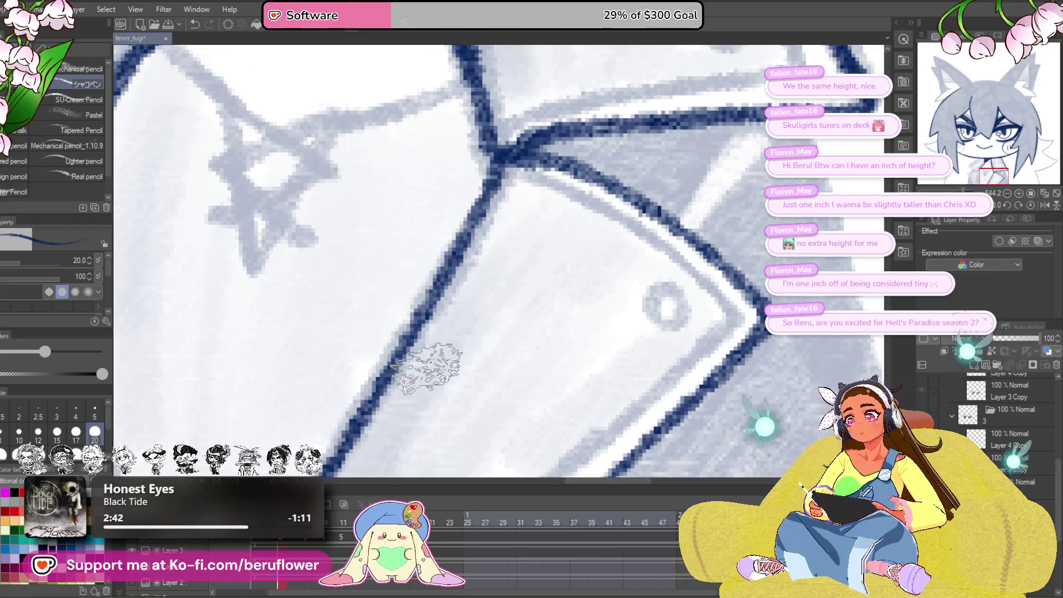
{"action": "mouse_move", "coordinate": [569, 380]}
{"action": "left_mouse_down"}
{"action": "mouse_move", "coordinate": [610, 310]}
{"action": "mouse_move", "coordinate": [656, 269]}
{"action": "mouse_move", "coordinate": [615, 283]}
{"action": "mouse_move", "coordinate": [578, 277]}
{"action": "left_mouse_up"}
- Ink the small button circle on the lapel and redraw the lapel's right edge
{"action": "mouse_move", "coordinate": [646, 294]}
{"action": "left_mouse_down"}
{"action": "mouse_move", "coordinate": [629, 300]}
{"action": "mouse_move", "coordinate": [634, 230]}
{"action": "mouse_move", "coordinate": [559, 177]}
{"action": "mouse_move", "coordinate": [582, 188]}
{"action": "mouse_move", "coordinate": [587, 211]}
{"action": "mouse_move", "coordinate": [368, 402]}
{"action": "left_mouse_up"}
{"action": "mouse_move", "coordinate": [415, 335]}
{"action": "left_mouse_down"}
{"action": "mouse_move", "coordinate": [476, 362]}
{"action": "mouse_move", "coordinate": [582, 446]}
{"action": "left_mouse_up"}
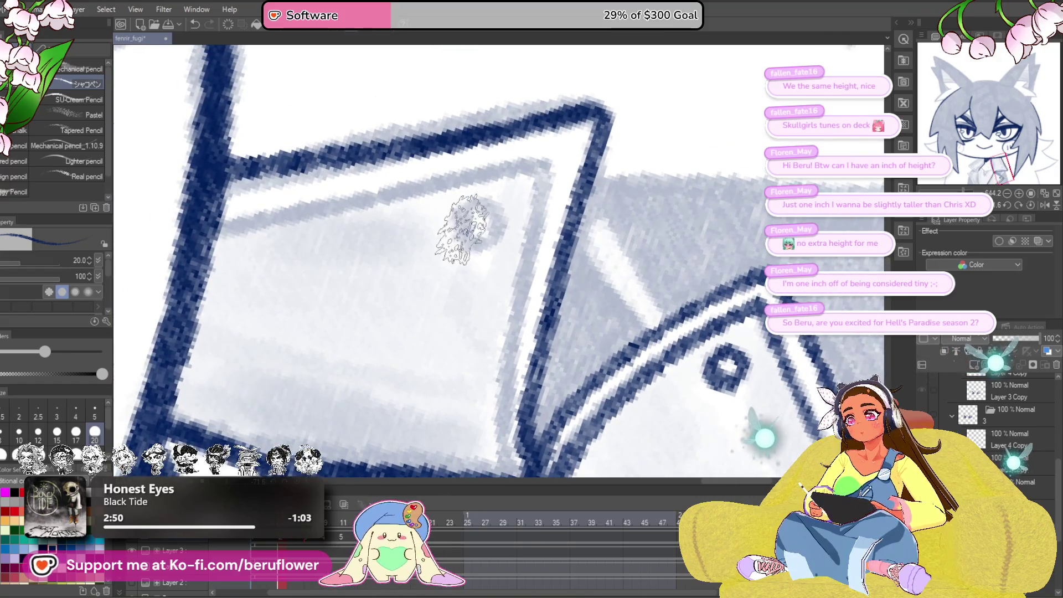
{"action": "left_click_drag", "start_coordinate": [463, 221], "coordinate": [475, 221]}
{"action": "mouse_move", "coordinate": [536, 203]}
{"action": "left_mouse_down"}
{"action": "mouse_move", "coordinate": [520, 179]}
{"action": "mouse_move", "coordinate": [482, 421]}
{"action": "left_mouse_up"}
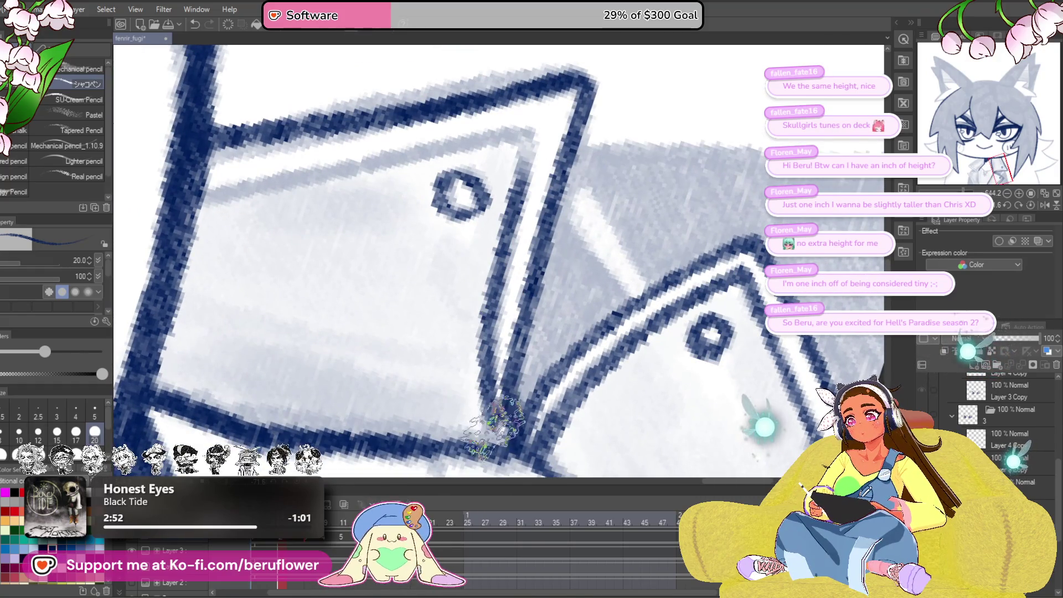
{"action": "key", "text": "ctrl+z"}
{"action": "mouse_move", "coordinate": [534, 127]}
{"action": "left_mouse_down"}
{"action": "mouse_move", "coordinate": [486, 297]}
{"action": "mouse_move", "coordinate": [479, 371]}
{"action": "mouse_move", "coordinate": [567, 430]}
{"action": "left_mouse_up"}
{"action": "mouse_move", "coordinate": [521, 261]}
{"action": "left_mouse_down"}
{"action": "mouse_move", "coordinate": [579, 210]}
{"action": "mouse_move", "coordinate": [354, 352]}
{"action": "mouse_move", "coordinate": [300, 407]}
{"action": "mouse_move", "coordinate": [554, 360]}
{"action": "mouse_move", "coordinate": [659, 353]}
{"action": "left_mouse_up"}
{"action": "scroll", "coordinate": [325, 390], "scroll_direction": "down", "scroll_amount": 3}
- Ink the collar's outer edge, corner, and the line down from that corner
{"action": "scroll", "coordinate": [450, 269], "scroll_direction": "up", "scroll_amount": 3}
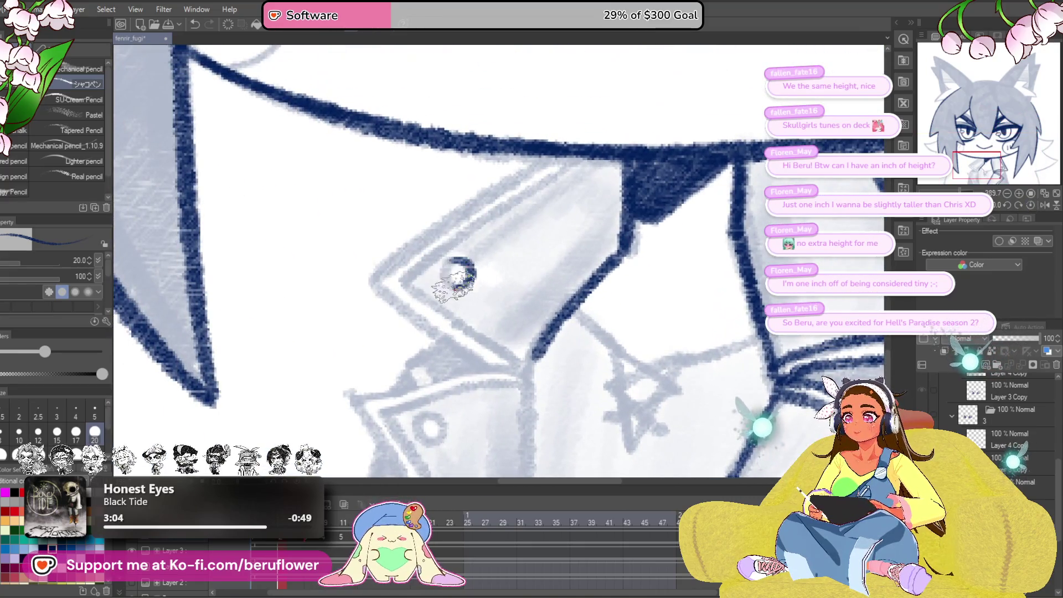
{"action": "left_click_drag", "start_coordinate": [553, 201], "coordinate": [579, 216]}
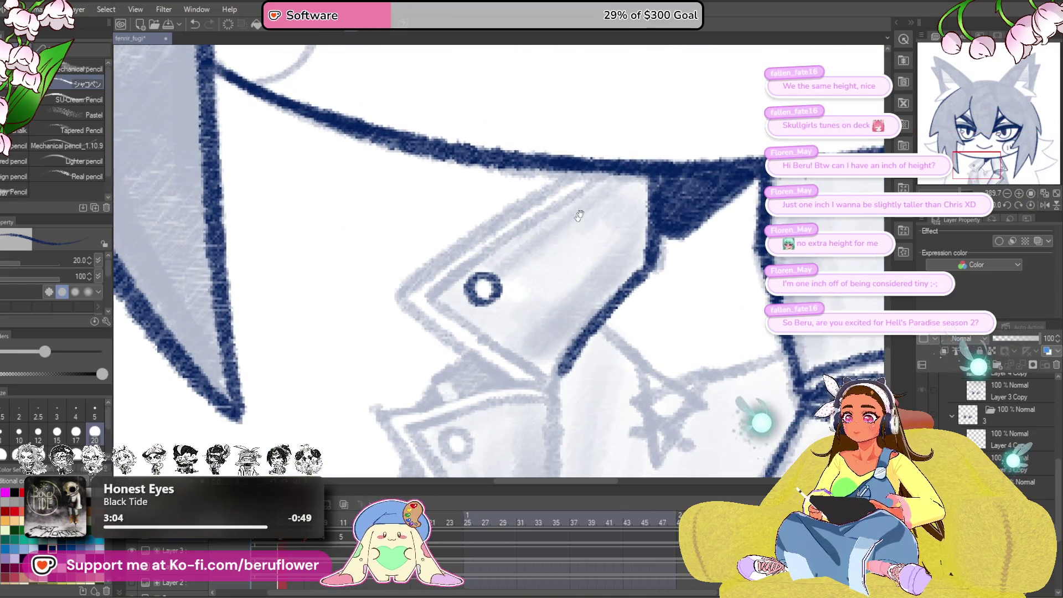
{"action": "mouse_move", "coordinate": [567, 176]}
{"action": "left_mouse_down"}
{"action": "mouse_move", "coordinate": [424, 265]}
{"action": "mouse_move", "coordinate": [365, 245]}
{"action": "mouse_move", "coordinate": [360, 255]}
{"action": "mouse_move", "coordinate": [493, 354]}
{"action": "mouse_move", "coordinate": [532, 210]}
{"action": "mouse_move", "coordinate": [551, 439]}
{"action": "left_mouse_up"}
{"action": "key", "text": "ctrl+z"}
{"action": "left_click_drag", "start_coordinate": [529, 216], "coordinate": [535, 427]}
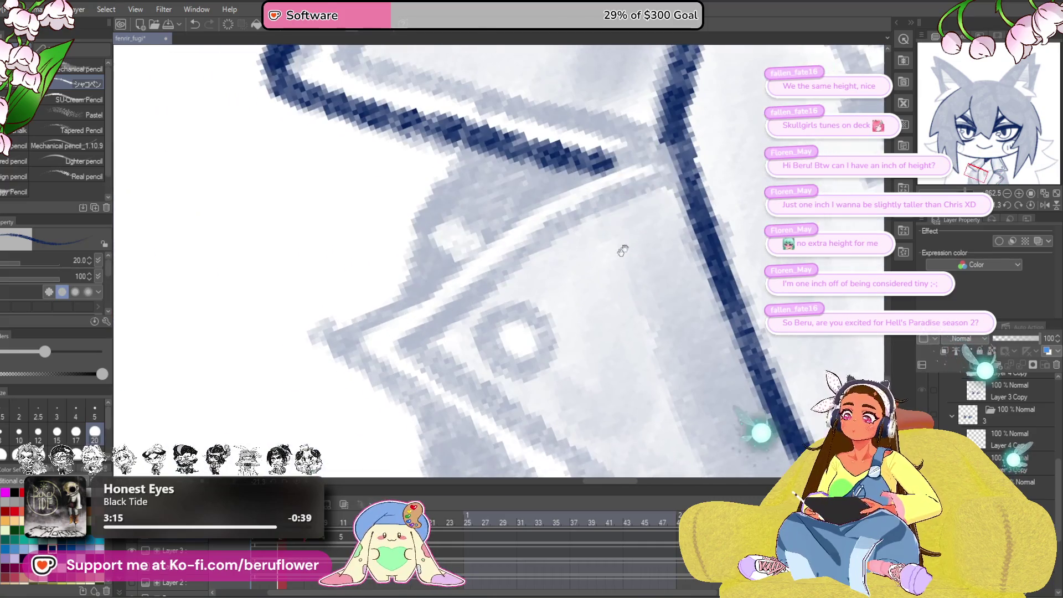
{"action": "mouse_move", "coordinate": [698, 142]}
{"action": "left_mouse_down"}
{"action": "mouse_move", "coordinate": [458, 275]}
{"action": "mouse_move", "coordinate": [312, 332]}
{"action": "left_mouse_up"}
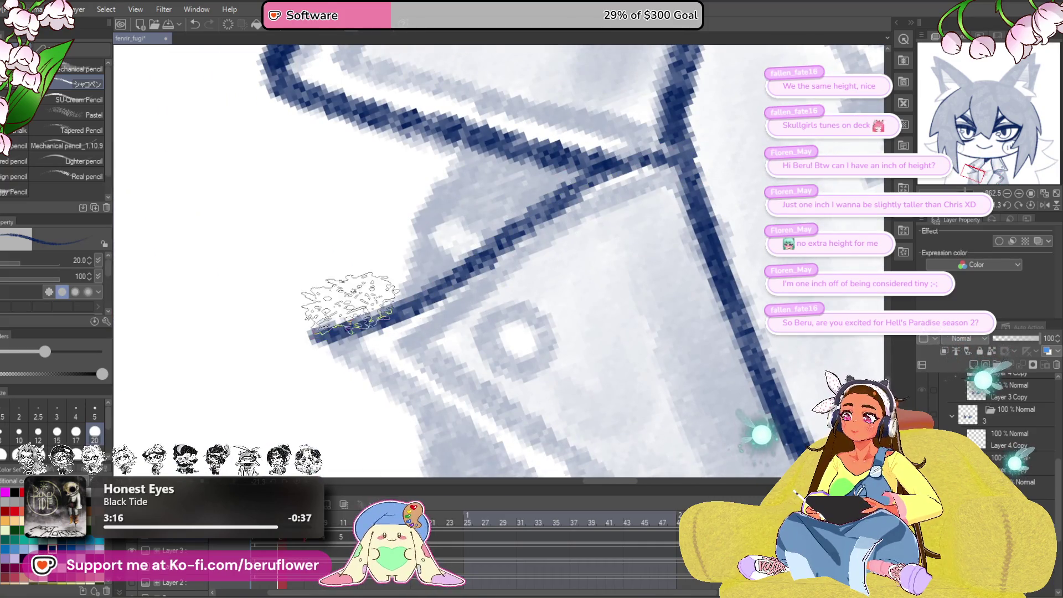
- With rotation reset and the view tilted, ink the ring around the lapel button
{"action": "left_click", "coordinate": [1036, 204]}
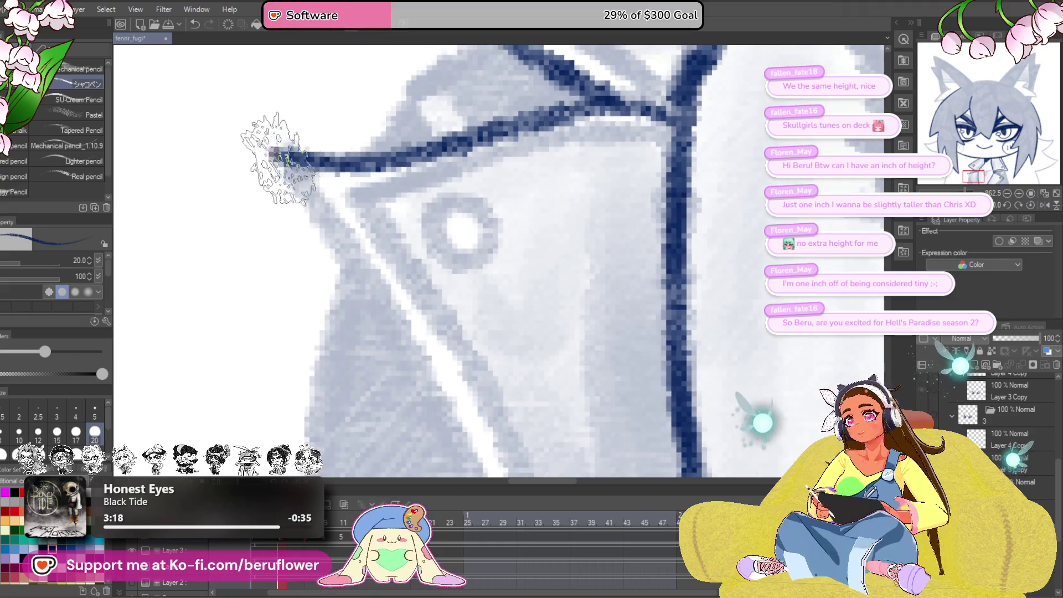
{"action": "left_click_drag", "start_coordinate": [481, 392], "coordinate": [449, 257]}
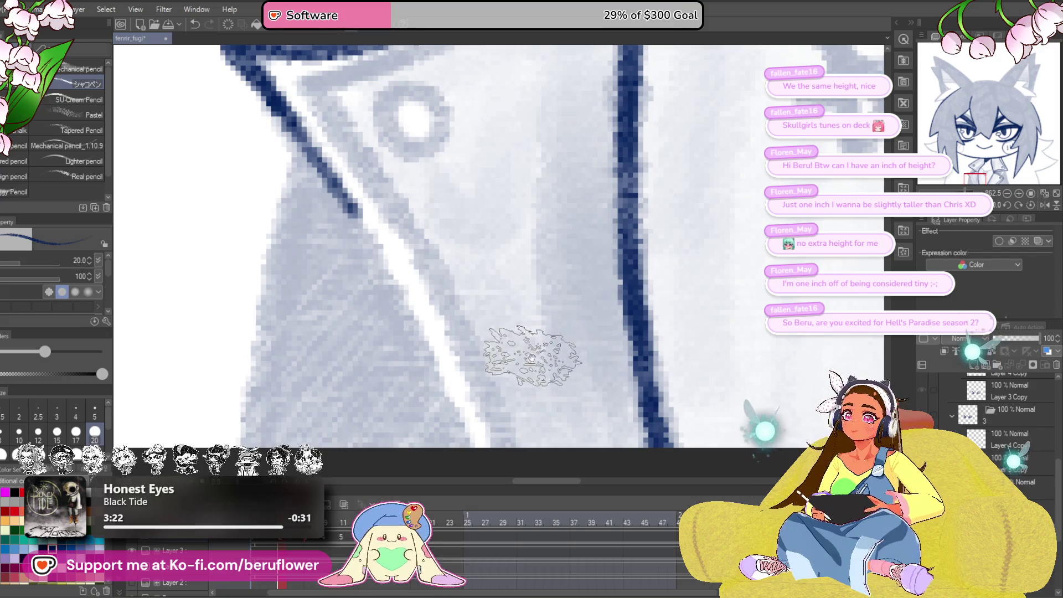
{"action": "left_click_drag", "start_coordinate": [517, 352], "coordinate": [492, 385]}
{"action": "key", "text": "asciicircum"}
{"action": "key", "text": "asciicircum"}
{"action": "key", "text": "asciicircum"}
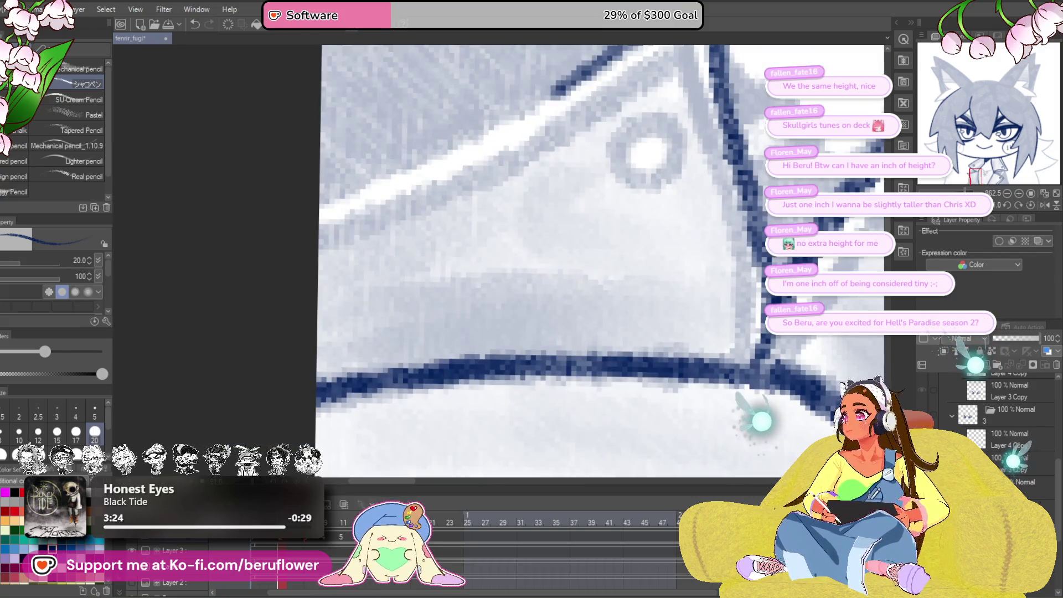
{"action": "key", "text": "minus"}
{"action": "key", "text": "minus"}
{"action": "key", "text": "minus"}
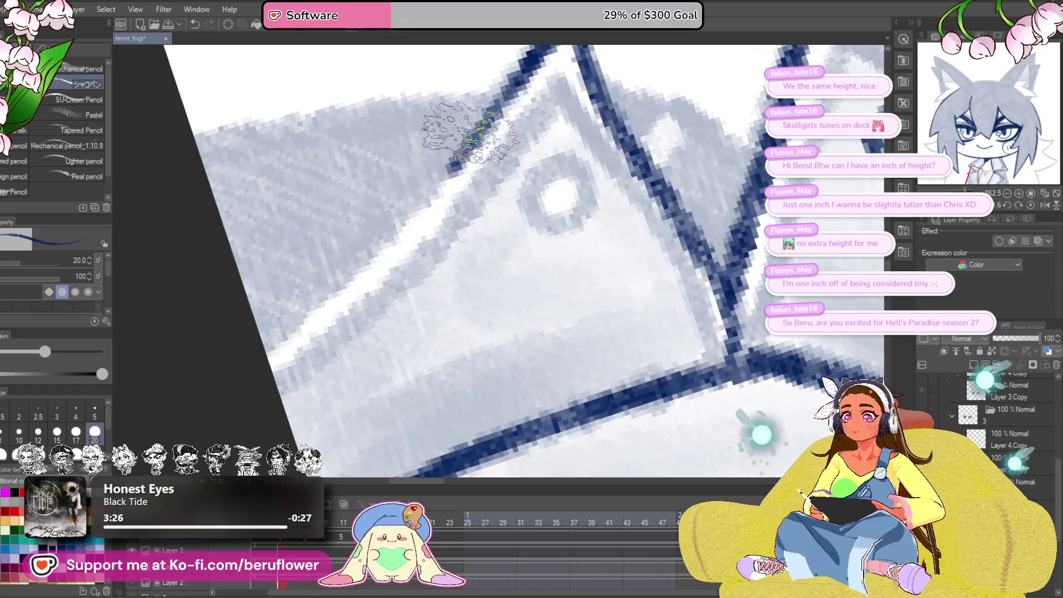
{"action": "key", "text": "asciicircum"}
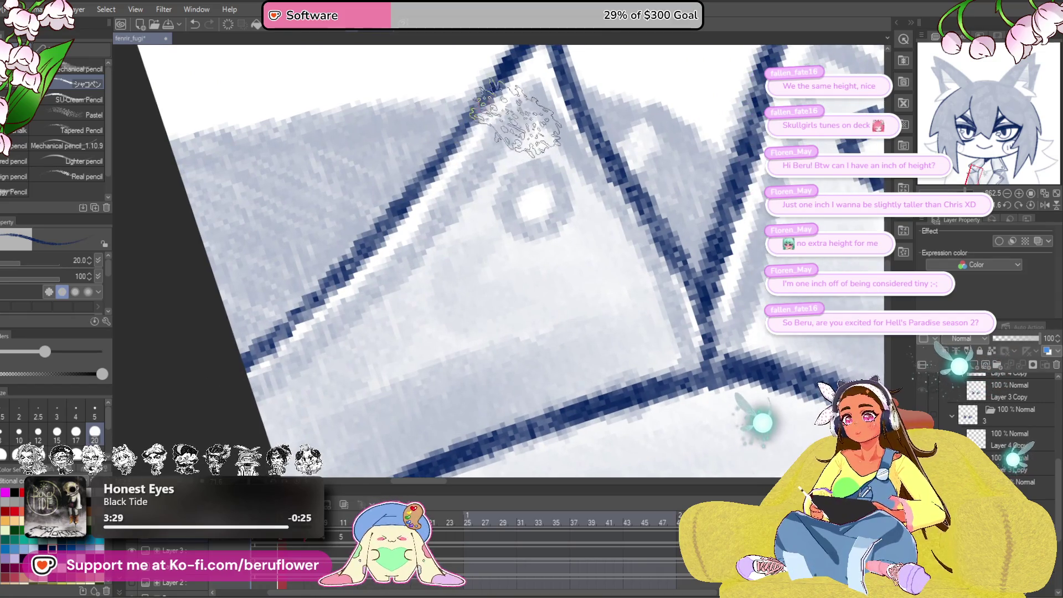
{"action": "key", "text": "asciicircum"}
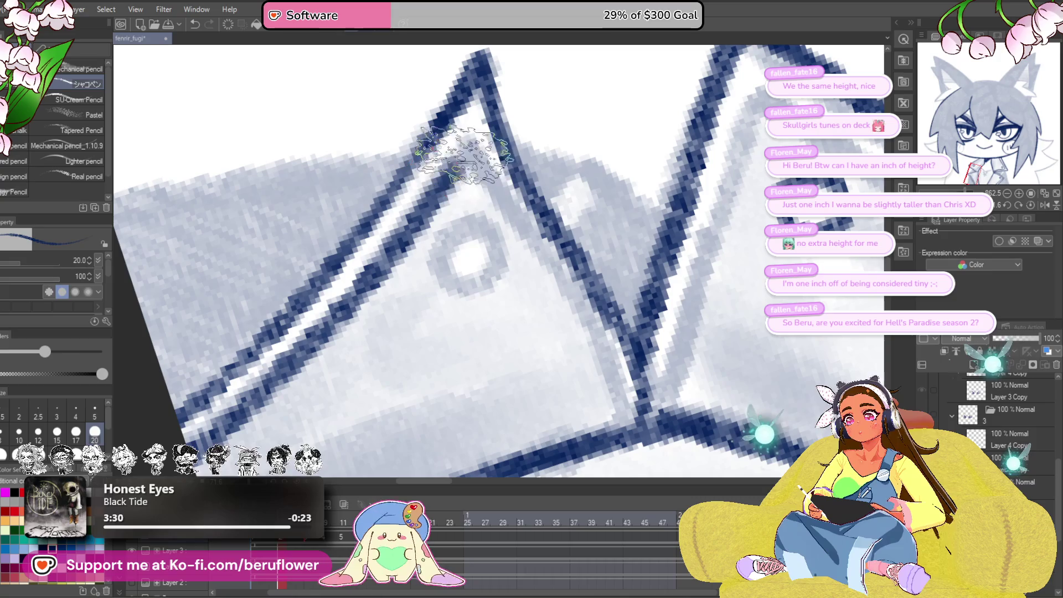
{"action": "key", "text": "asciicircum"}
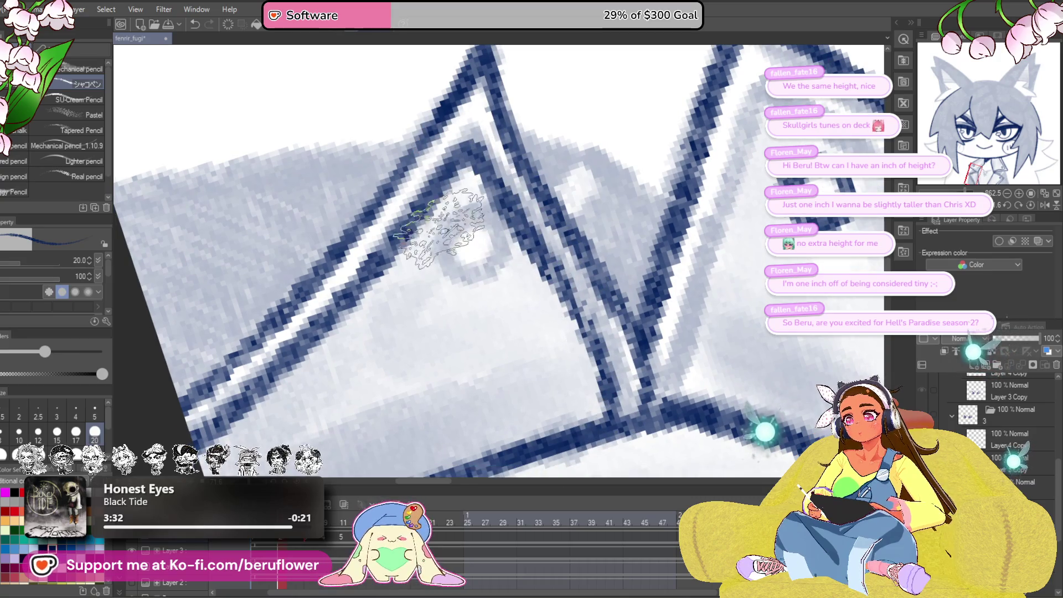
{"action": "left_click_drag", "start_coordinate": [439, 225], "coordinate": [459, 221]}
{"action": "key", "text": "asciicircum"}
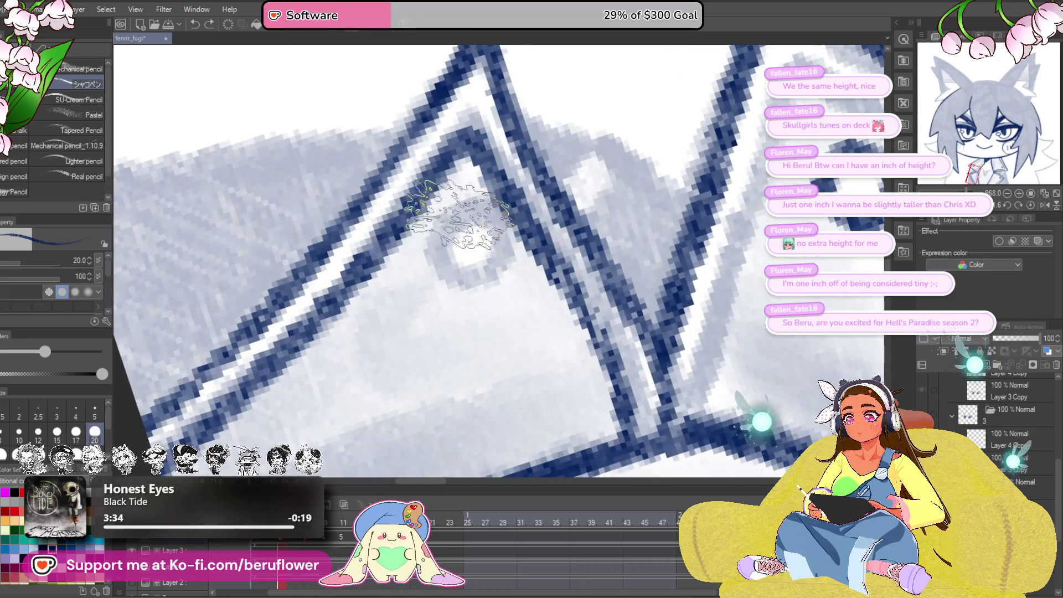
- Ink the necklace chain and the star pendant's V sides and inner strokes
{"action": "key", "text": "ctrl+minus"}
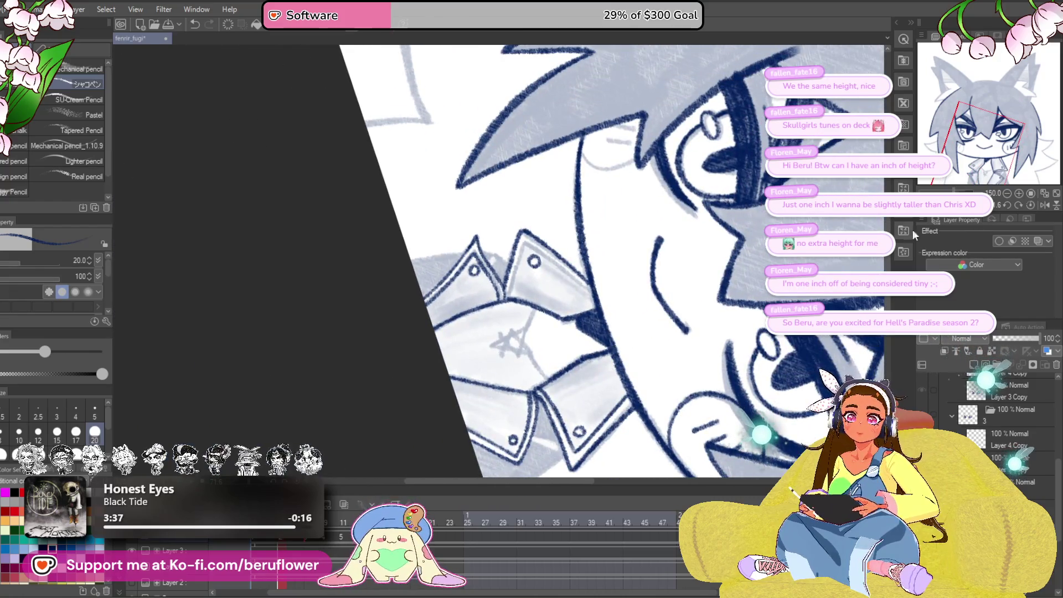
{"action": "scroll", "coordinate": [518, 188], "scroll_direction": "up", "scroll_amount": 5}
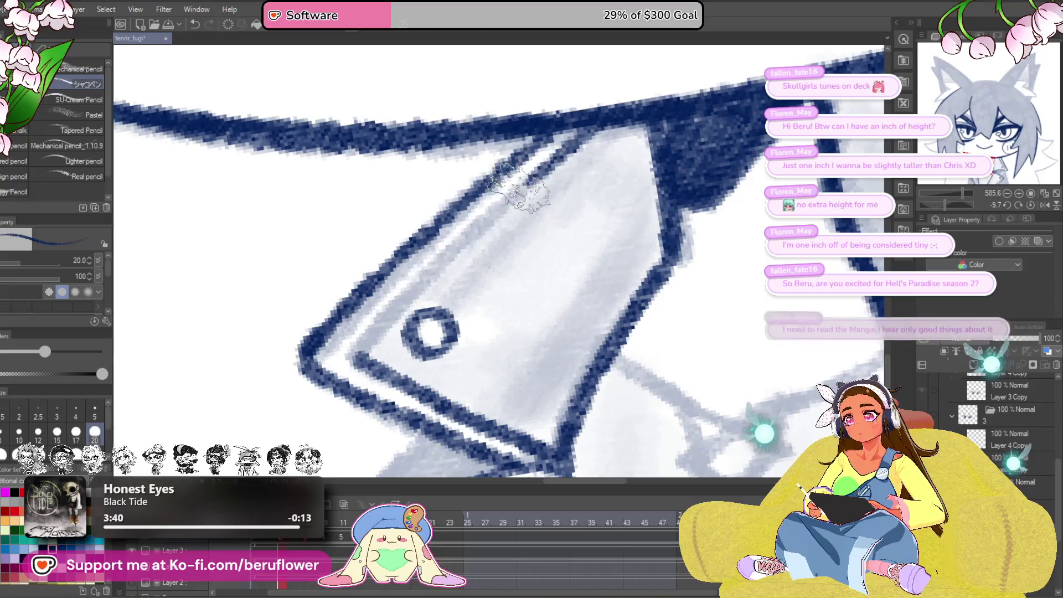
{"action": "left_click_drag", "start_coordinate": [572, 290], "coordinate": [402, 314]}
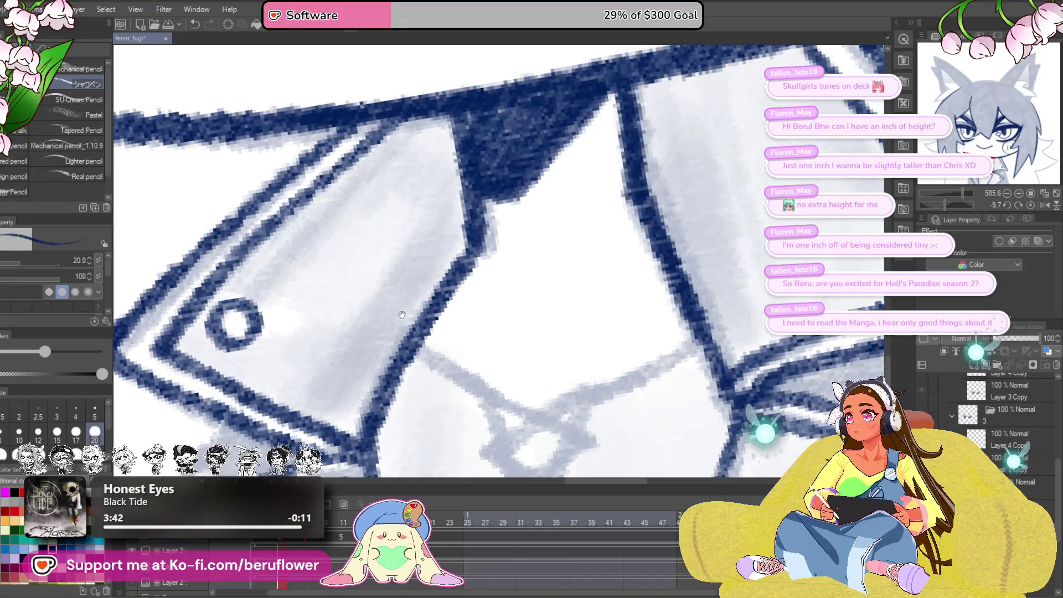
{"action": "scroll", "coordinate": [402, 315], "scroll_direction": "down", "scroll_amount": 4}
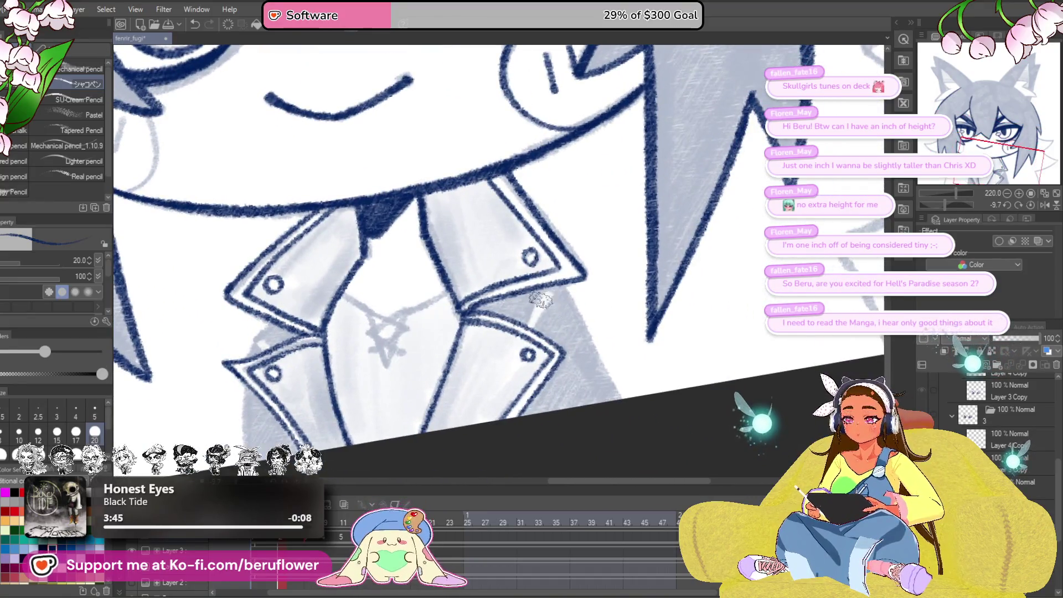
{"action": "scroll", "coordinate": [541, 300], "scroll_direction": "up", "scroll_amount": 2}
{"action": "scroll", "coordinate": [542, 299], "scroll_direction": "down", "scroll_amount": 3}
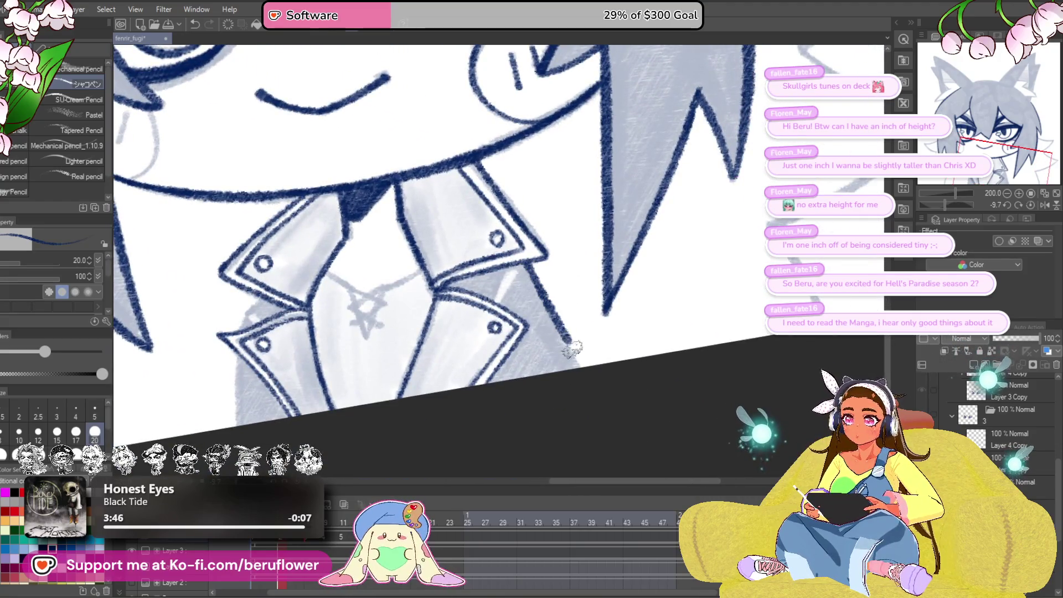
{"action": "scroll", "coordinate": [573, 349], "scroll_direction": "left", "scroll_amount": 3}
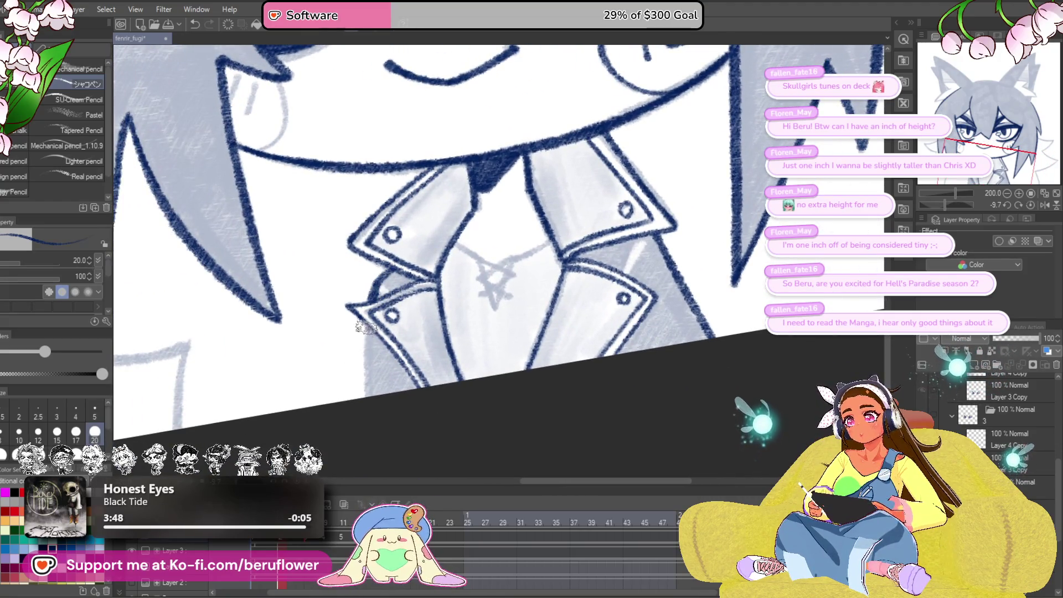
{"action": "scroll", "coordinate": [517, 354], "scroll_direction": "right", "scroll_amount": 1}
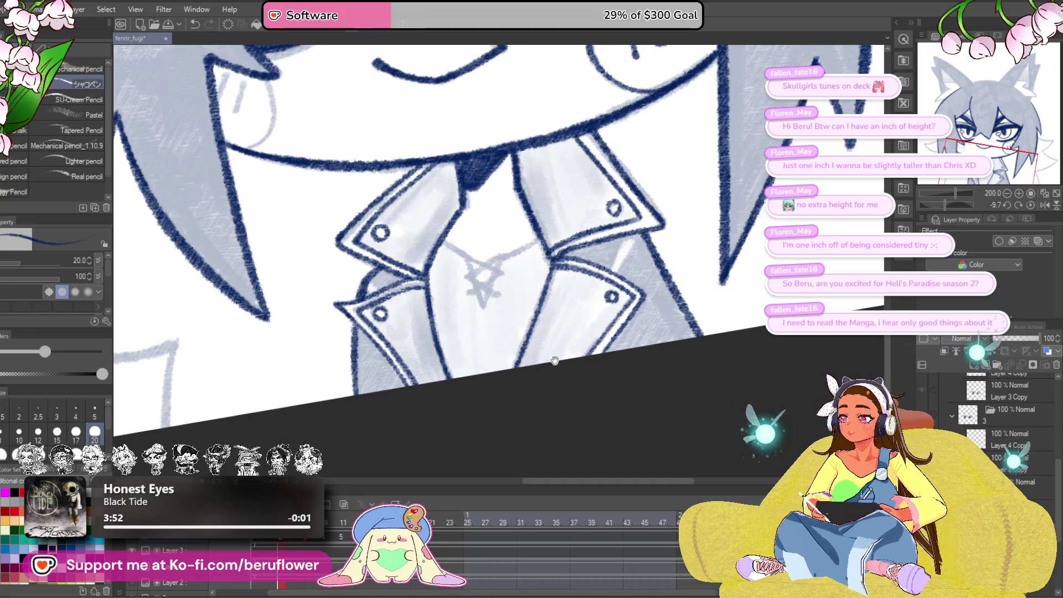
{"action": "scroll", "coordinate": [476, 317], "scroll_direction": "up", "scroll_amount": 3}
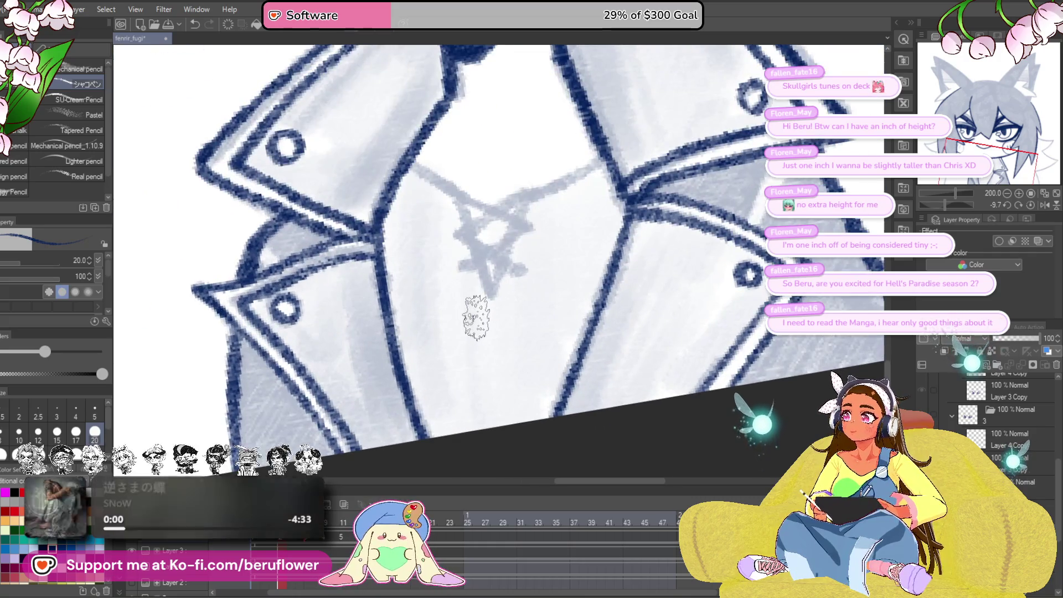
{"action": "scroll", "coordinate": [476, 317], "scroll_direction": "right", "scroll_amount": 2}
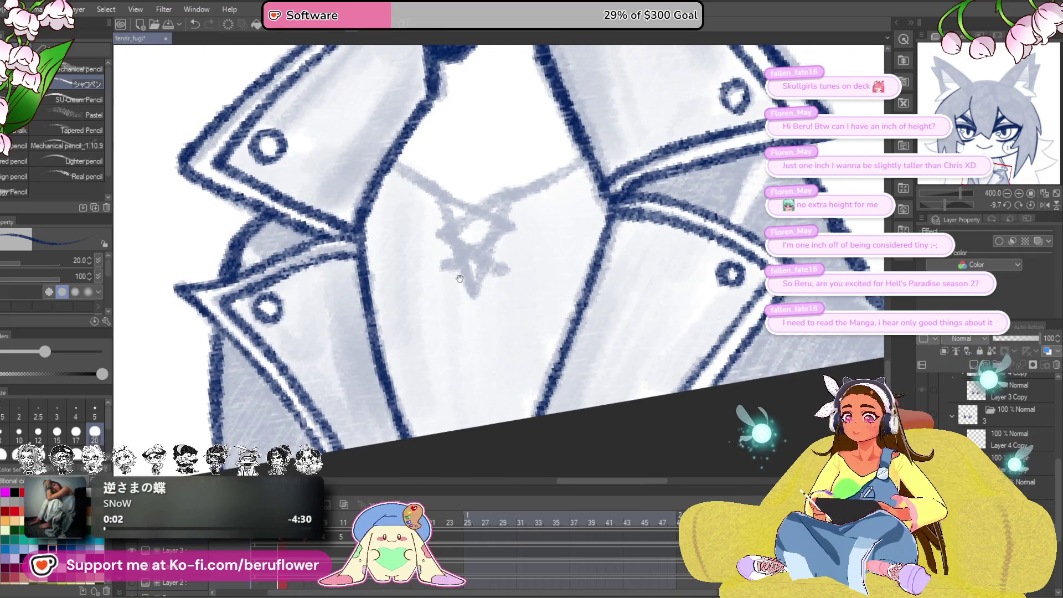
{"action": "left_click_drag", "start_coordinate": [398, 163], "coordinate": [432, 191]}
{"action": "left_click_drag", "start_coordinate": [471, 221], "coordinate": [472, 282]}
{"action": "left_click_drag", "start_coordinate": [509, 191], "coordinate": [470, 274]}
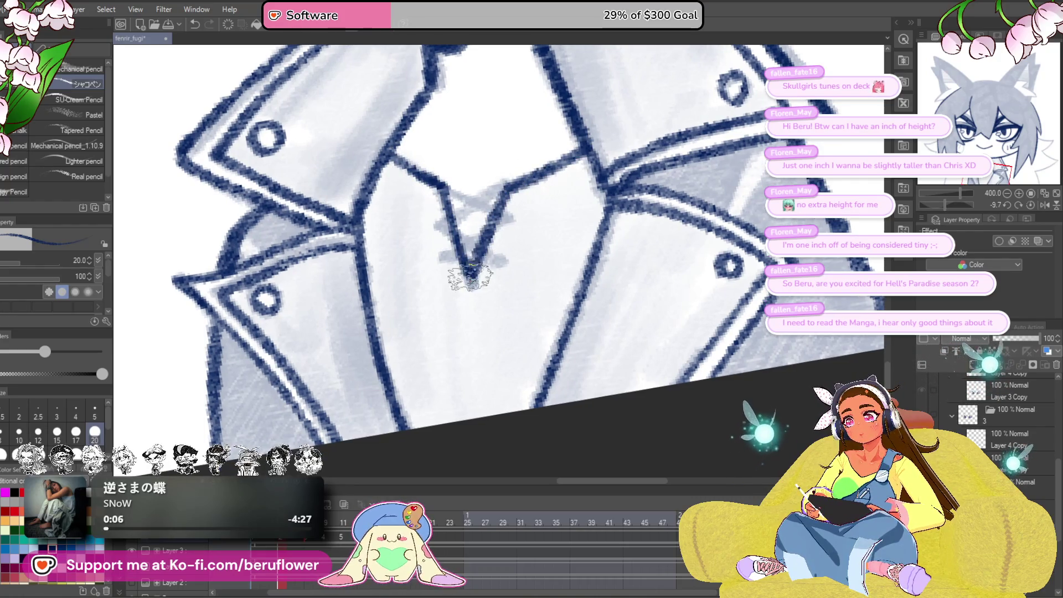
{"action": "mouse_move", "coordinate": [501, 195]}
{"action": "left_mouse_down"}
{"action": "mouse_move", "coordinate": [451, 226]}
{"action": "mouse_move", "coordinate": [509, 259]}
{"action": "left_mouse_up"}
{"action": "scroll", "coordinate": [512, 221], "scroll_direction": "down", "scroll_amount": 8}
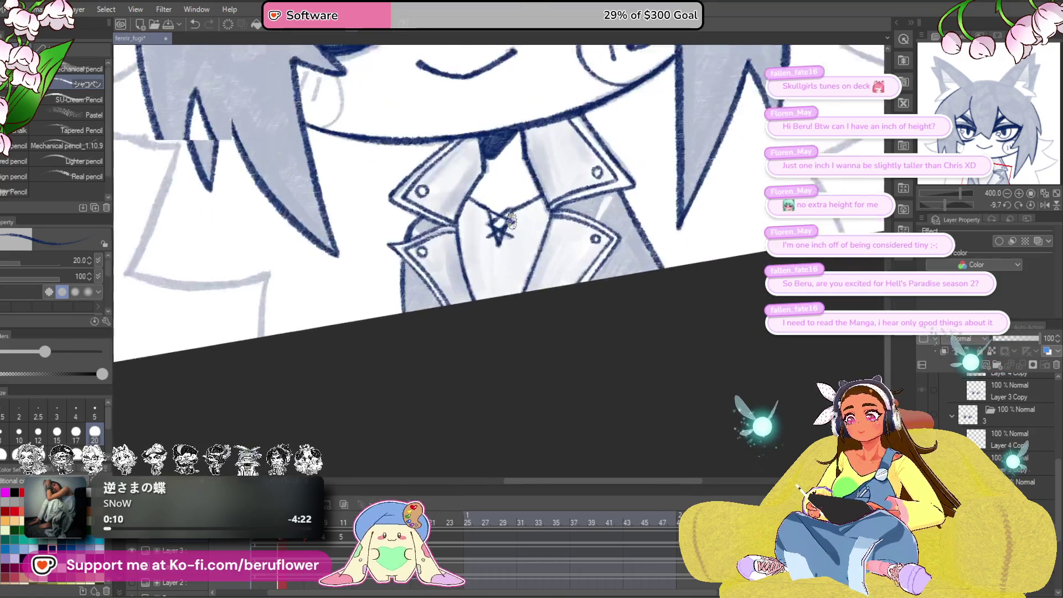
{"action": "scroll", "coordinate": [564, 322], "scroll_direction": "up", "scroll_amount": 6}
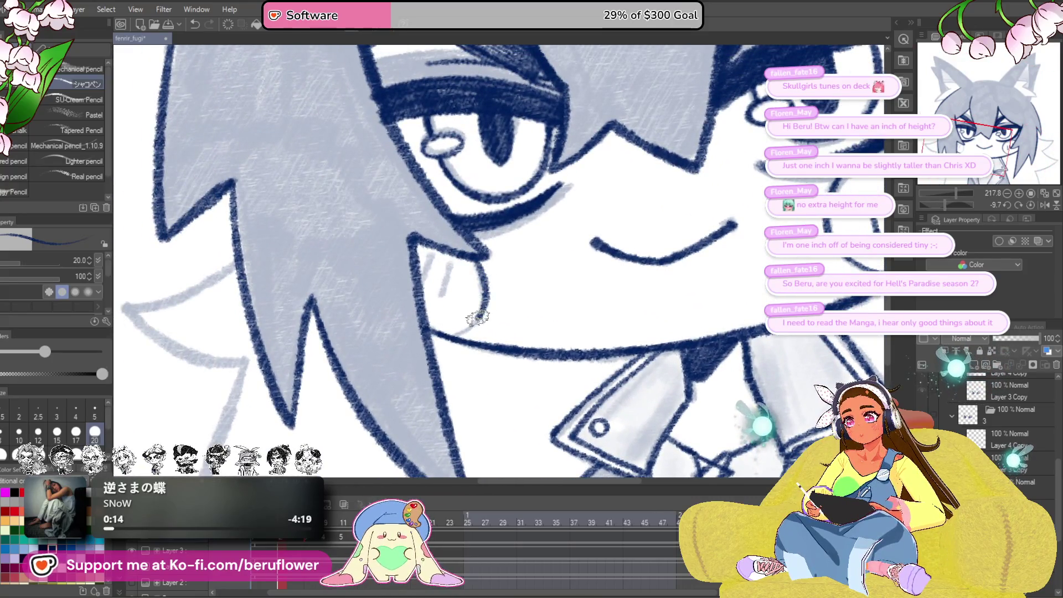
- Ink the ear's outer and right edges in navy, redoing the misplaced edge stroke
{"action": "scroll", "coordinate": [422, 275], "scroll_direction": "down", "scroll_amount": 5}
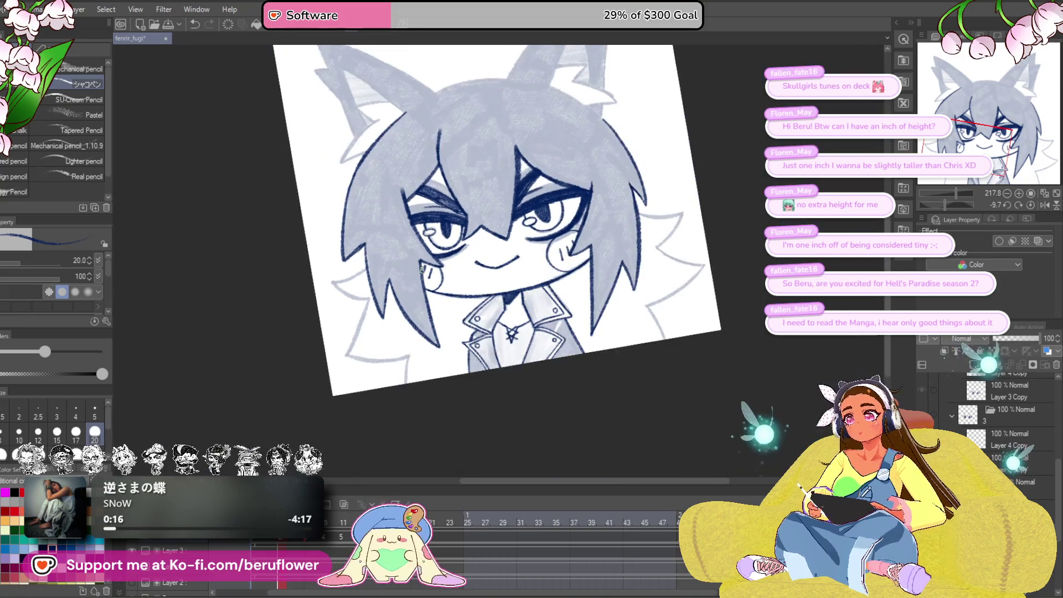
{"action": "scroll", "coordinate": [513, 278], "scroll_direction": "up", "scroll_amount": 5}
{"action": "scroll", "coordinate": [514, 278], "scroll_direction": "down", "scroll_amount": 3}
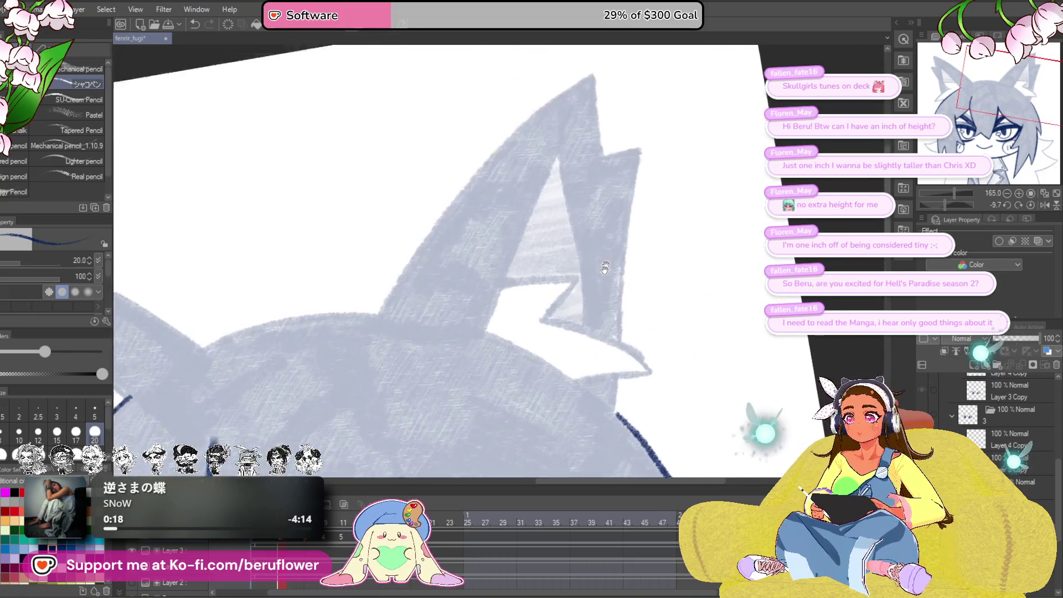
{"action": "scroll", "coordinate": [377, 370], "scroll_direction": "up", "scroll_amount": 3}
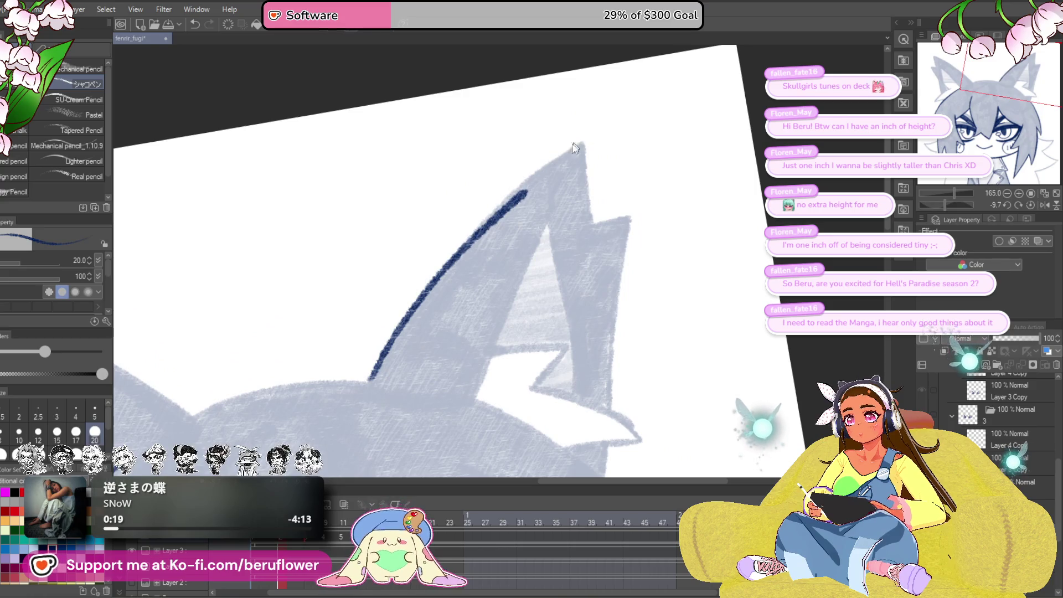
{"action": "mouse_move", "coordinate": [574, 147]}
{"action": "left_mouse_down"}
{"action": "mouse_move", "coordinate": [621, 112]}
{"action": "mouse_move", "coordinate": [570, 133]}
{"action": "mouse_move", "coordinate": [438, 300]}
{"action": "left_mouse_up"}
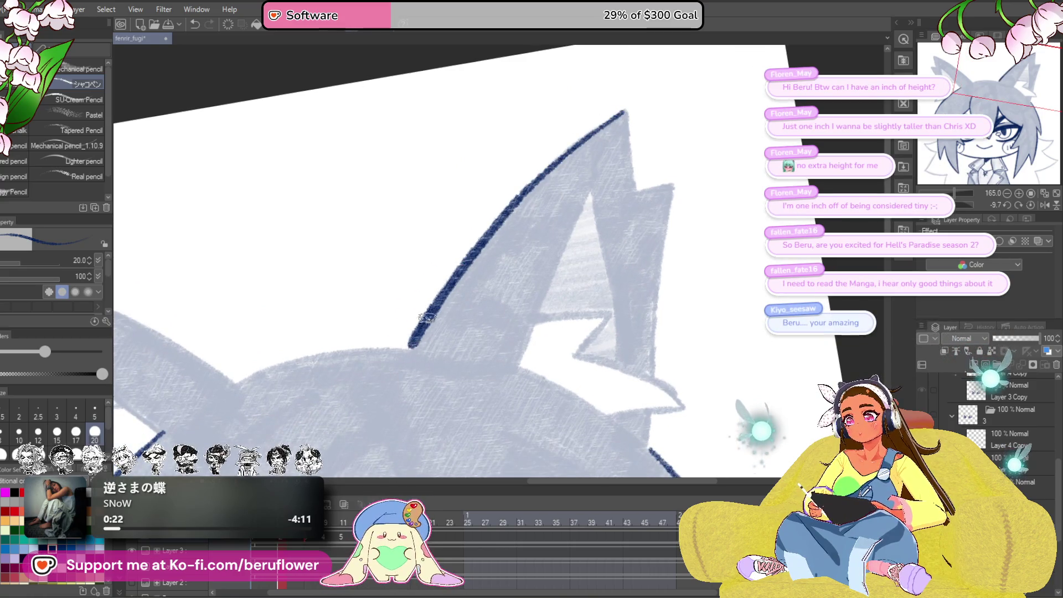
{"action": "left_click_drag", "start_coordinate": [678, 236], "coordinate": [603, 277]}
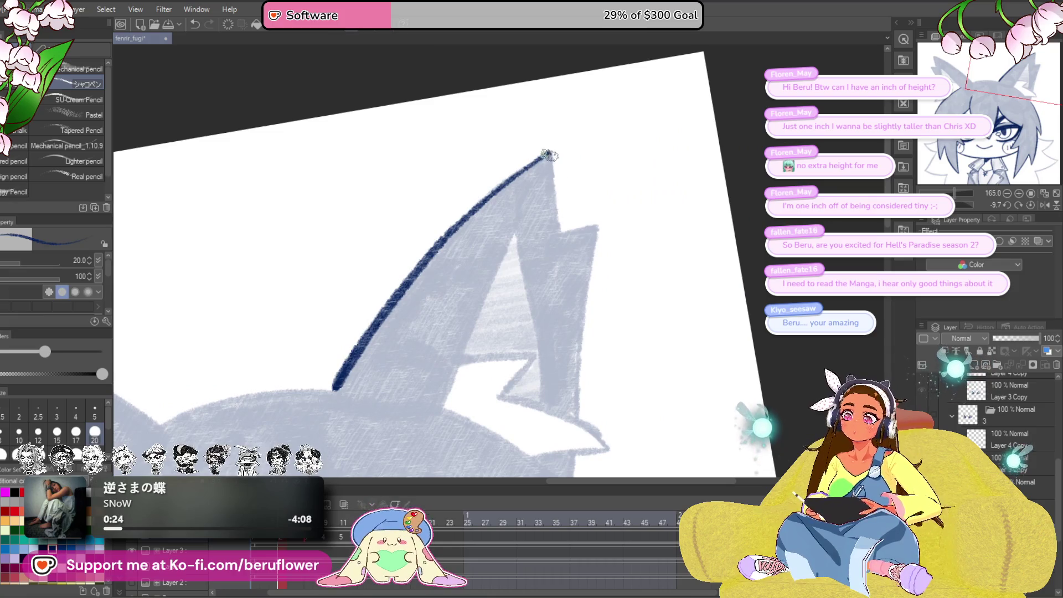
{"action": "scroll", "coordinate": [556, 231], "scroll_direction": "up", "scroll_amount": 5}
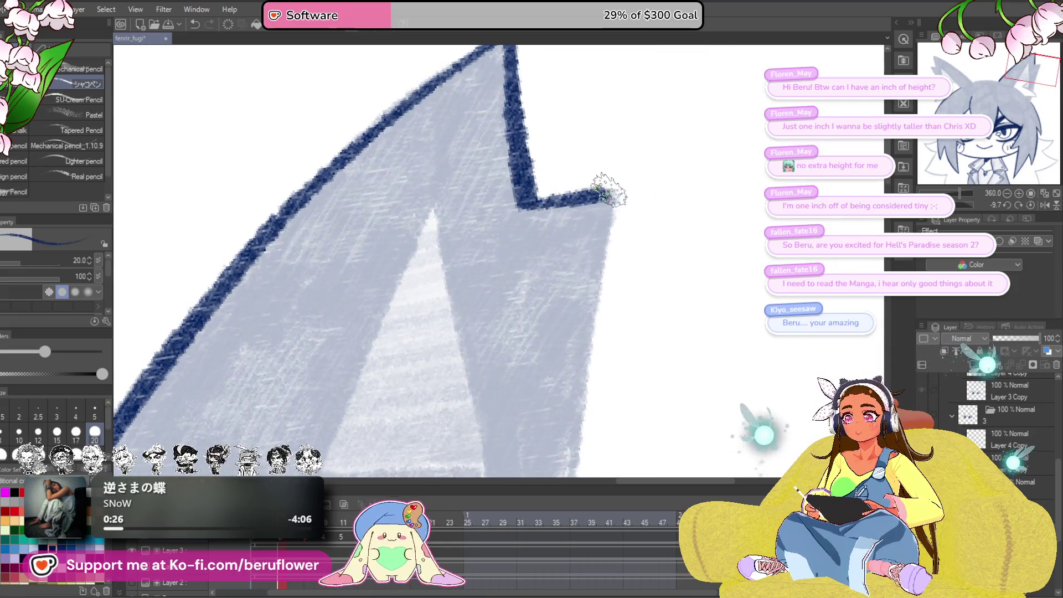
{"action": "scroll", "coordinate": [521, 159], "scroll_direction": "up", "scroll_amount": 3}
{"action": "left_click_drag", "start_coordinate": [522, 159], "coordinate": [490, 146]}
{"action": "left_click_drag", "start_coordinate": [487, 91], "coordinate": [458, 356]}
{"action": "key", "text": "ctrl+z"}
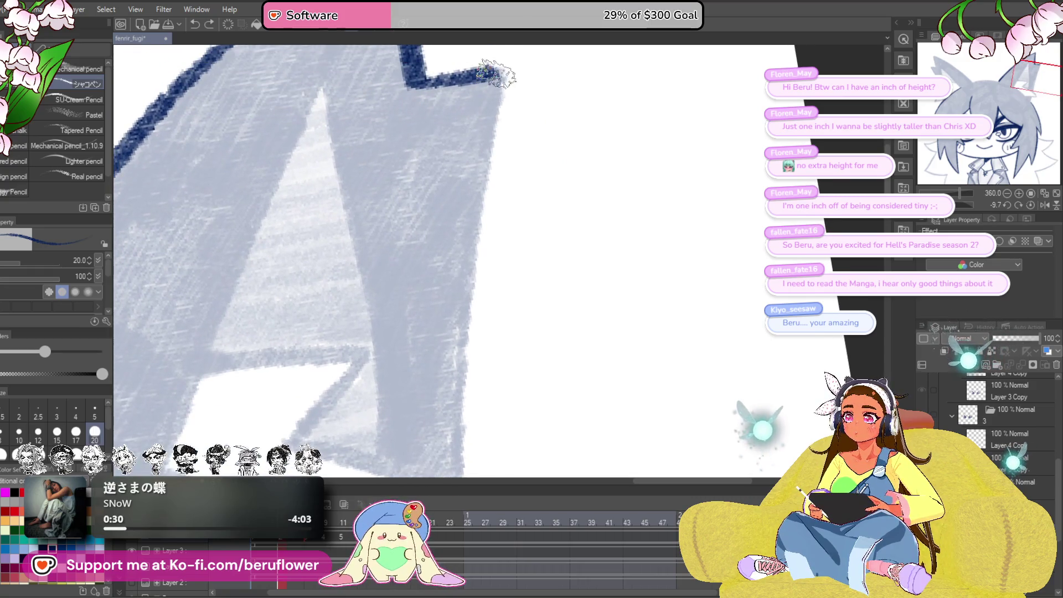
{"action": "left_click_drag", "start_coordinate": [497, 75], "coordinate": [467, 418]}
{"action": "scroll", "coordinate": [471, 277], "scroll_direction": "down", "scroll_amount": 3}
{"action": "left_click_drag", "start_coordinate": [475, 185], "coordinate": [465, 335]}
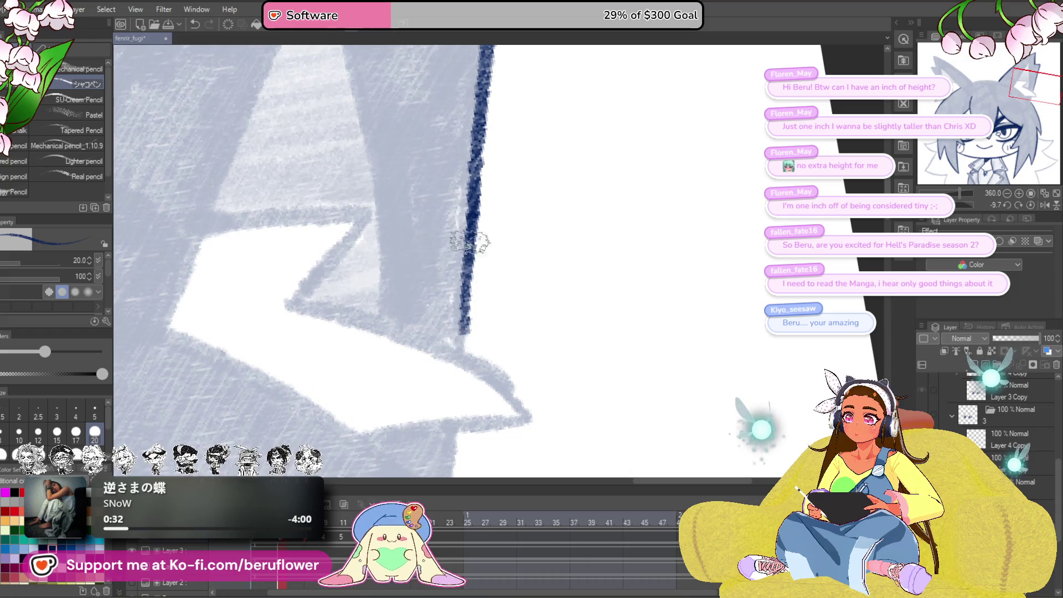
- Rotate the canvas and ink the ear's inner edge and the zigzag inner fold
{"action": "scroll", "coordinate": [469, 241], "scroll_direction": "down", "scroll_amount": 3}
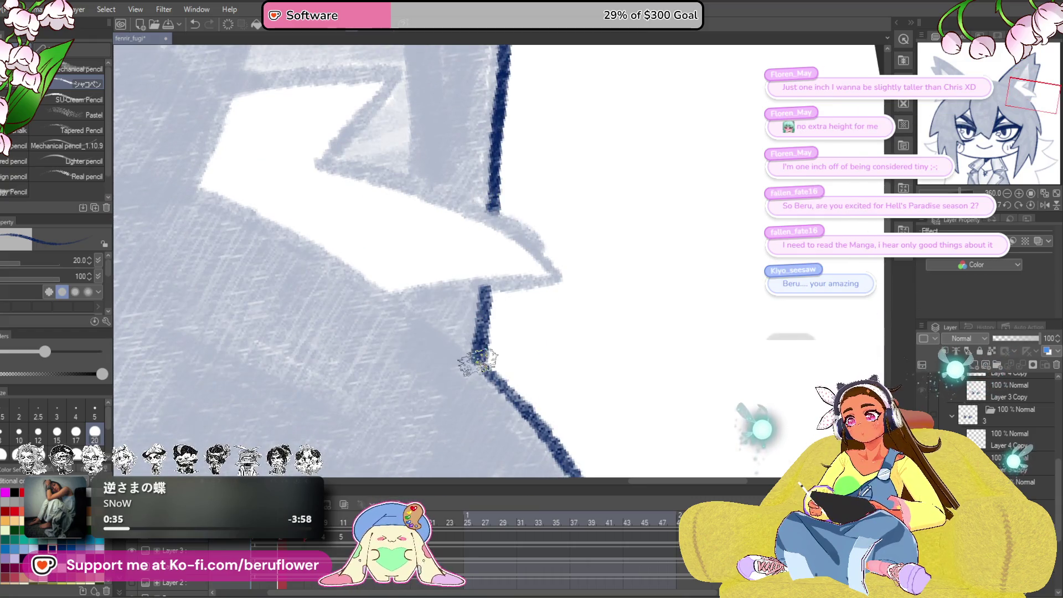
{"action": "scroll", "coordinate": [474, 360], "scroll_direction": "down", "scroll_amount": 4}
{"action": "scroll", "coordinate": [551, 339], "scroll_direction": "up", "scroll_amount": 3}
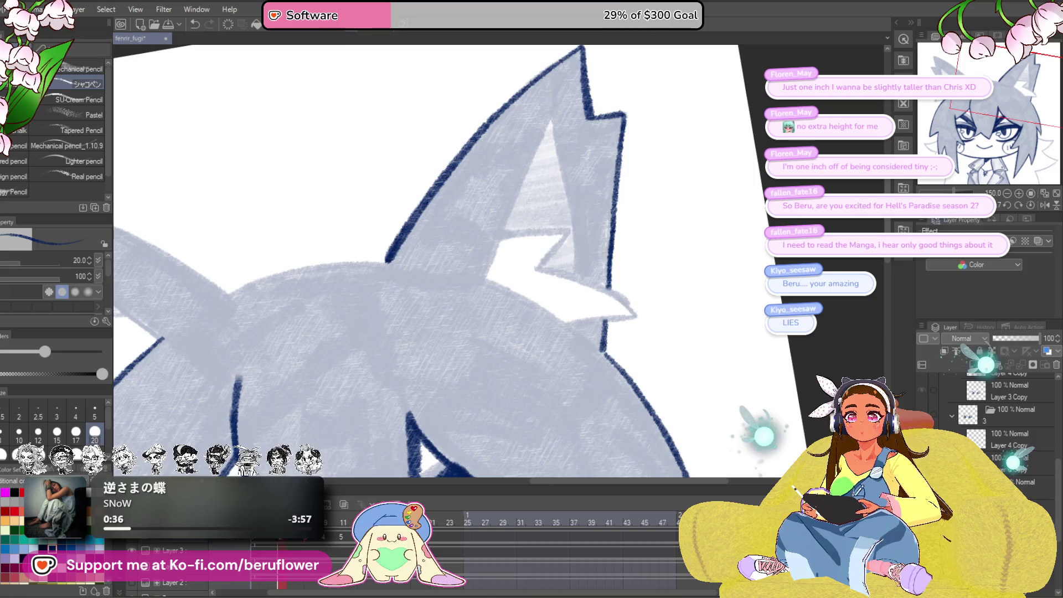
{"action": "scroll", "coordinate": [548, 235], "scroll_direction": "down", "scroll_amount": 2}
{"action": "scroll", "coordinate": [549, 236], "scroll_direction": "up", "scroll_amount": 3}
{"action": "left_click_drag", "start_coordinate": [549, 236], "coordinate": [549, 235]}
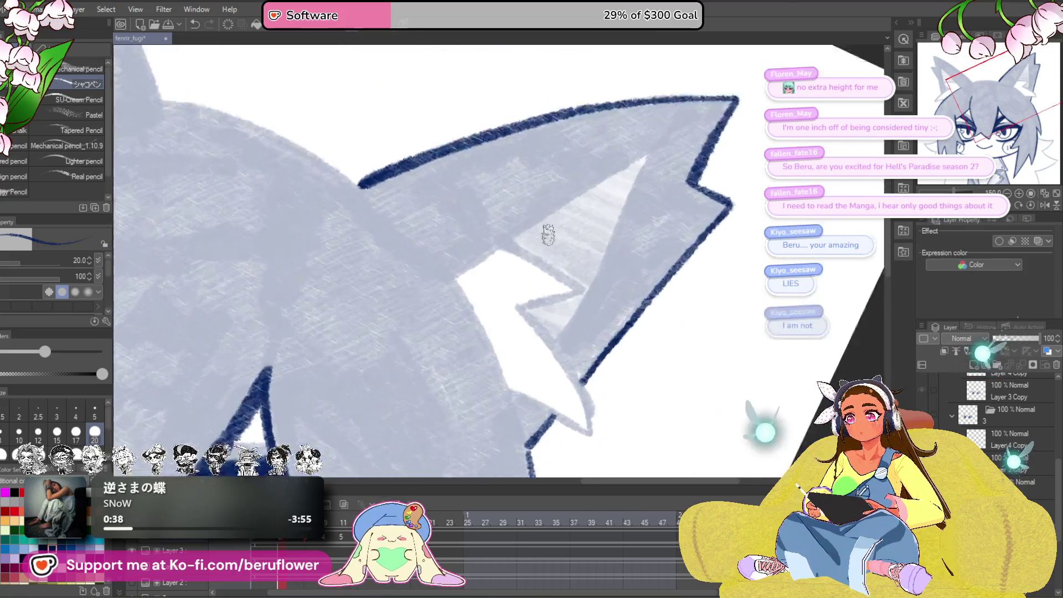
{"action": "scroll", "coordinate": [548, 236], "scroll_direction": "up", "scroll_amount": 1}
{"action": "scroll", "coordinate": [536, 301], "scroll_direction": "up", "scroll_amount": 1}
{"action": "left_click_drag", "start_coordinate": [385, 332], "coordinate": [684, 130]}
{"action": "left_click_drag", "start_coordinate": [609, 194], "coordinate": [603, 162]}
{"action": "mouse_move", "coordinate": [650, 131]}
{"action": "left_mouse_down"}
{"action": "mouse_move", "coordinate": [585, 233]}
{"action": "mouse_move", "coordinate": [523, 367]}
{"action": "left_mouse_up"}
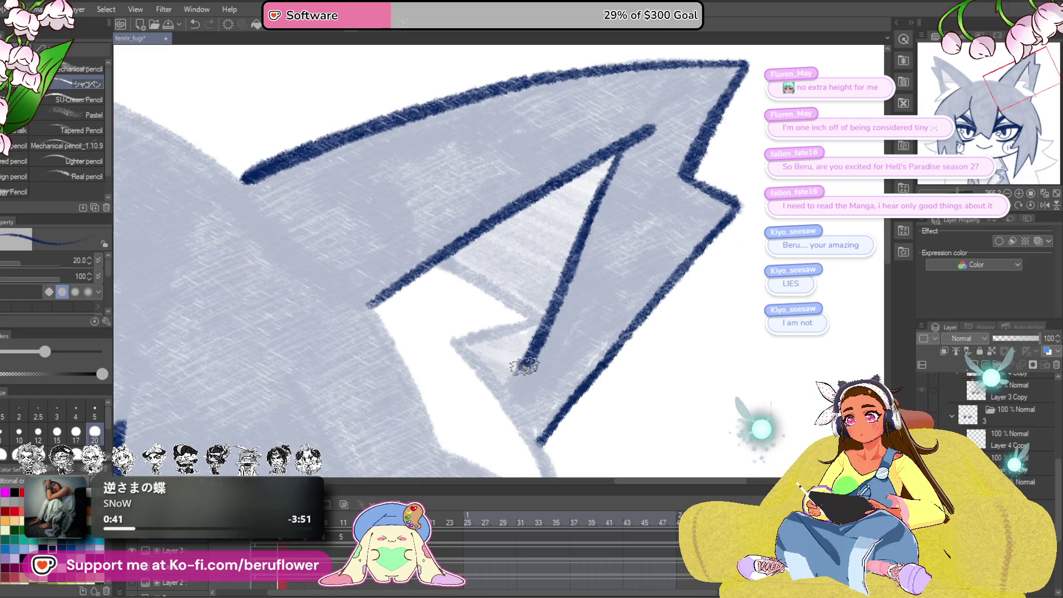
{"action": "key", "text": "minus"}
{"action": "key", "text": "minus"}
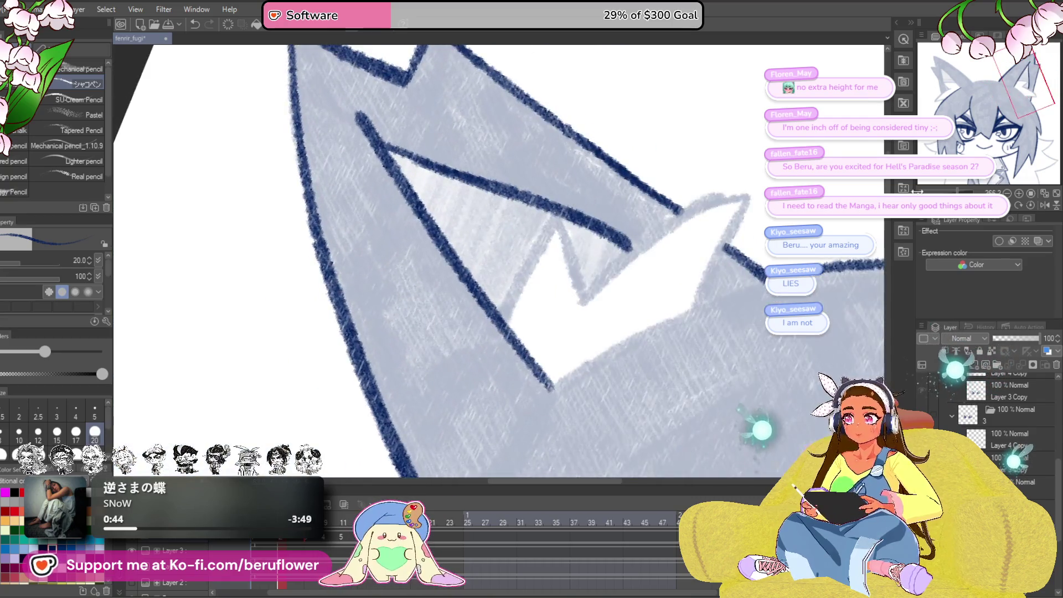
{"action": "left_click_drag", "start_coordinate": [541, 323], "coordinate": [499, 339]}
{"action": "mouse_move", "coordinate": [501, 347]}
{"action": "left_mouse_down"}
{"action": "mouse_move", "coordinate": [540, 310]}
{"action": "mouse_move", "coordinate": [665, 239]}
{"action": "mouse_move", "coordinate": [615, 338]}
{"action": "mouse_move", "coordinate": [628, 259]}
{"action": "left_mouse_up"}
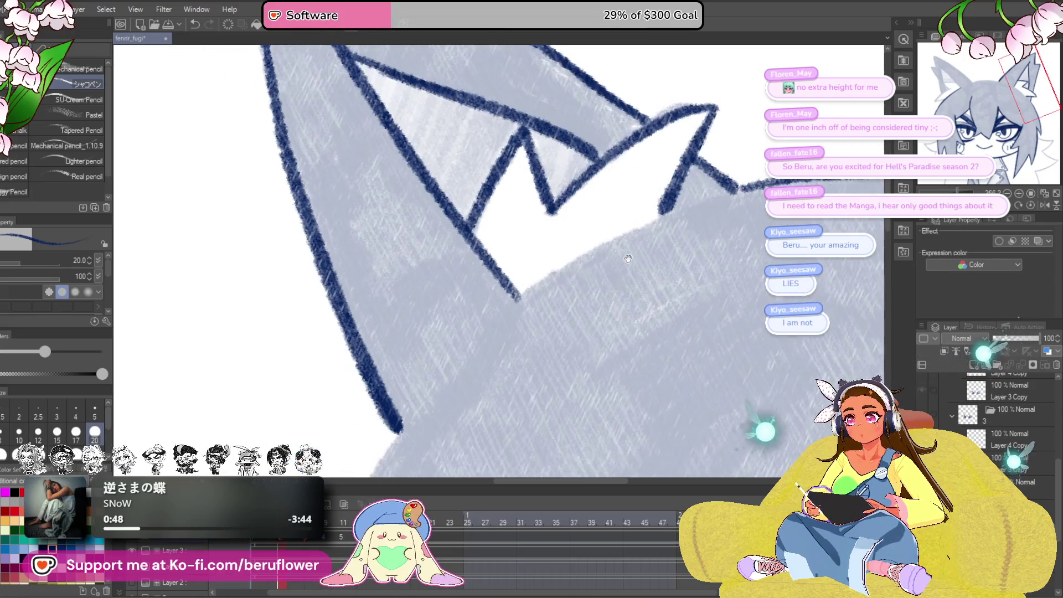
- Ink the inner ear zigzag lines from the apex, undoing a stray short stroke
{"action": "mouse_move", "coordinate": [517, 300]}
{"action": "left_mouse_down"}
{"action": "mouse_move", "coordinate": [702, 203]}
{"action": "mouse_move", "coordinate": [609, 139]}
{"action": "mouse_move", "coordinate": [518, 245]}
{"action": "left_mouse_up"}
{"action": "mouse_move", "coordinate": [504, 180]}
{"action": "left_mouse_down"}
{"action": "mouse_move", "coordinate": [397, 387]}
{"action": "mouse_move", "coordinate": [387, 450]}
{"action": "mouse_move", "coordinate": [658, 169]}
{"action": "mouse_move", "coordinate": [671, 196]}
{"action": "left_mouse_up"}
{"action": "left_click_drag", "start_coordinate": [680, 162], "coordinate": [398, 288]}
{"action": "left_click_drag", "start_coordinate": [399, 288], "coordinate": [275, 307]}
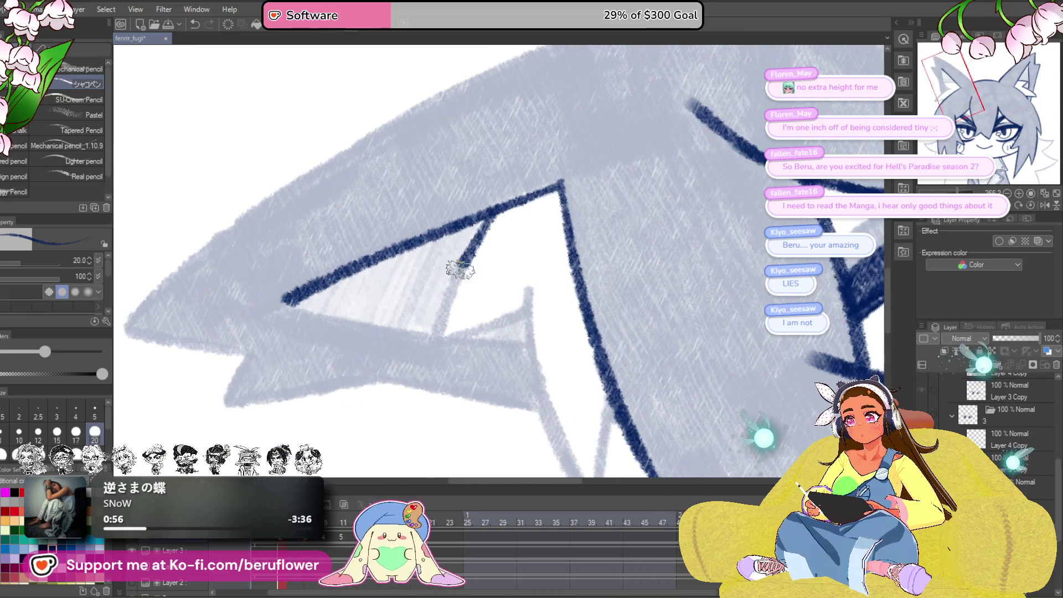
{"action": "left_click_drag", "start_coordinate": [460, 270], "coordinate": [438, 345]}
{"action": "key", "text": "ctrl+z"}
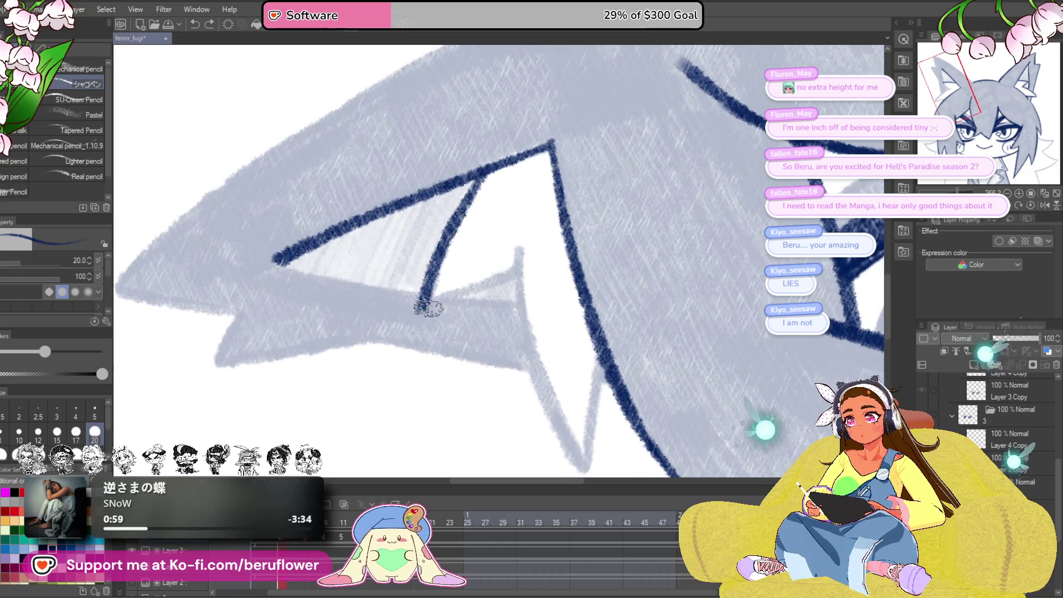
{"action": "mouse_move", "coordinate": [468, 167]}
{"action": "left_mouse_down"}
{"action": "mouse_move", "coordinate": [486, 299]}
{"action": "mouse_move", "coordinate": [590, 346]}
{"action": "left_mouse_up"}
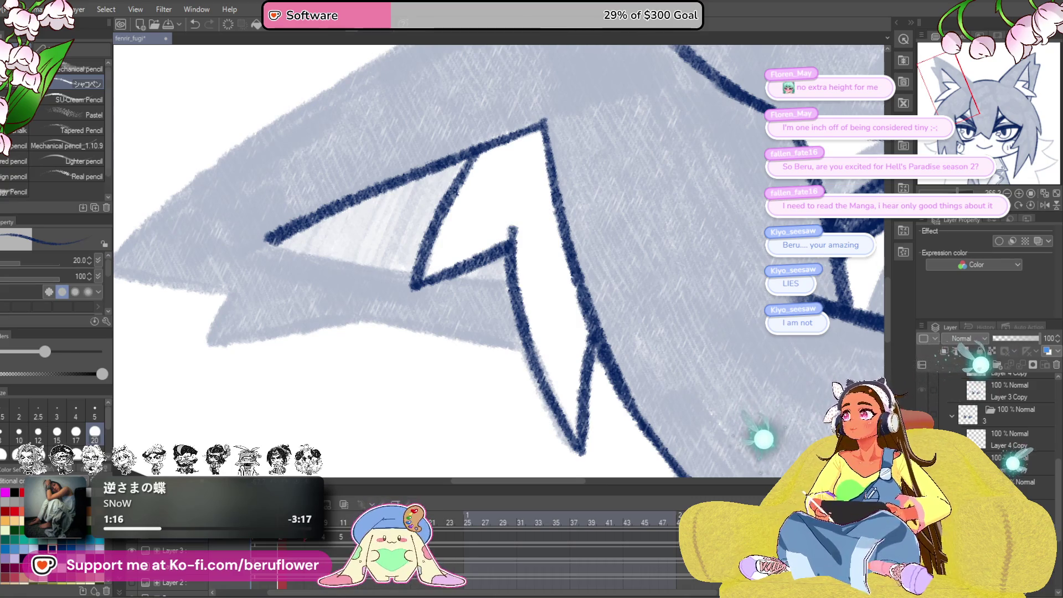
- Retry the spike's outer edge, ink the inner ear edge downward, and zoom out
{"action": "mouse_move", "coordinate": [443, 249]}
{"action": "left_mouse_down"}
{"action": "mouse_move", "coordinate": [501, 317]}
{"action": "mouse_move", "coordinate": [509, 310]}
{"action": "left_mouse_up"}
{"action": "left_click_drag", "start_coordinate": [585, 265], "coordinate": [726, 353]}
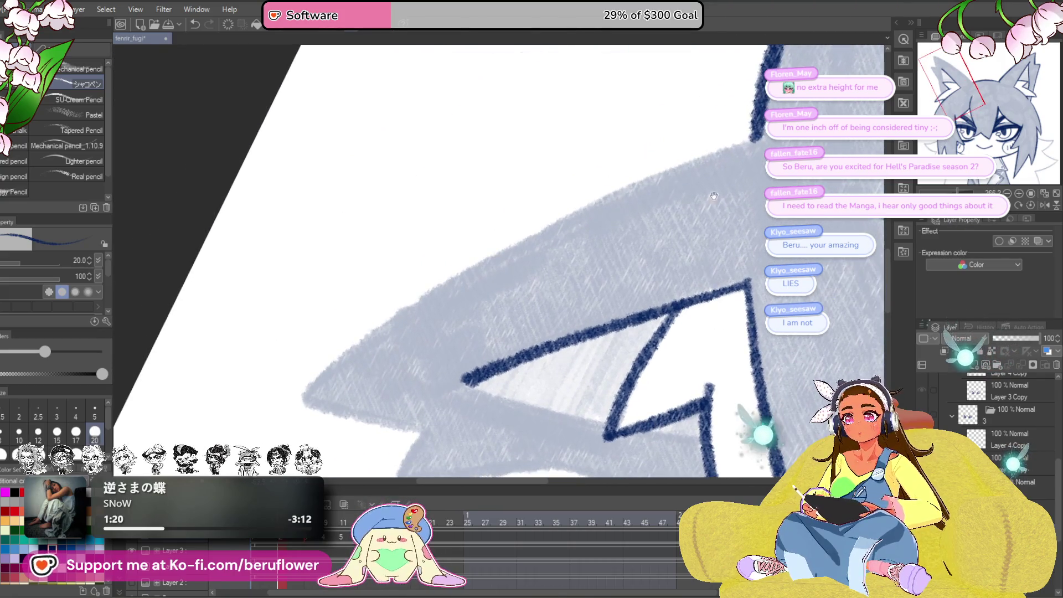
{"action": "left_click_drag", "start_coordinate": [537, 230], "coordinate": [398, 315]}
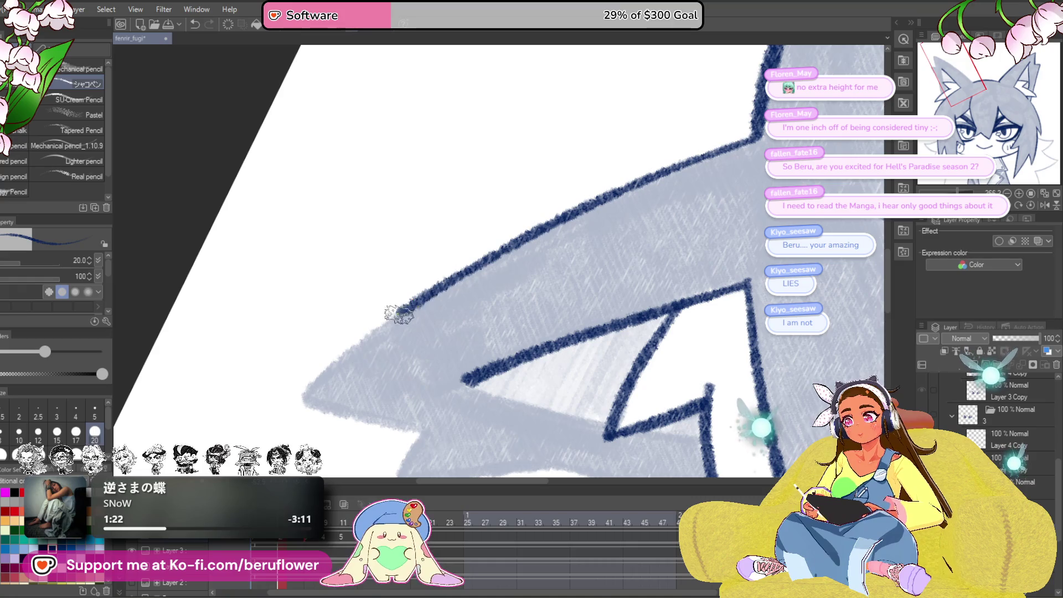
{"action": "left_click_drag", "start_coordinate": [478, 330], "coordinate": [520, 230]}
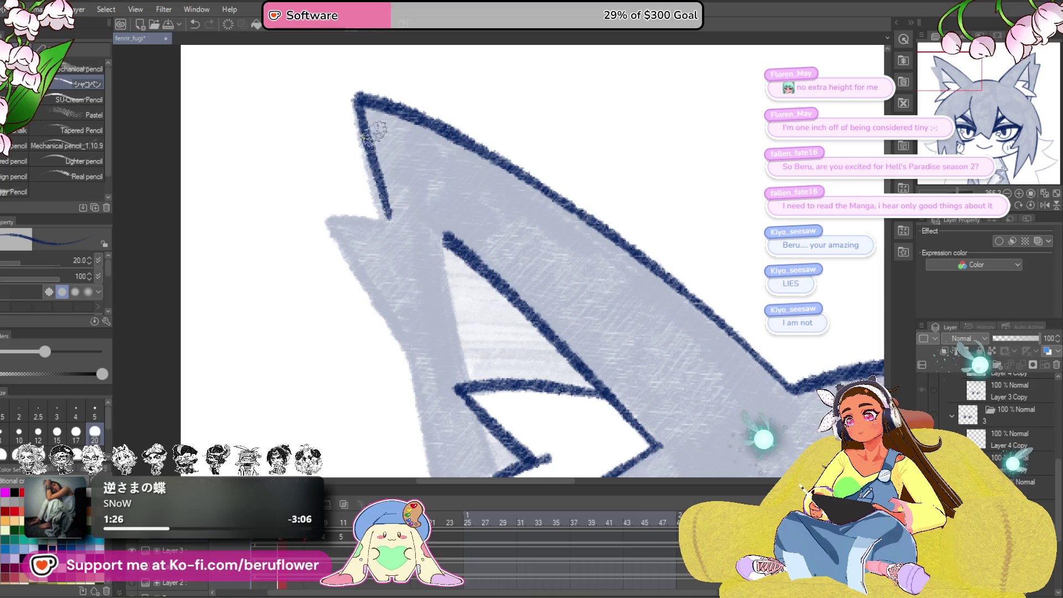
{"action": "key", "text": "ctrl+z"}
{"action": "left_click_drag", "start_coordinate": [376, 217], "coordinate": [387, 154]}
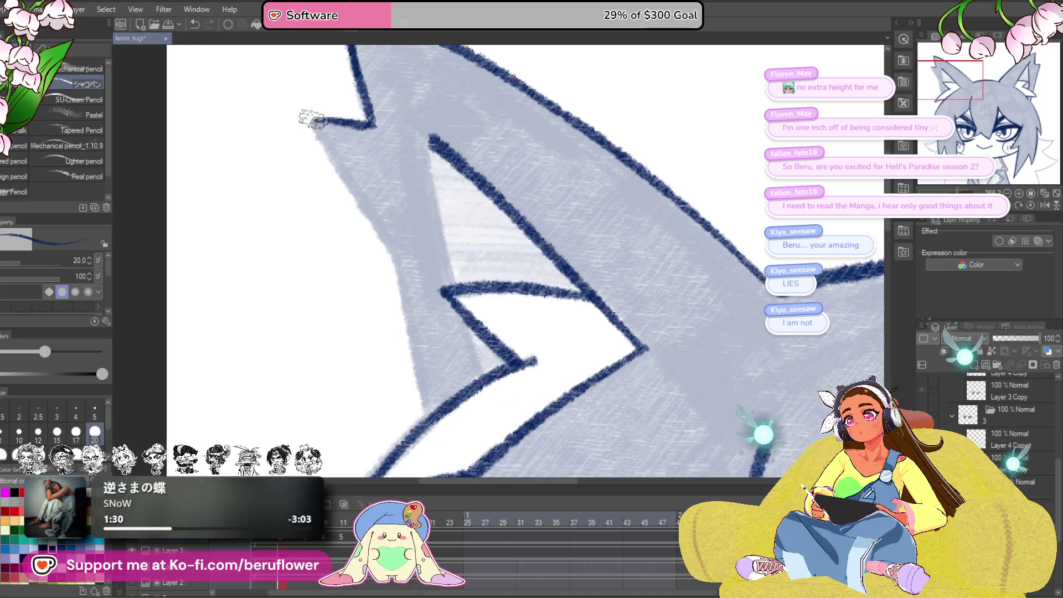
{"action": "mouse_move", "coordinate": [394, 266]}
{"action": "left_mouse_down"}
{"action": "mouse_move", "coordinate": [378, 164]}
{"action": "mouse_move", "coordinate": [398, 269]}
{"action": "left_mouse_up"}
{"action": "left_click_drag", "start_coordinate": [444, 112], "coordinate": [438, 234]}
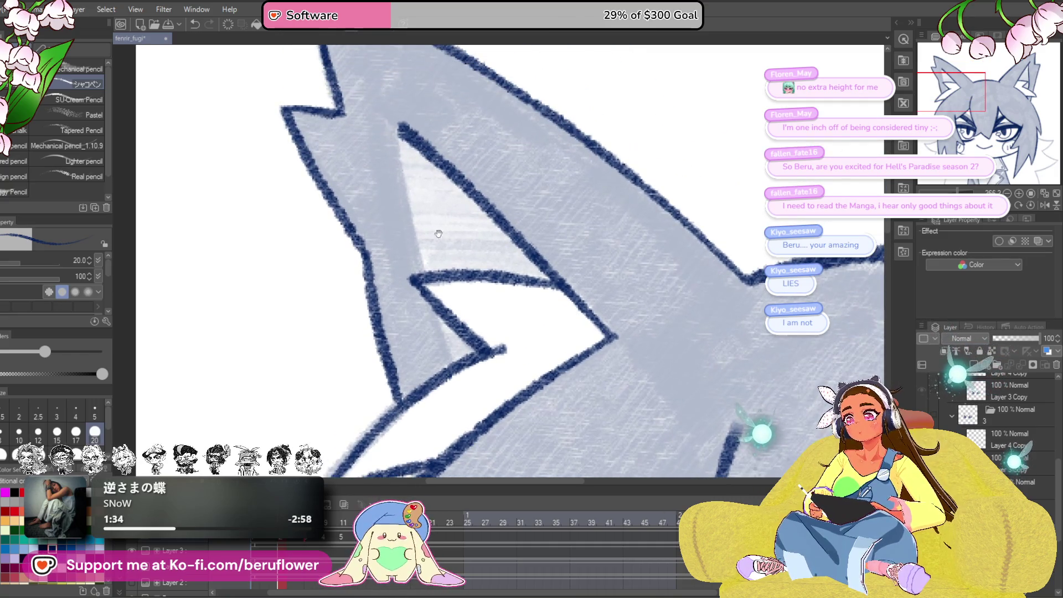
{"action": "left_click_drag", "start_coordinate": [399, 134], "coordinate": [421, 250]}
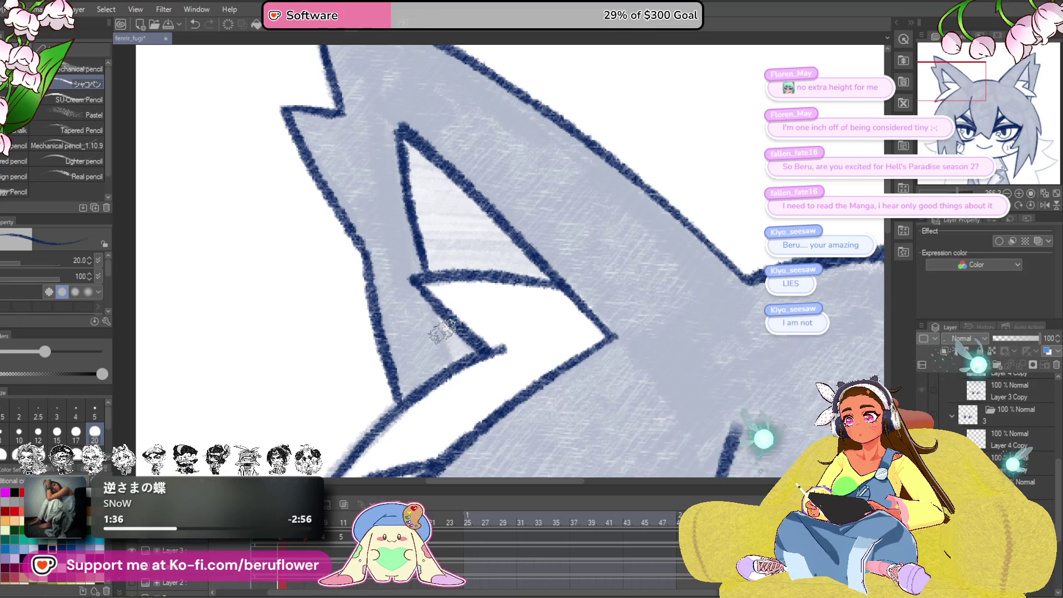
{"action": "key", "text": "ctrl+minus"}
{"action": "key", "text": "ctrl+minus"}
{"action": "key", "text": "ctrl+minus"}
- Rotate the view and ink the sketch line up to the ear tip and back down-left
{"action": "key", "text": "ctrl+plus"}
{"action": "key", "text": "ctrl+plus"}
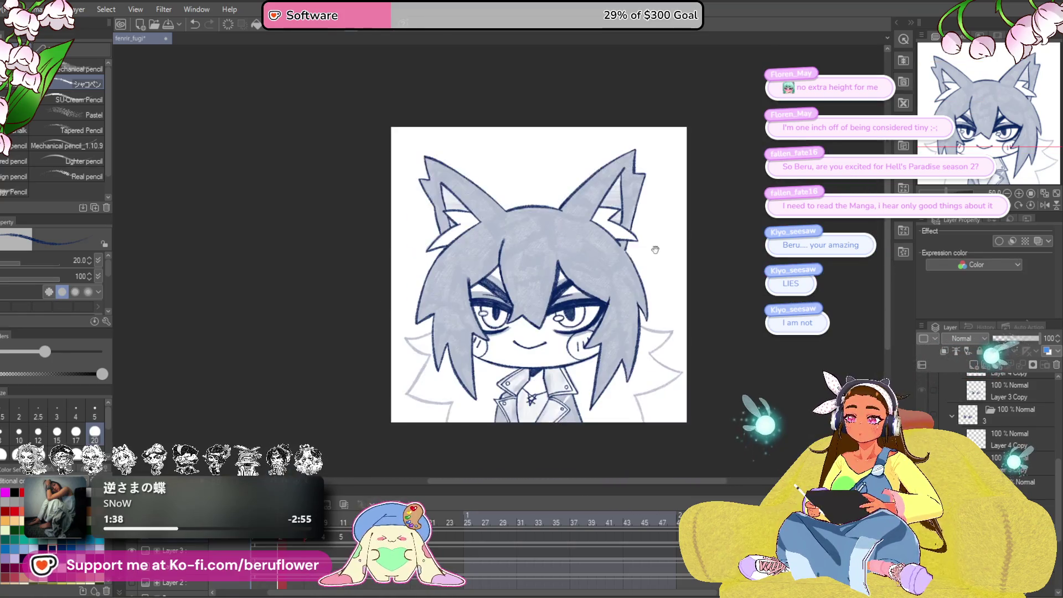
{"action": "scroll", "coordinate": [521, 339], "scroll_direction": "up", "scroll_amount": 5}
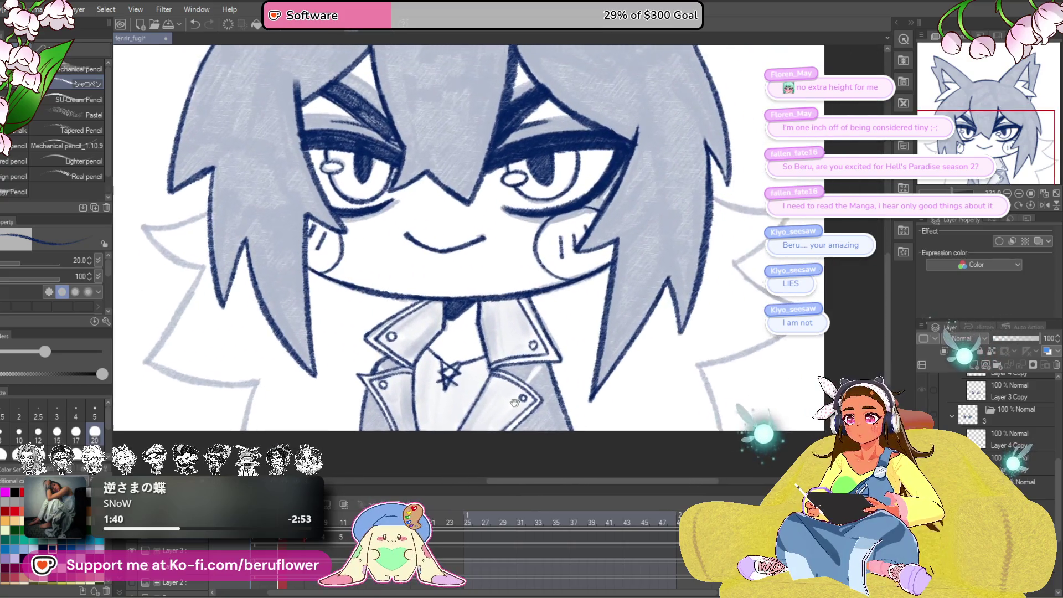
{"action": "scroll", "coordinate": [538, 363], "scroll_direction": "down", "scroll_amount": 3}
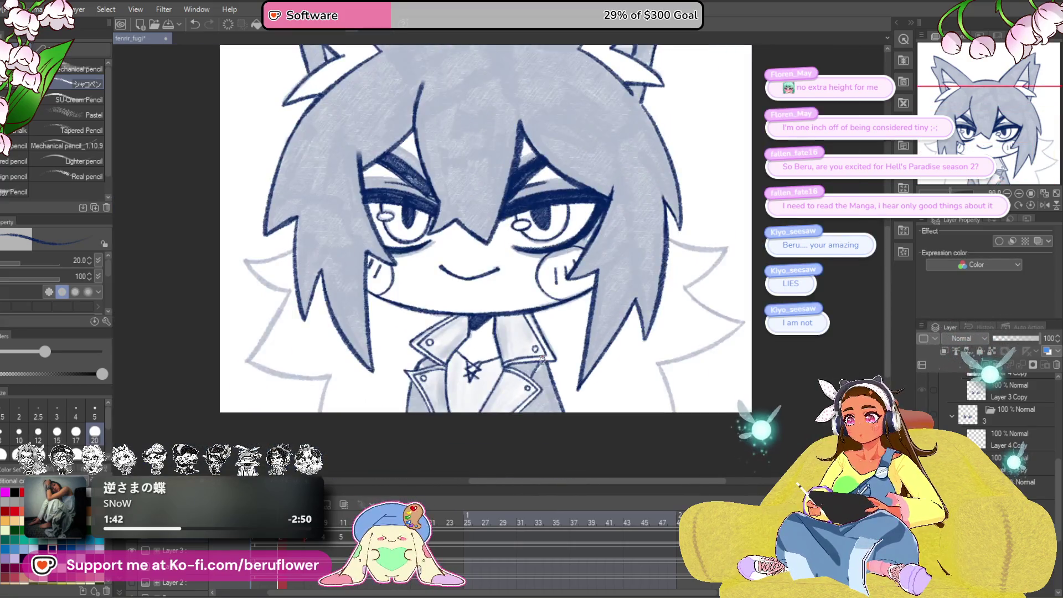
{"action": "scroll", "coordinate": [524, 252], "scroll_direction": "up", "scroll_amount": 4}
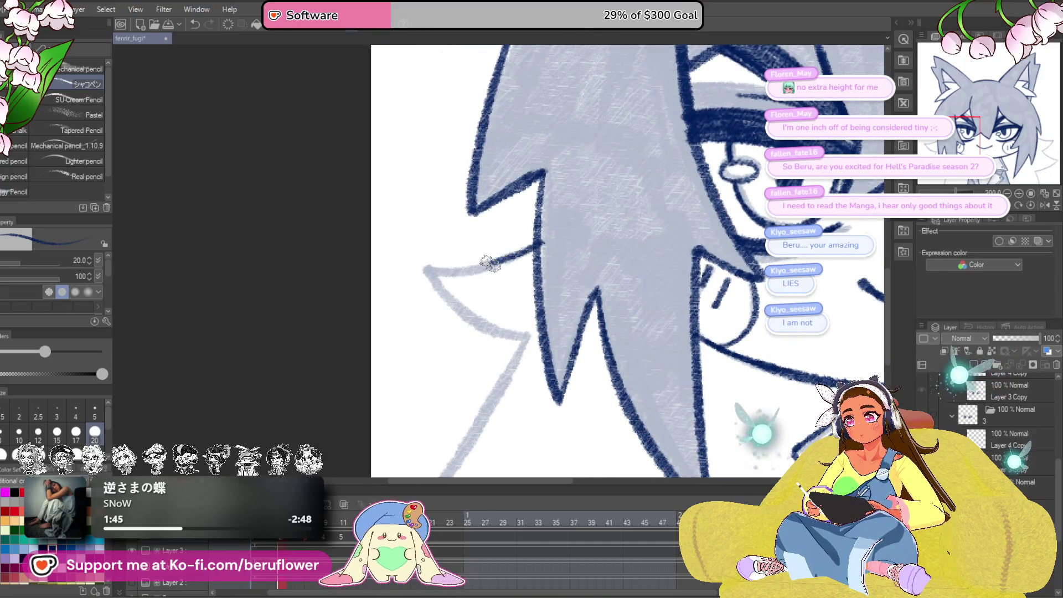
{"action": "scroll", "coordinate": [685, 272], "scroll_direction": "right", "scroll_amount": 2}
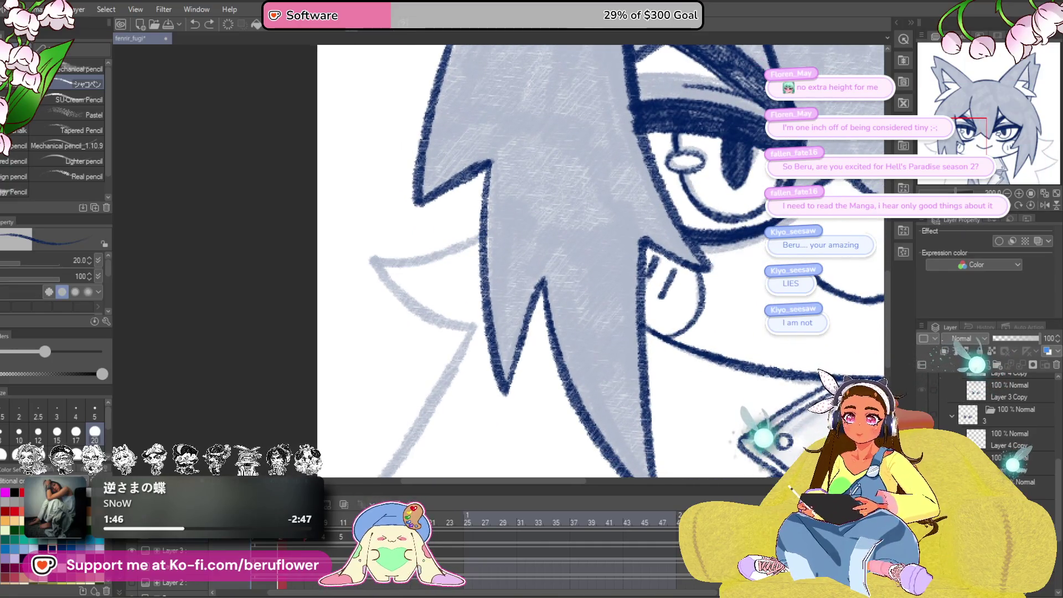
{"action": "key", "text": "-"}
{"action": "scroll", "coordinate": [492, 258], "scroll_direction": "up", "scroll_amount": 4}
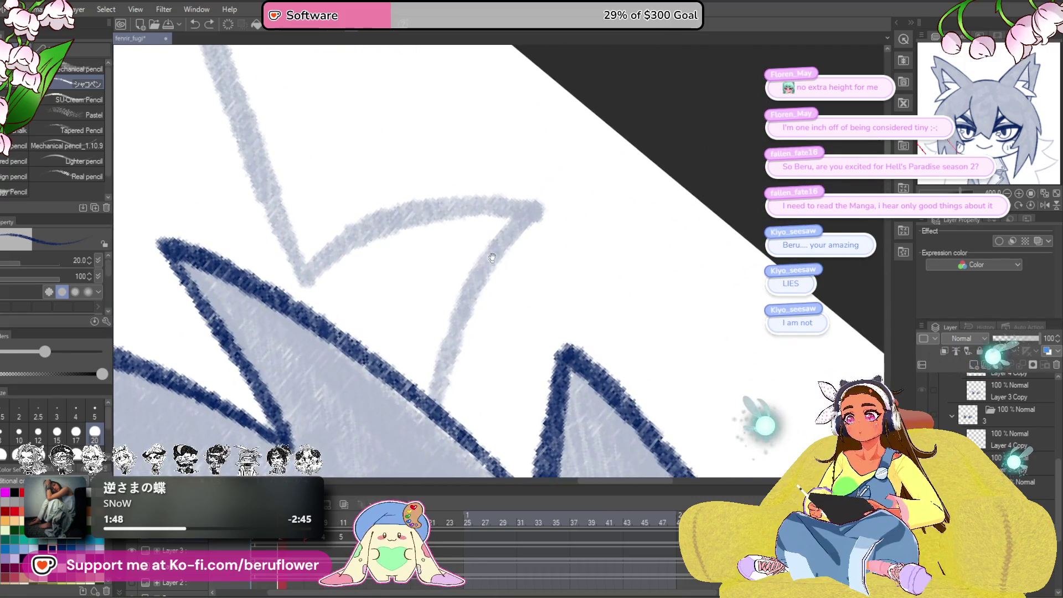
{"action": "mouse_move", "coordinate": [435, 410]}
{"action": "left_mouse_down"}
{"action": "mouse_move", "coordinate": [475, 268]}
{"action": "mouse_move", "coordinate": [570, 171]}
{"action": "left_mouse_up"}
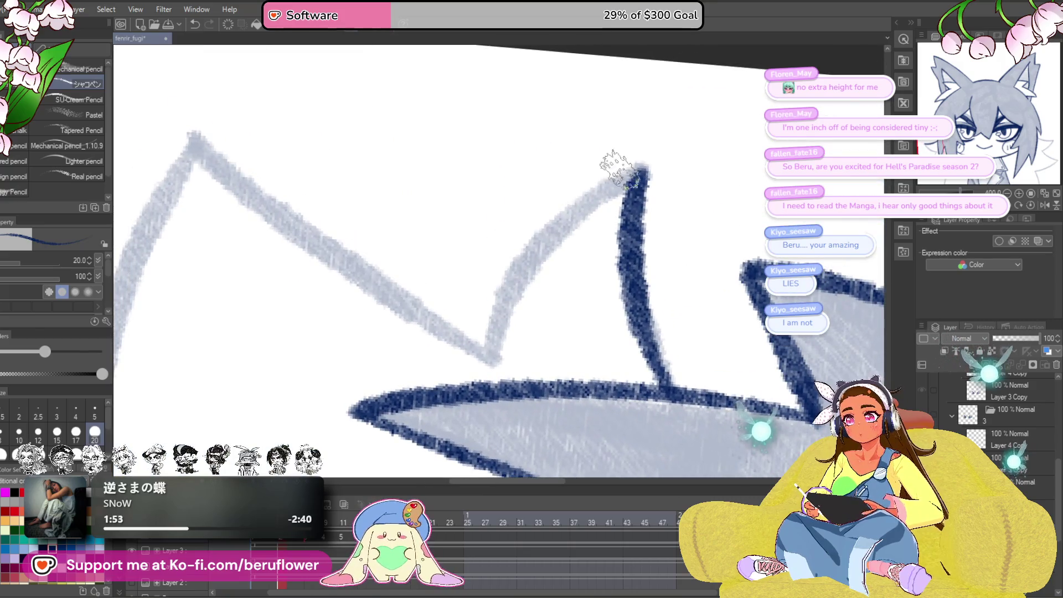
{"action": "mouse_move", "coordinate": [643, 168]}
{"action": "left_mouse_down"}
{"action": "mouse_move", "coordinate": [570, 210]}
{"action": "mouse_move", "coordinate": [492, 347]}
{"action": "mouse_move", "coordinate": [719, 209]}
{"action": "left_mouse_up"}
{"action": "mouse_move", "coordinate": [710, 155]}
{"action": "left_mouse_down"}
{"action": "mouse_move", "coordinate": [541, 308]}
{"action": "mouse_move", "coordinate": [447, 372]}
{"action": "mouse_move", "coordinate": [520, 216]}
{"action": "left_mouse_up"}
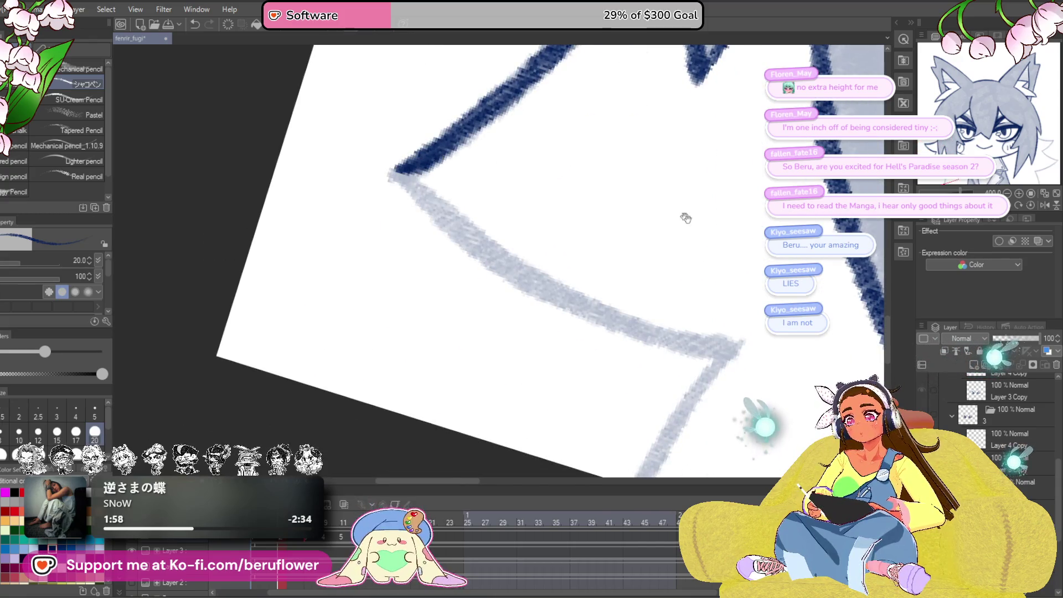
- Trace the ear's left sketch line in navy down to the bottom, replacing a misplaced stroke
{"action": "left_click_drag", "start_coordinate": [685, 218], "coordinate": [591, 227]}
{"action": "left_click_drag", "start_coordinate": [299, 186], "coordinate": [471, 330]}
{"action": "key", "text": "ctrl+z"}
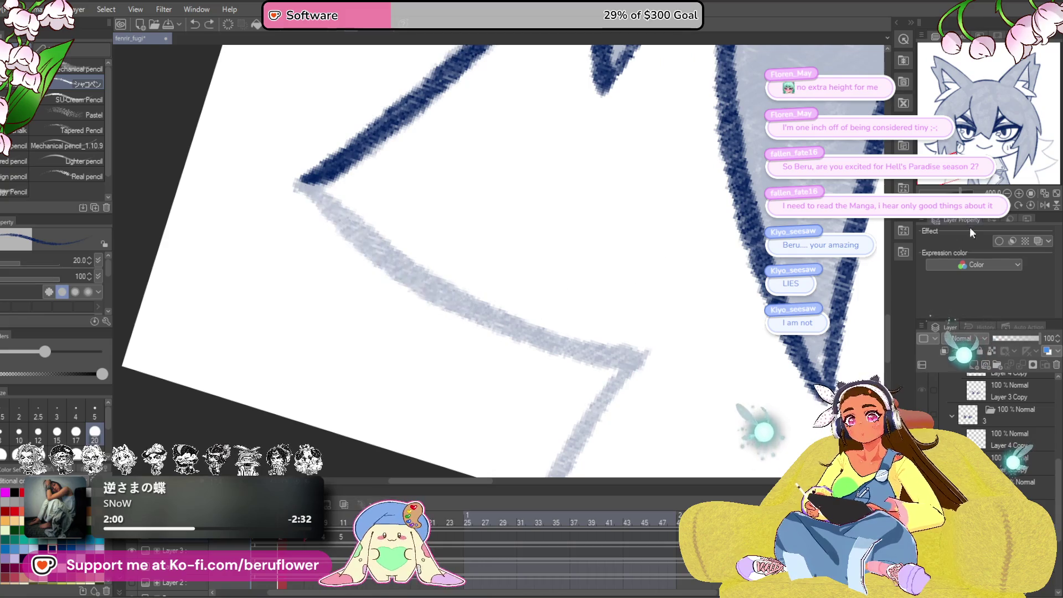
{"action": "mouse_move", "coordinate": [720, 216]}
{"action": "left_mouse_down"}
{"action": "mouse_move", "coordinate": [628, 225]}
{"action": "mouse_move", "coordinate": [678, 224]}
{"action": "left_mouse_up"}
{"action": "mouse_move", "coordinate": [554, 72]}
{"action": "left_mouse_down"}
{"action": "mouse_move", "coordinate": [439, 238]}
{"action": "mouse_move", "coordinate": [411, 429]}
{"action": "left_mouse_up"}
{"action": "left_click_drag", "start_coordinate": [501, 389], "coordinate": [519, 390]}
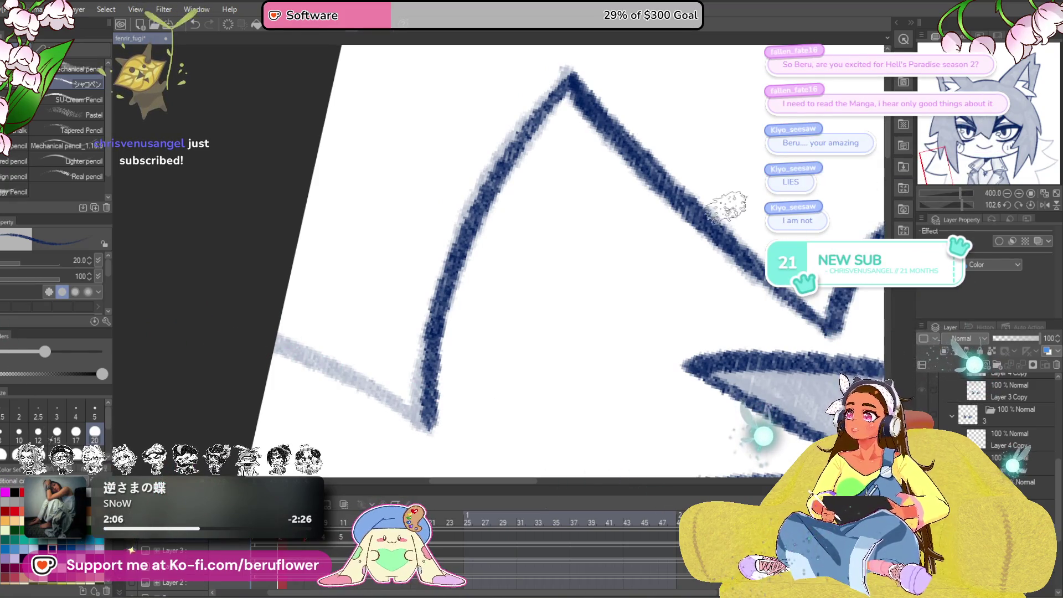
- Ink the pointed hair spike edges at the lower head, redoing one stroke on the wrong line
{"action": "left_click_drag", "start_coordinate": [710, 357], "coordinate": [659, 332]}
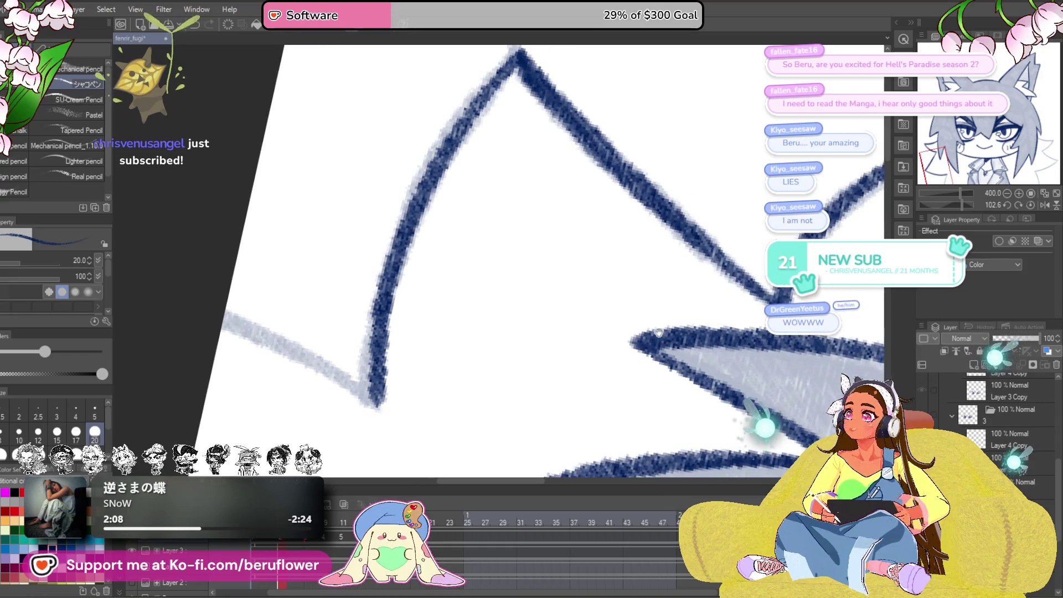
{"action": "mouse_move", "coordinate": [754, 345]}
{"action": "left_mouse_down"}
{"action": "mouse_move", "coordinate": [771, 346]}
{"action": "mouse_move", "coordinate": [761, 340]}
{"action": "left_mouse_up"}
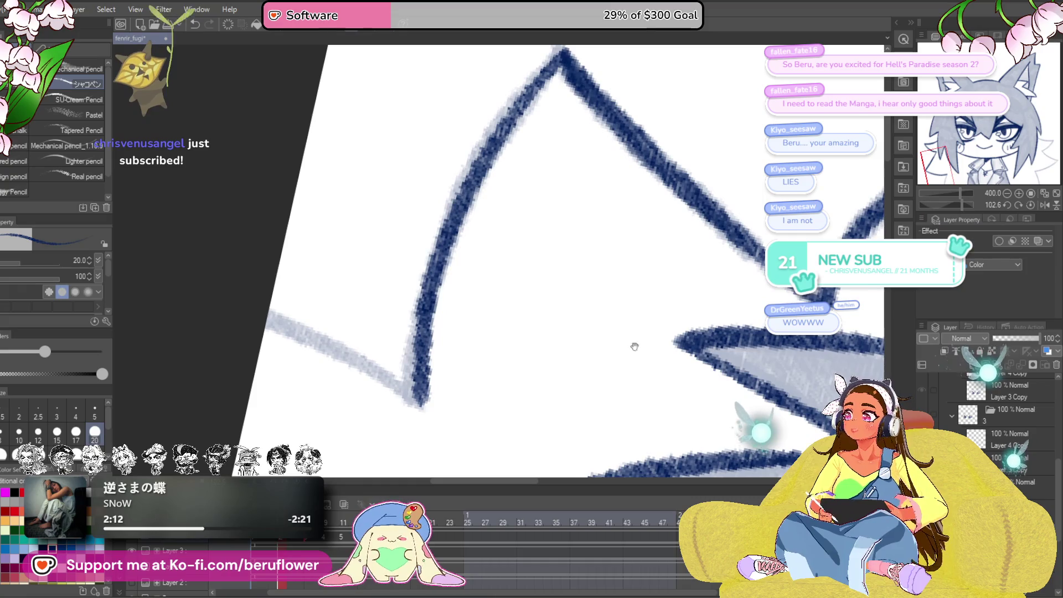
{"action": "mouse_move", "coordinate": [634, 346]}
{"action": "left_mouse_down"}
{"action": "mouse_move", "coordinate": [615, 329]}
{"action": "mouse_move", "coordinate": [593, 332]}
{"action": "mouse_move", "coordinate": [555, 265]}
{"action": "left_mouse_up"}
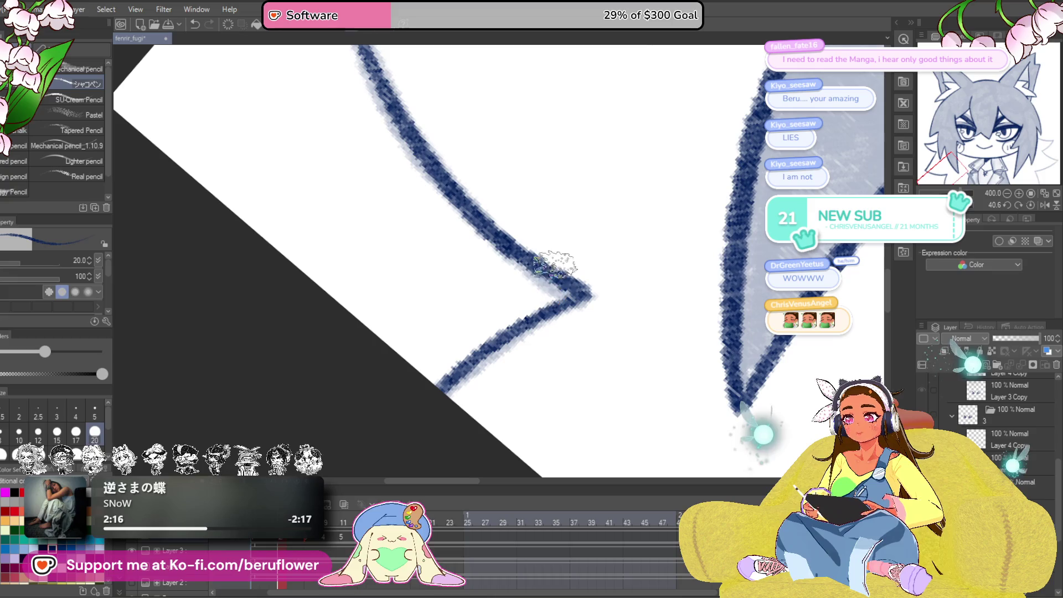
{"action": "scroll", "coordinate": [592, 305], "scroll_direction": "down", "scroll_amount": 5}
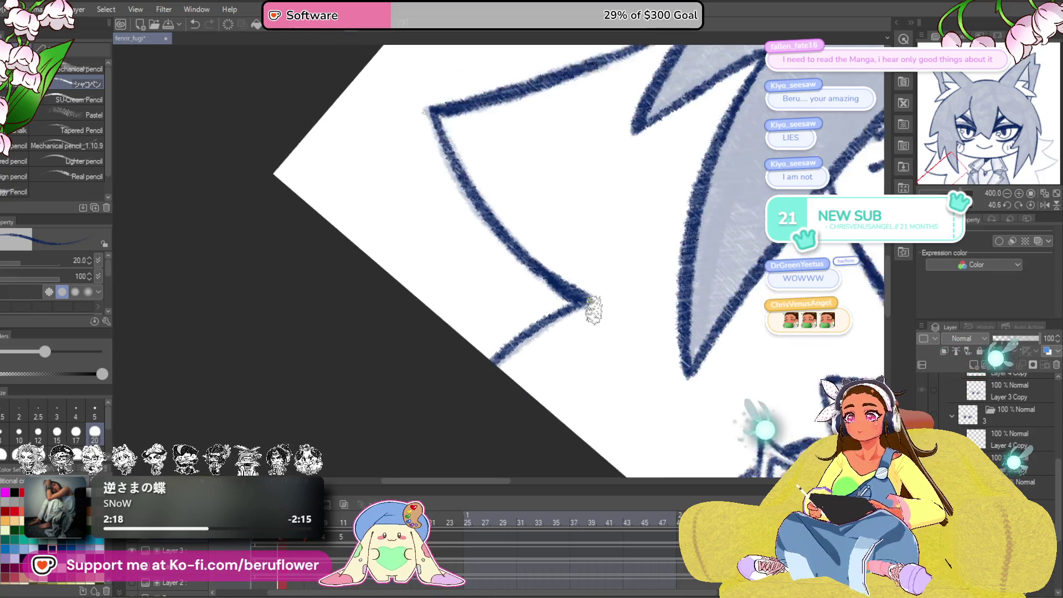
{"action": "scroll", "coordinate": [671, 320], "scroll_direction": "up", "scroll_amount": 4}
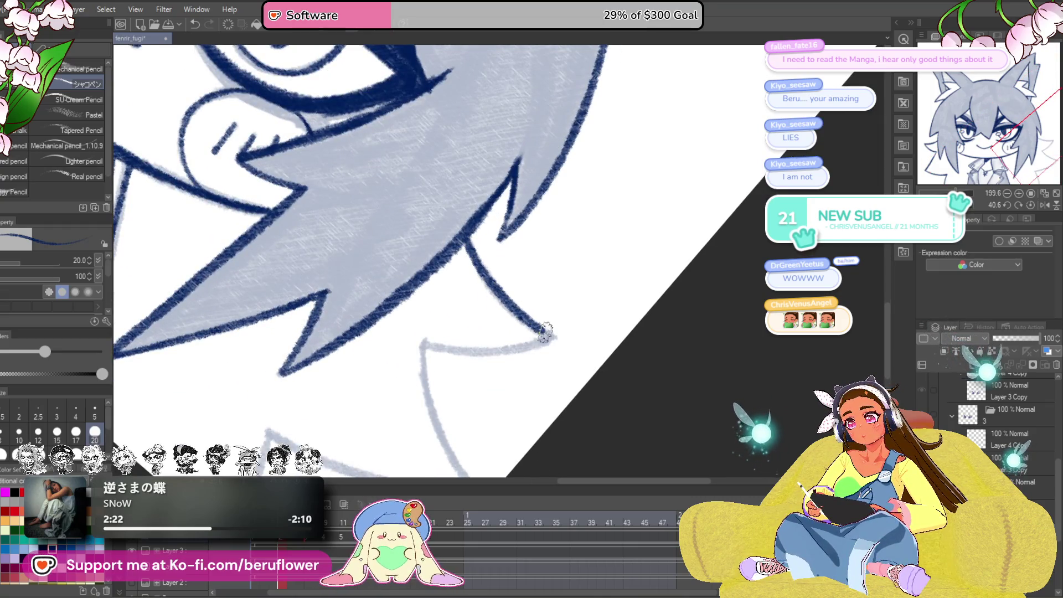
{"action": "mouse_move", "coordinate": [554, 276]}
{"action": "left_mouse_down"}
{"action": "mouse_move", "coordinate": [526, 222]}
{"action": "mouse_move", "coordinate": [471, 183]}
{"action": "left_mouse_up"}
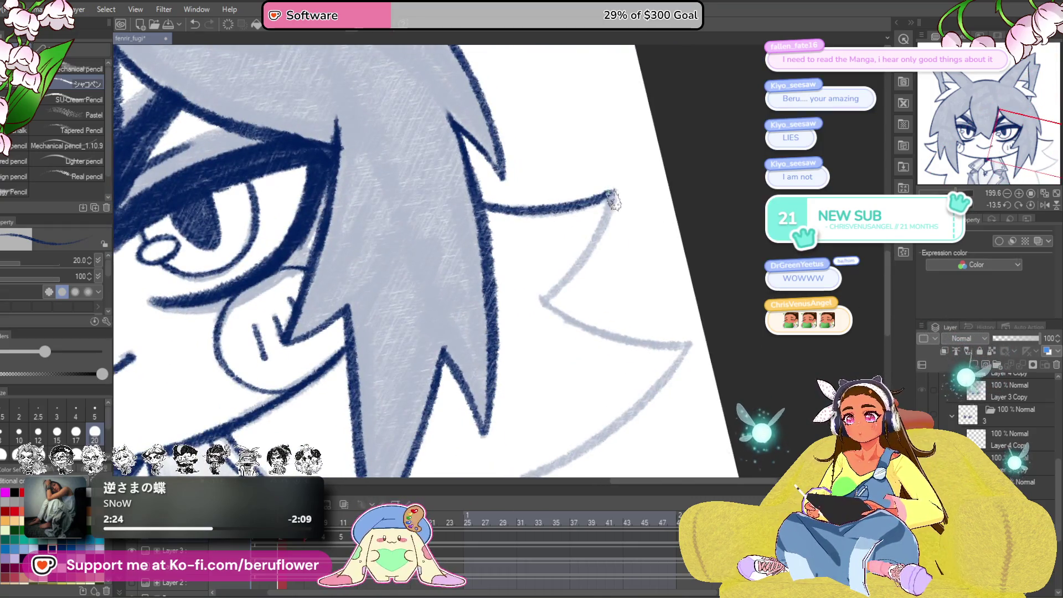
{"action": "scroll", "coordinate": [613, 199], "scroll_direction": "up", "scroll_amount": 3}
{"action": "mouse_move", "coordinate": [623, 188]}
{"action": "left_mouse_down"}
{"action": "mouse_move", "coordinate": [473, 424]}
{"action": "mouse_move", "coordinate": [432, 351]}
{"action": "mouse_move", "coordinate": [410, 161]}
{"action": "mouse_move", "coordinate": [486, 224]}
{"action": "mouse_move", "coordinate": [570, 255]}
{"action": "mouse_move", "coordinate": [692, 266]}
{"action": "left_mouse_up"}
{"action": "key", "text": "ctrl+z"}
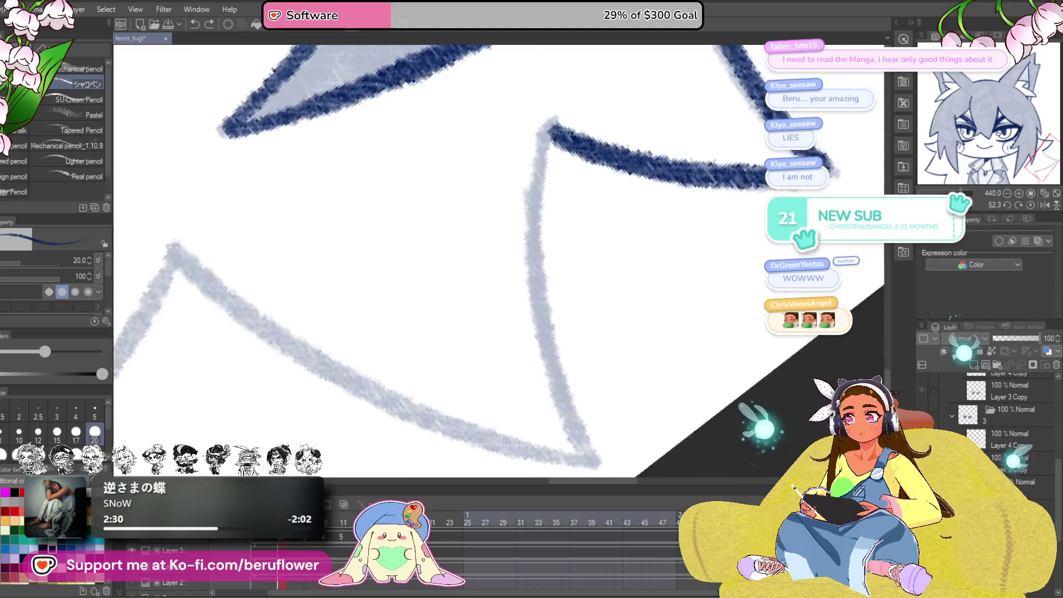
{"action": "mouse_move", "coordinate": [649, 168]}
{"action": "left_mouse_down"}
{"action": "mouse_move", "coordinate": [559, 258]}
{"action": "mouse_move", "coordinate": [487, 399]}
{"action": "mouse_move", "coordinate": [500, 311]}
{"action": "left_mouse_up"}
{"action": "left_click_drag", "start_coordinate": [534, 263], "coordinate": [490, 371]}
{"action": "left_click_drag", "start_coordinate": [967, 205], "coordinate": [941, 203]}
{"action": "mouse_move", "coordinate": [552, 82]}
{"action": "left_mouse_down"}
{"action": "mouse_move", "coordinate": [475, 275]}
{"action": "mouse_move", "coordinate": [366, 419]}
{"action": "mouse_move", "coordinate": [424, 221]}
{"action": "mouse_move", "coordinate": [579, 377]}
{"action": "left_mouse_up"}
- Reset the canvas rotation to upright and pan over the face, collar and ears
{"action": "scroll", "coordinate": [588, 424], "scroll_direction": "down", "scroll_amount": 5}
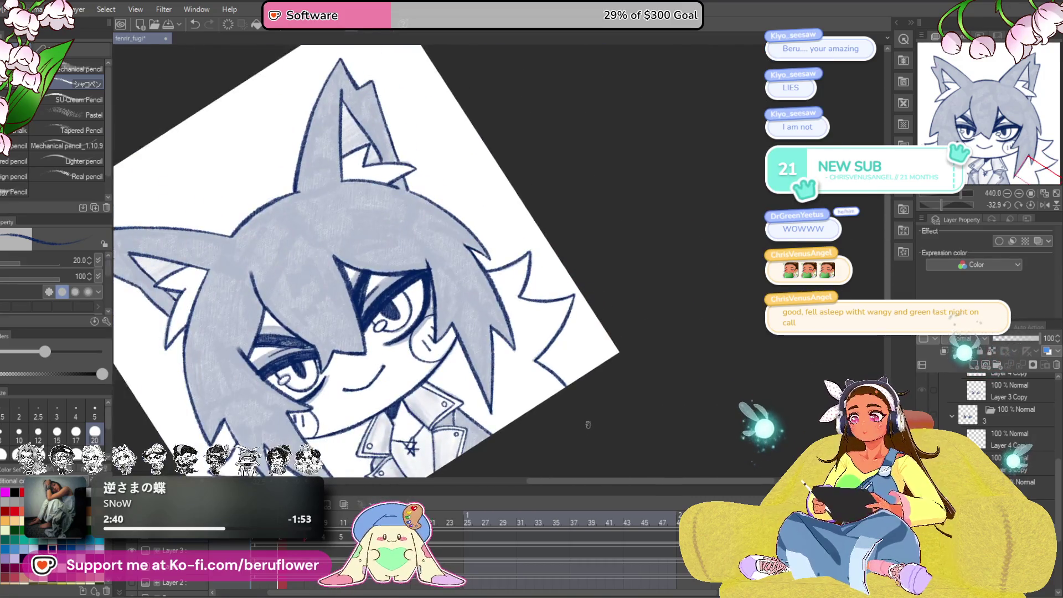
{"action": "scroll", "coordinate": [736, 342], "scroll_direction": "up", "scroll_amount": 2}
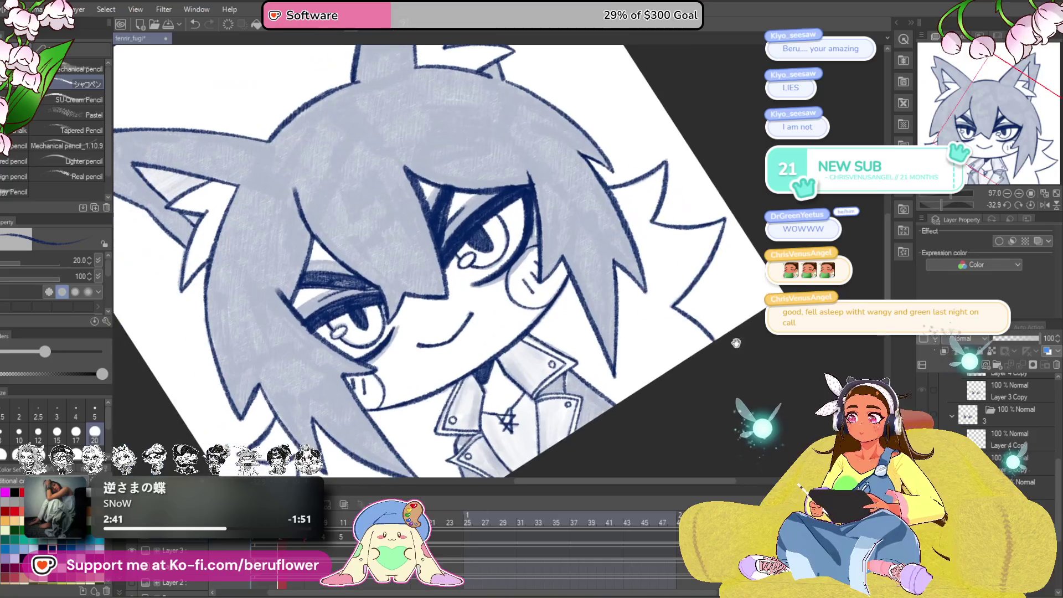
{"action": "left_click", "coordinate": [1029, 205]}
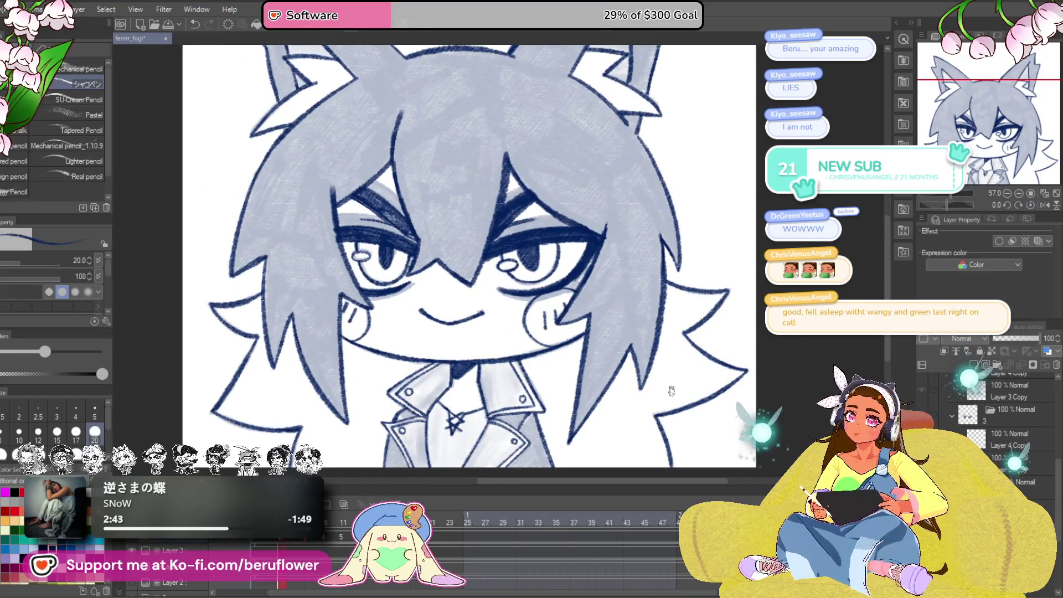
{"action": "mouse_move", "coordinate": [671, 391]}
{"action": "left_mouse_down"}
{"action": "mouse_move", "coordinate": [720, 488]}
{"action": "mouse_move", "coordinate": [742, 499]}
{"action": "mouse_move", "coordinate": [692, 432]}
{"action": "mouse_move", "coordinate": [586, 378]}
{"action": "left_mouse_up"}
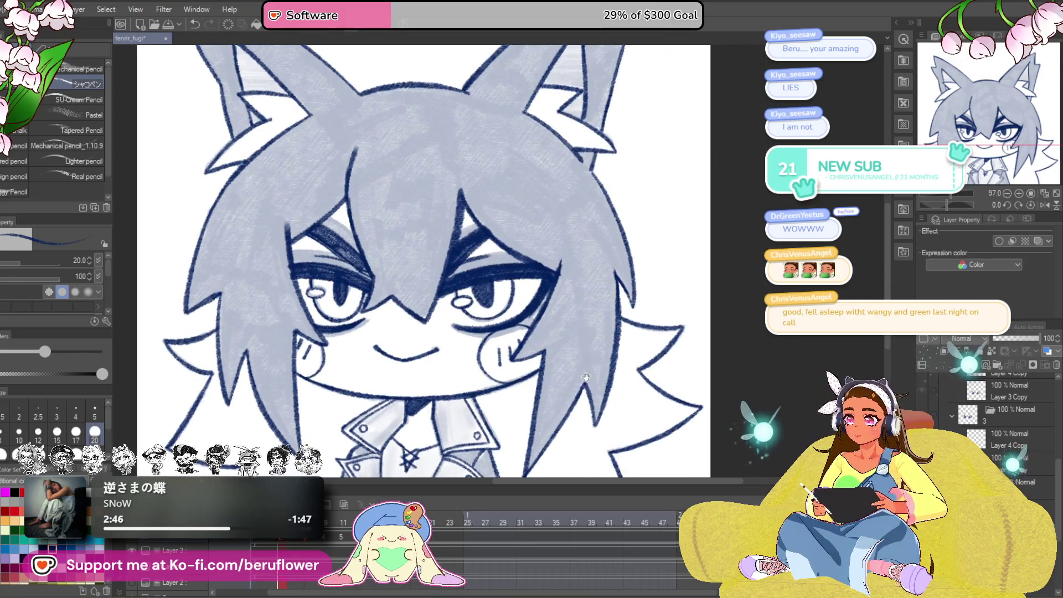
{"action": "scroll", "coordinate": [586, 377], "scroll_direction": "down", "scroll_amount": 2}
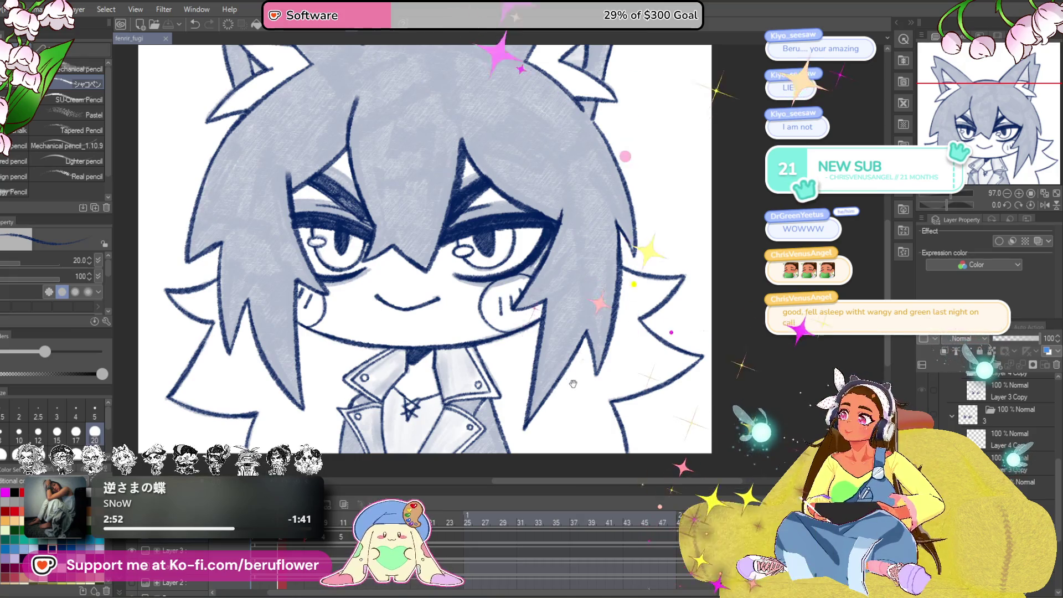
{"action": "left_click_drag", "start_coordinate": [566, 377], "coordinate": [573, 333]}
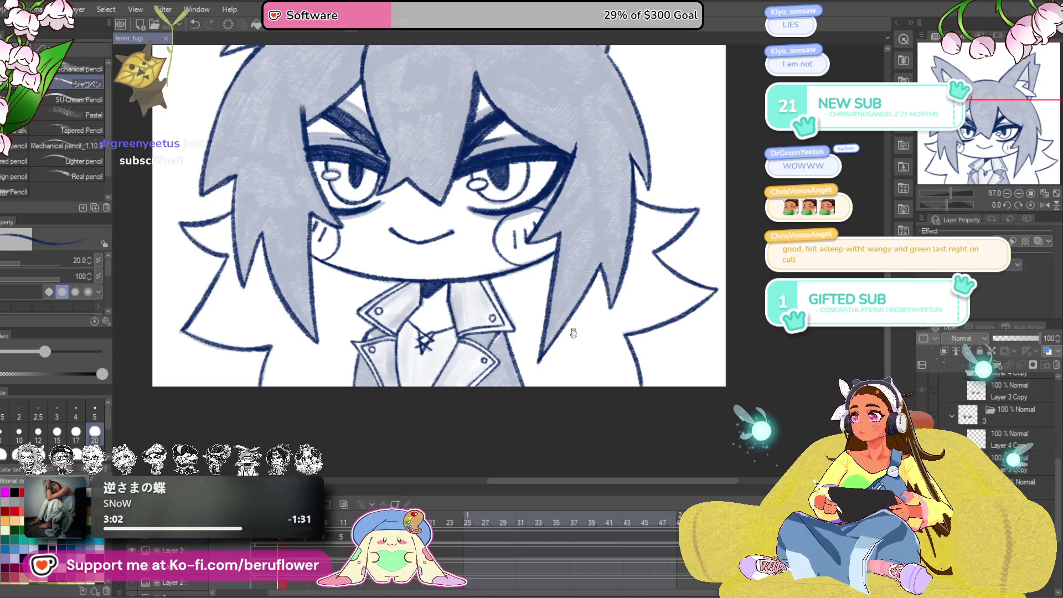
{"action": "left_click", "coordinate": [573, 333]}
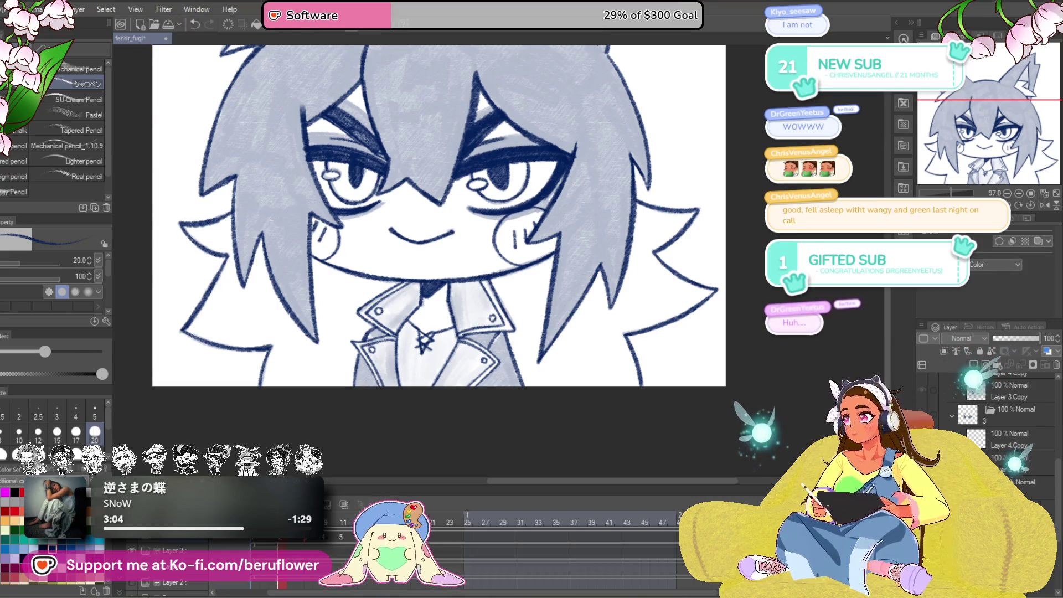
{"action": "mouse_move", "coordinate": [743, 308]}
{"action": "left_mouse_down"}
{"action": "mouse_move", "coordinate": [738, 365]}
{"action": "mouse_move", "coordinate": [756, 351]}
{"action": "left_mouse_up"}
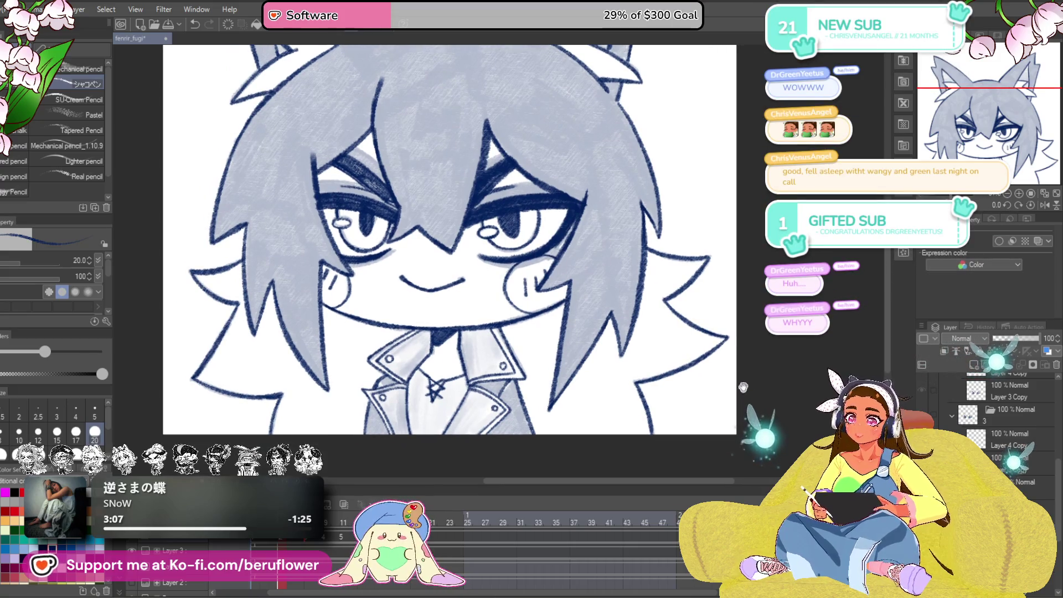
{"action": "mouse_move", "coordinate": [743, 388]}
{"action": "left_mouse_down"}
{"action": "mouse_move", "coordinate": [754, 354]}
{"action": "mouse_move", "coordinate": [597, 358]}
{"action": "mouse_move", "coordinate": [585, 435]}
{"action": "mouse_move", "coordinate": [593, 425]}
{"action": "left_mouse_up"}
- Hide the old dark line-art layer and select the layer for the new ink
{"action": "left_click", "coordinate": [922, 458]}
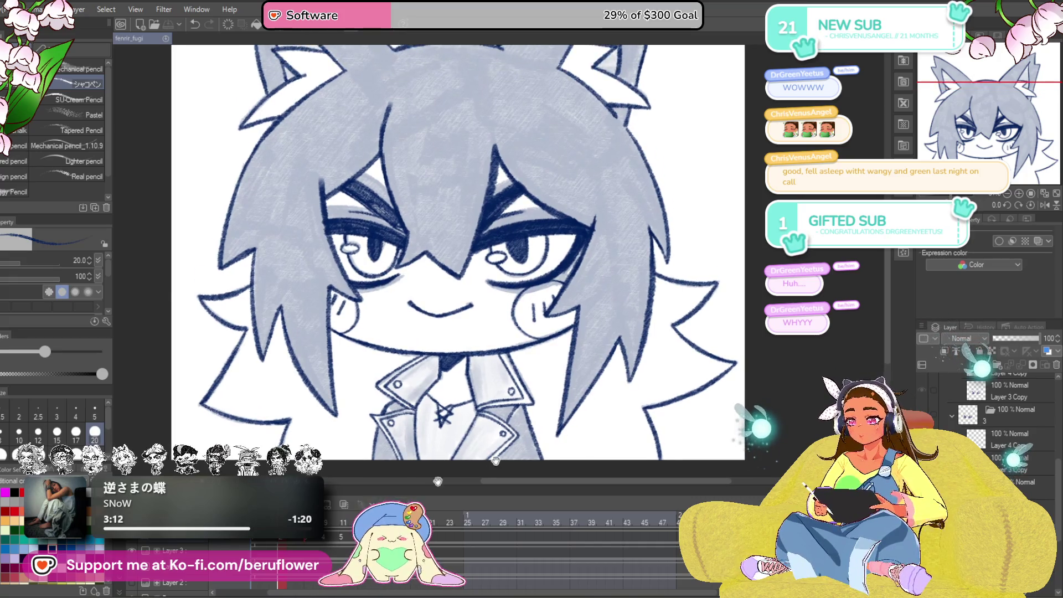
{"action": "left_click", "coordinate": [923, 458]}
{"action": "left_click", "coordinate": [922, 458]}
- Ink the smile line in navy in two strokes
{"action": "scroll", "coordinate": [437, 332], "scroll_direction": "up", "scroll_amount": 5}
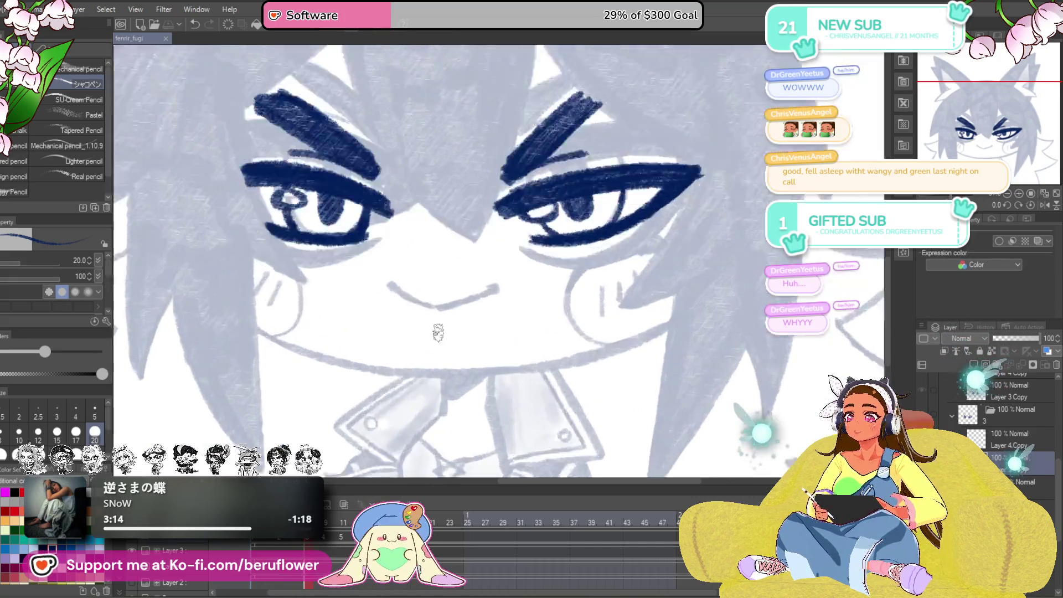
{"action": "left_click_drag", "start_coordinate": [334, 220], "coordinate": [452, 280]}
{"action": "mouse_move", "coordinate": [641, 220]}
{"action": "left_mouse_down"}
{"action": "mouse_move", "coordinate": [678, 220]}
{"action": "mouse_move", "coordinate": [506, 280]}
{"action": "mouse_move", "coordinate": [534, 272]}
{"action": "left_mouse_up"}
{"action": "scroll", "coordinate": [534, 271], "scroll_direction": "down", "scroll_amount": 5}
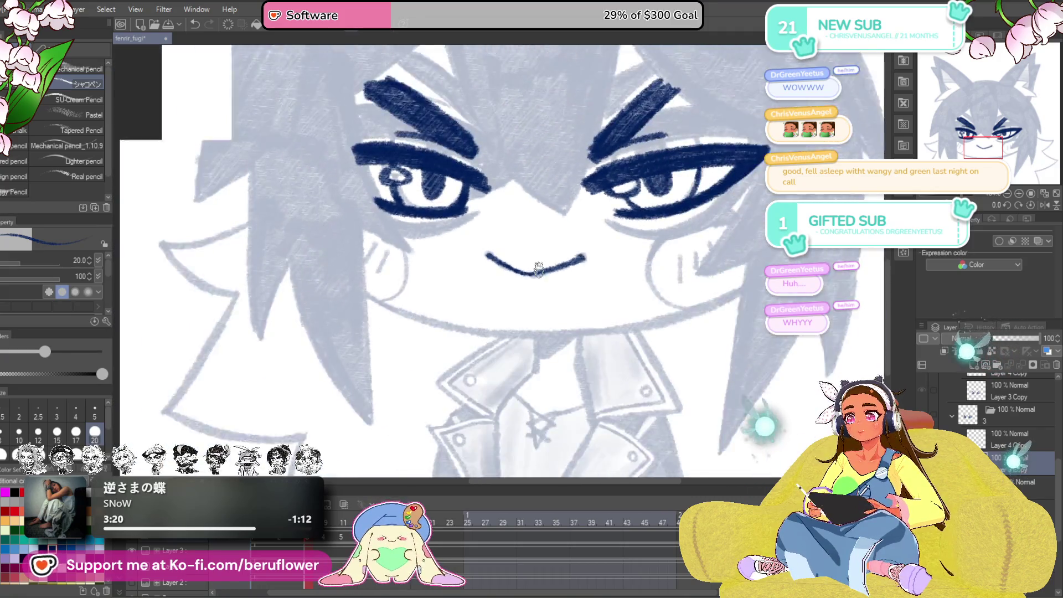
{"action": "scroll", "coordinate": [535, 272], "scroll_direction": "up", "scroll_amount": 1}
{"action": "scroll", "coordinate": [553, 277], "scroll_direction": "down", "scroll_amount": 1}
{"action": "scroll", "coordinate": [594, 295], "scroll_direction": "up", "scroll_amount": 5}
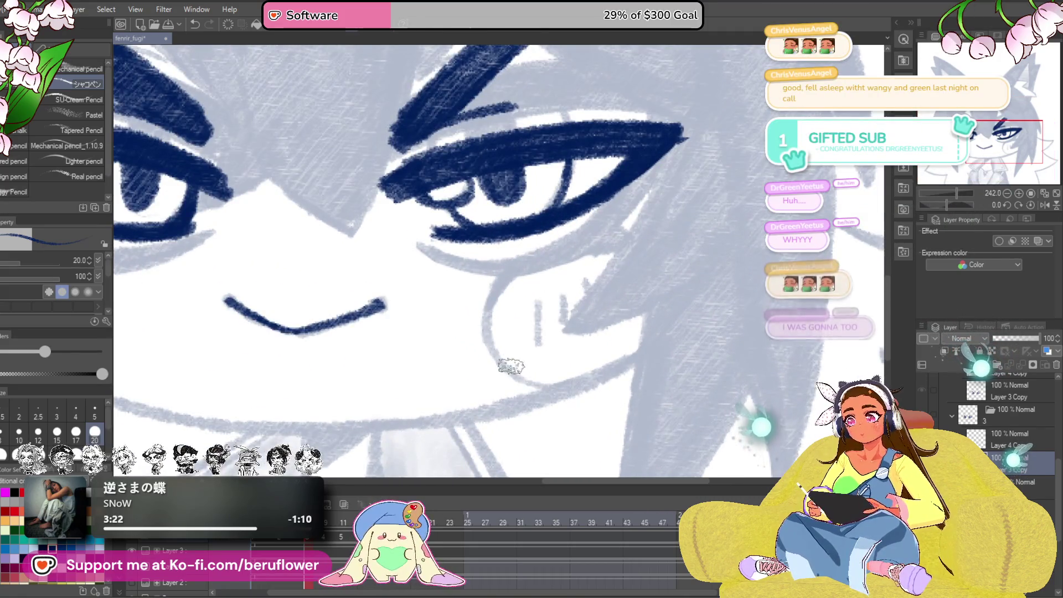
- Ink the right cheek curve and the hair strand running down from the zigzag
{"action": "left_click_drag", "start_coordinate": [545, 389], "coordinate": [488, 323]}
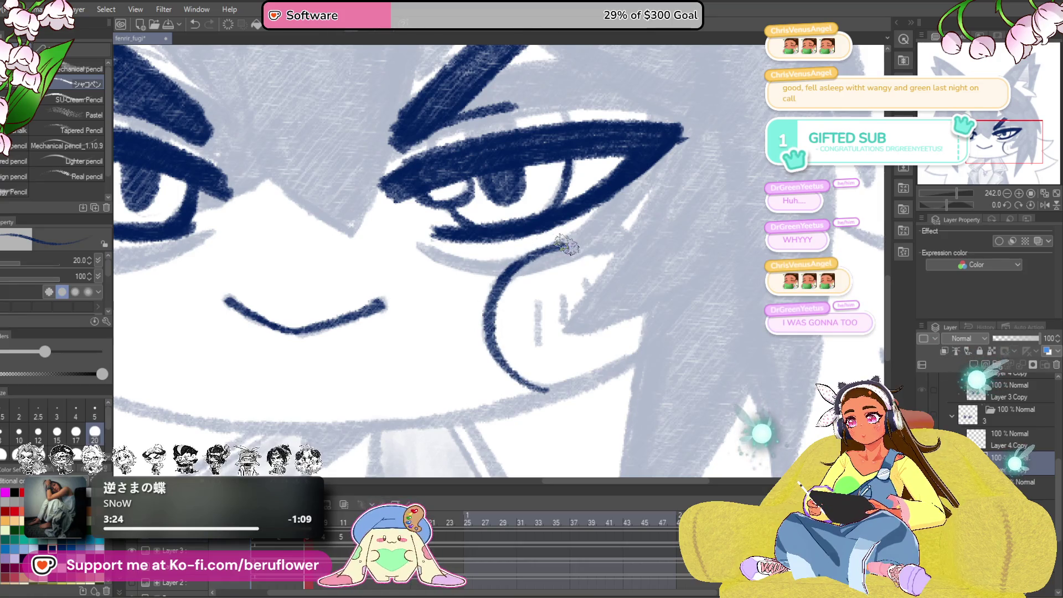
{"action": "left_click_drag", "start_coordinate": [641, 329], "coordinate": [646, 299]}
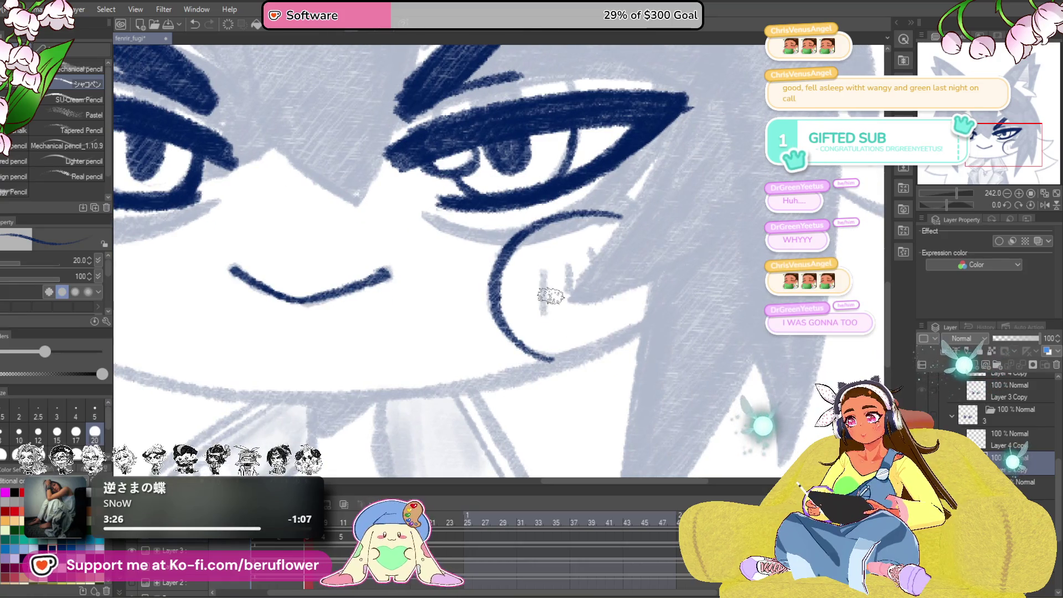
{"action": "mouse_move", "coordinate": [589, 281]}
{"action": "left_mouse_down"}
{"action": "mouse_move", "coordinate": [528, 348]}
{"action": "mouse_move", "coordinate": [501, 352]}
{"action": "left_mouse_up"}
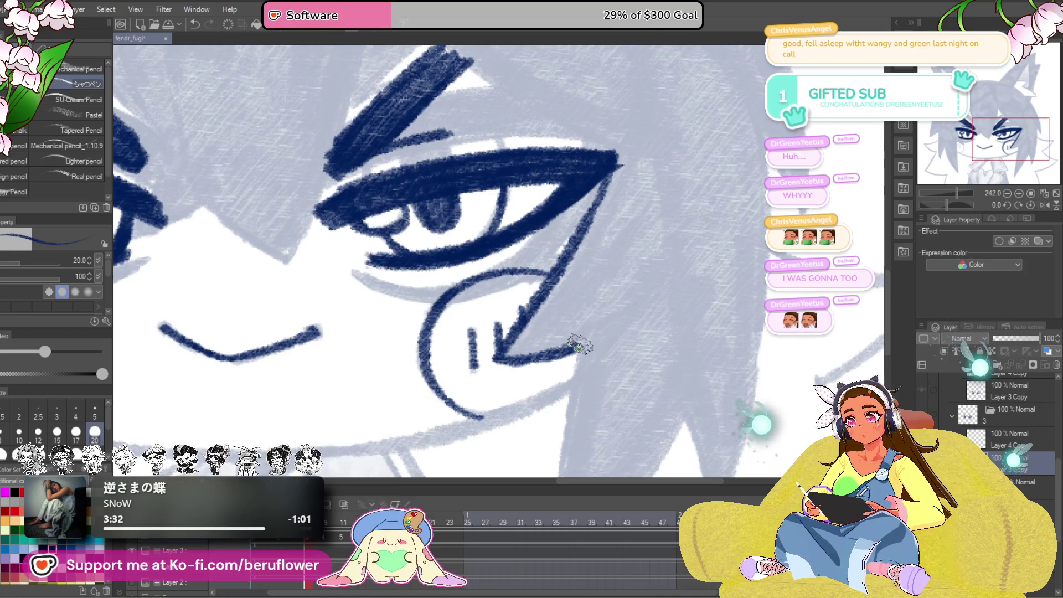
{"action": "left_click_drag", "start_coordinate": [580, 345], "coordinate": [544, 170]}
{"action": "left_click_drag", "start_coordinate": [535, 225], "coordinate": [511, 416]}
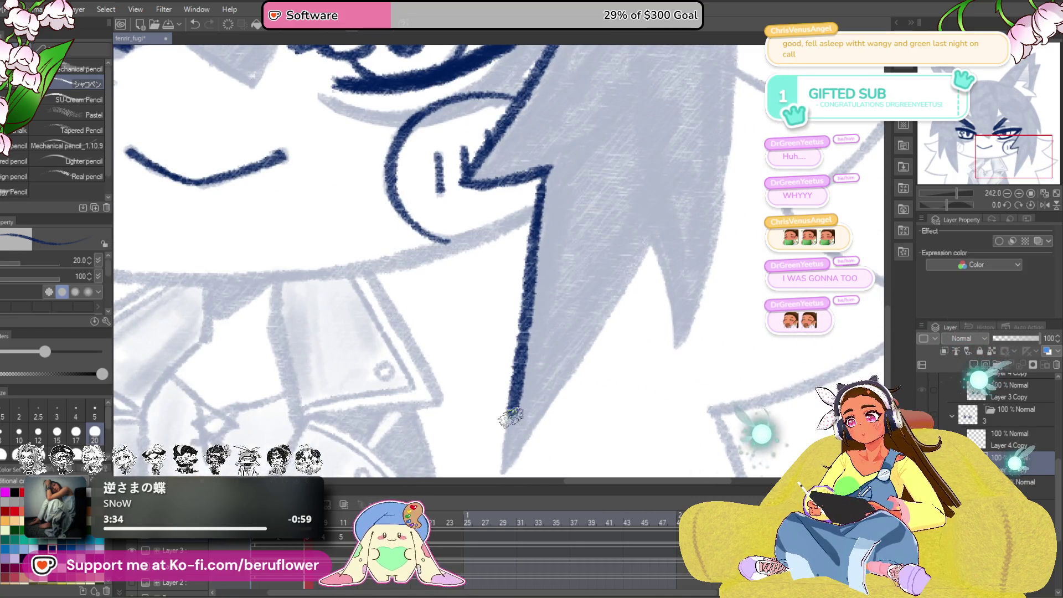
{"action": "left_click_drag", "start_coordinate": [558, 383], "coordinate": [555, 290]}
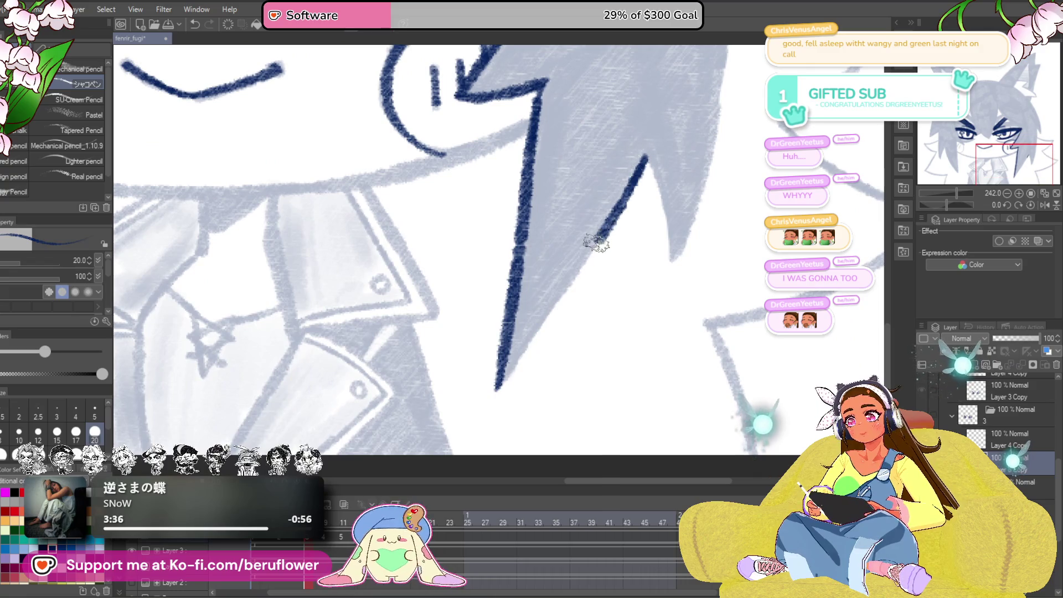
{"action": "left_click_drag", "start_coordinate": [596, 243], "coordinate": [521, 352]}
{"action": "left_click_drag", "start_coordinate": [696, 250], "coordinate": [617, 390]}
{"action": "mouse_move", "coordinate": [957, 194]}
{"action": "left_mouse_down"}
{"action": "mouse_move", "coordinate": [939, 195]}
{"action": "mouse_move", "coordinate": [959, 210]}
{"action": "mouse_move", "coordinate": [924, 205]}
{"action": "left_mouse_up"}
- Ink the hair edge beside the eye upward, then extend it down-left
{"action": "left_click_drag", "start_coordinate": [559, 349], "coordinate": [663, 305]}
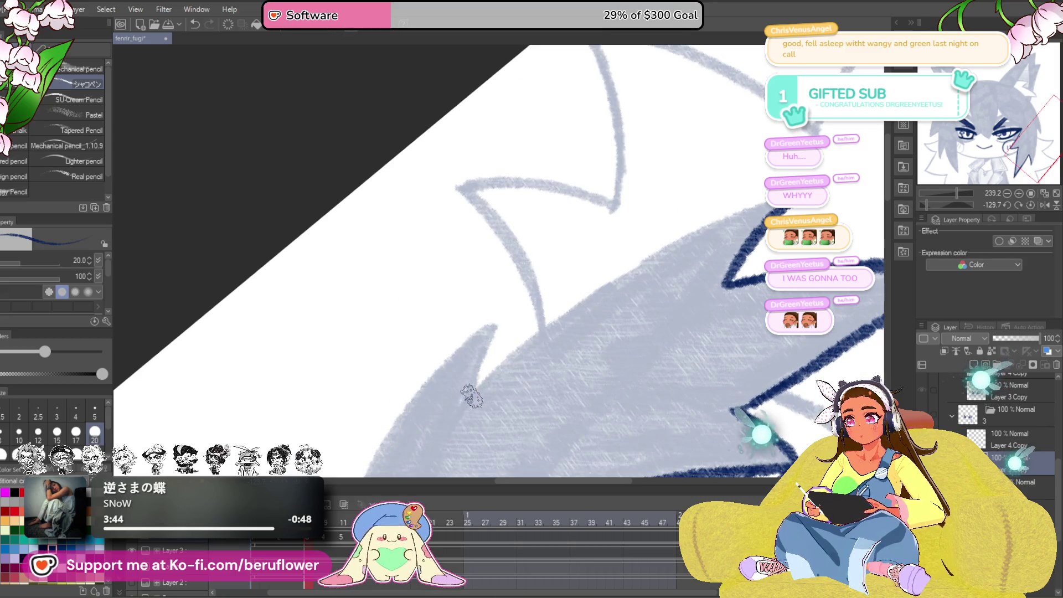
{"action": "left_click_drag", "start_coordinate": [472, 396], "coordinate": [595, 291]}
{"action": "left_click_drag", "start_coordinate": [753, 221], "coordinate": [817, 99]}
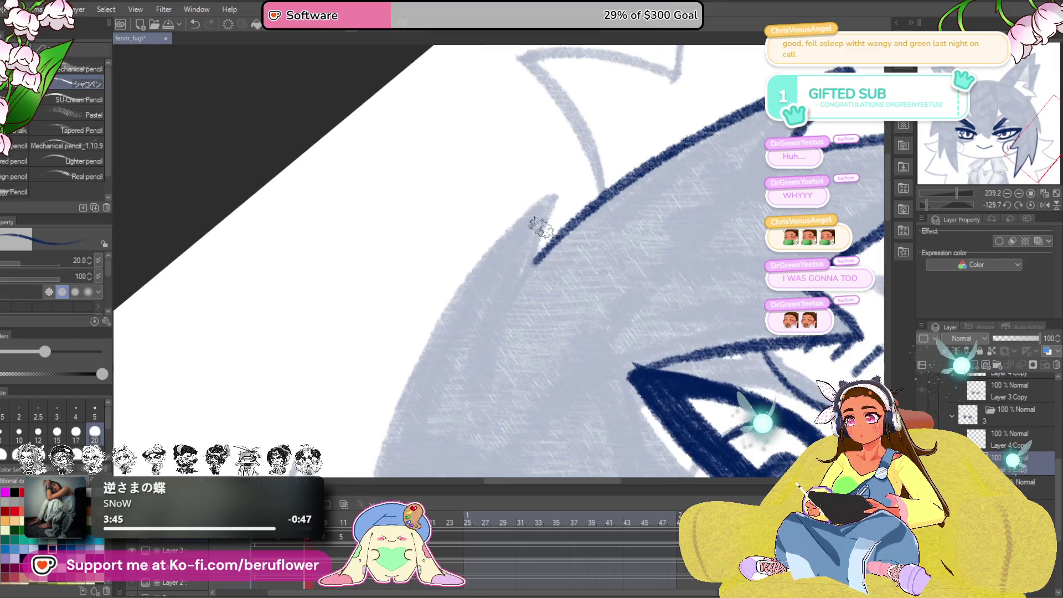
{"action": "left_click_drag", "start_coordinate": [479, 271], "coordinate": [415, 360]}
{"action": "mouse_move", "coordinate": [415, 360]}
{"action": "left_mouse_down"}
{"action": "mouse_move", "coordinate": [493, 186]}
{"action": "mouse_move", "coordinate": [427, 371]}
{"action": "mouse_move", "coordinate": [443, 233]}
{"action": "left_mouse_up"}
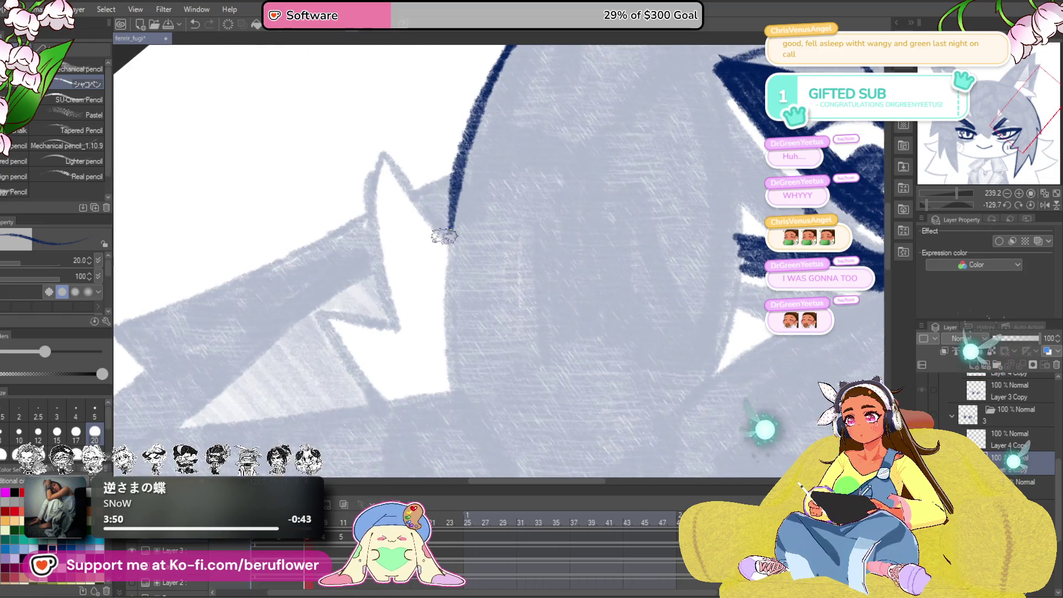
{"action": "left_click_drag", "start_coordinate": [465, 180], "coordinate": [440, 310]}
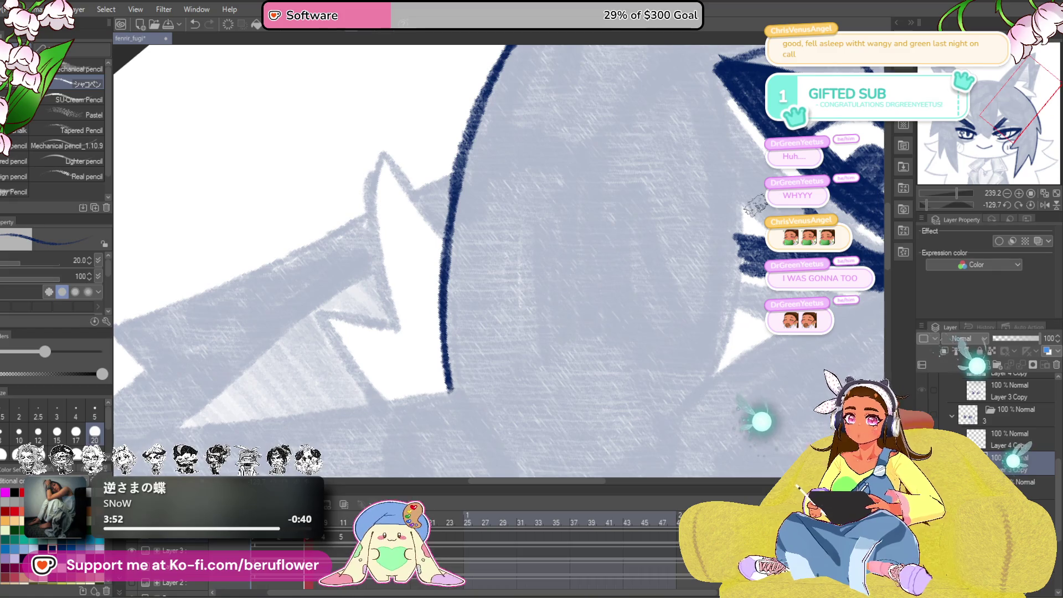
- Rotate the canvas and ink two more pointed hair spike edges left of the eye
{"action": "mouse_move", "coordinate": [927, 199]}
{"action": "left_mouse_down"}
{"action": "mouse_move", "coordinate": [943, 203]}
{"action": "mouse_move", "coordinate": [934, 205]}
{"action": "left_mouse_up"}
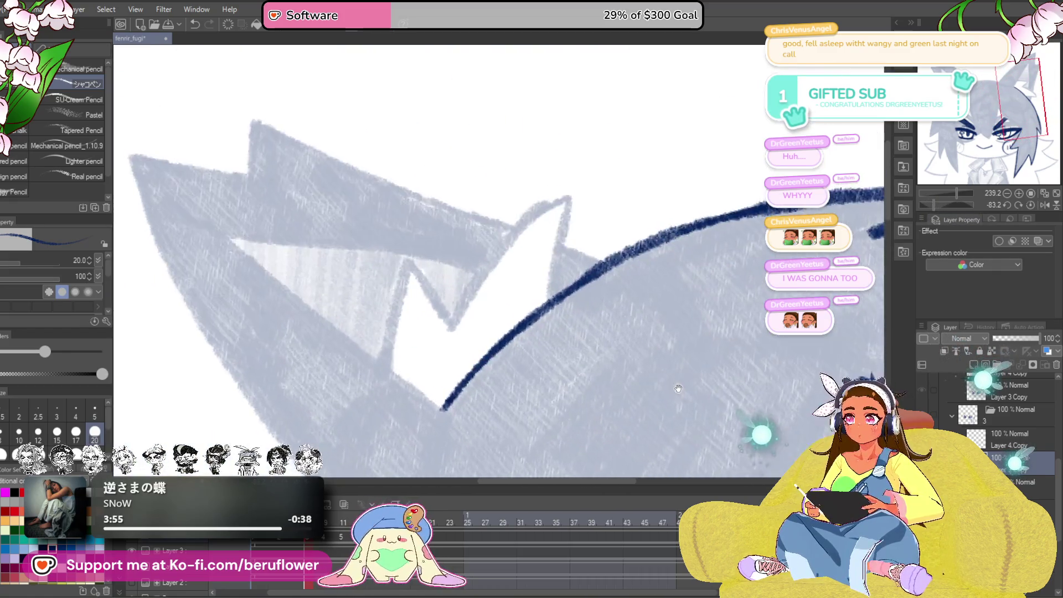
{"action": "left_click_drag", "start_coordinate": [433, 366], "coordinate": [459, 379]}
{"action": "left_click_drag", "start_coordinate": [467, 326], "coordinate": [547, 371]}
{"action": "left_click_drag", "start_coordinate": [500, 332], "coordinate": [502, 339]}
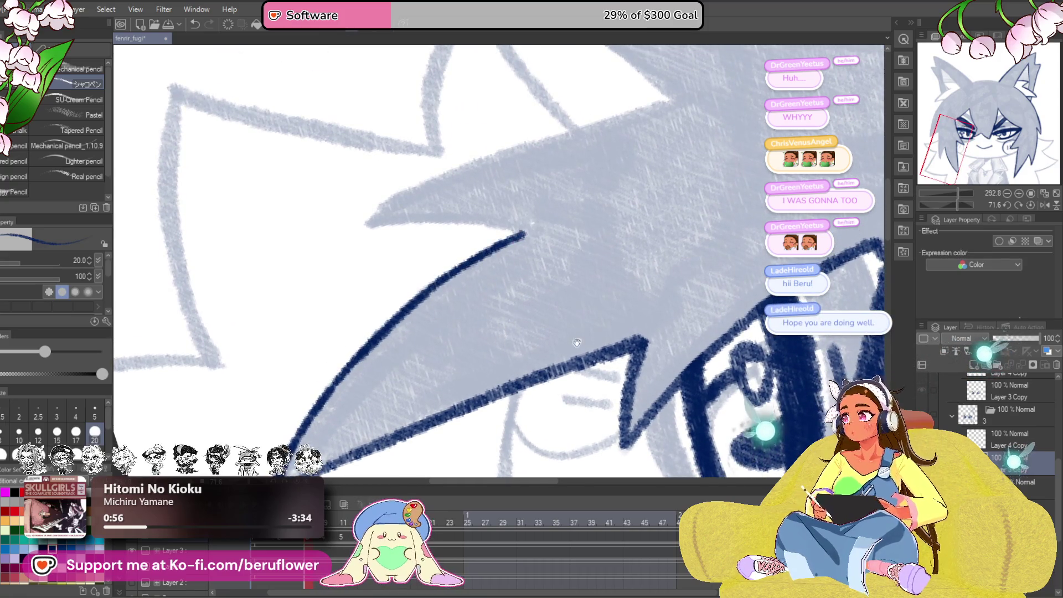
{"action": "left_click_drag", "start_coordinate": [577, 343], "coordinate": [648, 361]}
{"action": "mouse_move", "coordinate": [735, 325]}
{"action": "left_mouse_down"}
{"action": "mouse_move", "coordinate": [741, 312]}
{"action": "mouse_move", "coordinate": [779, 300]}
{"action": "left_mouse_up"}
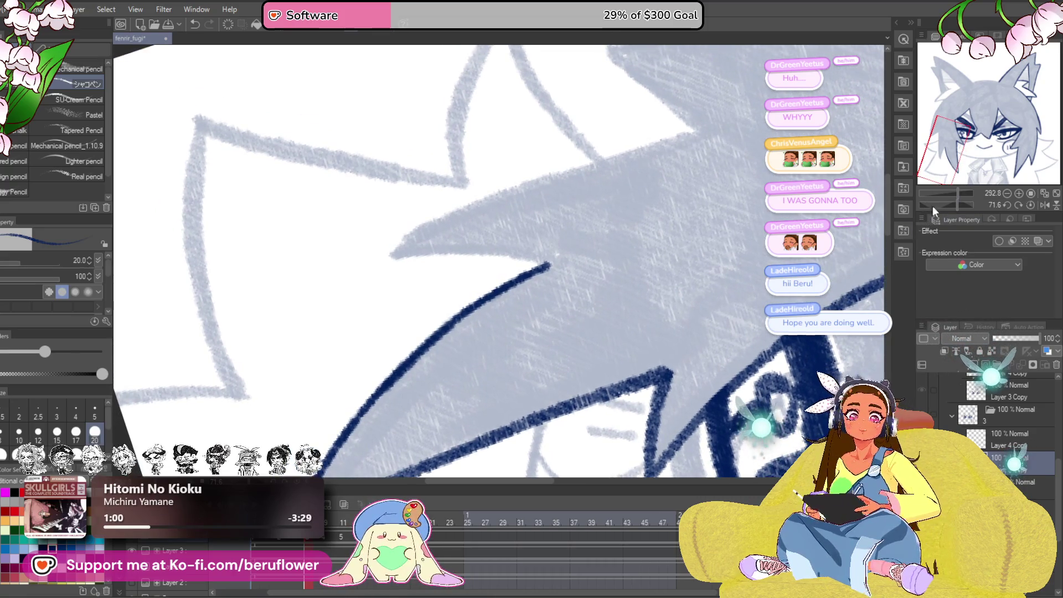
{"action": "left_click_drag", "start_coordinate": [932, 206], "coordinate": [949, 205]}
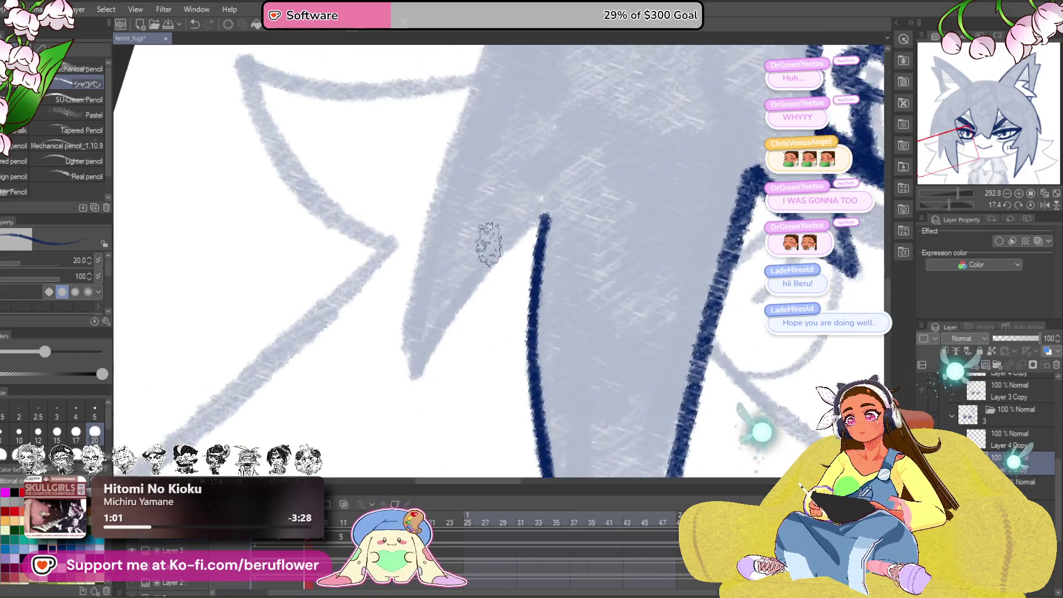
{"action": "scroll", "coordinate": [488, 244], "scroll_direction": "up", "scroll_amount": 3}
{"action": "mouse_move", "coordinate": [582, 163]}
{"action": "left_mouse_down"}
{"action": "mouse_move", "coordinate": [428, 340]}
{"action": "mouse_move", "coordinate": [397, 404]}
{"action": "left_mouse_up"}
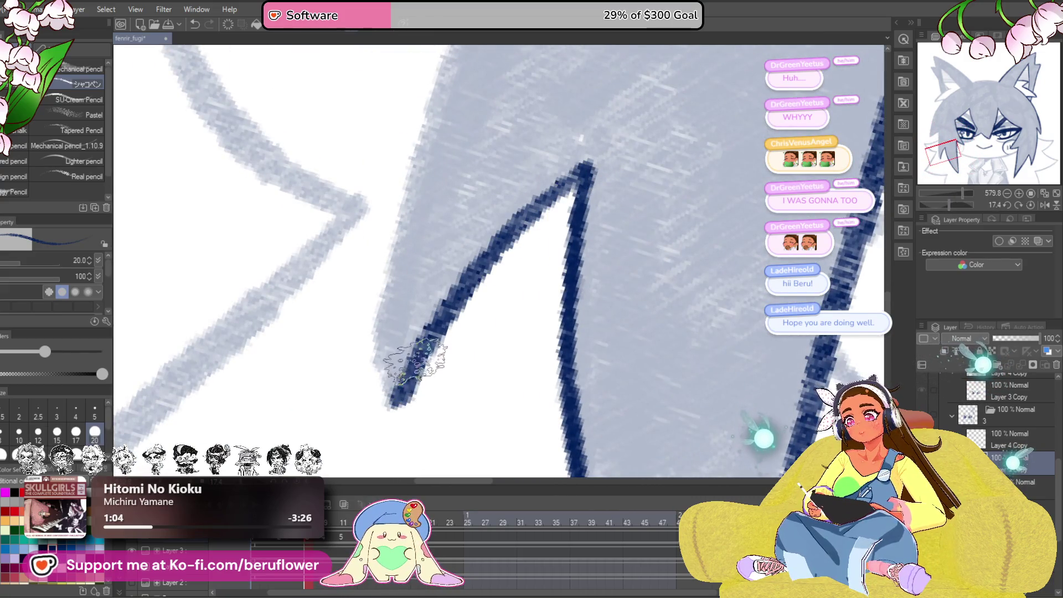
{"action": "scroll", "coordinate": [416, 360], "scroll_direction": "down", "scroll_amount": 5}
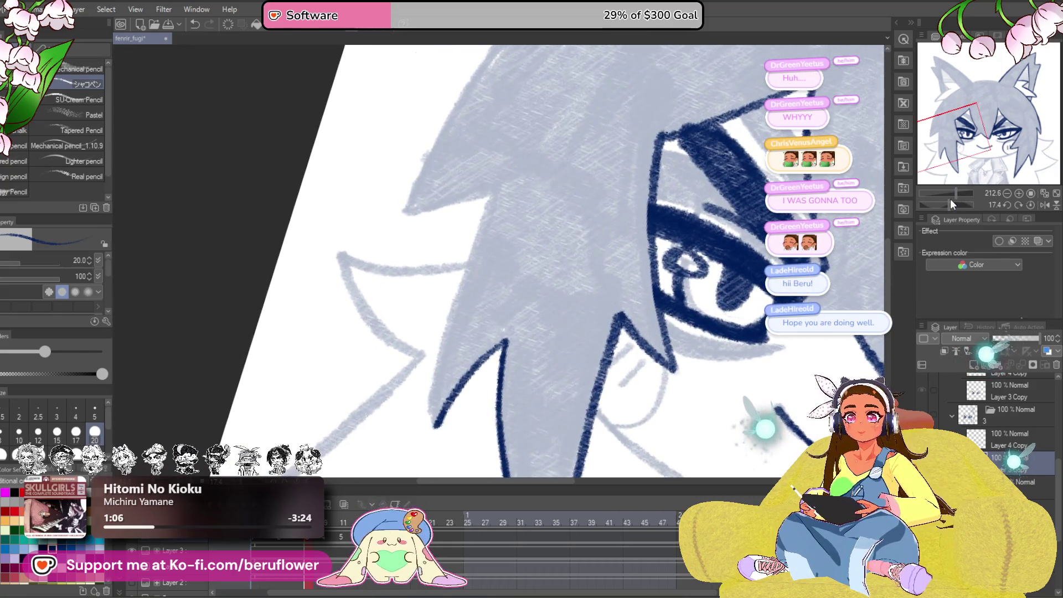
{"action": "left_click_drag", "start_coordinate": [951, 203], "coordinate": [953, 203]}
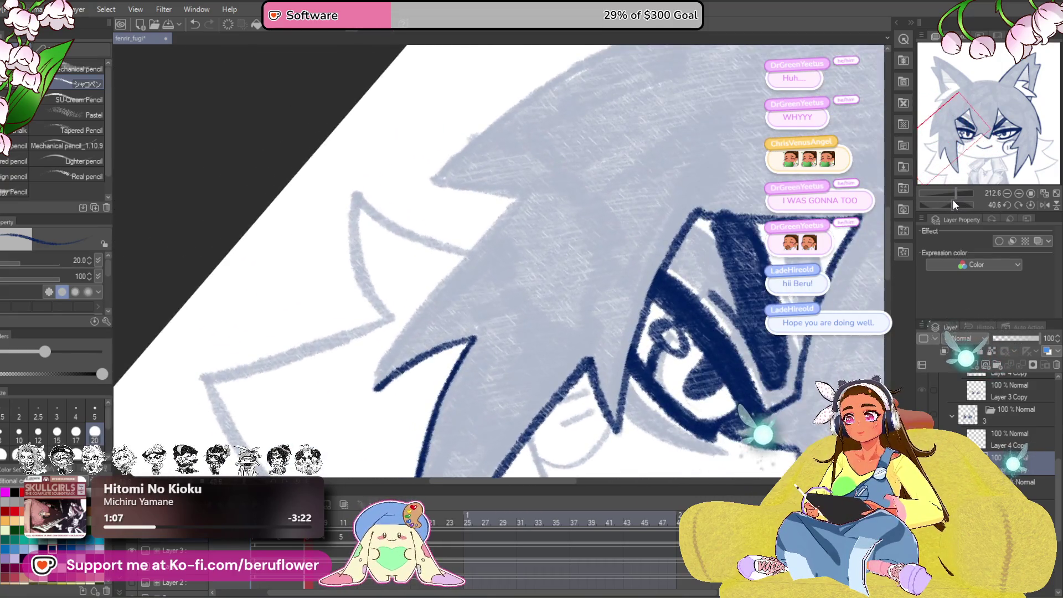
{"action": "scroll", "coordinate": [439, 321], "scroll_direction": "up", "scroll_amount": 4}
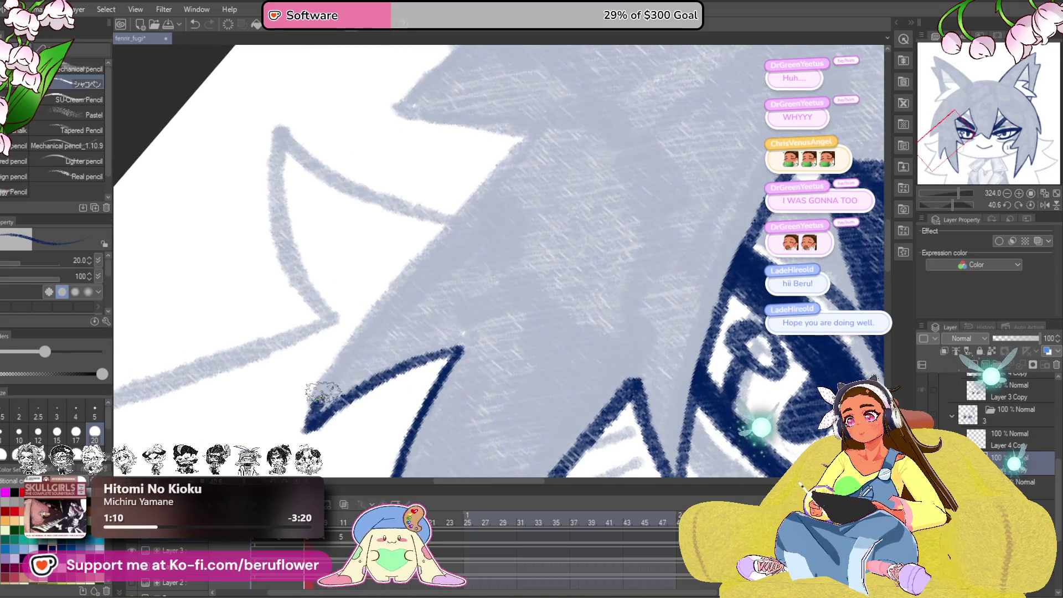
{"action": "left_click_drag", "start_coordinate": [323, 392], "coordinate": [534, 124]}
{"action": "scroll", "coordinate": [534, 123], "scroll_direction": "down", "scroll_amount": 5}
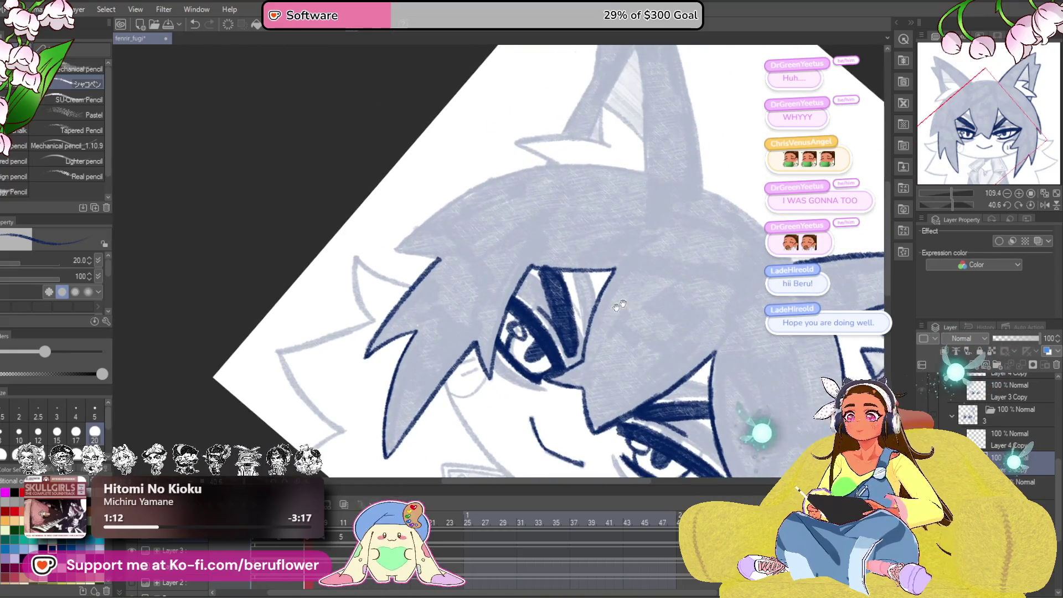
- Ink the hair strand beside the collar along its sketch line in two strokes
{"action": "left_click_drag", "start_coordinate": [952, 204], "coordinate": [947, 203]}
{"action": "scroll", "coordinate": [548, 133], "scroll_direction": "up", "scroll_amount": 4}
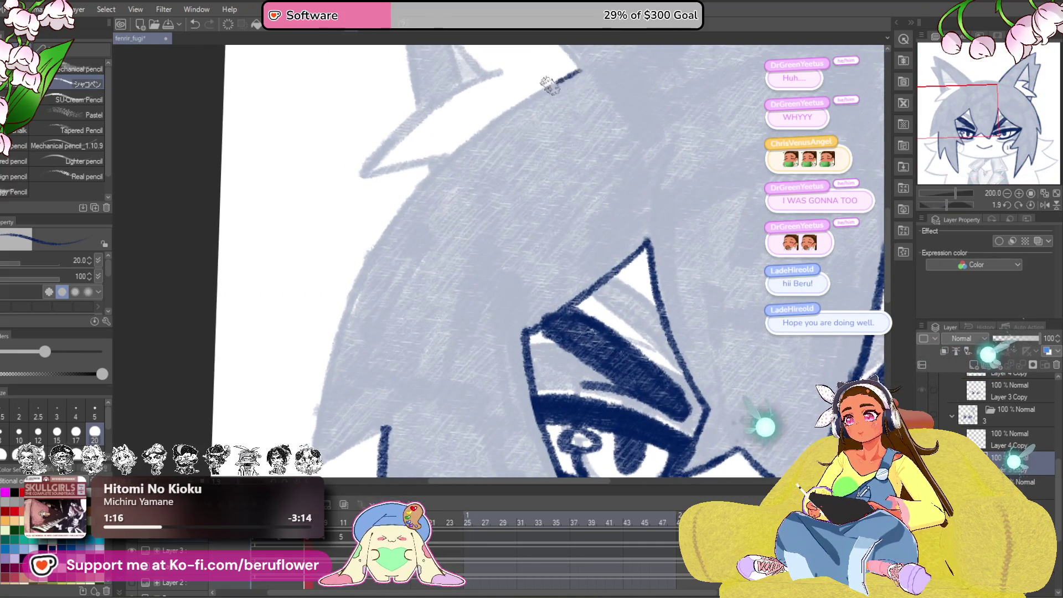
{"action": "left_click_drag", "start_coordinate": [346, 301], "coordinate": [385, 200]}
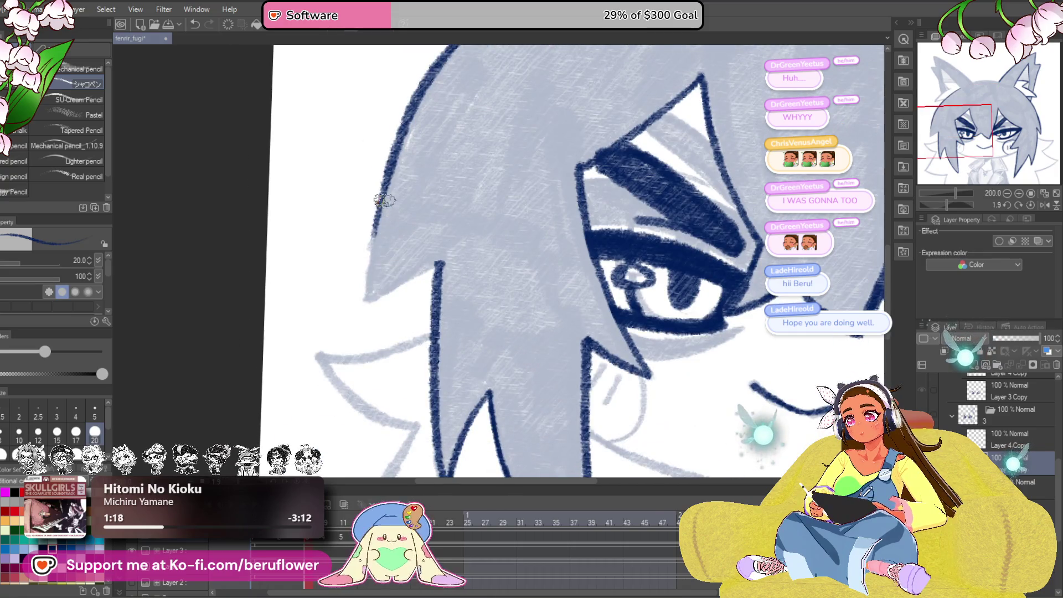
{"action": "scroll", "coordinate": [368, 291], "scroll_direction": "up", "scroll_amount": 3}
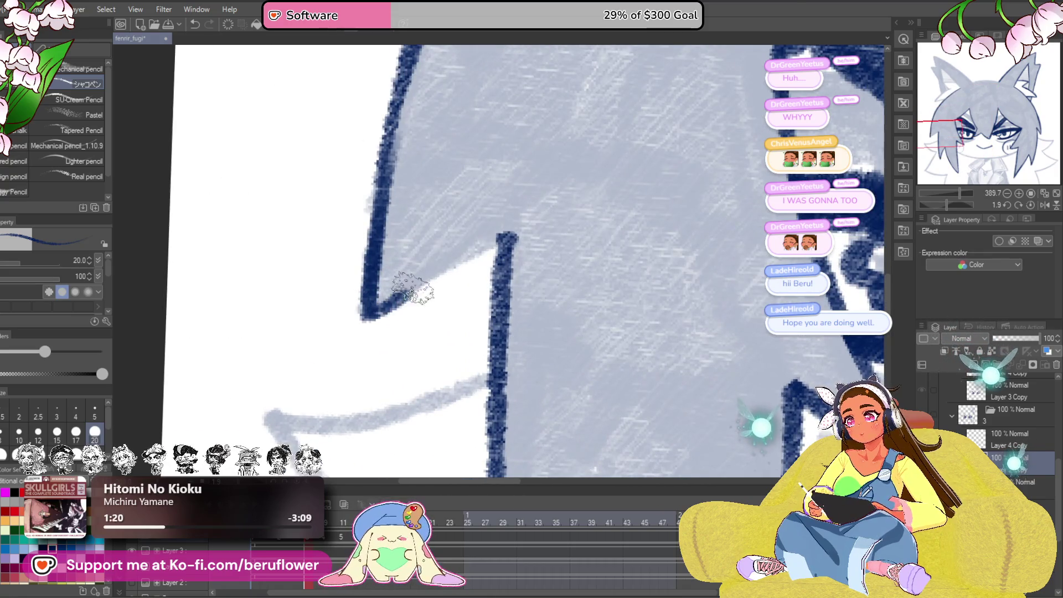
{"action": "scroll", "coordinate": [499, 227], "scroll_direction": "down", "scroll_amount": 5}
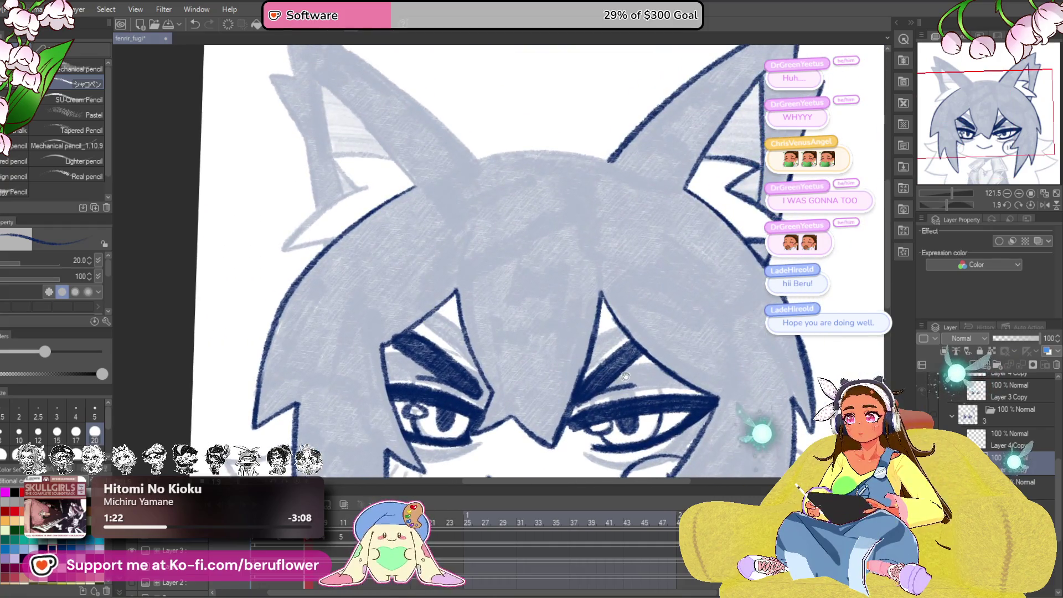
{"action": "mouse_move", "coordinate": [973, 155]}
{"action": "left_mouse_down"}
{"action": "mouse_move", "coordinate": [972, 179]}
{"action": "mouse_move", "coordinate": [952, 201]}
{"action": "mouse_move", "coordinate": [969, 202]}
{"action": "left_mouse_up"}
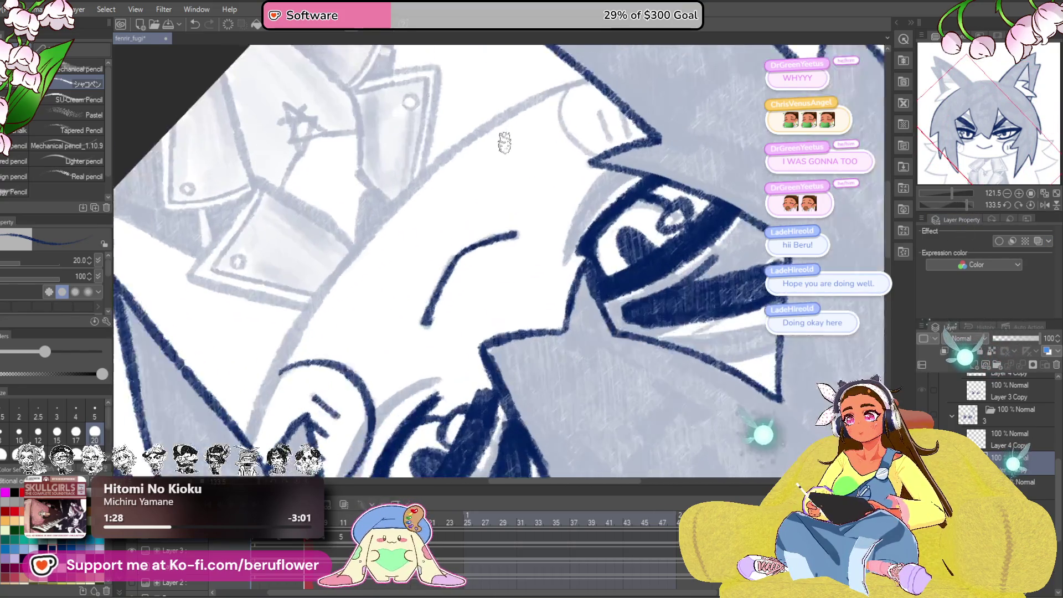
{"action": "left_click_drag", "start_coordinate": [504, 143], "coordinate": [671, 87]}
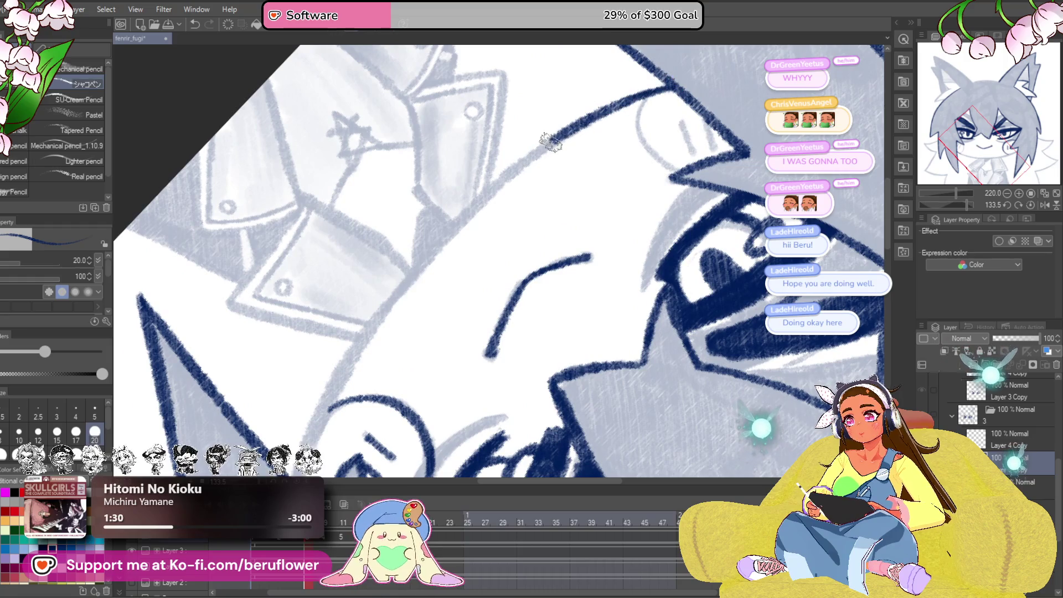
{"action": "left_click_drag", "start_coordinate": [551, 143], "coordinate": [396, 297]}
{"action": "mouse_move", "coordinate": [427, 263]}
{"action": "left_mouse_down"}
{"action": "mouse_move", "coordinate": [461, 189]}
{"action": "mouse_move", "coordinate": [335, 394]}
{"action": "left_mouse_up"}
{"action": "left_click_drag", "start_coordinate": [426, 300], "coordinate": [523, 259]}
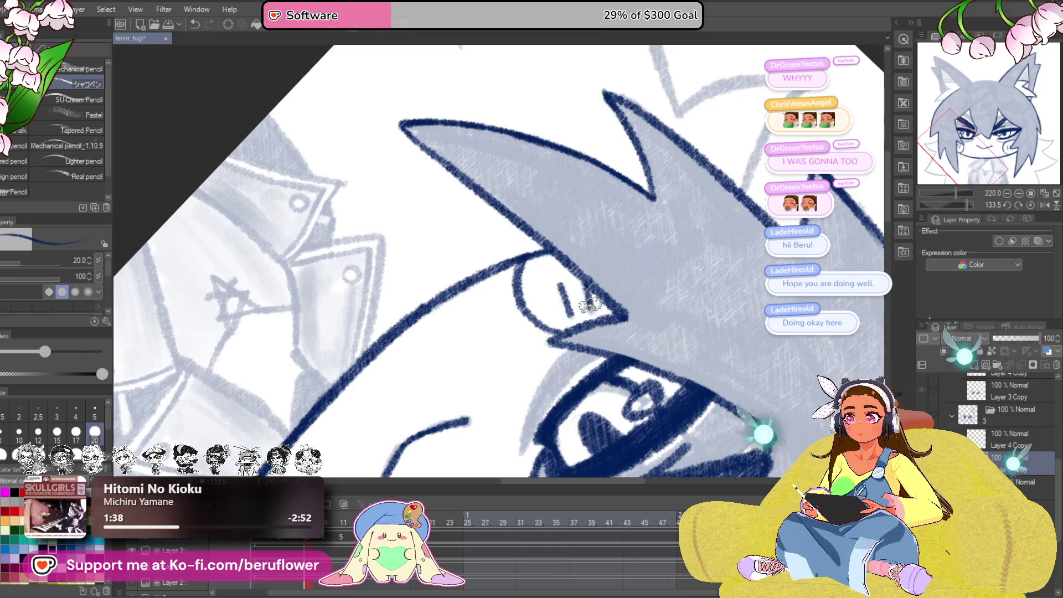
- Reset the canvas rotation, fit the drawing to the window and center on the face
{"action": "left_click", "coordinate": [1031, 205]}
{"action": "key", "text": "ctrl+0"}
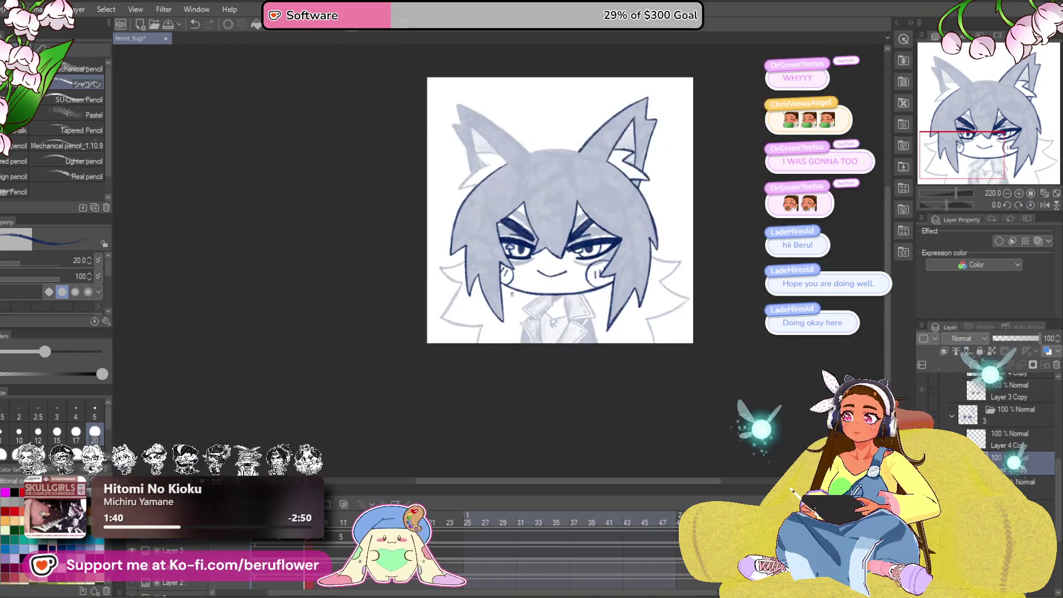
{"action": "scroll", "coordinate": [582, 396], "scroll_direction": "up", "scroll_amount": 2}
{"action": "left_click_drag", "start_coordinate": [582, 396], "coordinate": [499, 407]}
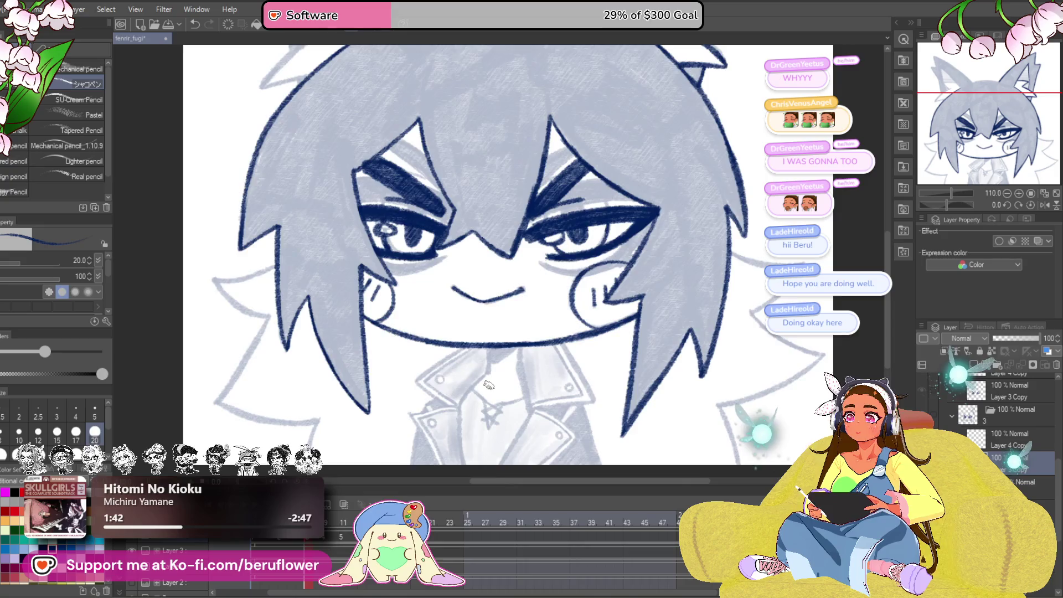
{"action": "scroll", "coordinate": [488, 385], "scroll_direction": "up", "scroll_amount": 3}
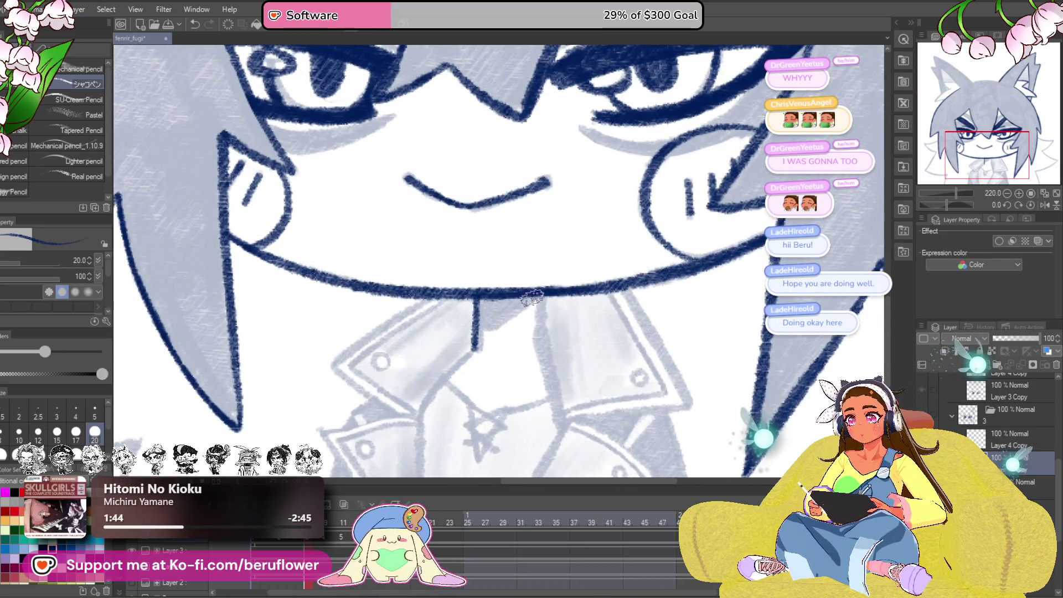
- Fill the dark navy neckline triangle under the chin
{"action": "scroll", "coordinate": [487, 315], "scroll_direction": "up", "scroll_amount": 3}
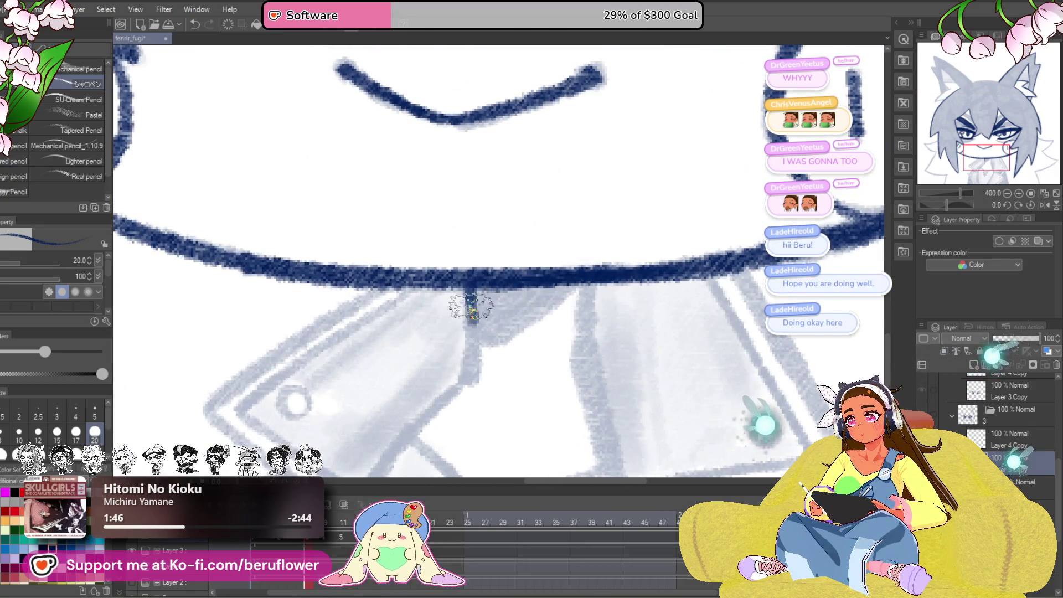
{"action": "left_click_drag", "start_coordinate": [471, 305], "coordinate": [471, 381]}
{"action": "left_click_drag", "start_coordinate": [579, 280], "coordinate": [497, 346]}
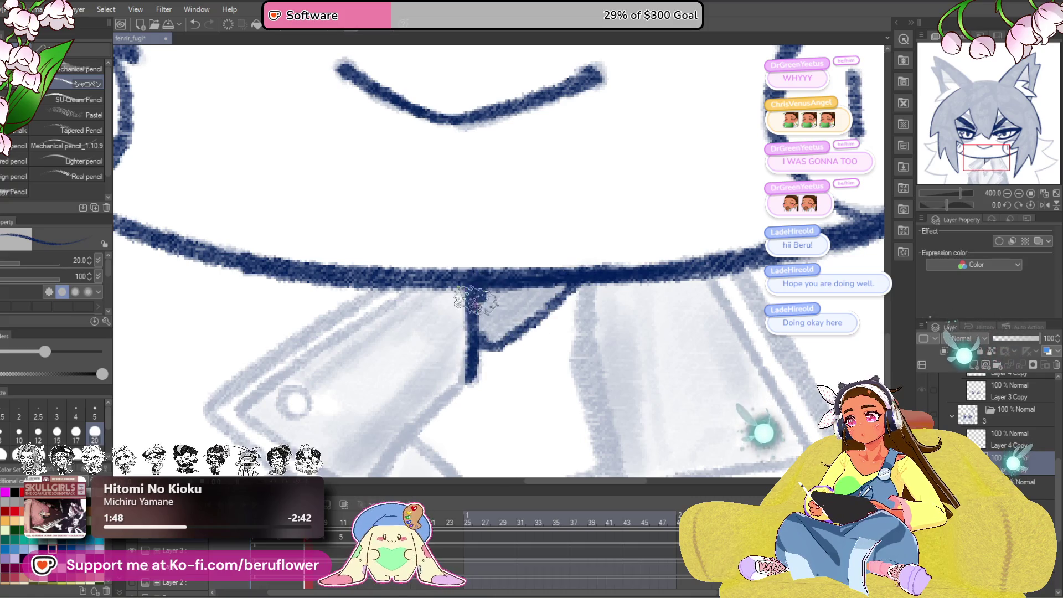
{"action": "mouse_move", "coordinate": [500, 299]}
{"action": "left_mouse_down"}
{"action": "mouse_move", "coordinate": [534, 310]}
{"action": "mouse_move", "coordinate": [576, 271]}
{"action": "mouse_move", "coordinate": [565, 350]}
{"action": "mouse_move", "coordinate": [517, 273]}
{"action": "left_mouse_up"}
- Ink the navy button circle on the jacket collar in several arcs
{"action": "scroll", "coordinate": [564, 350], "scroll_direction": "down", "scroll_amount": 3}
{"action": "scroll", "coordinate": [553, 321], "scroll_direction": "up", "scroll_amount": 1}
{"action": "scroll", "coordinate": [518, 273], "scroll_direction": "up", "scroll_amount": 5}
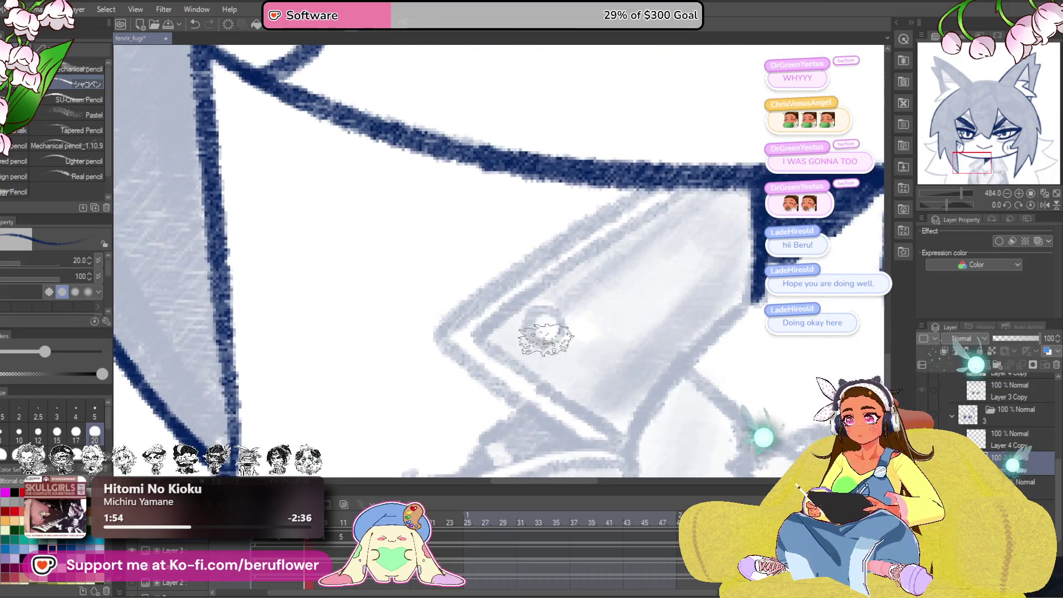
{"action": "left_click_drag", "start_coordinate": [554, 359], "coordinate": [550, 355]}
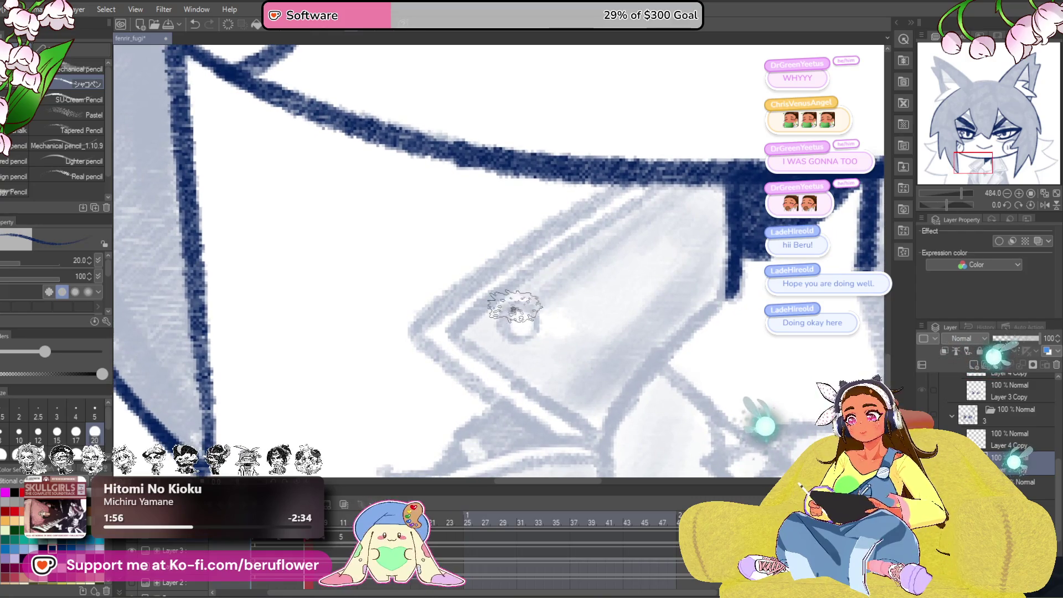
{"action": "left_click_drag", "start_coordinate": [515, 310], "coordinate": [282, 307]}
{"action": "mouse_move", "coordinate": [798, 305]}
{"action": "left_mouse_down"}
{"action": "mouse_move", "coordinate": [647, 302]}
{"action": "mouse_move", "coordinate": [636, 346]}
{"action": "mouse_move", "coordinate": [655, 331]}
{"action": "left_mouse_up"}
{"action": "left_click_drag", "start_coordinate": [592, 454], "coordinate": [602, 314]}
{"action": "mouse_move", "coordinate": [592, 398]}
{"action": "left_mouse_down"}
{"action": "mouse_move", "coordinate": [602, 307]}
{"action": "mouse_move", "coordinate": [609, 332]}
{"action": "left_mouse_up"}
{"action": "left_click_drag", "start_coordinate": [492, 344], "coordinate": [736, 304]}
{"action": "mouse_move", "coordinate": [288, 277]}
{"action": "left_mouse_down"}
{"action": "mouse_move", "coordinate": [487, 261]}
{"action": "mouse_move", "coordinate": [505, 272]}
{"action": "mouse_move", "coordinate": [483, 264]}
{"action": "left_mouse_up"}
{"action": "left_click_drag", "start_coordinate": [699, 289], "coordinate": [679, 299]}
- Ink the collar lines down from the neckline, its inner edge and the lapel's top edge
{"action": "left_click_drag", "start_coordinate": [714, 116], "coordinate": [572, 258]}
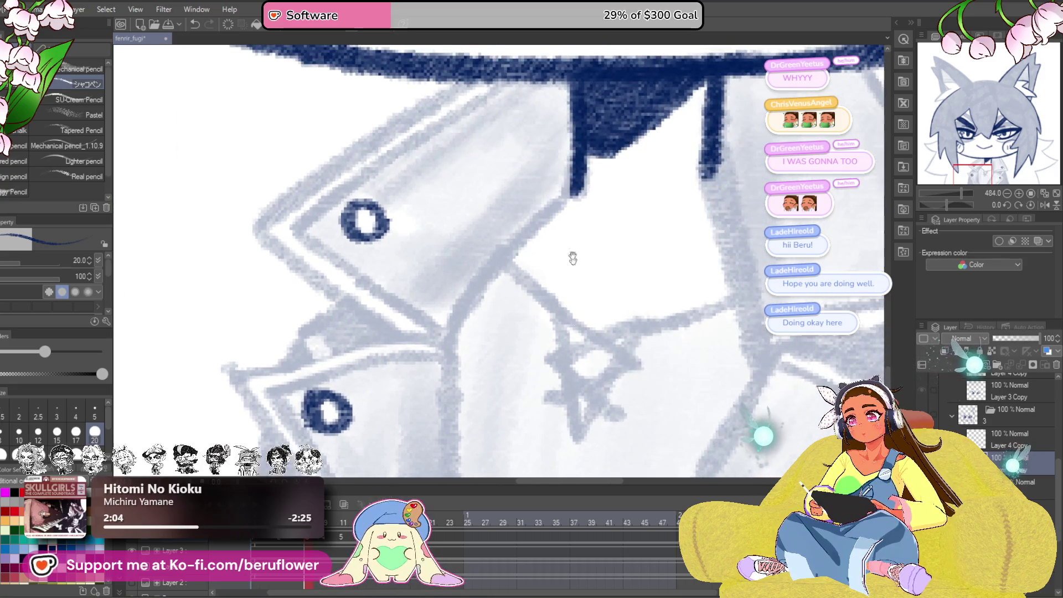
{"action": "mouse_move", "coordinate": [570, 194]}
{"action": "left_mouse_down"}
{"action": "mouse_move", "coordinate": [460, 332]}
{"action": "mouse_move", "coordinate": [487, 221]}
{"action": "left_mouse_up"}
{"action": "left_click_drag", "start_coordinate": [487, 222], "coordinate": [482, 394]}
{"action": "mouse_move", "coordinate": [493, 452]}
{"action": "left_mouse_down"}
{"action": "mouse_move", "coordinate": [475, 186]}
{"action": "mouse_move", "coordinate": [475, 302]}
{"action": "left_mouse_up"}
{"action": "left_click_drag", "start_coordinate": [388, 66], "coordinate": [474, 267]}
{"action": "mouse_move", "coordinate": [467, 226]}
{"action": "left_mouse_down"}
{"action": "mouse_move", "coordinate": [450, 308]}
{"action": "mouse_move", "coordinate": [458, 350]}
{"action": "left_mouse_up"}
{"action": "mouse_move", "coordinate": [552, 161]}
{"action": "left_mouse_down"}
{"action": "mouse_move", "coordinate": [430, 230]}
{"action": "mouse_move", "coordinate": [351, 292]}
{"action": "mouse_move", "coordinate": [333, 249]}
{"action": "mouse_move", "coordinate": [369, 306]}
{"action": "mouse_move", "coordinate": [498, 388]}
{"action": "left_mouse_up"}
{"action": "left_click_drag", "start_coordinate": [360, 255], "coordinate": [521, 366]}
{"action": "left_click_drag", "start_coordinate": [518, 318], "coordinate": [562, 390]}
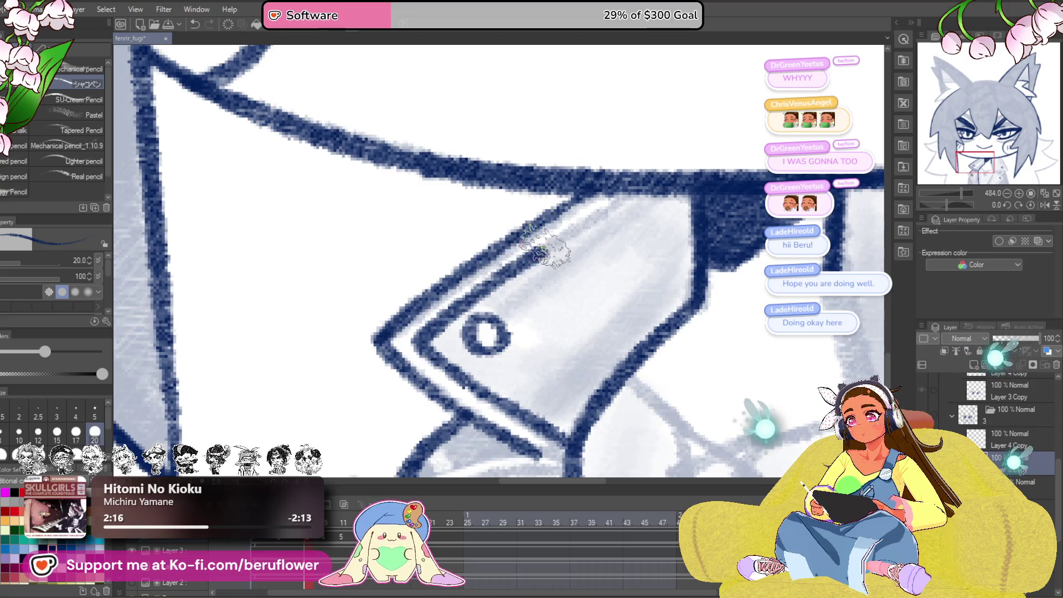
{"action": "left_click_drag", "start_coordinate": [543, 250], "coordinate": [648, 187]}
{"action": "left_click_drag", "start_coordinate": [595, 426], "coordinate": [667, 219]}
{"action": "mouse_move", "coordinate": [699, 228]}
{"action": "left_mouse_down"}
{"action": "mouse_move", "coordinate": [485, 254]}
{"action": "mouse_move", "coordinate": [644, 246]}
{"action": "left_mouse_up"}
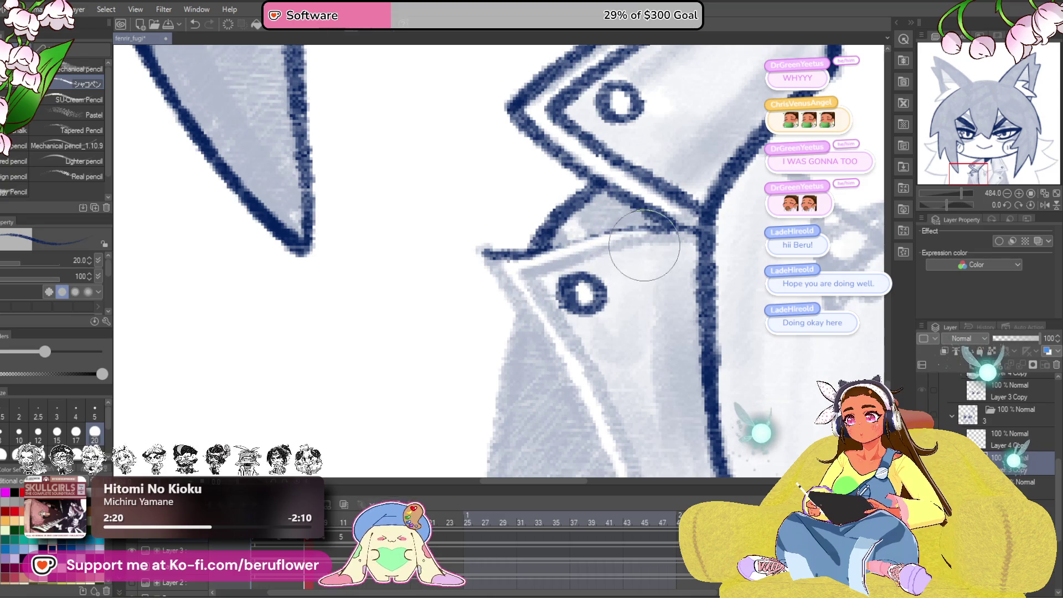
- Trace the lapel and collar edges on a tilted canvas, redoing one stray stroke
{"action": "left_click_drag", "start_coordinate": [733, 266], "coordinate": [697, 304]}
{"action": "left_click_drag", "start_coordinate": [944, 204], "coordinate": [940, 204]}
{"action": "left_click_drag", "start_coordinate": [680, 222], "coordinate": [482, 309]}
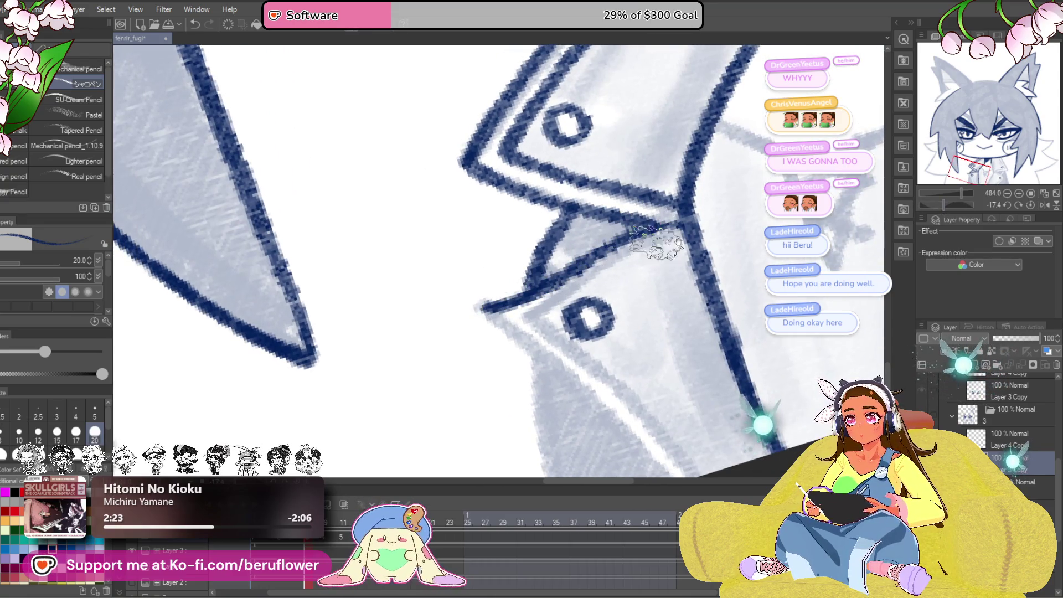
{"action": "left_click", "coordinate": [1030, 206]}
{"action": "left_click_drag", "start_coordinate": [318, 168], "coordinate": [427, 333]}
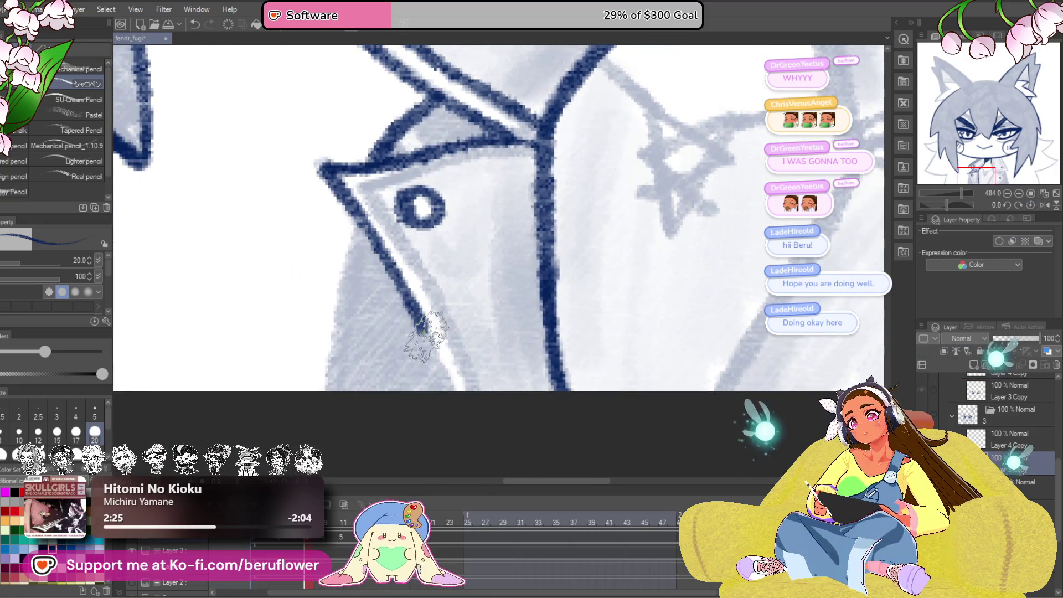
{"action": "mouse_move", "coordinate": [523, 164]}
{"action": "left_mouse_down"}
{"action": "mouse_move", "coordinate": [586, 207]}
{"action": "mouse_move", "coordinate": [612, 242]}
{"action": "mouse_move", "coordinate": [443, 258]}
{"action": "left_mouse_up"}
{"action": "key", "text": "ctrl+z"}
{"action": "mouse_move", "coordinate": [632, 220]}
{"action": "left_mouse_down"}
{"action": "mouse_move", "coordinate": [484, 256]}
{"action": "mouse_move", "coordinate": [421, 288]}
{"action": "mouse_move", "coordinate": [396, 252]}
{"action": "mouse_move", "coordinate": [443, 304]}
{"action": "mouse_move", "coordinate": [515, 436]}
{"action": "mouse_move", "coordinate": [555, 410]}
{"action": "left_mouse_up"}
{"action": "left_click_drag", "start_coordinate": [416, 272], "coordinate": [429, 448]}
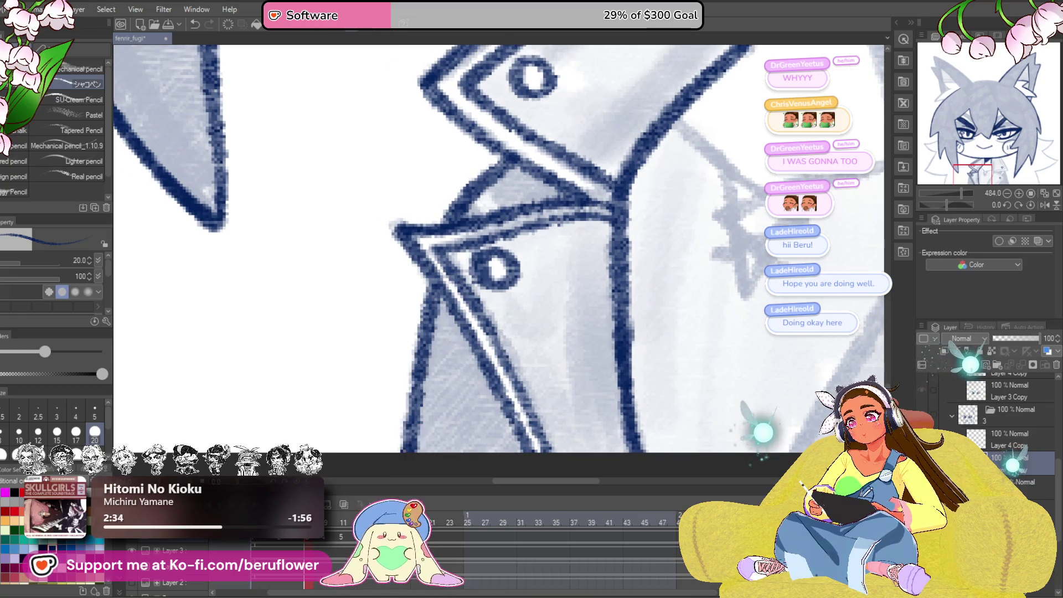
- Ink a navy line across the lapel with the canvas tilted
{"action": "scroll", "coordinate": [406, 440], "scroll_direction": "down", "scroll_amount": 8}
{"action": "scroll", "coordinate": [524, 331], "scroll_direction": "up", "scroll_amount": 4}
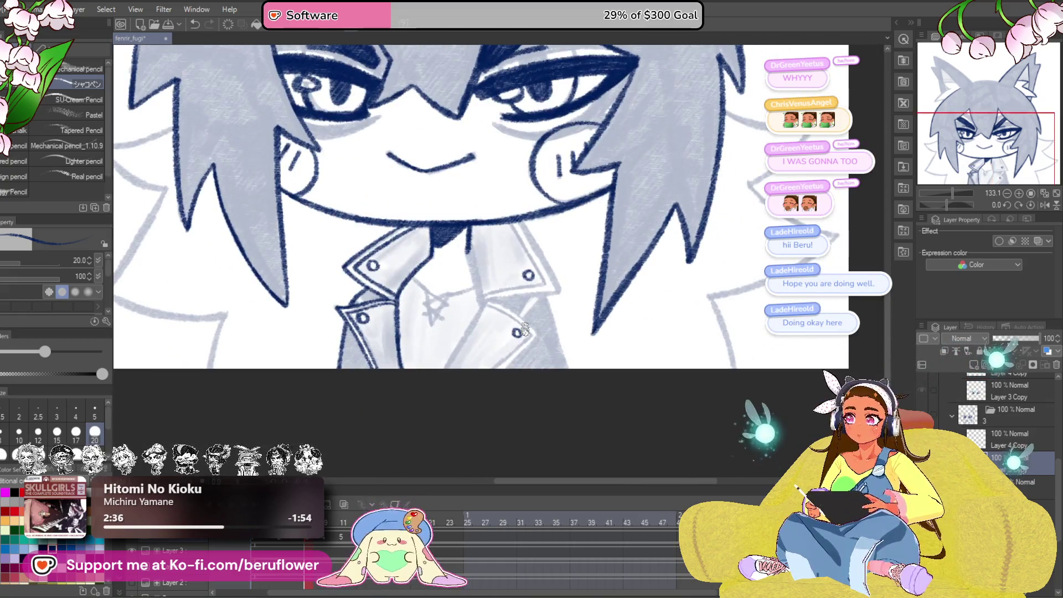
{"action": "scroll", "coordinate": [523, 331], "scroll_direction": "up", "scroll_amount": 3}
{"action": "scroll", "coordinate": [518, 327], "scroll_direction": "down", "scroll_amount": 2}
{"action": "scroll", "coordinate": [521, 220], "scroll_direction": "up", "scroll_amount": 2}
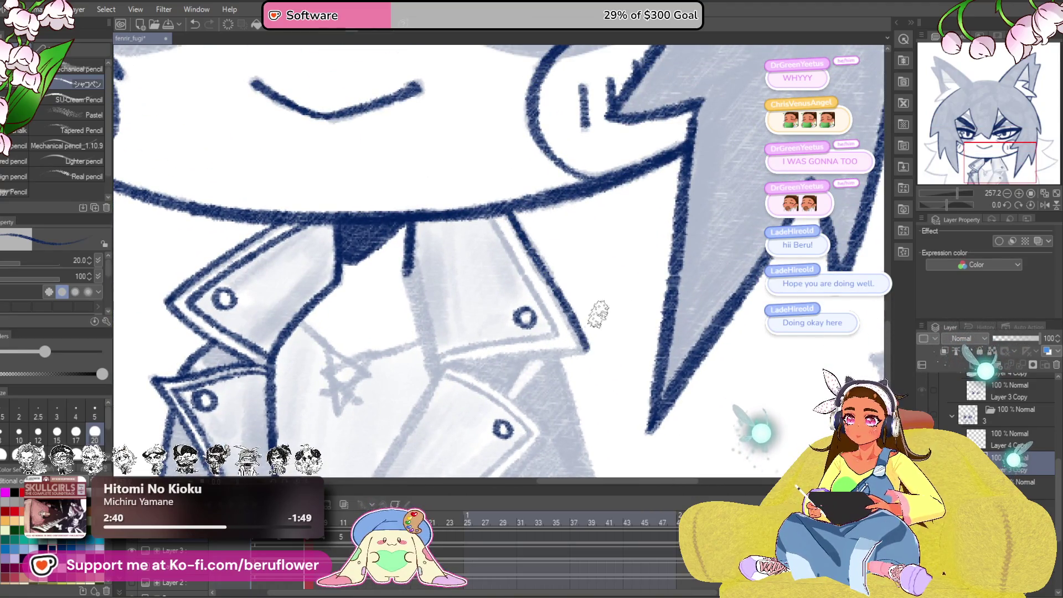
{"action": "left_click_drag", "start_coordinate": [949, 204], "coordinate": [942, 203]}
{"action": "scroll", "coordinate": [477, 405], "scroll_direction": "up", "scroll_amount": 4}
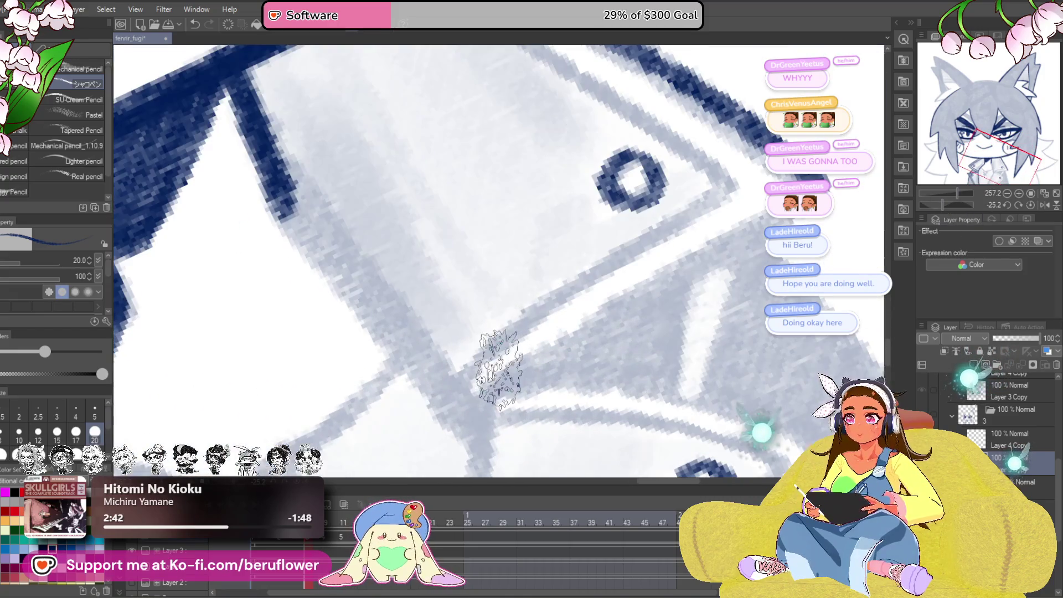
{"action": "mouse_move", "coordinate": [478, 406]}
{"action": "left_mouse_down"}
{"action": "mouse_move", "coordinate": [571, 327]}
{"action": "mouse_move", "coordinate": [753, 205]}
{"action": "left_mouse_up"}
- Ink the jacket's edge line and the collar line in dark navy
{"action": "scroll", "coordinate": [740, 270], "scroll_direction": "down", "scroll_amount": 5}
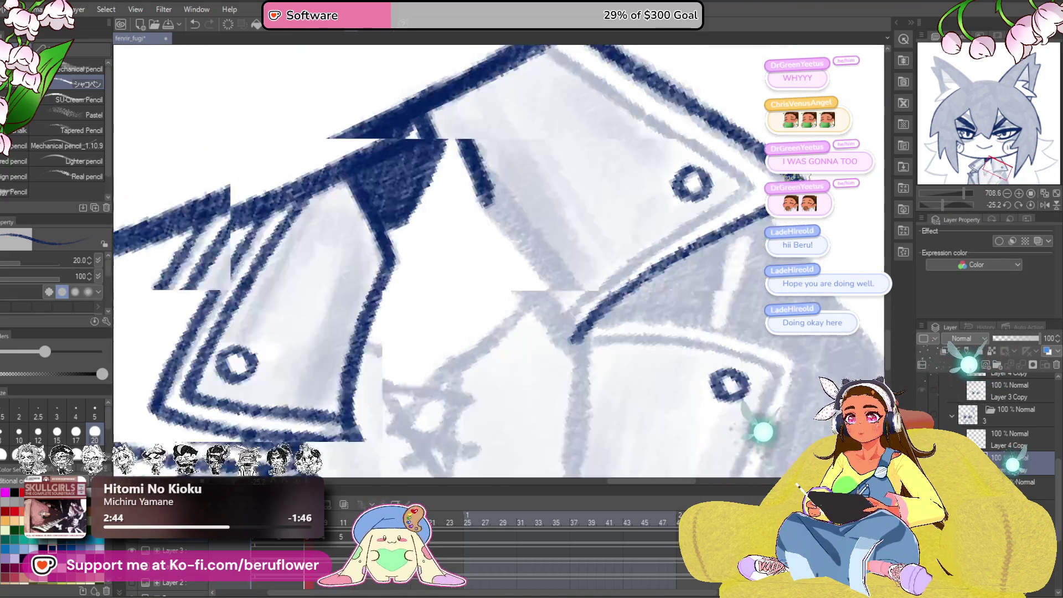
{"action": "scroll", "coordinate": [740, 270], "scroll_direction": "right", "scroll_amount": 3}
{"action": "left_click_drag", "start_coordinate": [943, 202], "coordinate": [951, 203]}
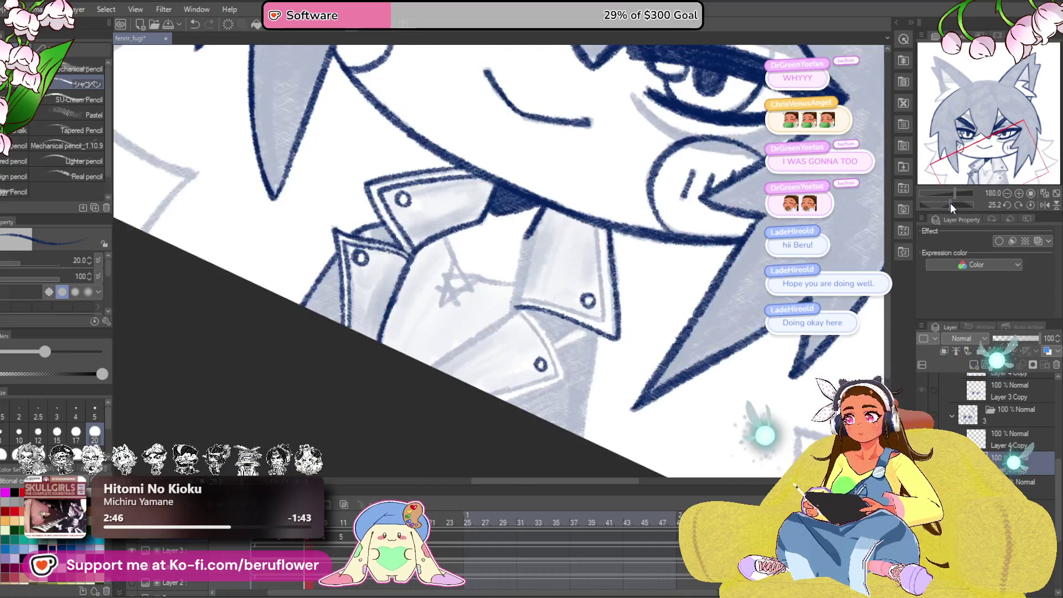
{"action": "scroll", "coordinate": [499, 383], "scroll_direction": "up", "scroll_amount": 3}
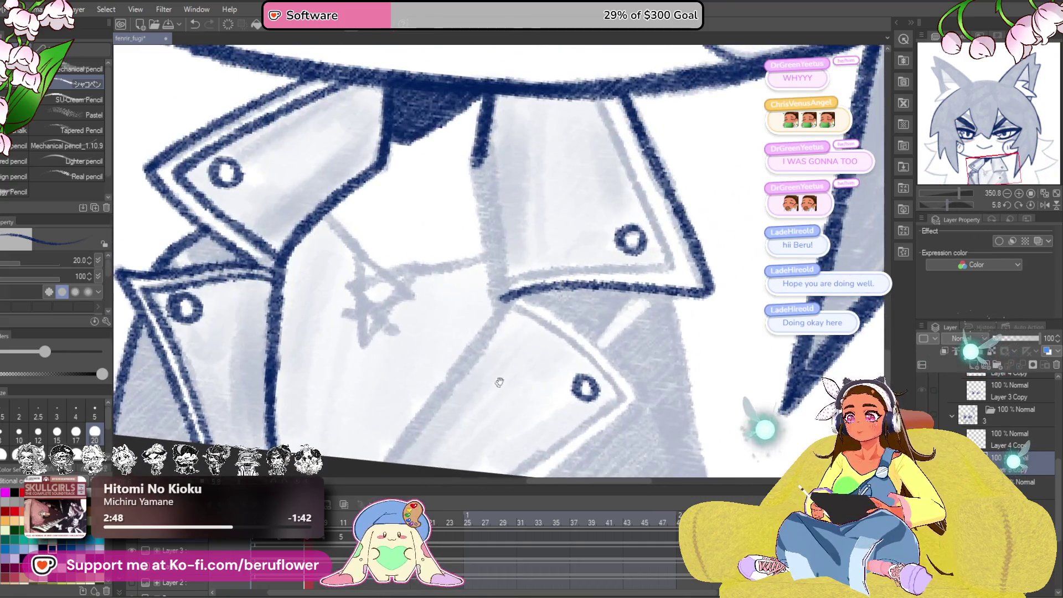
{"action": "left_click_drag", "start_coordinate": [499, 383], "coordinate": [592, 277]}
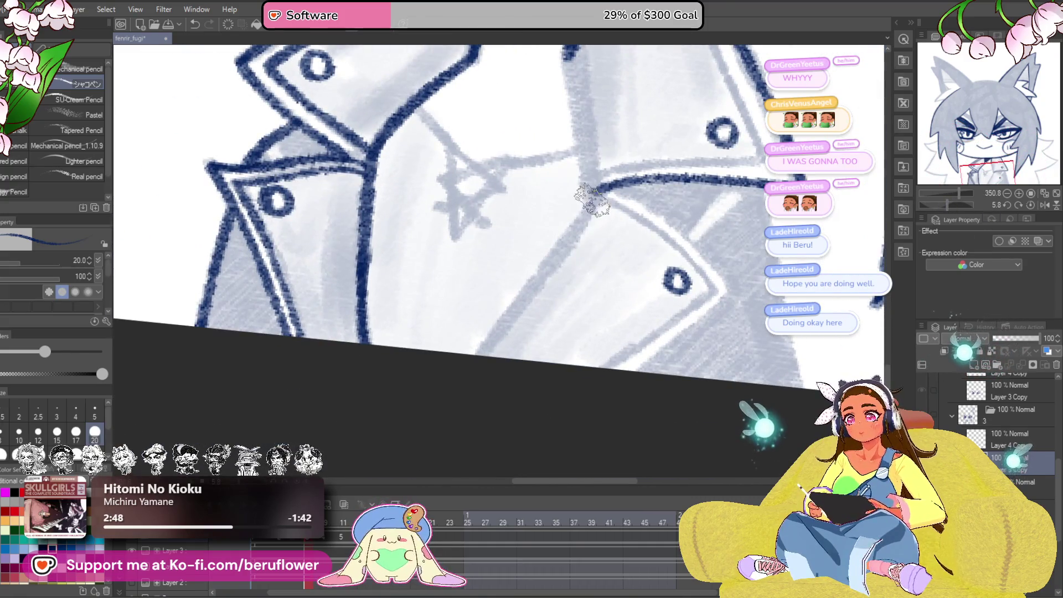
{"action": "scroll", "coordinate": [591, 206], "scroll_direction": "right", "scroll_amount": 3}
{"action": "scroll", "coordinate": [591, 206], "scroll_direction": "up", "scroll_amount": 2}
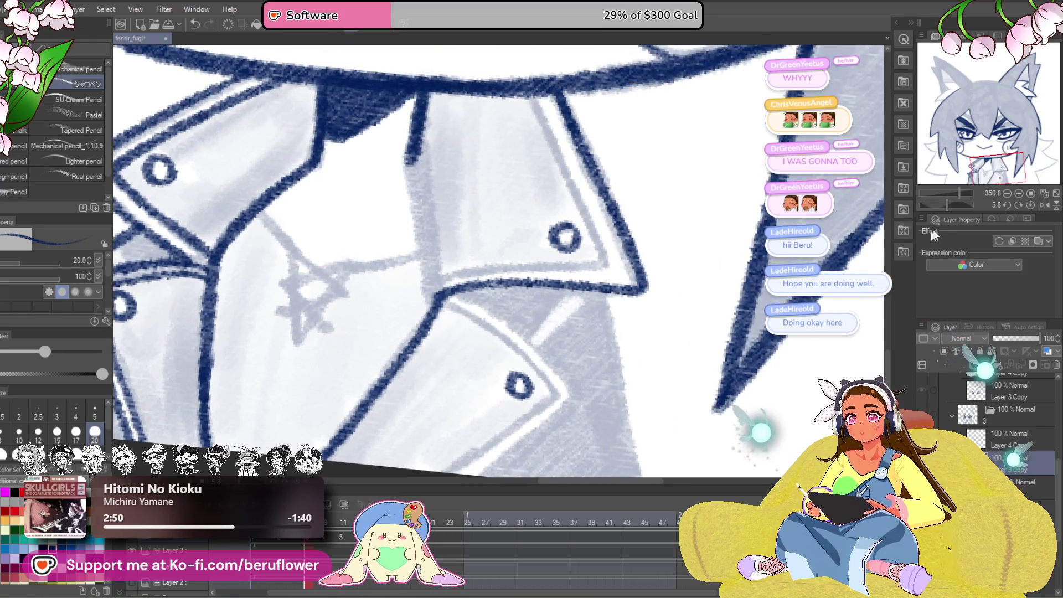
{"action": "left_click_drag", "start_coordinate": [653, 257], "coordinate": [697, 297]}
{"action": "left_click_drag", "start_coordinate": [467, 200], "coordinate": [486, 332]}
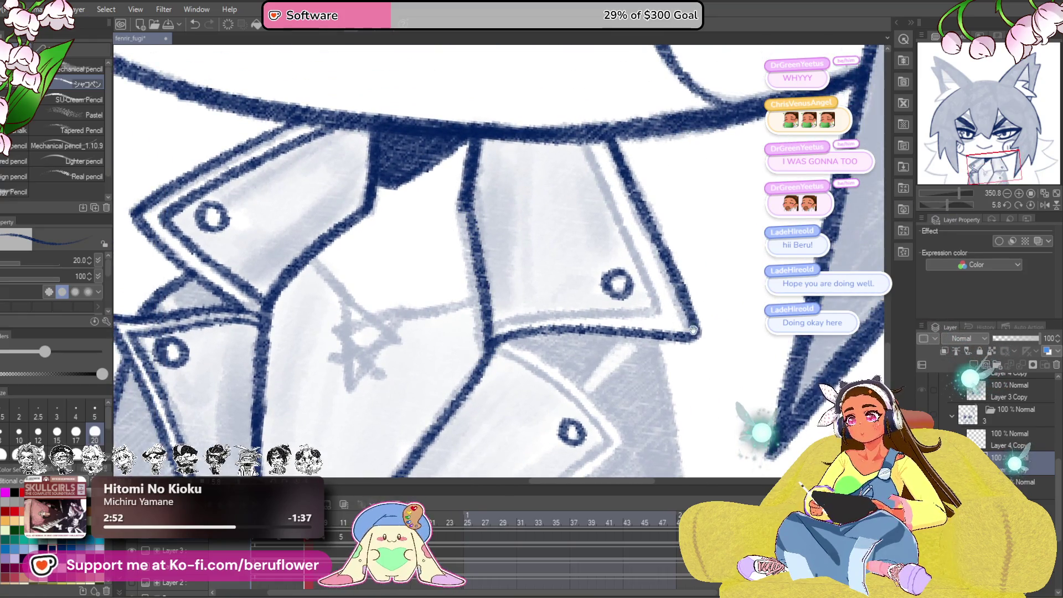
{"action": "mouse_move", "coordinate": [693, 331]}
{"action": "left_mouse_down"}
{"action": "mouse_move", "coordinate": [663, 398]}
{"action": "mouse_move", "coordinate": [611, 353]}
{"action": "left_mouse_up"}
{"action": "left_click_drag", "start_coordinate": [501, 162], "coordinate": [558, 288]}
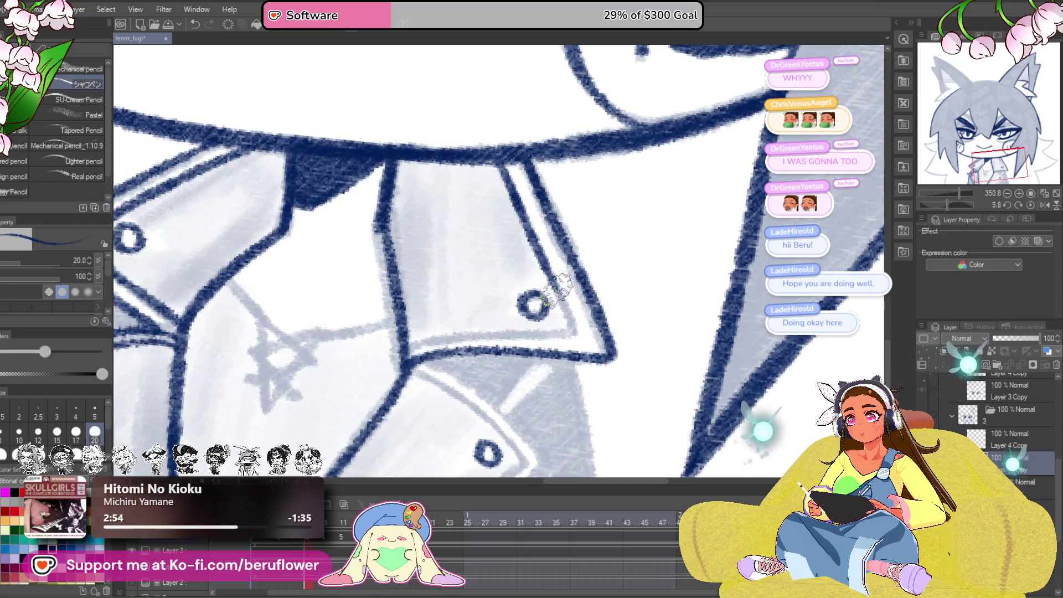
- Ink along the collar edge and double the pocket flap's top edge line
{"action": "left_click_drag", "start_coordinate": [948, 205], "coordinate": [935, 202]}
{"action": "mouse_move", "coordinate": [457, 360]}
{"action": "left_mouse_down"}
{"action": "mouse_move", "coordinate": [526, 302]}
{"action": "mouse_move", "coordinate": [564, 147]}
{"action": "mouse_move", "coordinate": [542, 78]}
{"action": "left_mouse_up"}
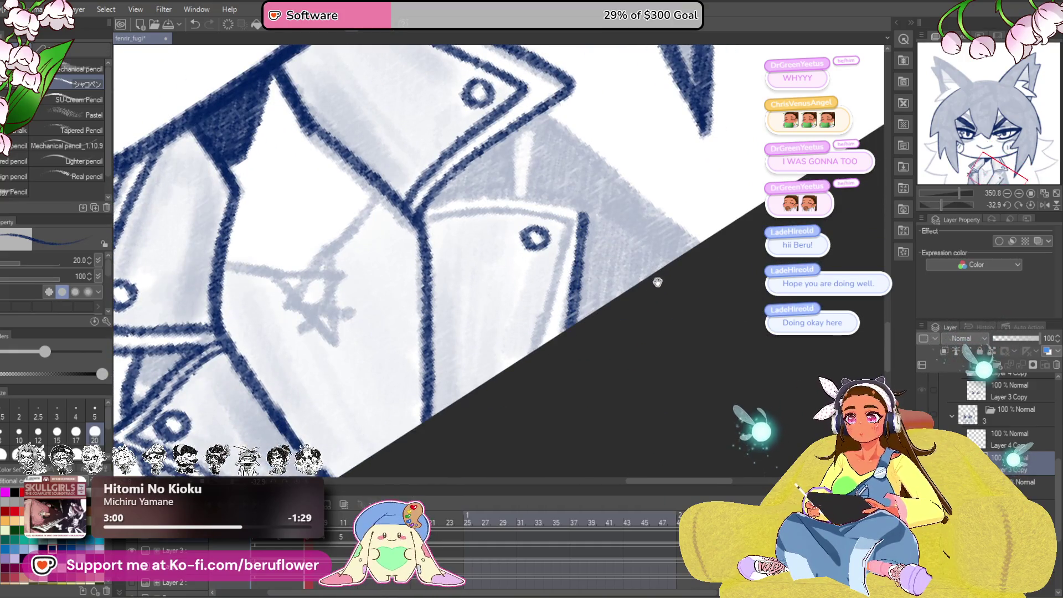
{"action": "left_click_drag", "start_coordinate": [936, 205], "coordinate": [936, 204]}
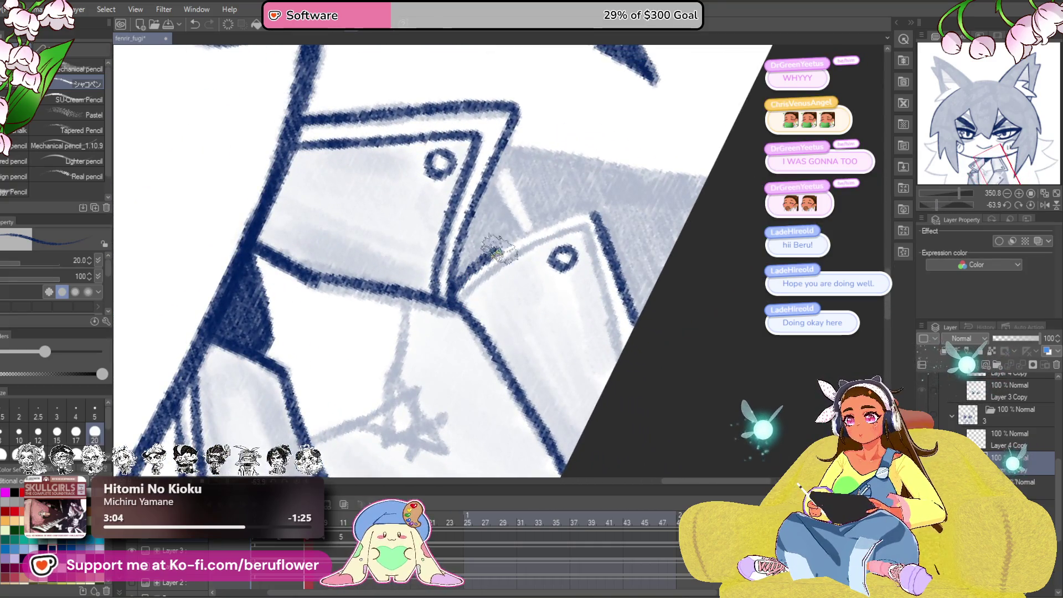
{"action": "left_click_drag", "start_coordinate": [498, 251], "coordinate": [573, 217]}
{"action": "left_click_drag", "start_coordinate": [452, 296], "coordinate": [535, 252]}
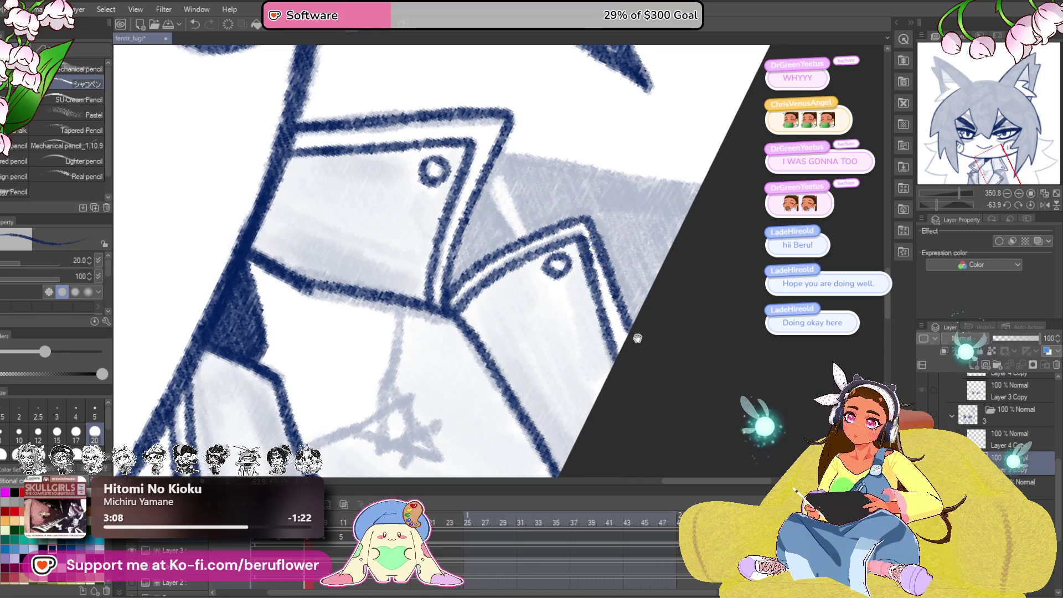
- Ink the pendant cord and the six-pointed star pendant with the view upright
{"action": "scroll", "coordinate": [443, 260], "scroll_direction": "up", "scroll_amount": 2}
{"action": "left_click", "coordinate": [1030, 202]}
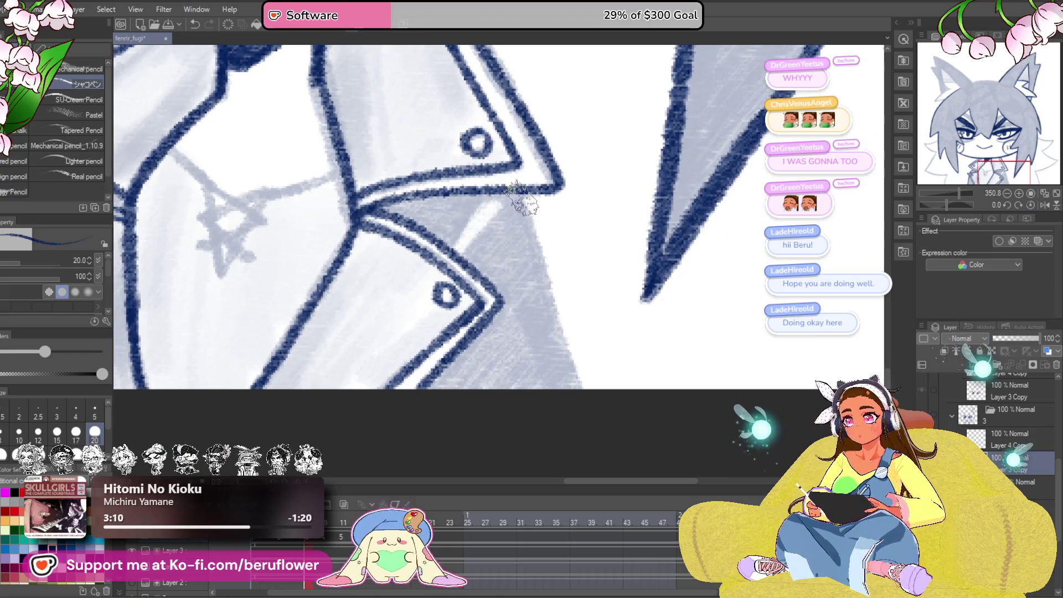
{"action": "left_click_drag", "start_coordinate": [589, 417], "coordinate": [702, 382]}
{"action": "left_click_drag", "start_coordinate": [344, 192], "coordinate": [470, 230]}
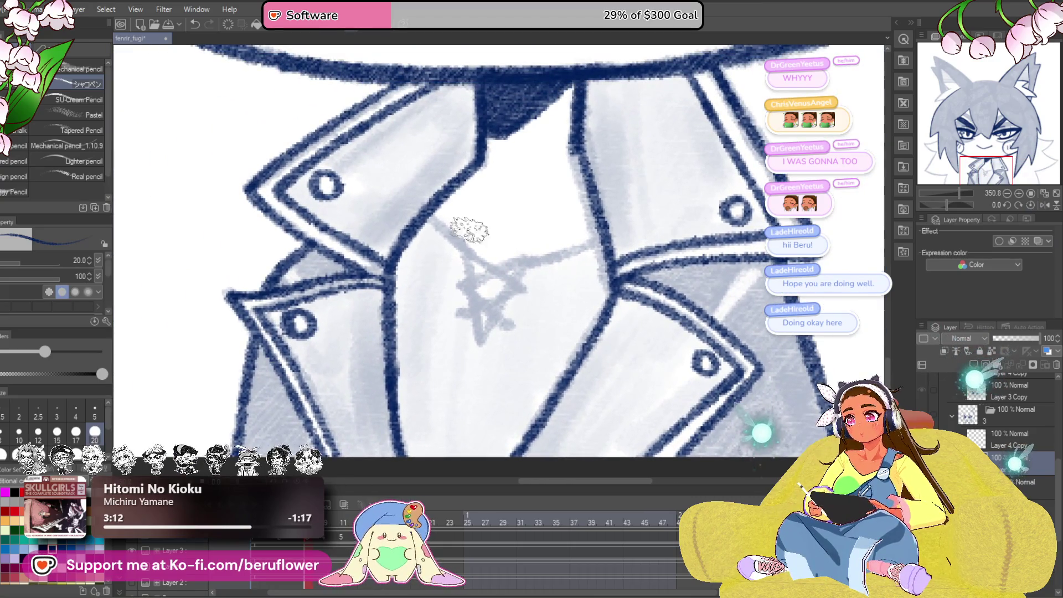
{"action": "left_click_drag", "start_coordinate": [471, 265], "coordinate": [480, 344]}
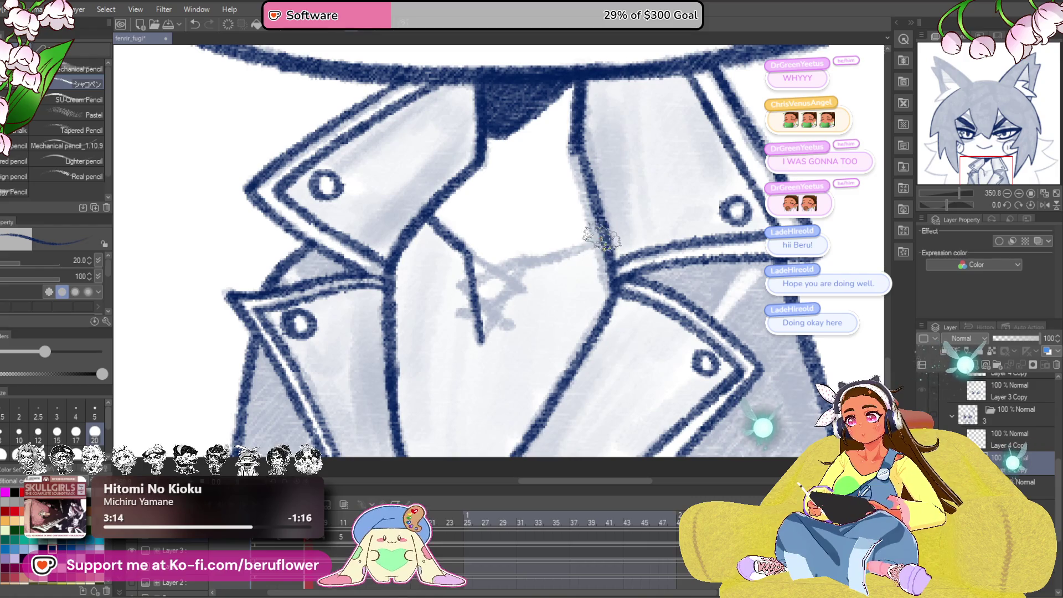
{"action": "mouse_move", "coordinate": [597, 238]}
{"action": "left_mouse_down"}
{"action": "mouse_move", "coordinate": [548, 257]}
{"action": "mouse_move", "coordinate": [477, 342]}
{"action": "left_mouse_up"}
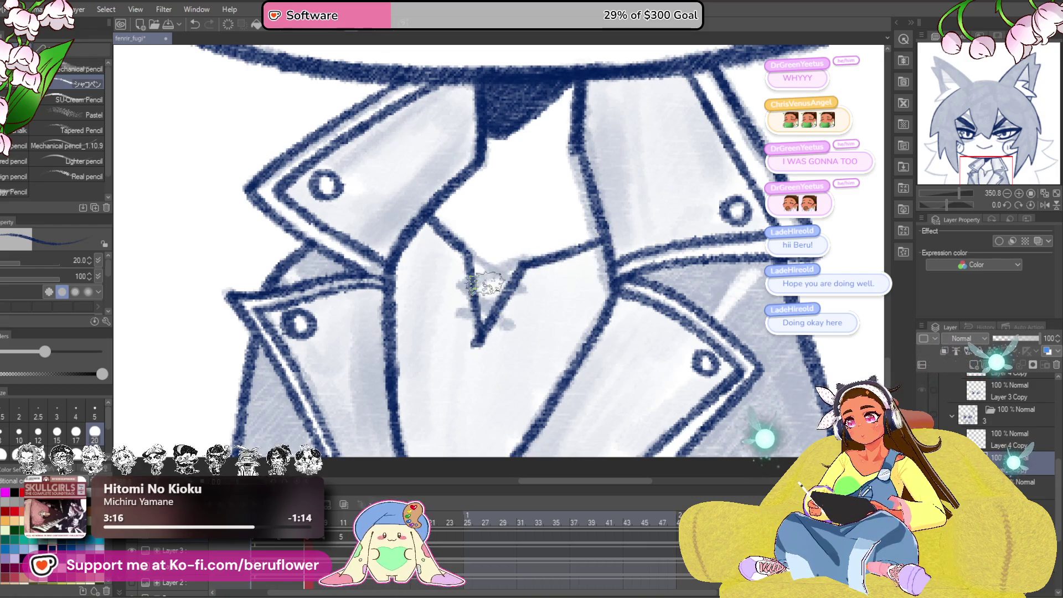
{"action": "mouse_move", "coordinate": [470, 255]}
{"action": "left_mouse_down"}
{"action": "mouse_move", "coordinate": [518, 261]}
{"action": "mouse_move", "coordinate": [455, 288]}
{"action": "left_mouse_up"}
{"action": "mouse_move", "coordinate": [514, 329]}
{"action": "left_mouse_down"}
{"action": "mouse_move", "coordinate": [467, 316]}
{"action": "mouse_move", "coordinate": [526, 289]}
{"action": "left_mouse_up"}
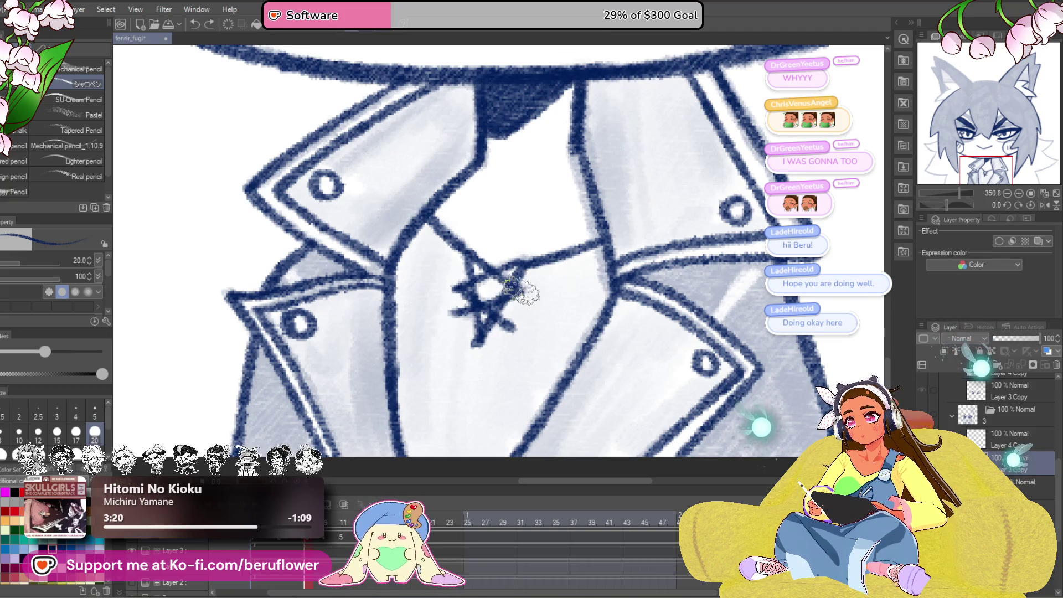
- Ink the first hair spike outline beside the face in navy
{"action": "scroll", "coordinate": [515, 291], "scroll_direction": "down", "scroll_amount": 5}
{"action": "scroll", "coordinate": [515, 291], "scroll_direction": "down", "scroll_amount": 4}
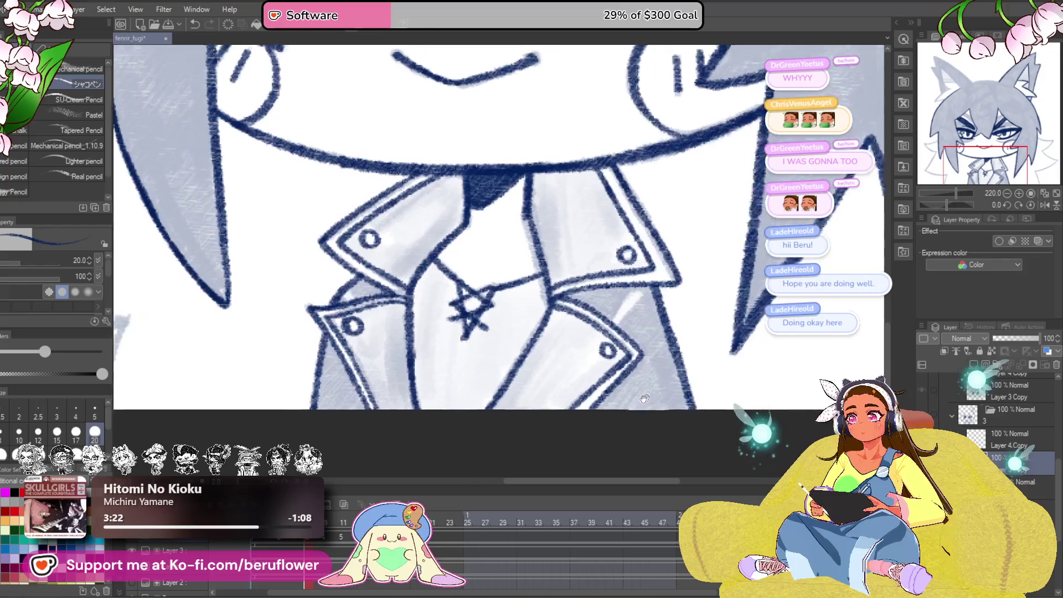
{"action": "scroll", "coordinate": [518, 379], "scroll_direction": "up", "scroll_amount": 2}
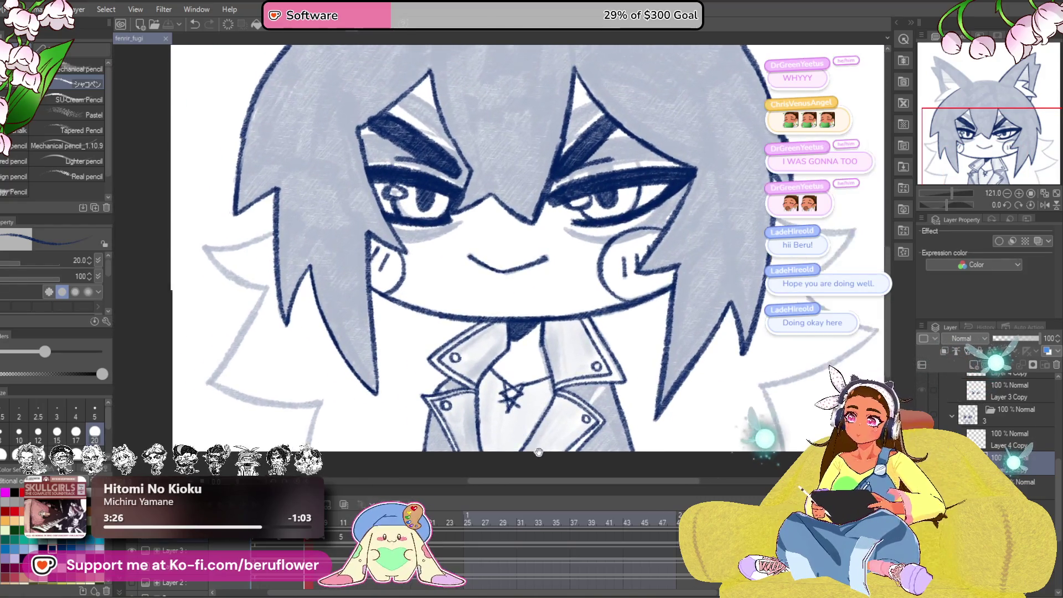
{"action": "mouse_move", "coordinate": [702, 201]}
{"action": "left_mouse_down"}
{"action": "mouse_move", "coordinate": [654, 349]}
{"action": "mouse_move", "coordinate": [590, 216]}
{"action": "left_mouse_up"}
{"action": "scroll", "coordinate": [590, 216], "scroll_direction": "up", "scroll_amount": 4}
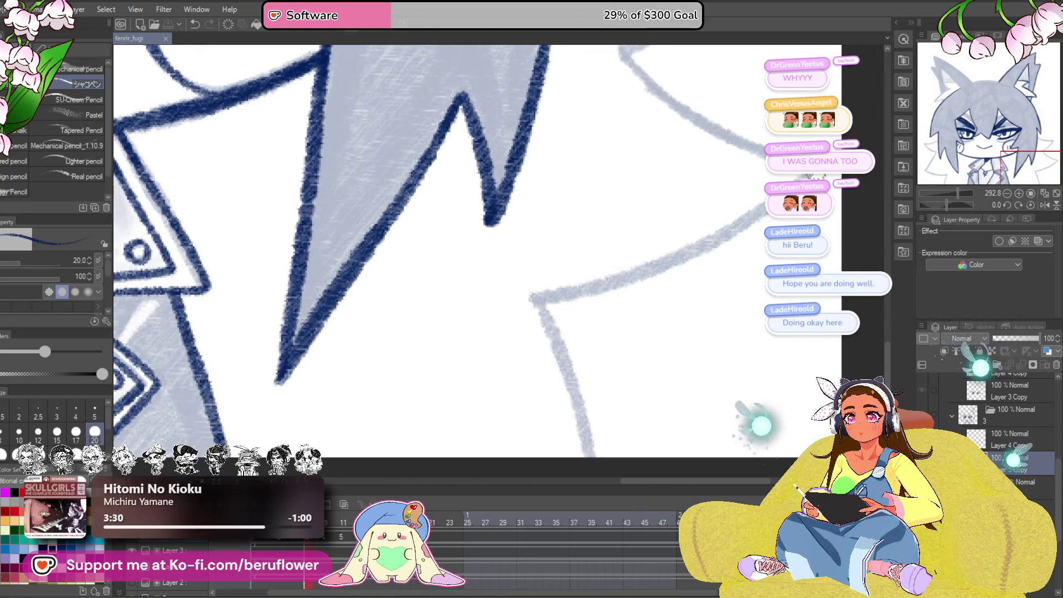
{"action": "left_click_drag", "start_coordinate": [813, 177], "coordinate": [605, 286]}
{"action": "mouse_move", "coordinate": [536, 298]}
{"action": "left_mouse_down"}
{"action": "mouse_move", "coordinate": [507, 227]}
{"action": "mouse_move", "coordinate": [534, 383]}
{"action": "left_mouse_up"}
- Ink the next hair spike's edge down to its tip and back up
{"action": "left_click_drag", "start_coordinate": [692, 130], "coordinate": [588, 377]}
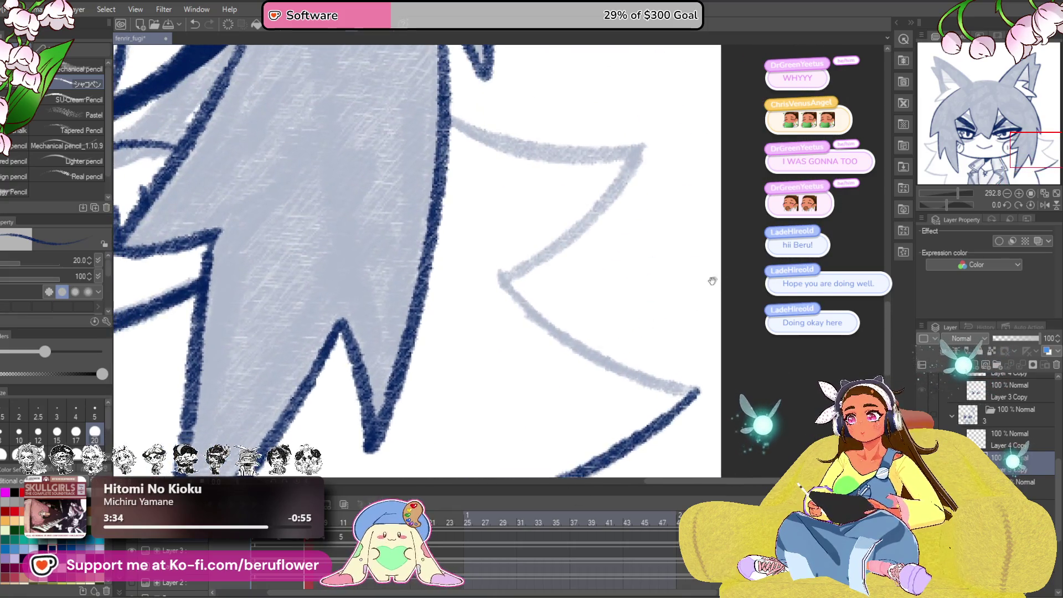
{"action": "left_click_drag", "start_coordinate": [948, 204], "coordinate": [962, 204]}
{"action": "mouse_move", "coordinate": [330, 415]}
{"action": "left_mouse_down"}
{"action": "mouse_move", "coordinate": [509, 381]}
{"action": "mouse_move", "coordinate": [584, 280]}
{"action": "mouse_move", "coordinate": [678, 225]}
{"action": "mouse_move", "coordinate": [428, 278]}
{"action": "mouse_move", "coordinate": [487, 427]}
{"action": "mouse_move", "coordinate": [504, 441]}
{"action": "left_mouse_up"}
{"action": "left_click_drag", "start_coordinate": [525, 404], "coordinate": [499, 401]}
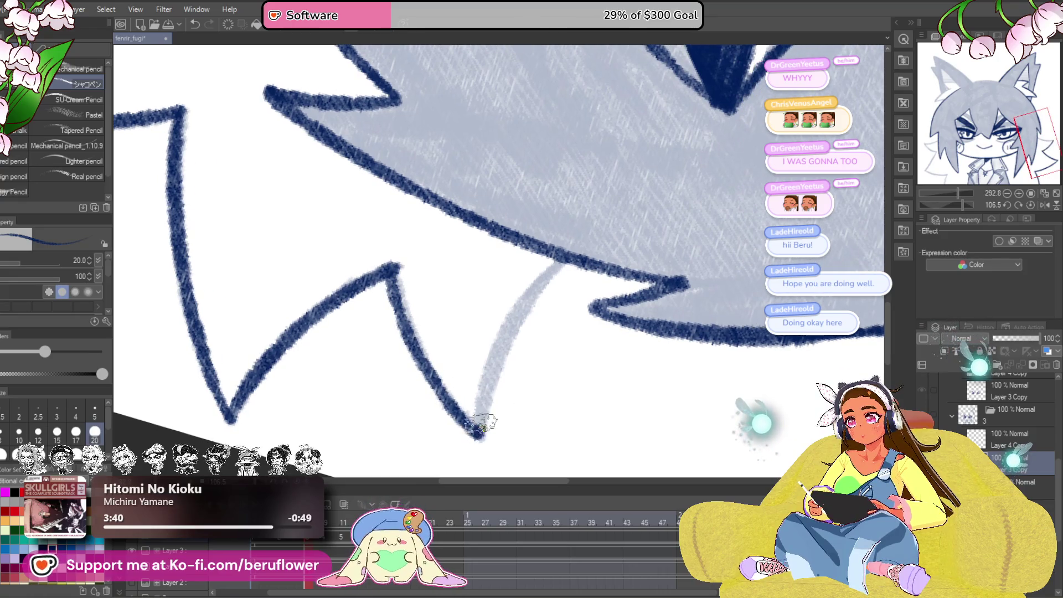
{"action": "left_click_drag", "start_coordinate": [479, 434], "coordinate": [565, 255]}
{"action": "scroll", "coordinate": [565, 255], "scroll_direction": "down", "scroll_amount": 5}
- Trace the pale sketch line in dark ink, undoing and redrawing a misplaced stroke
{"action": "left_click_drag", "start_coordinate": [596, 304], "coordinate": [662, 393]}
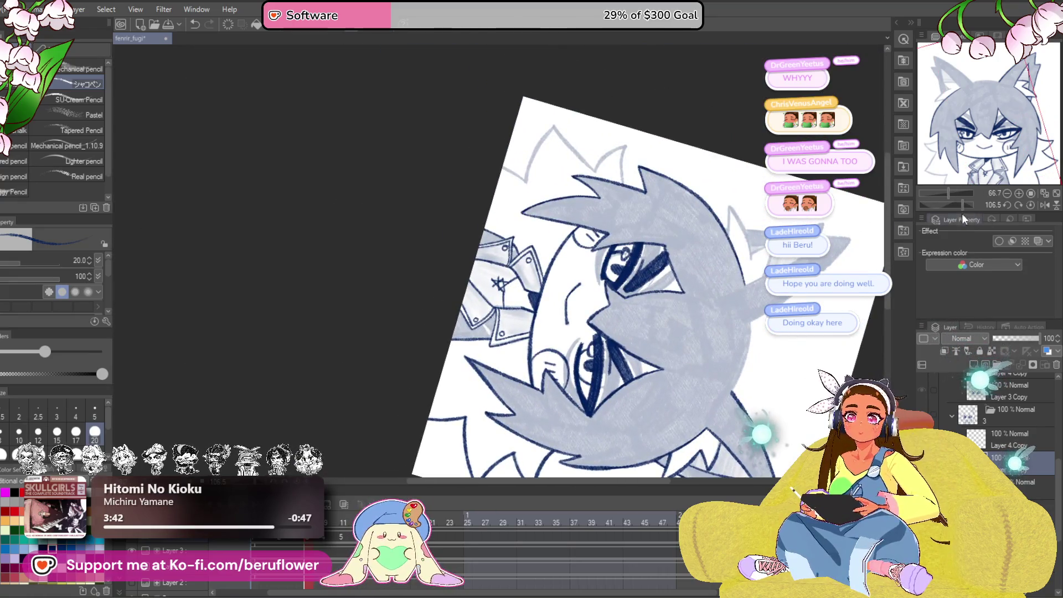
{"action": "left_click_drag", "start_coordinate": [962, 214], "coordinate": [946, 203]}
{"action": "scroll", "coordinate": [473, 288], "scroll_direction": "up", "scroll_amount": 5}
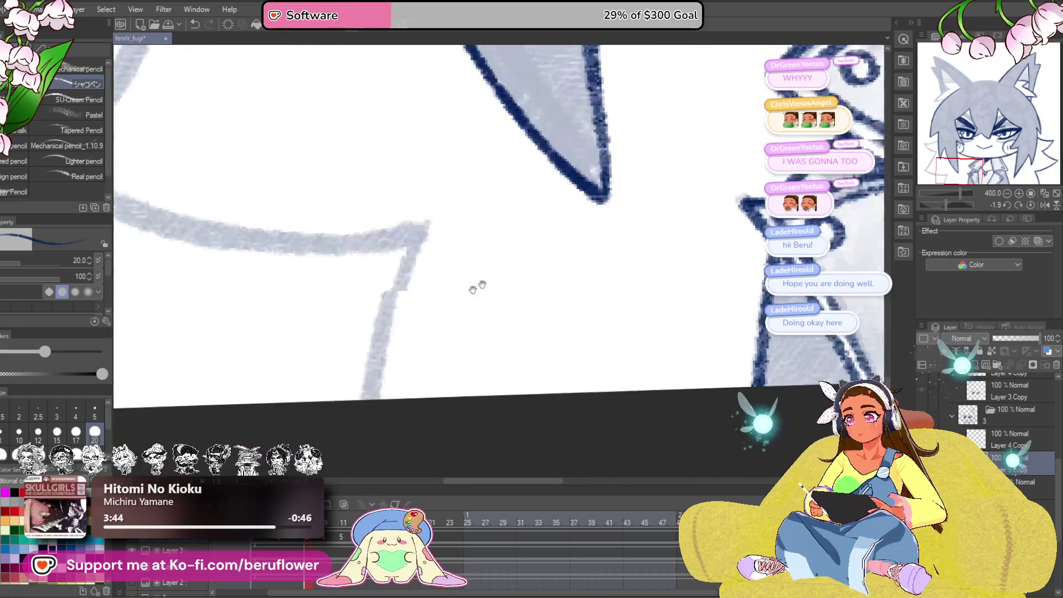
{"action": "left_click_drag", "start_coordinate": [473, 288], "coordinate": [534, 266]}
{"action": "left_click_drag", "start_coordinate": [499, 203], "coordinate": [452, 379]}
{"action": "mouse_move", "coordinate": [428, 173]}
{"action": "left_mouse_down"}
{"action": "mouse_move", "coordinate": [523, 315]}
{"action": "mouse_move", "coordinate": [486, 367]}
{"action": "mouse_move", "coordinate": [516, 314]}
{"action": "left_mouse_up"}
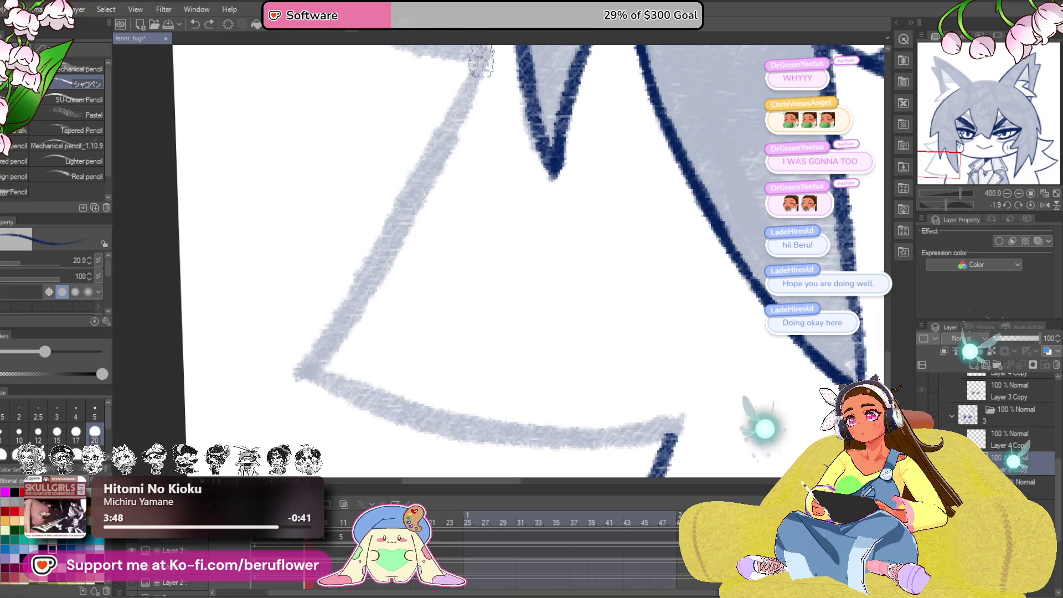
{"action": "left_click_drag", "start_coordinate": [480, 58], "coordinate": [302, 380]}
{"action": "key", "text": "ctrl+z"}
{"action": "left_click_drag", "start_coordinate": [460, 129], "coordinate": [485, 133]}
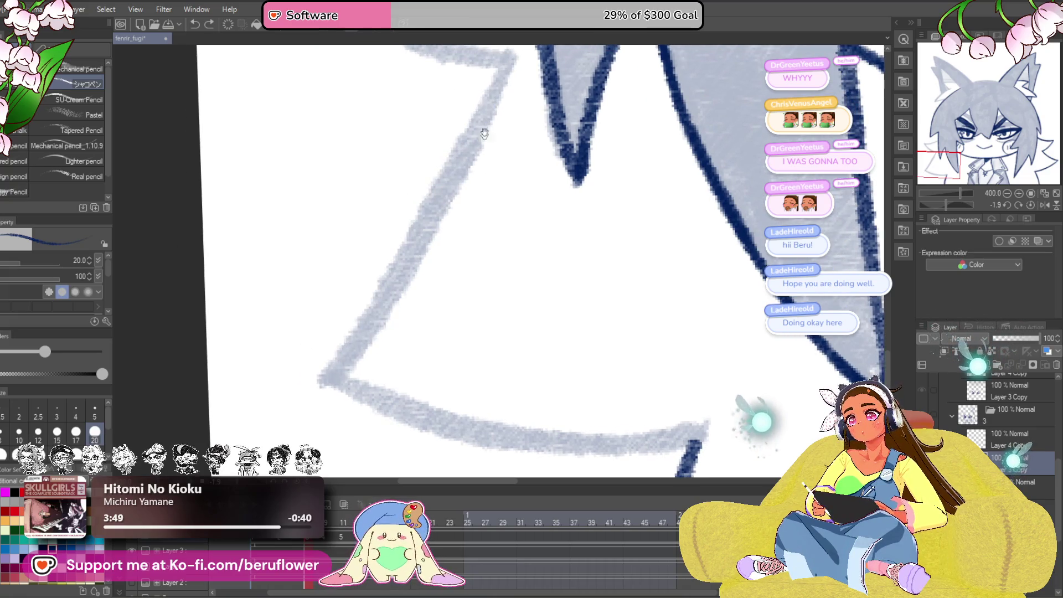
{"action": "left_click_drag", "start_coordinate": [515, 54], "coordinate": [327, 382]}
- Ink a zigzag spike from peak to valley, up to the next peak, down to the base
{"action": "mouse_move", "coordinate": [689, 352]}
{"action": "left_mouse_down"}
{"action": "mouse_move", "coordinate": [665, 314]}
{"action": "mouse_move", "coordinate": [668, 266]}
{"action": "mouse_move", "coordinate": [719, 293]}
{"action": "left_mouse_up"}
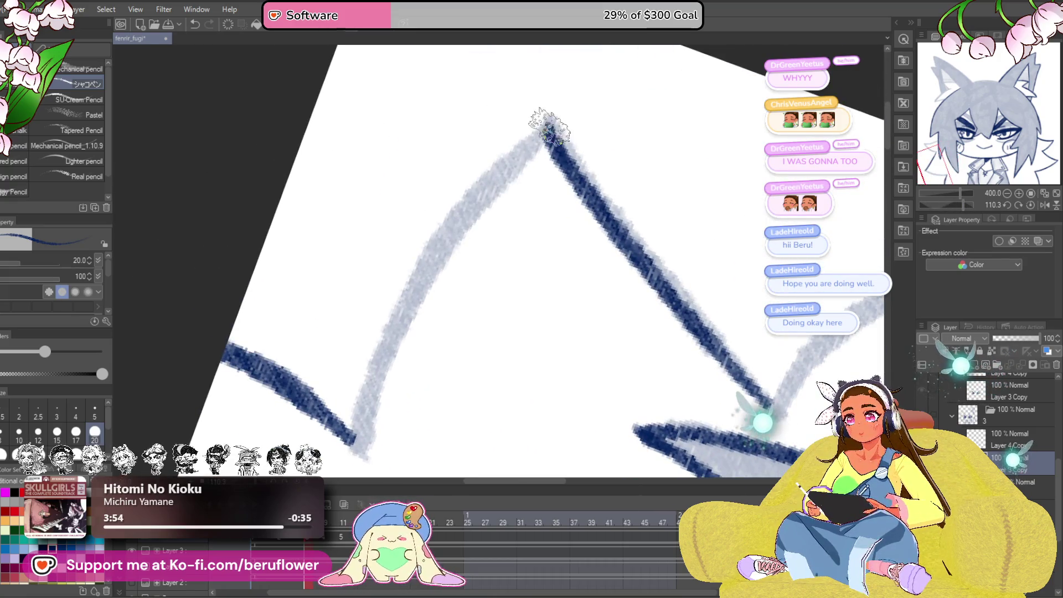
{"action": "mouse_move", "coordinate": [549, 126]}
{"action": "left_mouse_down"}
{"action": "mouse_move", "coordinate": [422, 279]}
{"action": "mouse_move", "coordinate": [361, 441]}
{"action": "mouse_move", "coordinate": [544, 287]}
{"action": "mouse_move", "coordinate": [398, 367]}
{"action": "left_mouse_up"}
{"action": "mouse_move", "coordinate": [399, 366]}
{"action": "left_mouse_down"}
{"action": "mouse_move", "coordinate": [470, 275]}
{"action": "mouse_move", "coordinate": [592, 222]}
{"action": "left_mouse_up"}
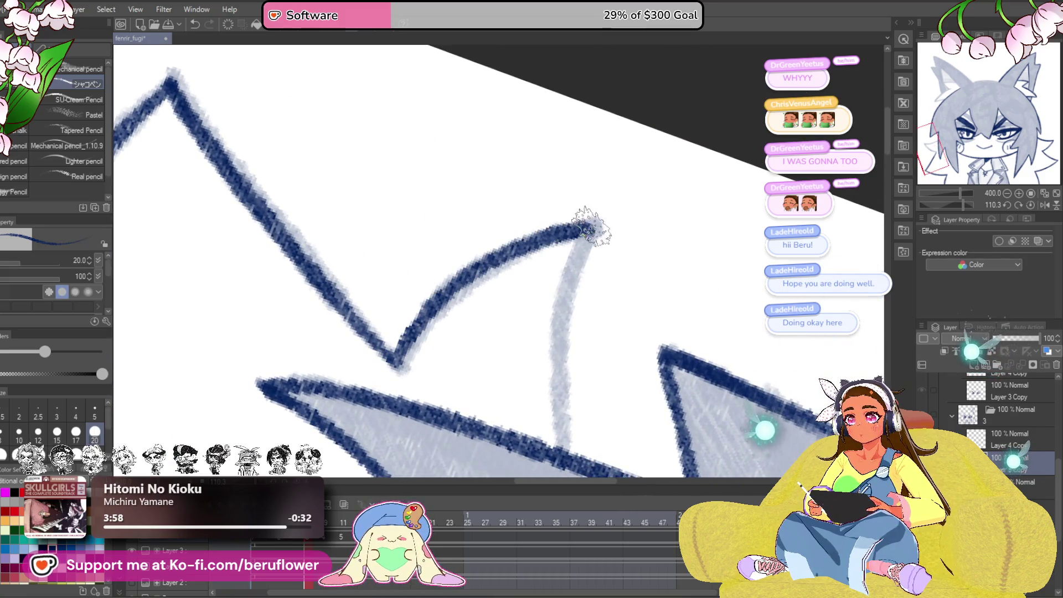
{"action": "left_click_drag", "start_coordinate": [586, 269], "coordinate": [506, 210]}
{"action": "mouse_move", "coordinate": [508, 164]}
{"action": "left_mouse_down"}
{"action": "mouse_move", "coordinate": [472, 285]}
{"action": "mouse_move", "coordinate": [493, 375]}
{"action": "mouse_move", "coordinate": [479, 390]}
{"action": "left_mouse_up"}
- Ink the ear's outer edge and upper edge in navy
{"action": "left_click", "coordinate": [1030, 204]}
{"action": "scroll", "coordinate": [483, 305], "scroll_direction": "down", "scroll_amount": 5}
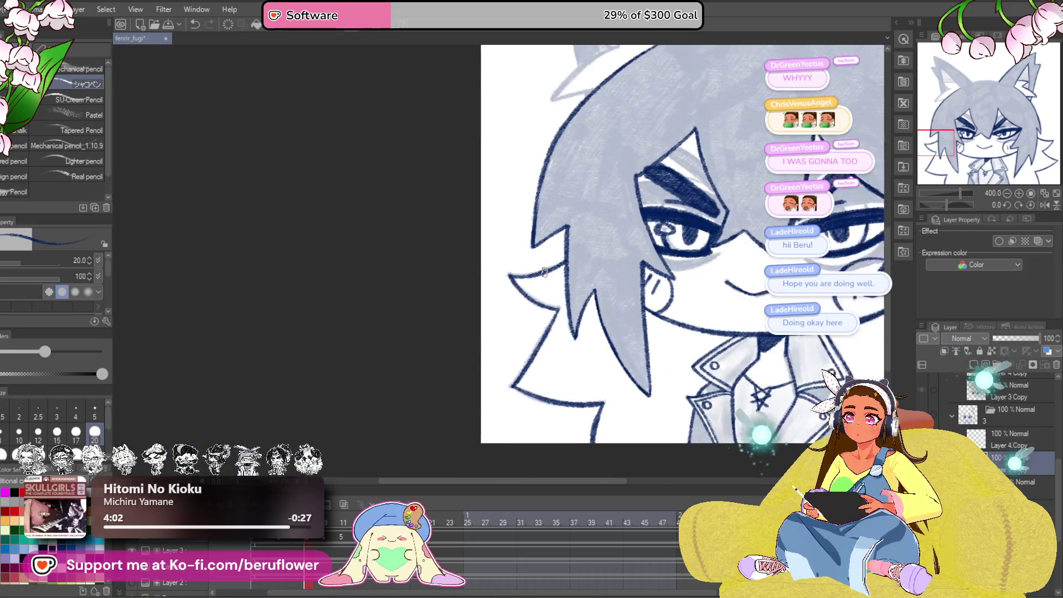
{"action": "scroll", "coordinate": [482, 305], "scroll_direction": "up", "scroll_amount": 5}
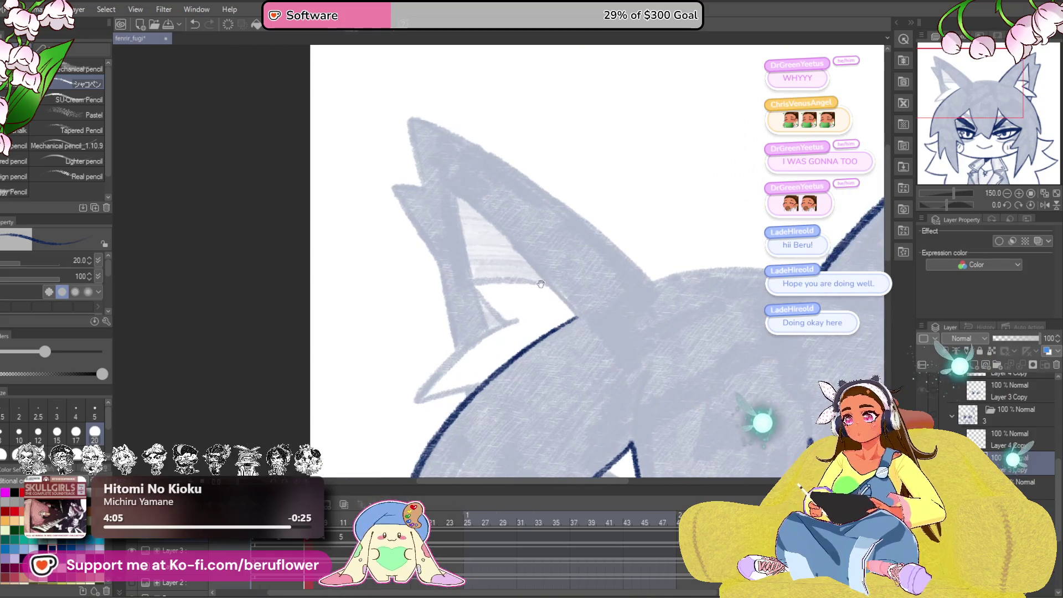
{"action": "mouse_move", "coordinate": [354, 184]}
{"action": "left_mouse_down"}
{"action": "mouse_move", "coordinate": [438, 181]}
{"action": "mouse_move", "coordinate": [454, 333]}
{"action": "left_mouse_up"}
{"action": "left_click_drag", "start_coordinate": [407, 157], "coordinate": [443, 325]}
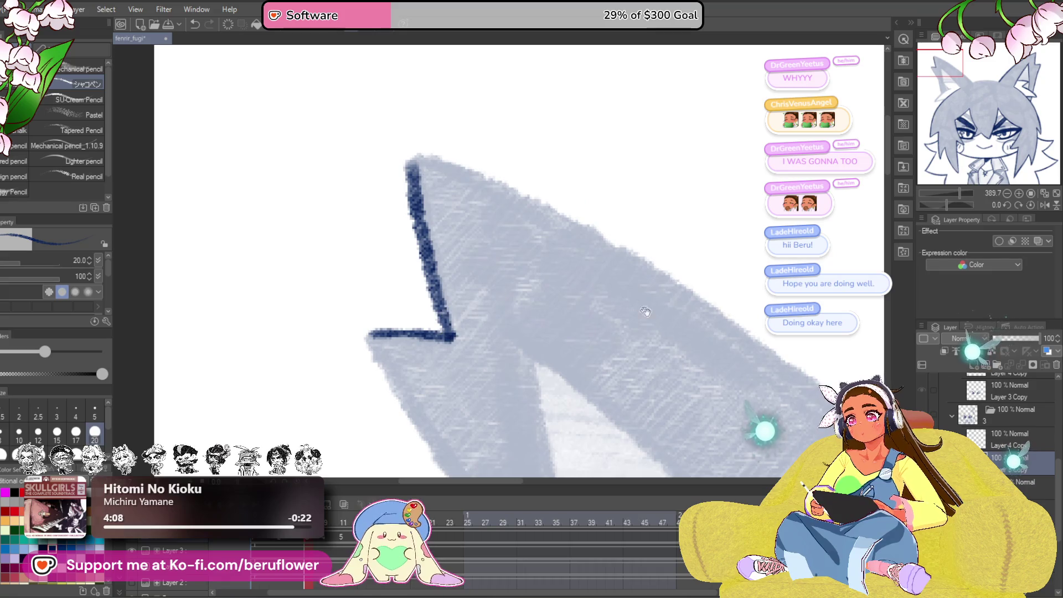
{"action": "left_click_drag", "start_coordinate": [646, 311], "coordinate": [582, 317]}
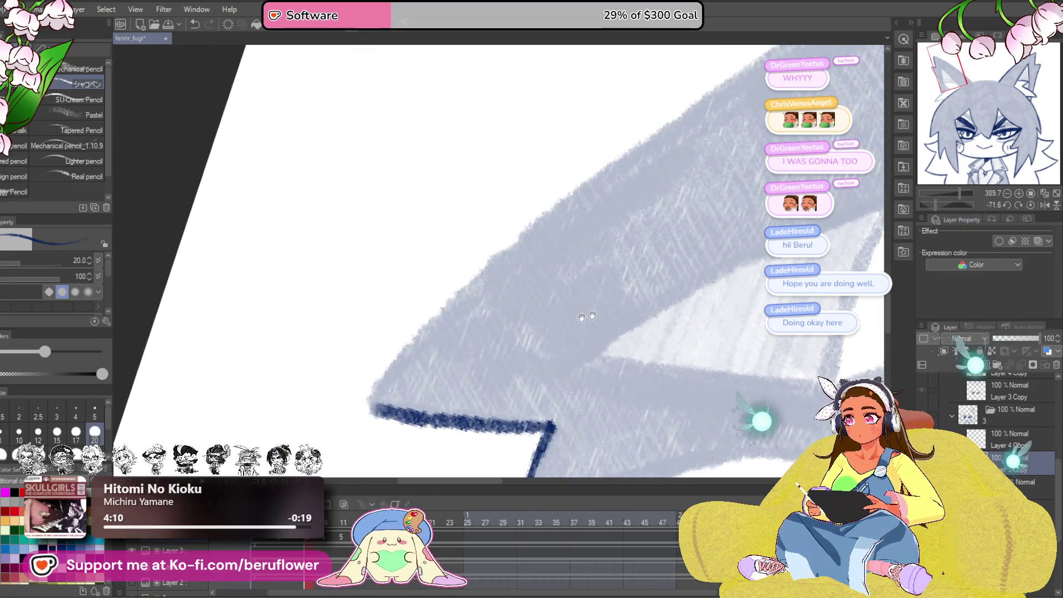
{"action": "mouse_move", "coordinate": [403, 412]}
{"action": "left_mouse_down"}
{"action": "mouse_move", "coordinate": [356, 408]}
{"action": "mouse_move", "coordinate": [527, 230]}
{"action": "mouse_move", "coordinate": [692, 100]}
{"action": "left_mouse_up"}
{"action": "left_click_drag", "start_coordinate": [609, 221], "coordinate": [397, 370]}
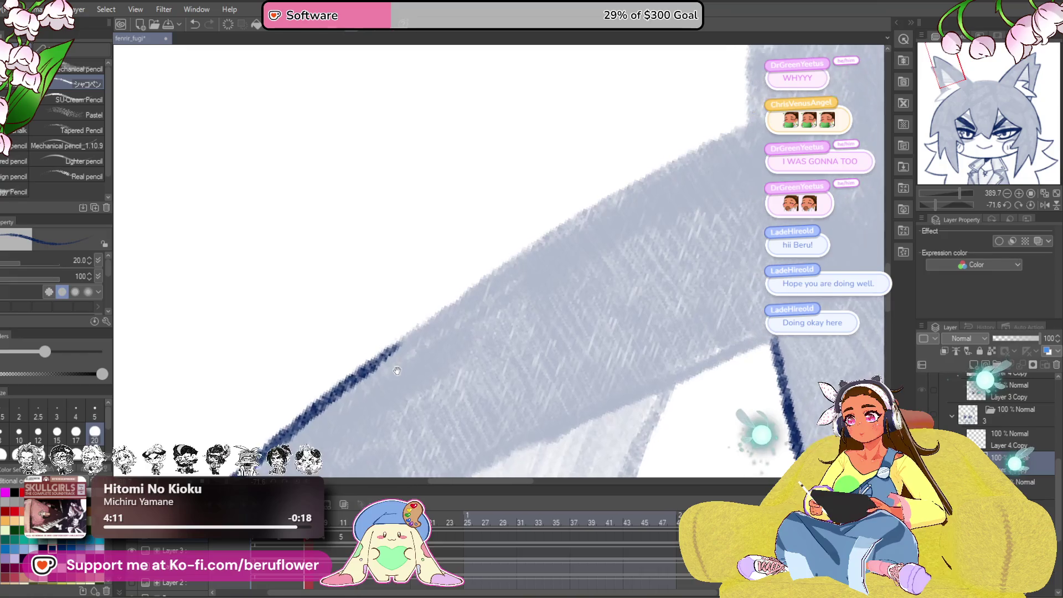
{"action": "mouse_move", "coordinate": [327, 398]}
{"action": "left_mouse_down"}
{"action": "mouse_move", "coordinate": [373, 349]}
{"action": "mouse_move", "coordinate": [573, 218]}
{"action": "mouse_move", "coordinate": [731, 136]}
{"action": "left_mouse_up"}
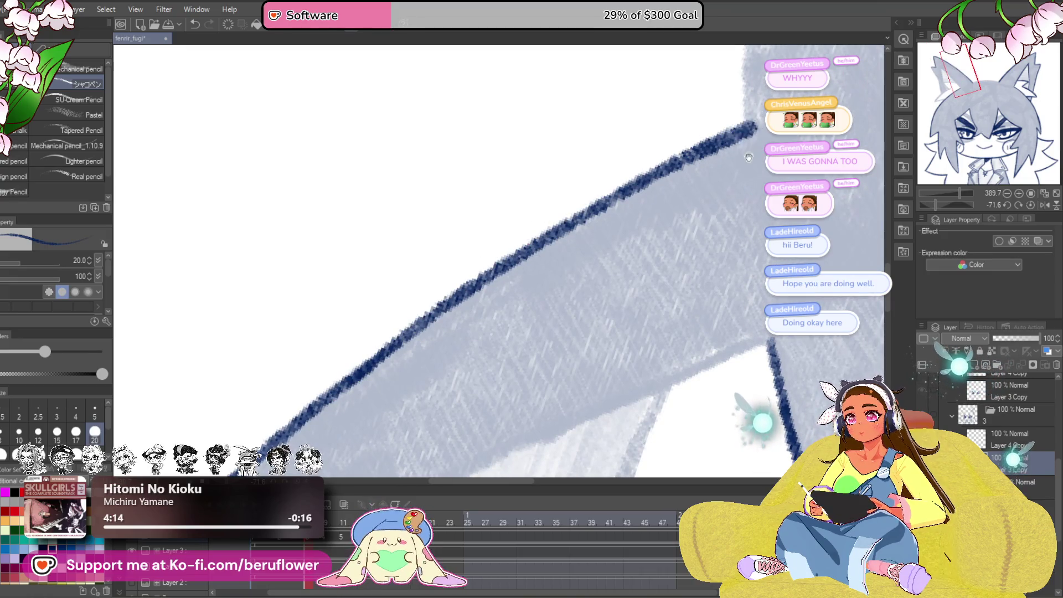
- Ink the ear's inner edge and its jagged zigzag segments
{"action": "scroll", "coordinate": [749, 157], "scroll_direction": "down", "scroll_amount": 6}
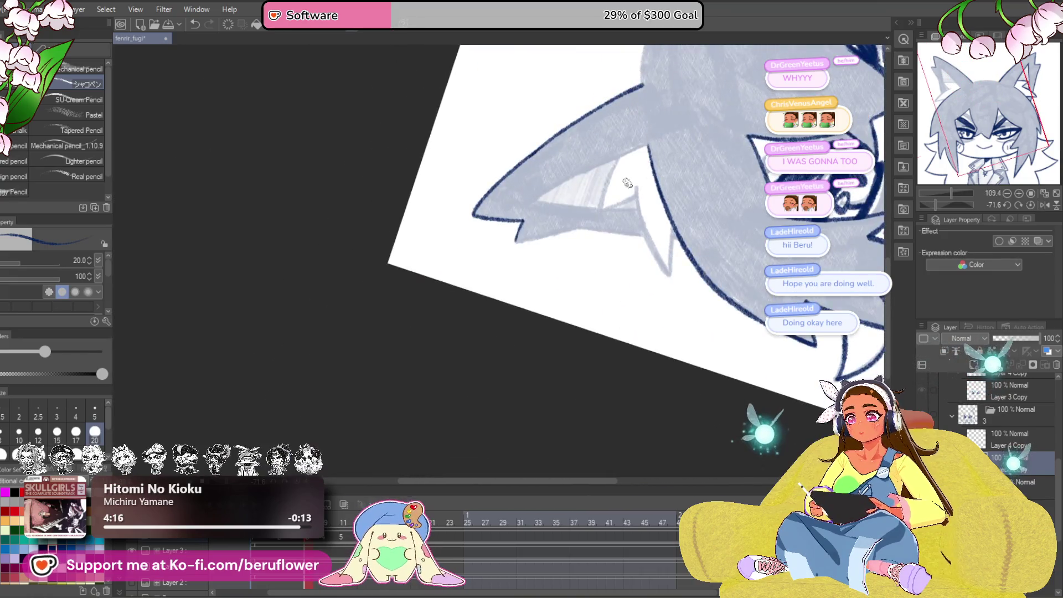
{"action": "scroll", "coordinate": [627, 183], "scroll_direction": "up", "scroll_amount": 5}
{"action": "mouse_move", "coordinate": [759, 132]}
{"action": "left_mouse_down"}
{"action": "mouse_move", "coordinate": [520, 239]}
{"action": "mouse_move", "coordinate": [452, 285]}
{"action": "left_mouse_up"}
{"action": "left_click_drag", "start_coordinate": [820, 253], "coordinate": [665, 283]}
{"action": "left_click", "coordinate": [1031, 205]}
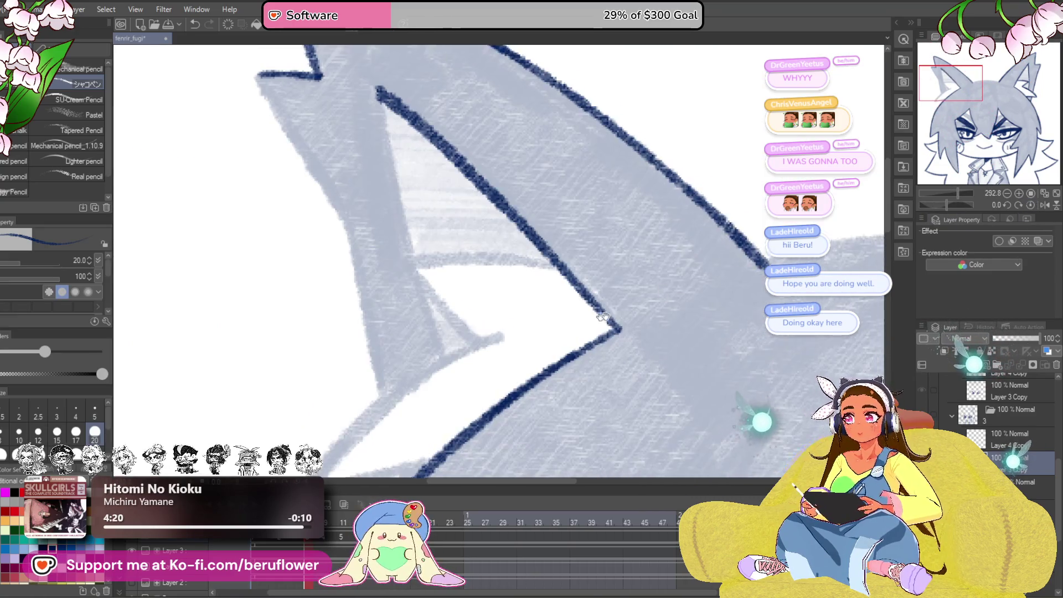
{"action": "mouse_move", "coordinate": [637, 166]}
{"action": "left_mouse_down"}
{"action": "mouse_move", "coordinate": [507, 246]}
{"action": "mouse_move", "coordinate": [446, 320]}
{"action": "left_mouse_up"}
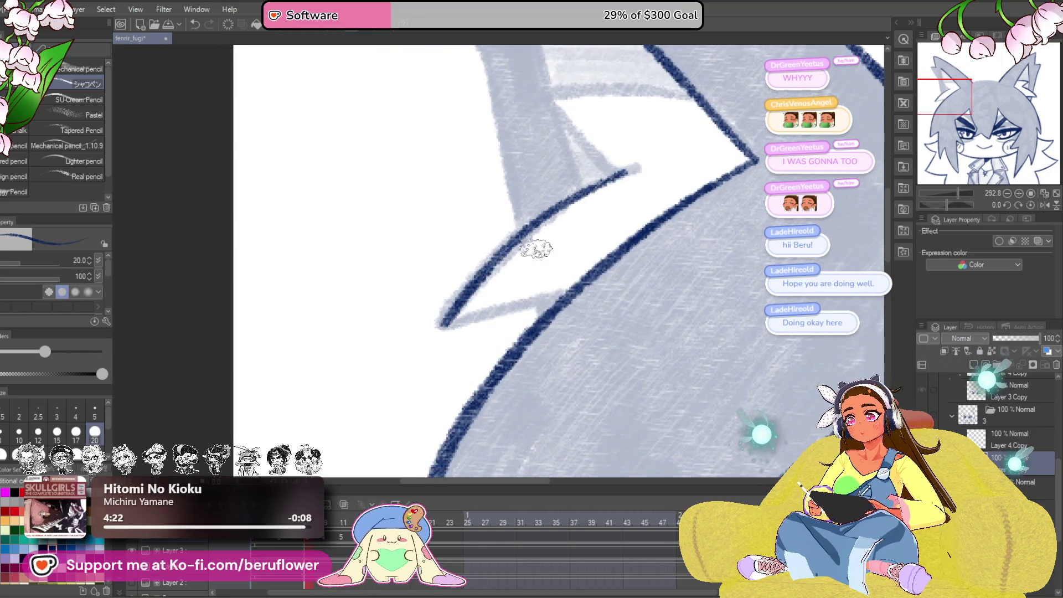
{"action": "left_click_drag", "start_coordinate": [538, 308], "coordinate": [543, 300]}
{"action": "left_click_drag", "start_coordinate": [454, 322], "coordinate": [377, 451]}
{"action": "left_click_drag", "start_coordinate": [477, 226], "coordinate": [547, 298]}
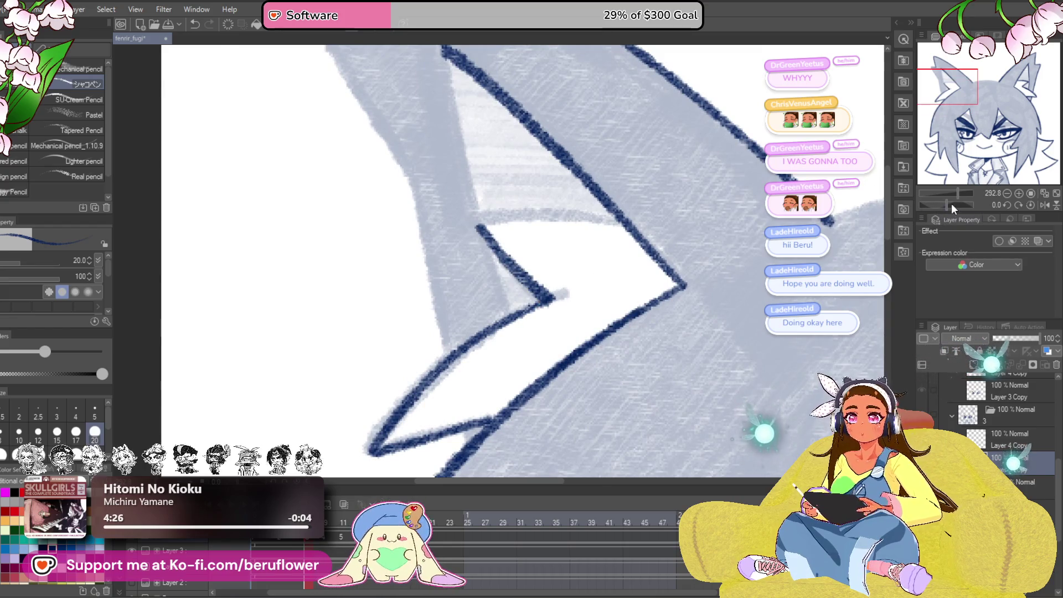
- Ink the upper ear edge toward the pointed tip, then straighten and review the ear
{"action": "mouse_move", "coordinate": [681, 308]}
{"action": "left_mouse_down"}
{"action": "mouse_move", "coordinate": [688, 249]}
{"action": "mouse_move", "coordinate": [733, 231]}
{"action": "left_mouse_up"}
{"action": "left_click_drag", "start_coordinate": [668, 202], "coordinate": [541, 263]}
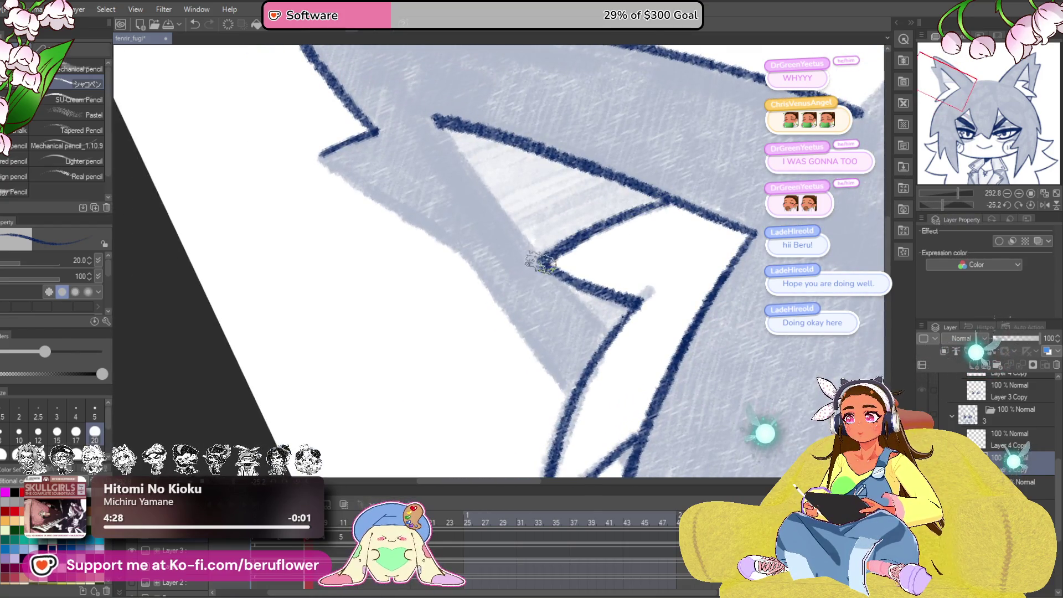
{"action": "left_click_drag", "start_coordinate": [620, 230], "coordinate": [607, 263]}
{"action": "left_click_drag", "start_coordinate": [435, 169], "coordinate": [505, 266]}
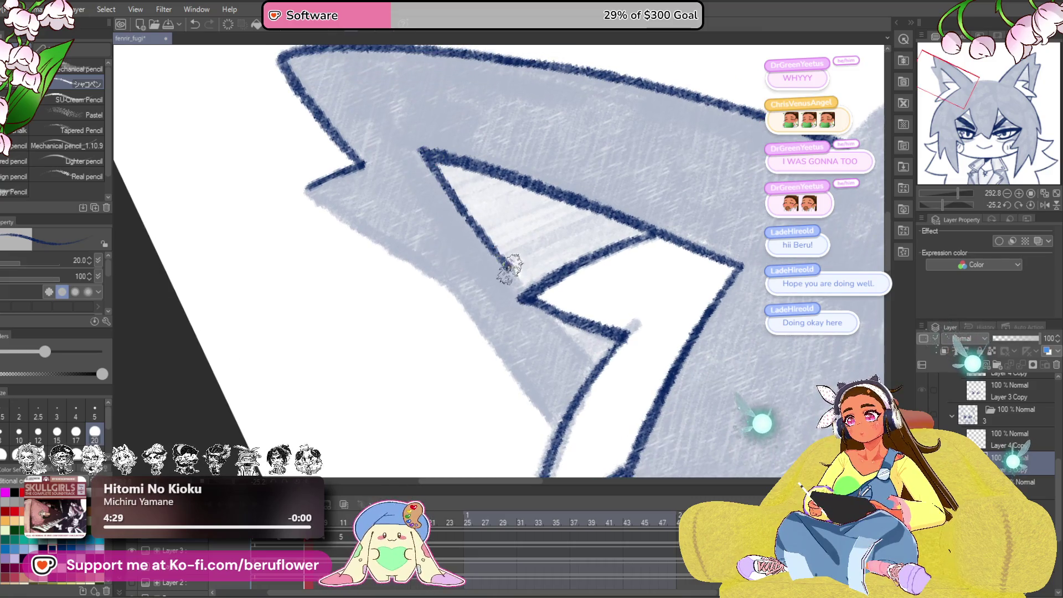
{"action": "left_click", "coordinate": [1031, 204]}
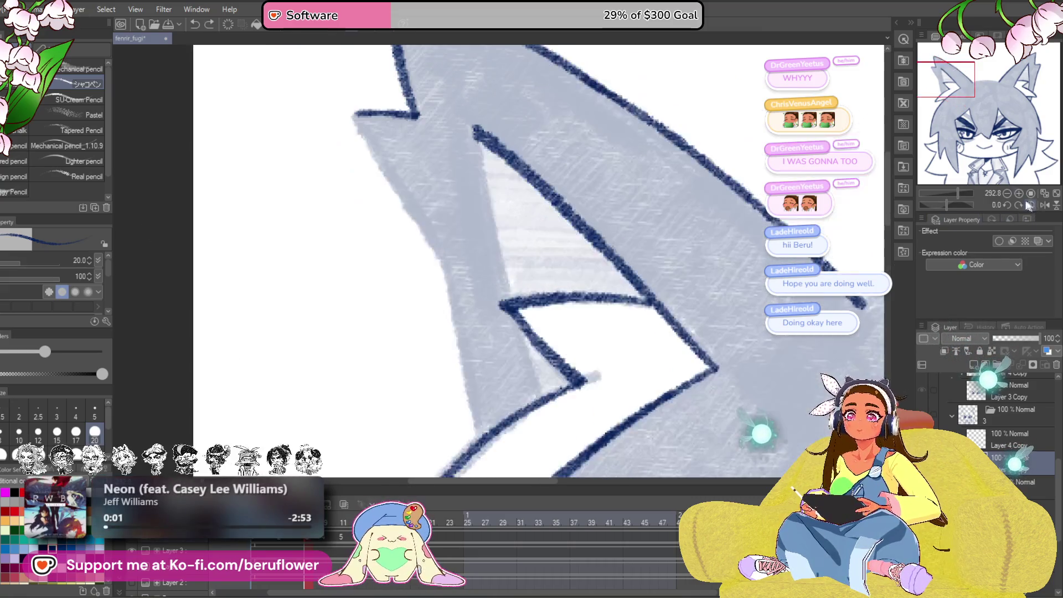
{"action": "left_click_drag", "start_coordinate": [525, 191], "coordinate": [487, 203]}
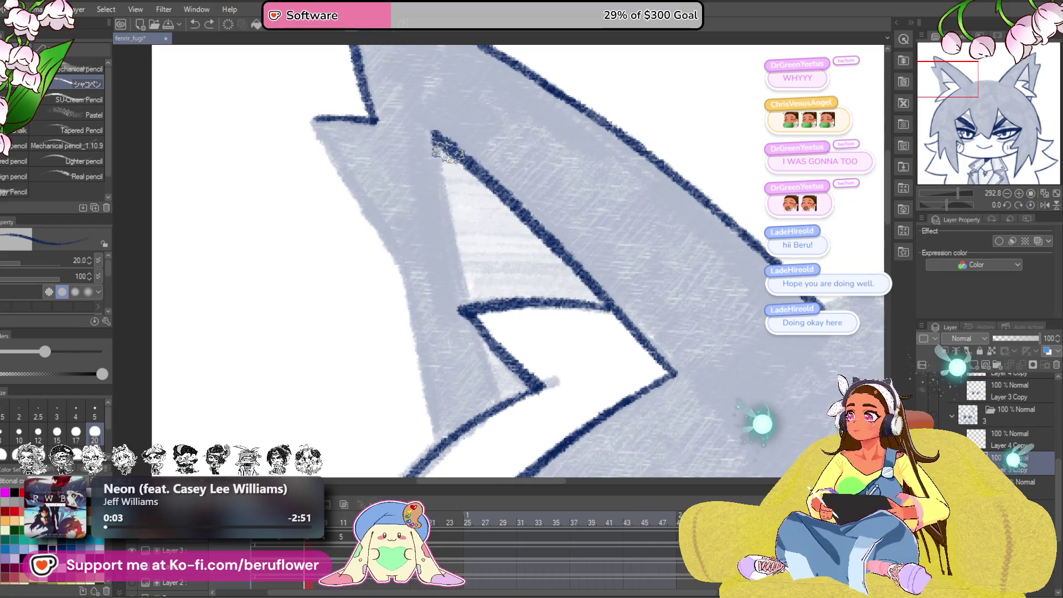
{"action": "mouse_move", "coordinate": [447, 193]}
{"action": "left_mouse_down"}
{"action": "mouse_move", "coordinate": [441, 177]}
{"action": "mouse_move", "coordinate": [460, 264]}
{"action": "left_mouse_up"}
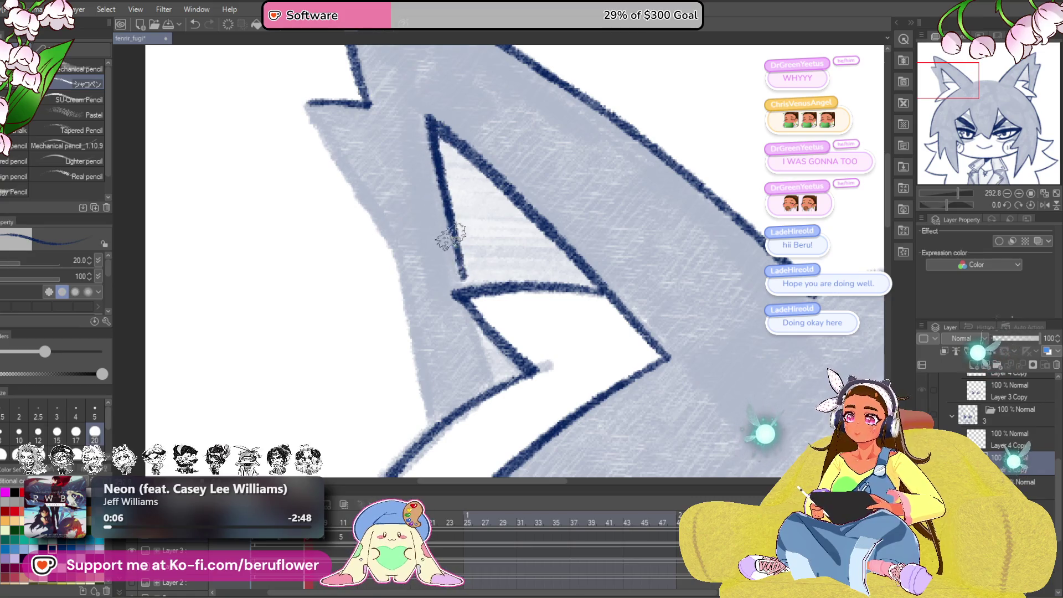
{"action": "left_click_drag", "start_coordinate": [315, 103], "coordinate": [333, 152]}
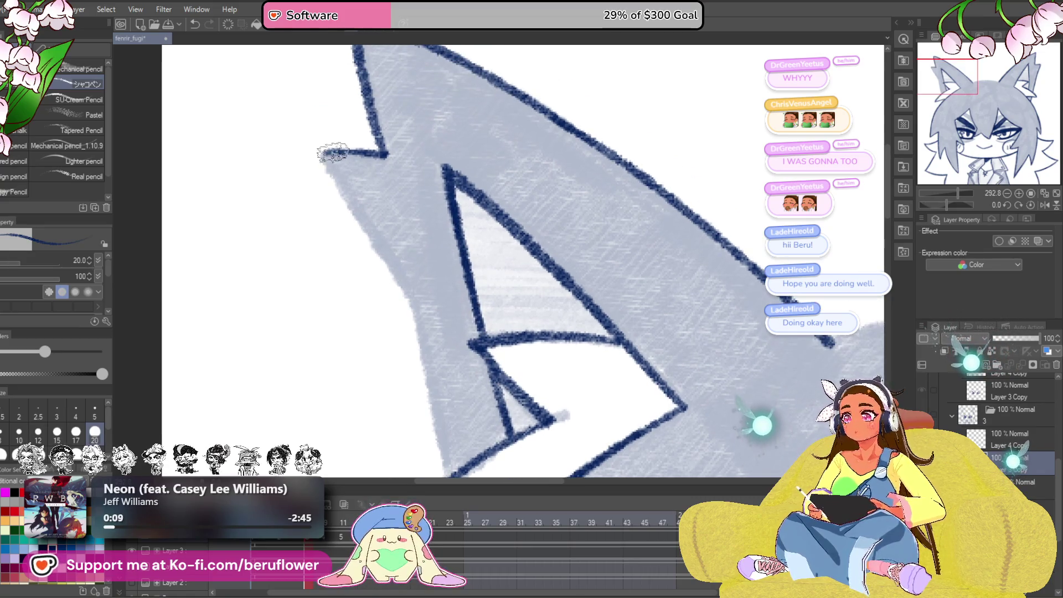
{"action": "mouse_move", "coordinate": [407, 298]}
{"action": "left_mouse_down"}
{"action": "mouse_move", "coordinate": [410, 133]}
{"action": "mouse_move", "coordinate": [431, 263]}
{"action": "left_mouse_up"}
{"action": "scroll", "coordinate": [428, 296], "scroll_direction": "down", "scroll_amount": 2}
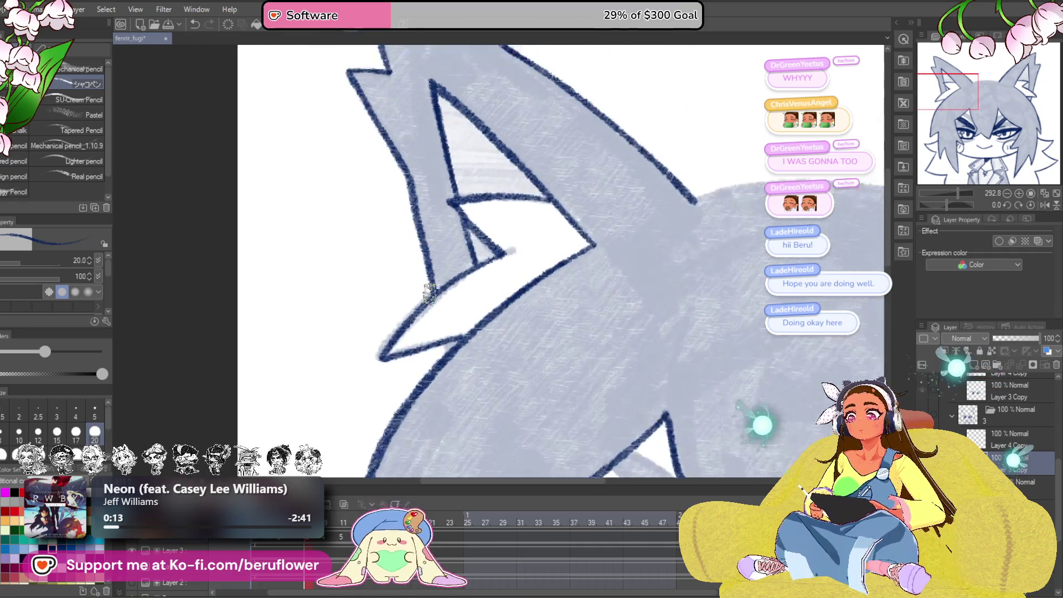
- Ink the curved head edge on a tilted canvas, then straighten the view over the face
{"action": "scroll", "coordinate": [449, 356], "scroll_direction": "down", "scroll_amount": 5}
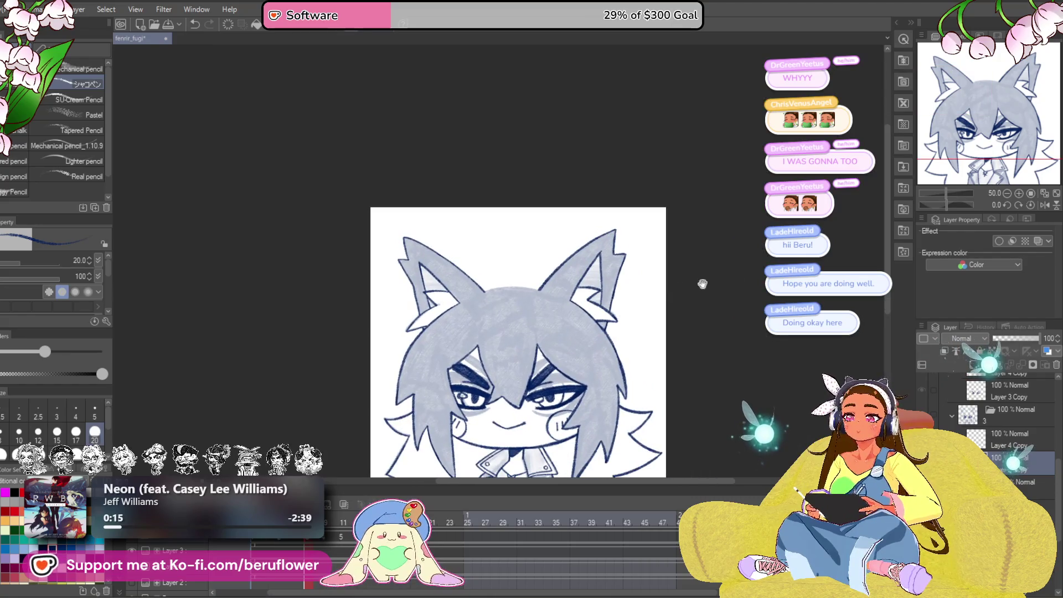
{"action": "left_click_drag", "start_coordinate": [945, 203], "coordinate": [939, 201]}
{"action": "scroll", "coordinate": [571, 169], "scroll_direction": "up", "scroll_amount": 6}
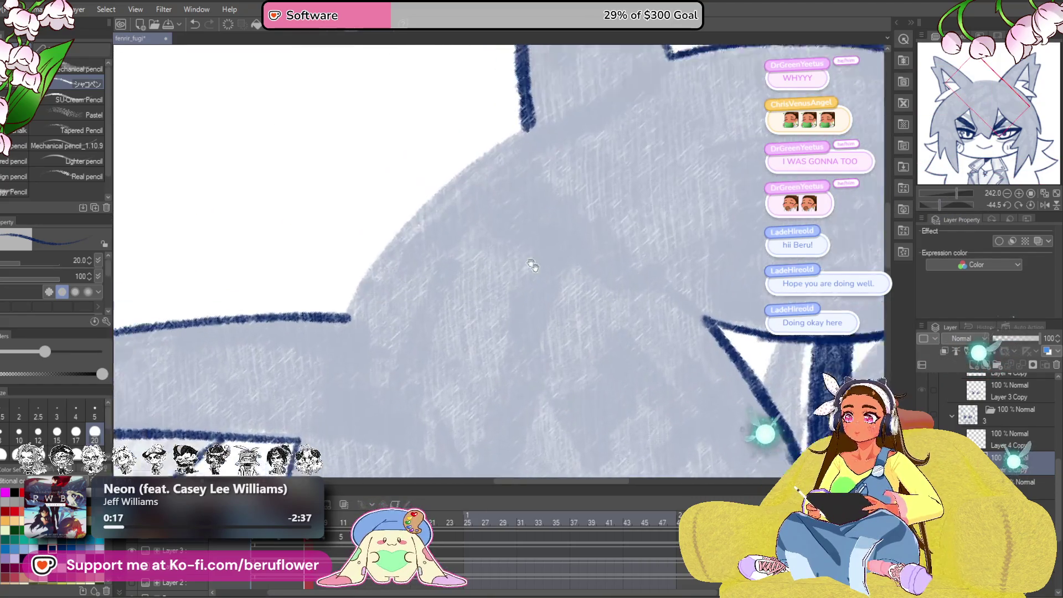
{"action": "mouse_move", "coordinate": [570, 169]}
{"action": "left_mouse_down"}
{"action": "mouse_move", "coordinate": [451, 261]}
{"action": "mouse_move", "coordinate": [390, 360]}
{"action": "left_mouse_up"}
{"action": "scroll", "coordinate": [615, 414], "scroll_direction": "down", "scroll_amount": 6}
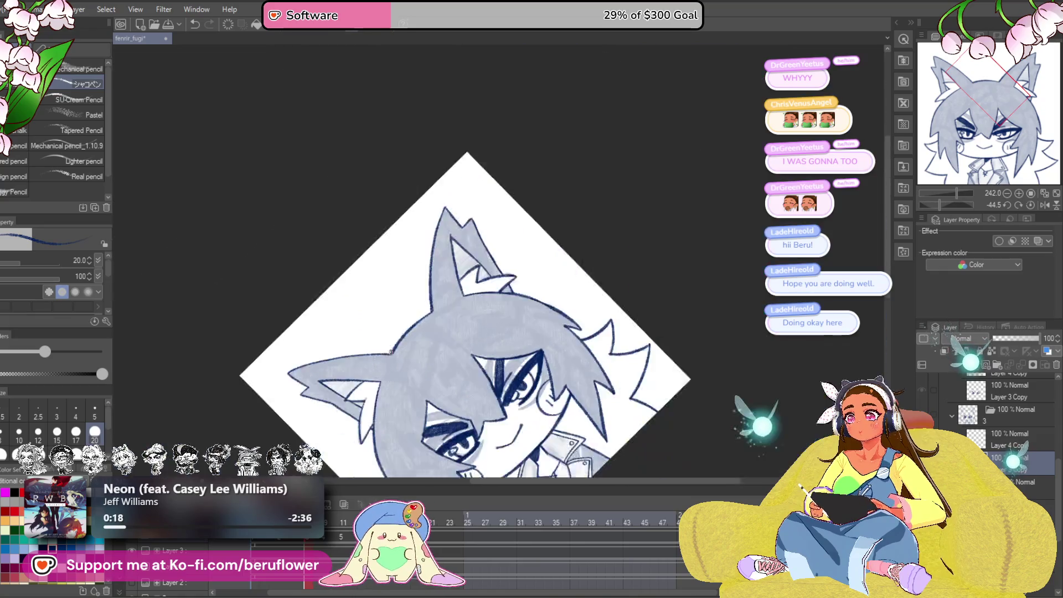
{"action": "scroll", "coordinate": [622, 384], "scroll_direction": "up", "scroll_amount": 4}
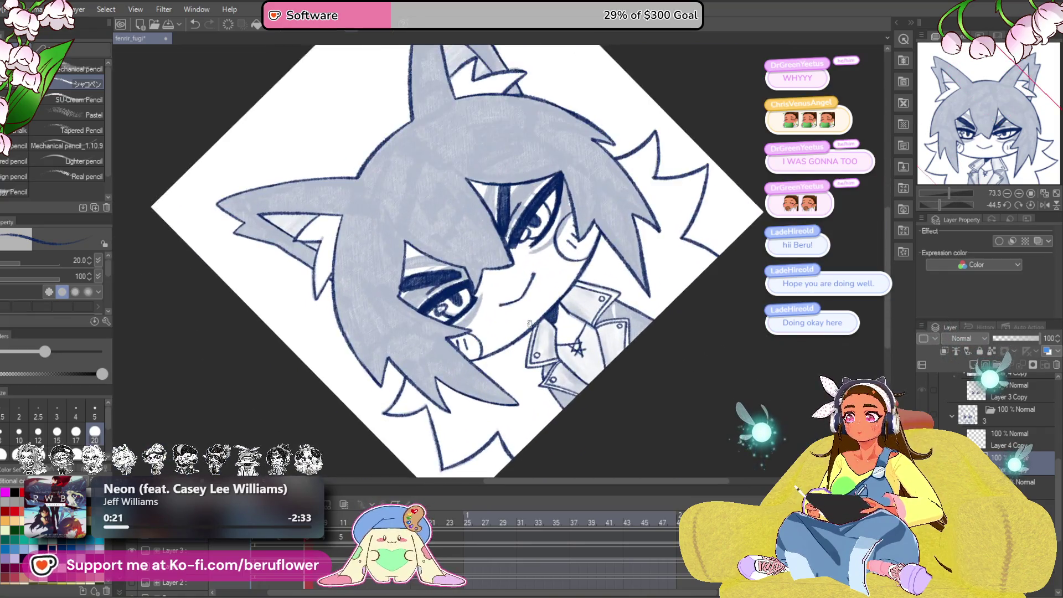
{"action": "left_click", "coordinate": [1029, 209]}
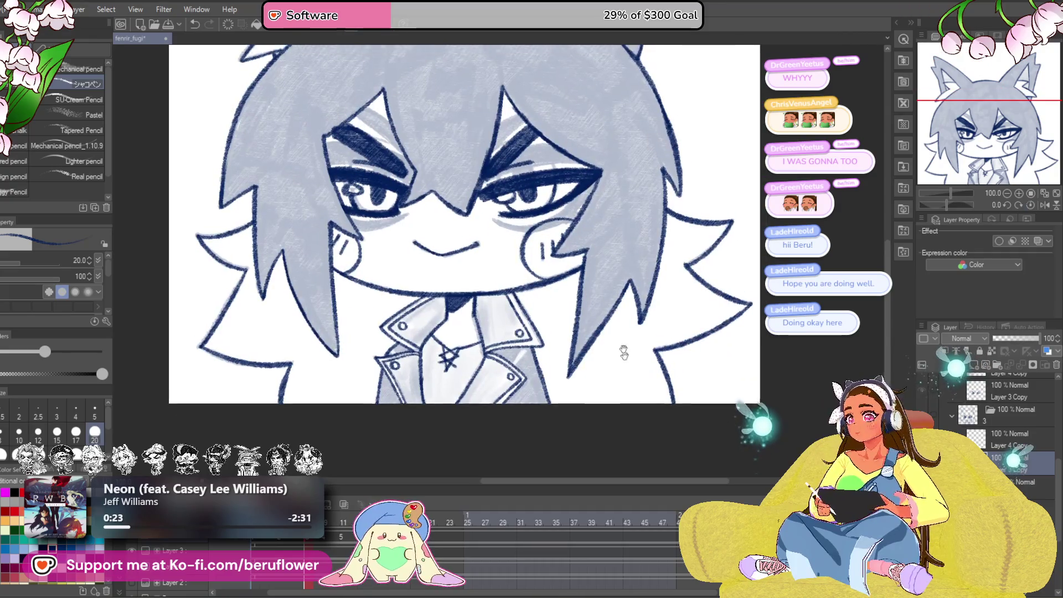
{"action": "scroll", "coordinate": [622, 351], "scroll_direction": "up", "scroll_amount": 2}
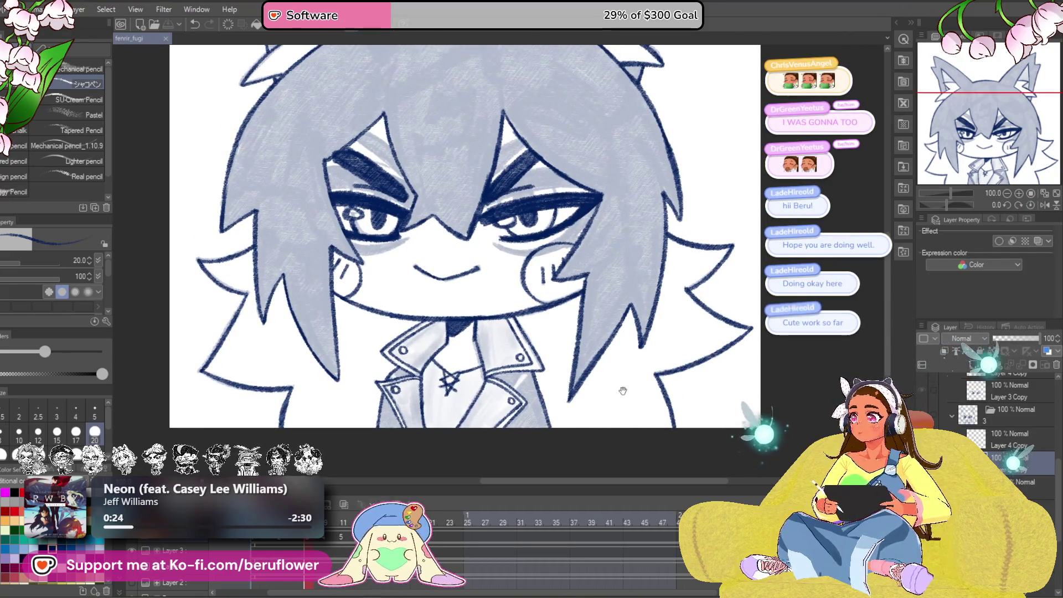
{"action": "mouse_move", "coordinate": [622, 387]}
{"action": "left_mouse_down"}
{"action": "mouse_move", "coordinate": [596, 392]}
{"action": "mouse_move", "coordinate": [605, 419]}
{"action": "mouse_move", "coordinate": [569, 430]}
{"action": "mouse_move", "coordinate": [565, 399]}
{"action": "mouse_move", "coordinate": [609, 437]}
{"action": "mouse_move", "coordinate": [625, 379]}
{"action": "left_mouse_up"}
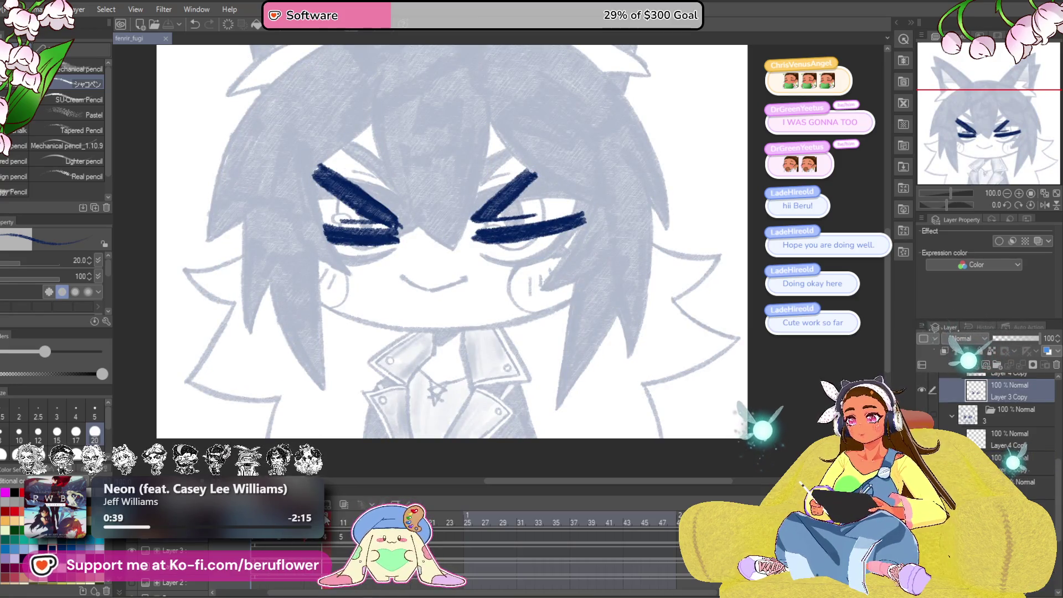
- Ink the long curved navy chin line, undoing and redrawing several attempts
{"action": "left_click_drag", "start_coordinate": [949, 209], "coordinate": [968, 206]}
{"action": "scroll", "coordinate": [588, 145], "scroll_direction": "up", "scroll_amount": 3}
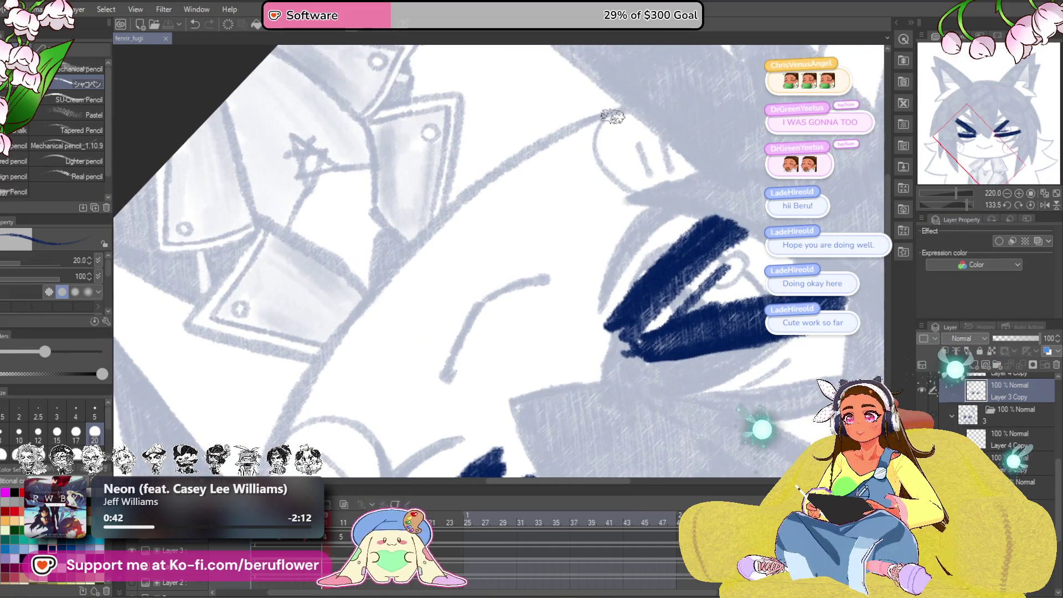
{"action": "mouse_move", "coordinate": [623, 108]}
{"action": "left_mouse_down"}
{"action": "mouse_move", "coordinate": [501, 165]}
{"action": "mouse_move", "coordinate": [344, 318]}
{"action": "mouse_move", "coordinate": [389, 328]}
{"action": "mouse_move", "coordinate": [343, 308]}
{"action": "left_mouse_up"}
{"action": "key", "text": "ctrl+z"}
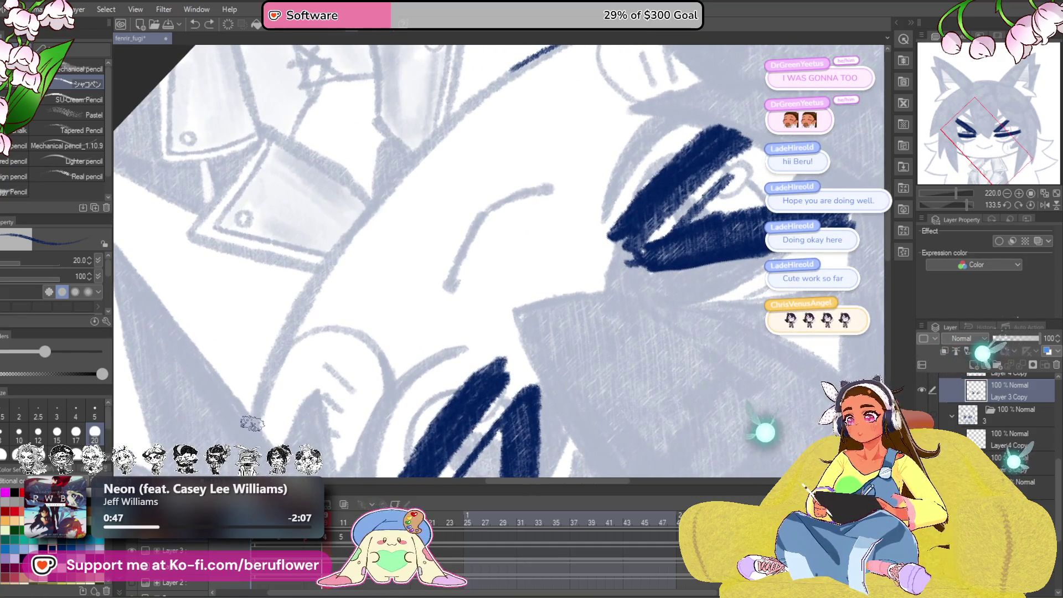
{"action": "left_click_drag", "start_coordinate": [280, 339], "coordinate": [343, 246]}
{"action": "key", "text": "ctrl+z"}
{"action": "left_click_drag", "start_coordinate": [412, 231], "coordinate": [434, 299]}
{"action": "left_click_drag", "start_coordinate": [581, 115], "coordinate": [644, 90]}
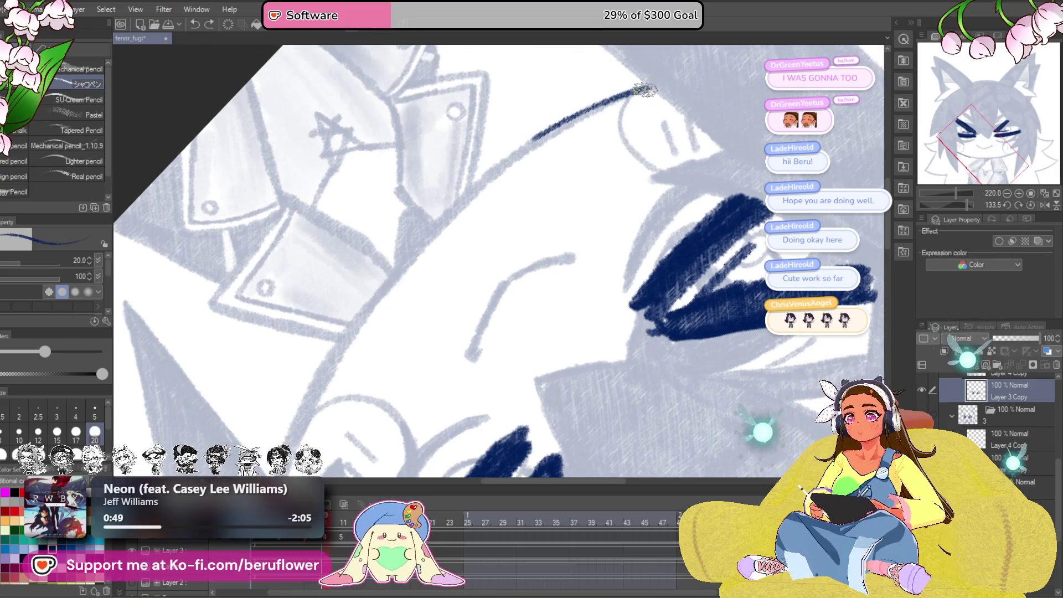
{"action": "mouse_move", "coordinate": [425, 243]}
{"action": "left_mouse_down"}
{"action": "mouse_move", "coordinate": [402, 258]}
{"action": "mouse_move", "coordinate": [324, 375]}
{"action": "left_mouse_up"}
{"action": "left_click_drag", "start_coordinate": [309, 432], "coordinate": [372, 303]}
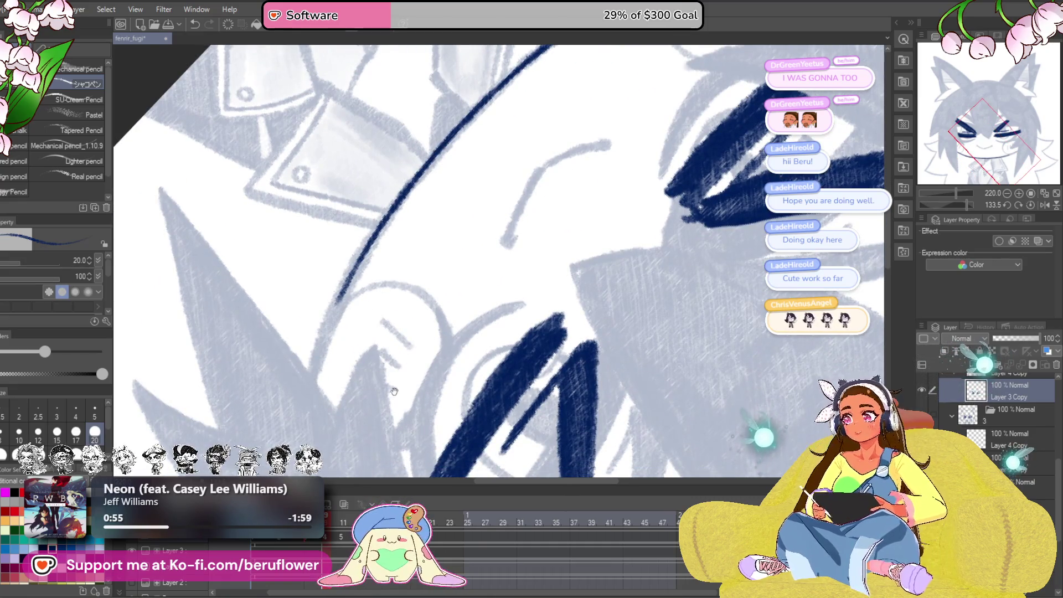
{"action": "left_click_drag", "start_coordinate": [362, 250], "coordinate": [342, 270]}
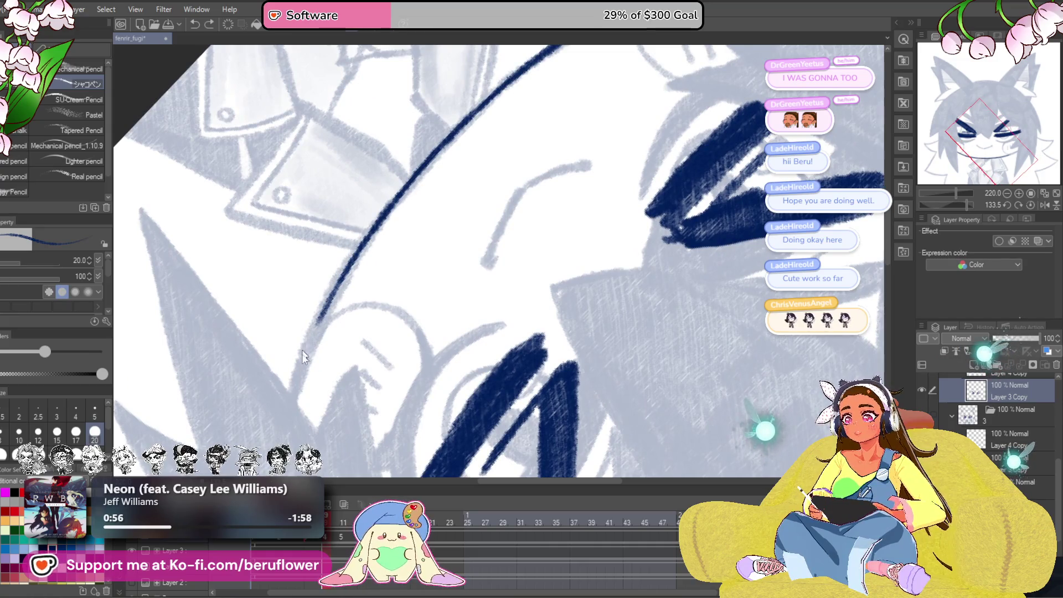
{"action": "left_click_drag", "start_coordinate": [968, 204], "coordinate": [944, 204]}
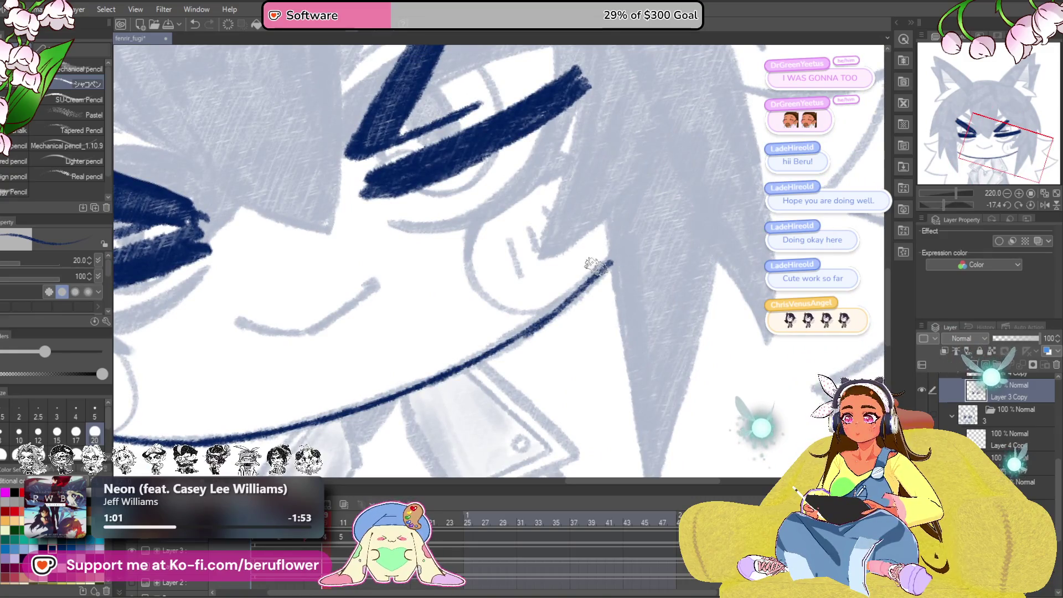
{"action": "key", "text": "ctrl+z"}
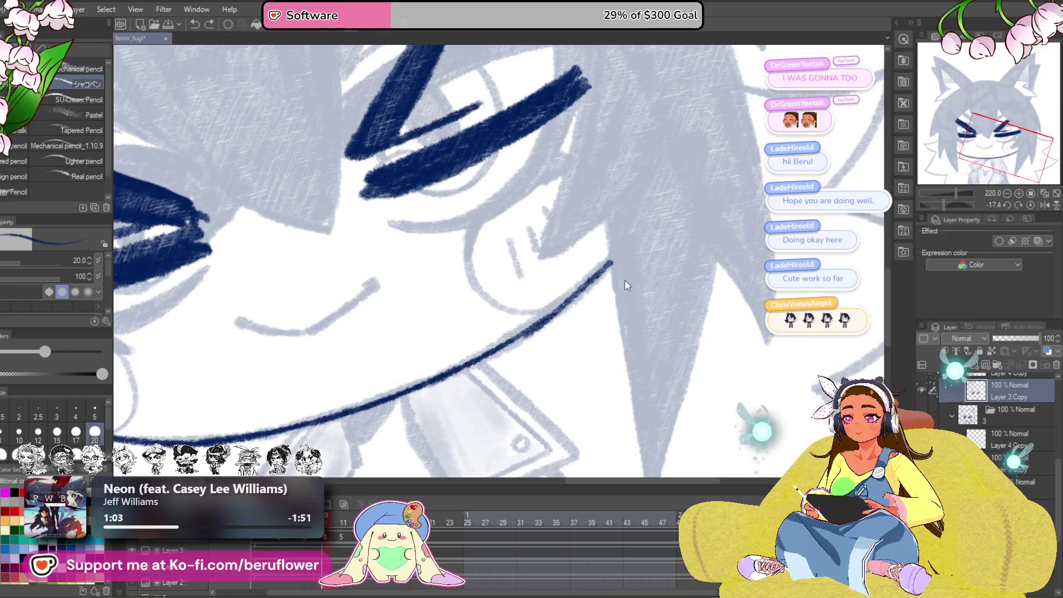
{"action": "left_click_drag", "start_coordinate": [435, 378], "coordinate": [597, 270]}
{"action": "key", "text": "ctrl+z"}
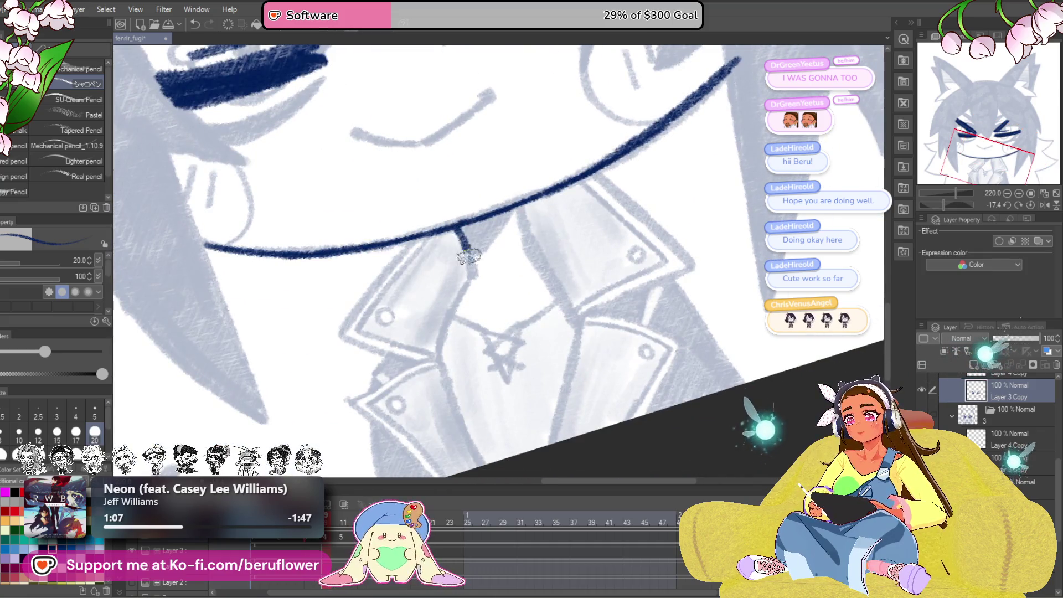
- Draw the dark pointed shape below the chin with a thin line beside it, then straighten the canvas
{"action": "scroll", "coordinate": [494, 220], "scroll_direction": "up", "scroll_amount": 3}
{"action": "left_click_drag", "start_coordinate": [518, 207], "coordinate": [463, 280]}
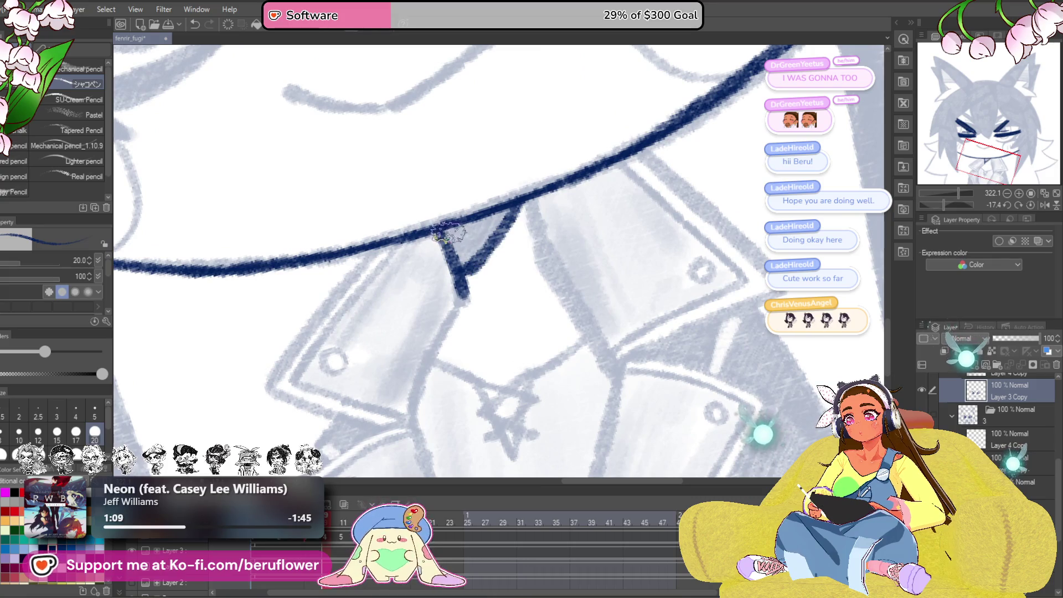
{"action": "scroll", "coordinate": [505, 207], "scroll_direction": "down", "scroll_amount": 2}
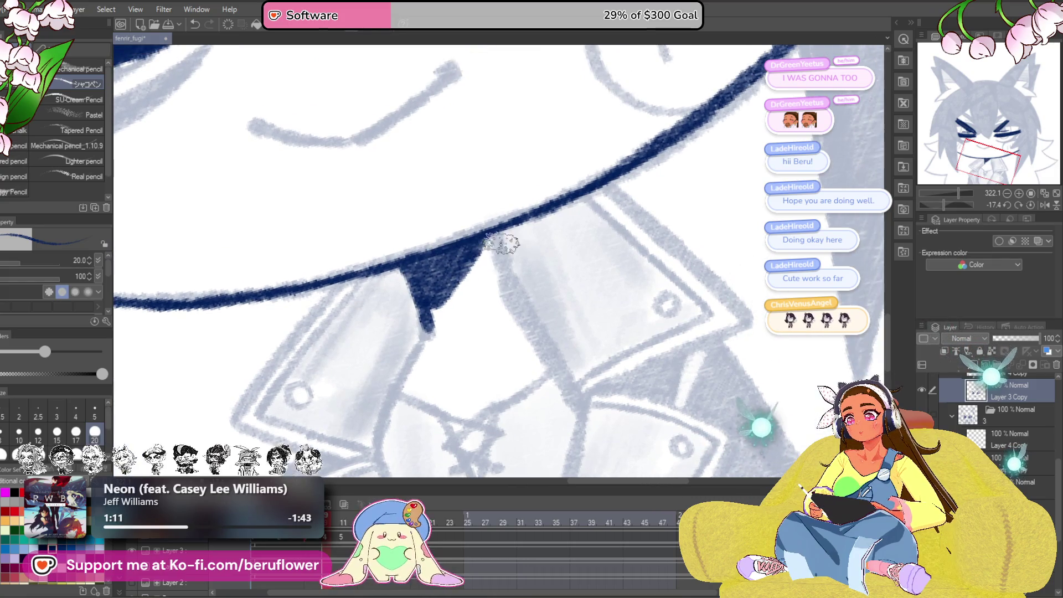
{"action": "left_click_drag", "start_coordinate": [503, 244], "coordinate": [506, 301]}
{"action": "scroll", "coordinate": [506, 301], "scroll_direction": "down", "scroll_amount": 4}
{"action": "left_click_drag", "start_coordinate": [663, 301], "coordinate": [651, 259]}
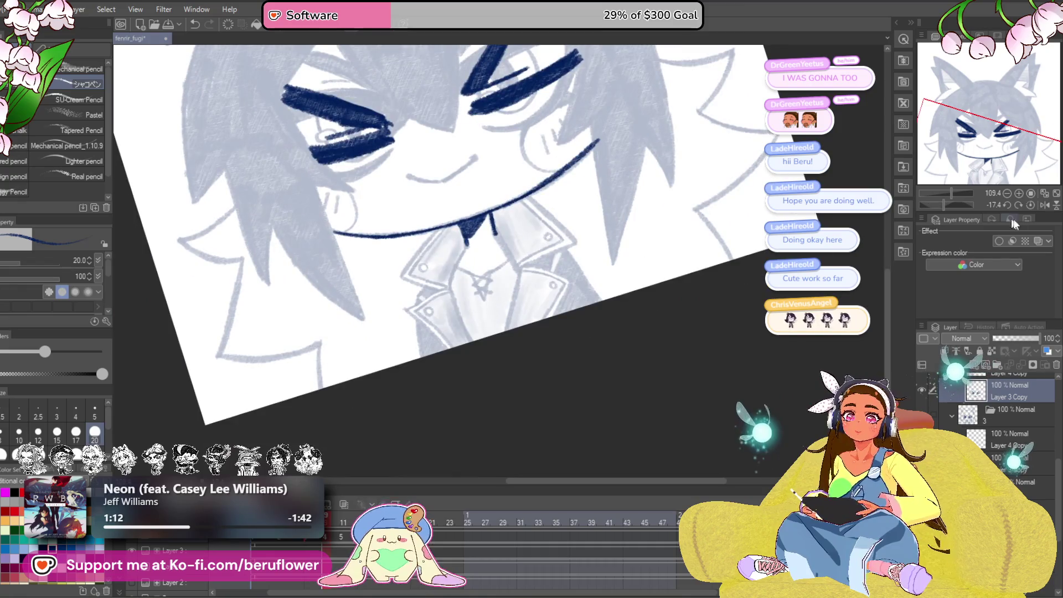
{"action": "left_click", "coordinate": [1030, 205]}
{"action": "scroll", "coordinate": [440, 227], "scroll_direction": "up", "scroll_amount": 4}
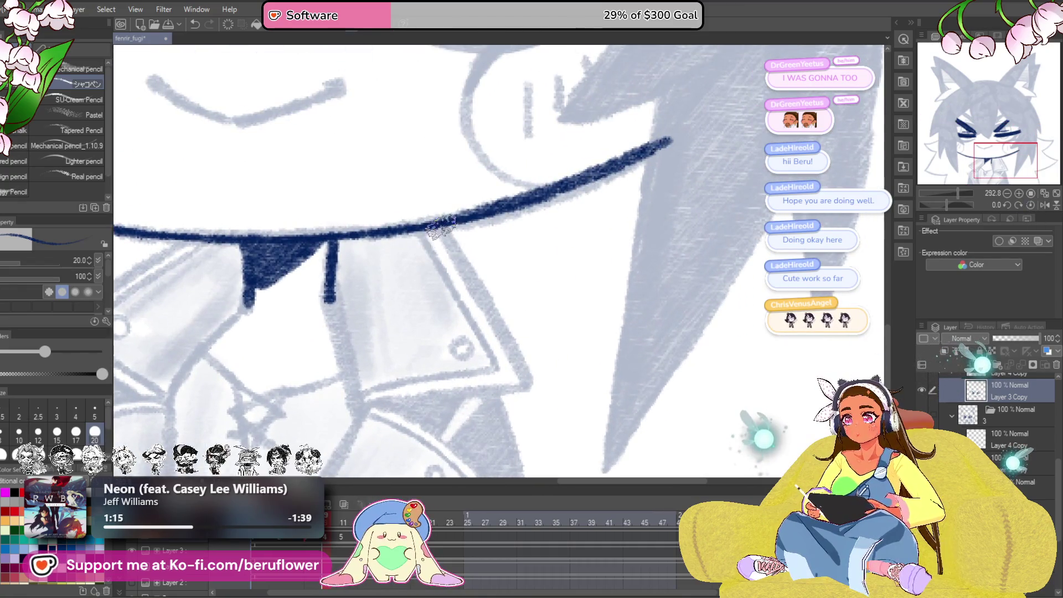
- Ink the right collar panel edges, a small buttonhole and the collar's inner edge line
{"action": "mouse_move", "coordinate": [558, 368]}
{"action": "left_mouse_down"}
{"action": "mouse_move", "coordinate": [587, 332]}
{"action": "mouse_move", "coordinate": [604, 277]}
{"action": "mouse_move", "coordinate": [570, 232]}
{"action": "mouse_move", "coordinate": [536, 220]}
{"action": "mouse_move", "coordinate": [496, 323]}
{"action": "left_mouse_up"}
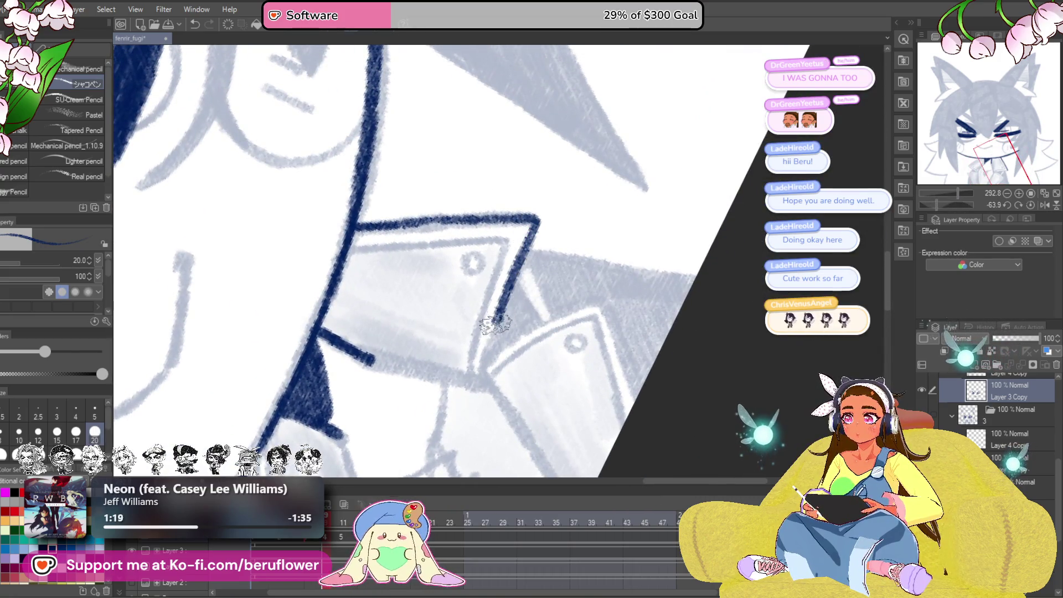
{"action": "left_click_drag", "start_coordinate": [487, 381], "coordinate": [469, 268]}
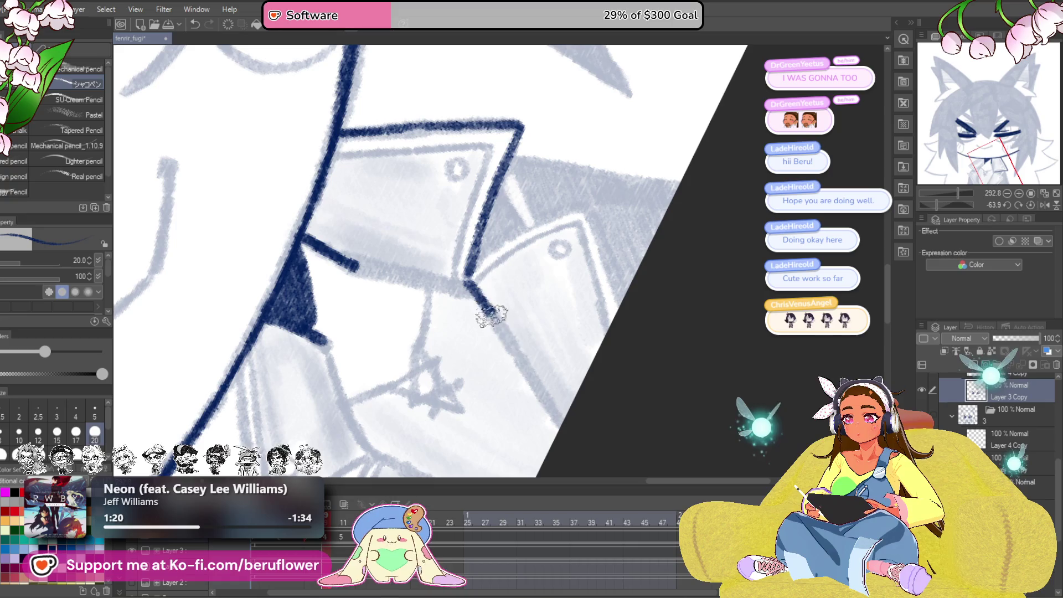
{"action": "left_click_drag", "start_coordinate": [491, 316], "coordinate": [562, 429]}
{"action": "mouse_move", "coordinate": [503, 284]}
{"action": "left_mouse_down"}
{"action": "mouse_move", "coordinate": [503, 304]}
{"action": "mouse_move", "coordinate": [575, 232]}
{"action": "mouse_move", "coordinate": [616, 329]}
{"action": "left_mouse_up"}
{"action": "left_click_drag", "start_coordinate": [552, 272], "coordinate": [558, 293]}
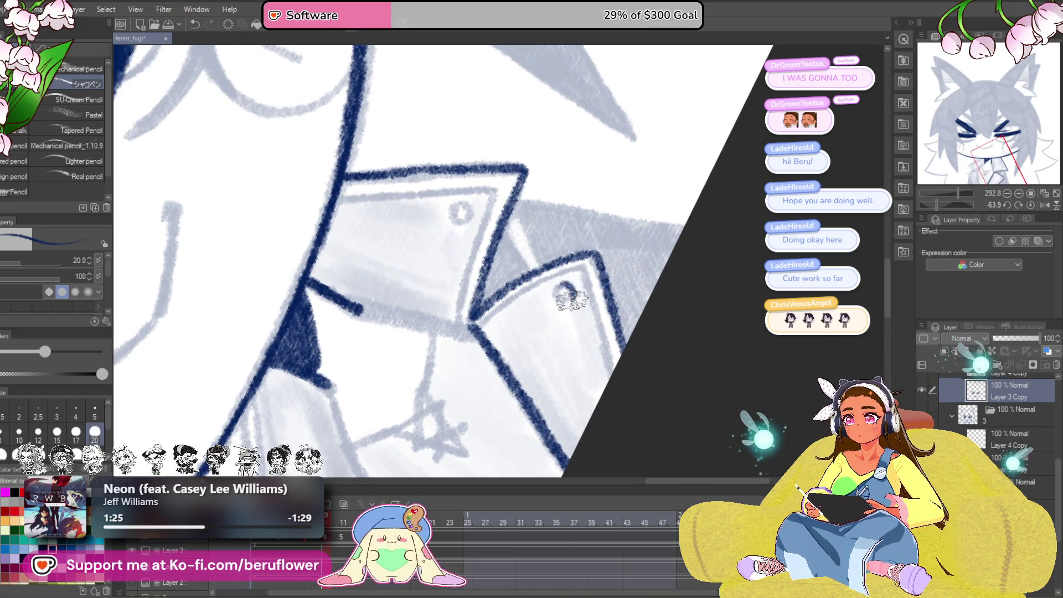
{"action": "left_click_drag", "start_coordinate": [455, 207], "coordinate": [517, 258]}
{"action": "left_click_drag", "start_coordinate": [612, 253], "coordinate": [610, 268]}
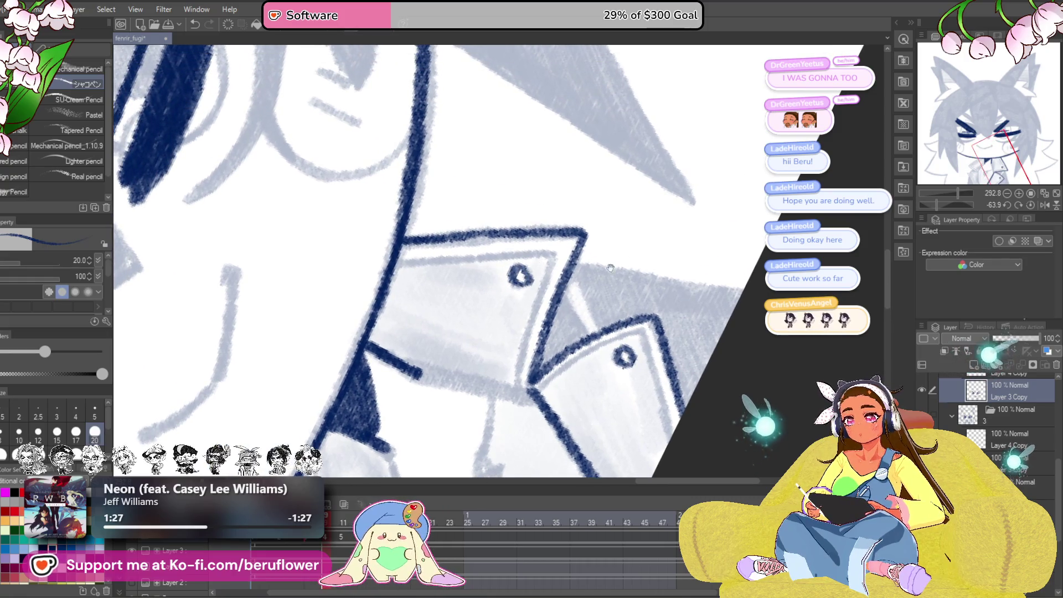
{"action": "left_click_drag", "start_coordinate": [935, 206], "coordinate": [952, 205]}
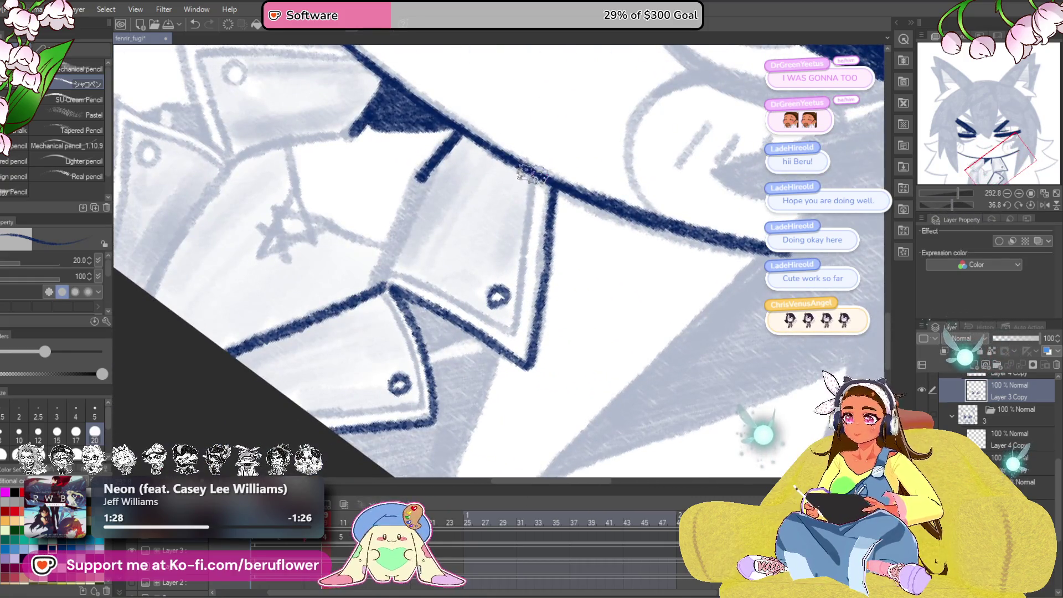
{"action": "left_click_drag", "start_coordinate": [532, 175], "coordinate": [515, 305]}
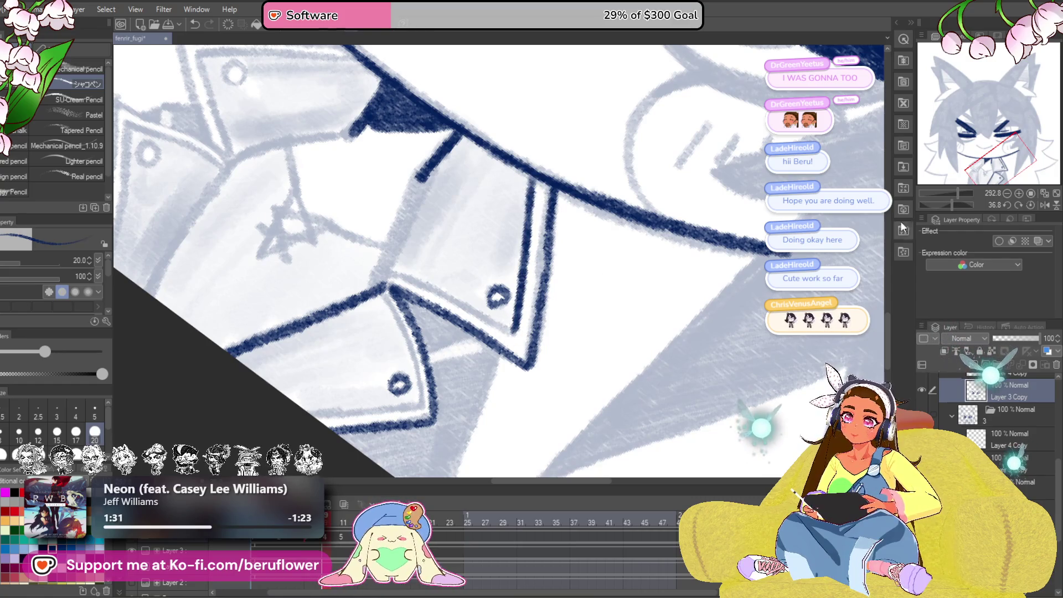
{"action": "left_click_drag", "start_coordinate": [952, 205], "coordinate": [936, 204]}
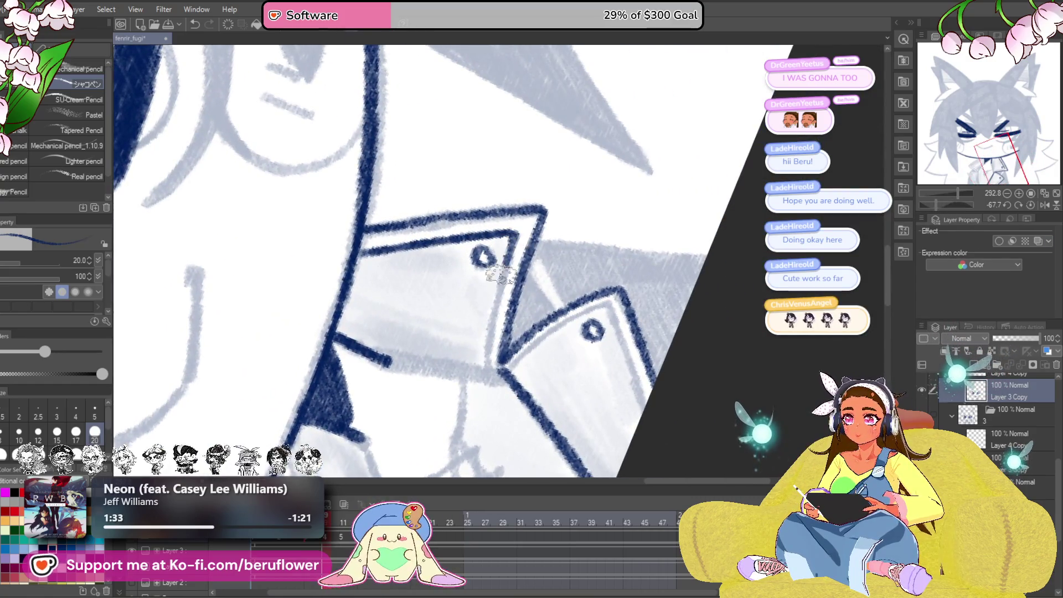
{"action": "left_click_drag", "start_coordinate": [501, 274], "coordinate": [482, 373]}
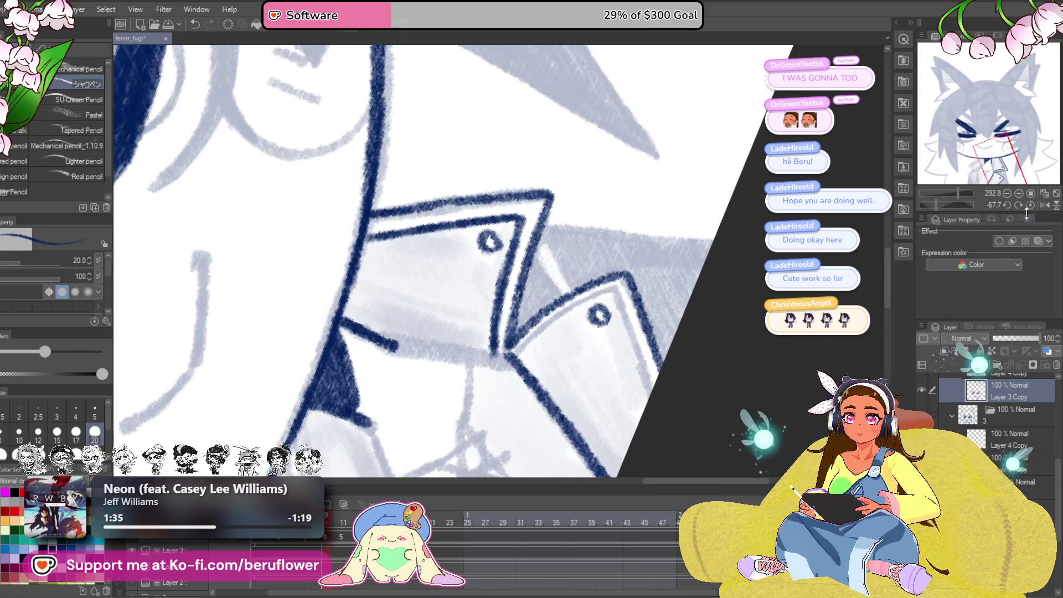
{"action": "left_click", "coordinate": [1030, 205]}
- Outline the left collar edge from its tip and thicken the collar's top edge
{"action": "mouse_move", "coordinate": [383, 200]}
{"action": "left_mouse_down"}
{"action": "mouse_move", "coordinate": [408, 310]}
{"action": "mouse_move", "coordinate": [608, 302]}
{"action": "left_mouse_up"}
{"action": "mouse_move", "coordinate": [507, 208]}
{"action": "left_mouse_down"}
{"action": "mouse_move", "coordinate": [426, 302]}
{"action": "mouse_move", "coordinate": [410, 189]}
{"action": "mouse_move", "coordinate": [412, 299]}
{"action": "left_mouse_up"}
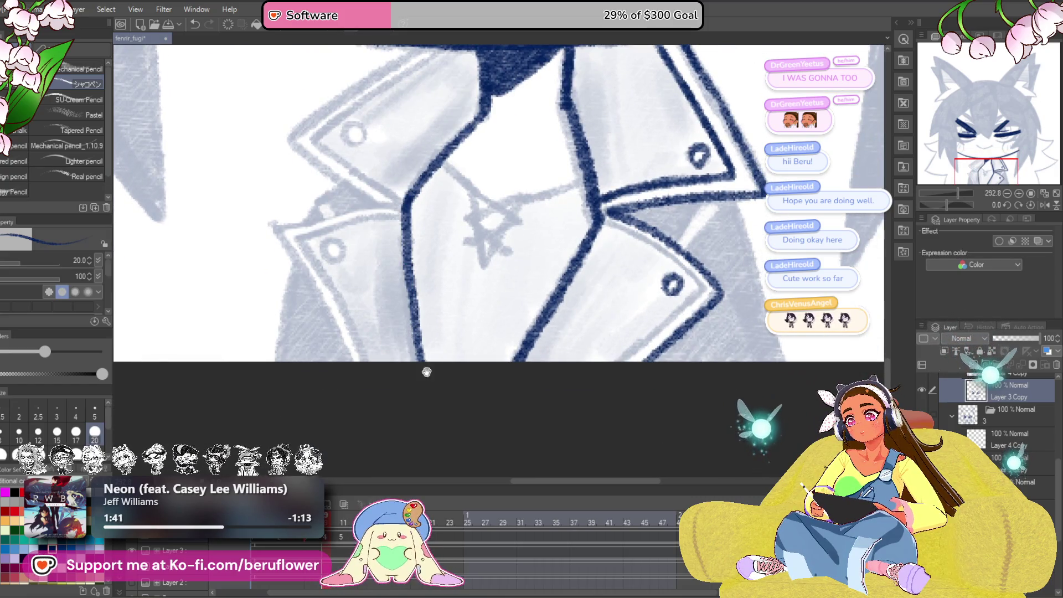
{"action": "left_click_drag", "start_coordinate": [427, 371], "coordinate": [458, 514]}
{"action": "left_click_drag", "start_coordinate": [459, 186], "coordinate": [343, 261]}
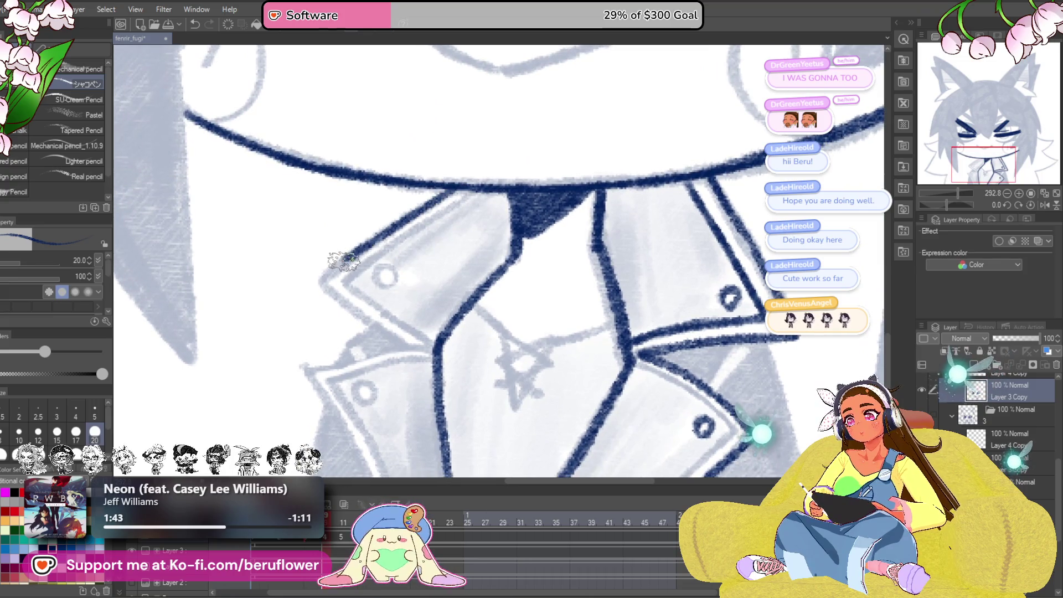
{"action": "left_click_drag", "start_coordinate": [435, 278], "coordinate": [422, 270]}
{"action": "left_click_drag", "start_coordinate": [305, 270], "coordinate": [357, 310]}
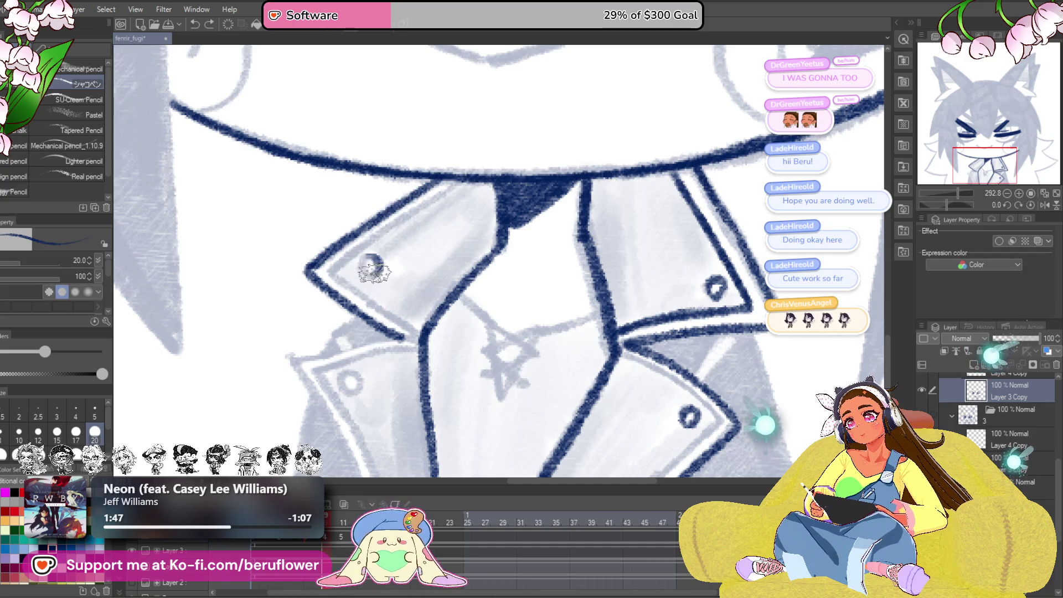
{"action": "left_click_drag", "start_coordinate": [423, 218], "coordinate": [519, 202]}
{"action": "left_click_drag", "start_coordinate": [554, 169], "coordinate": [490, 211]}
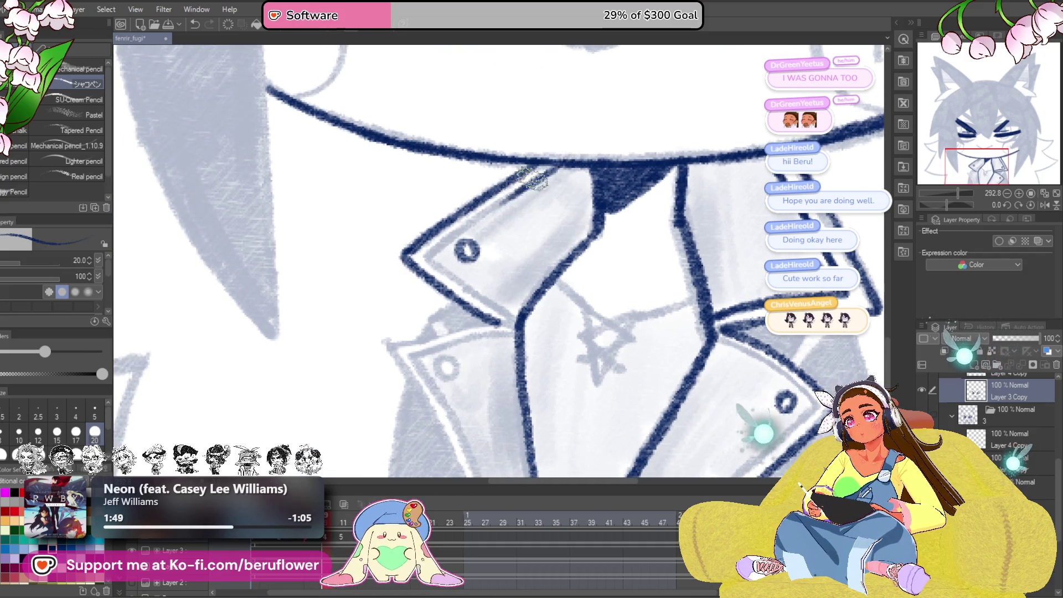
{"action": "left_click_drag", "start_coordinate": [533, 178], "coordinate": [479, 217]}
- Ink the lower lapel's left edge as a double navy outline
{"action": "left_click_drag", "start_coordinate": [428, 257], "coordinate": [348, 249]}
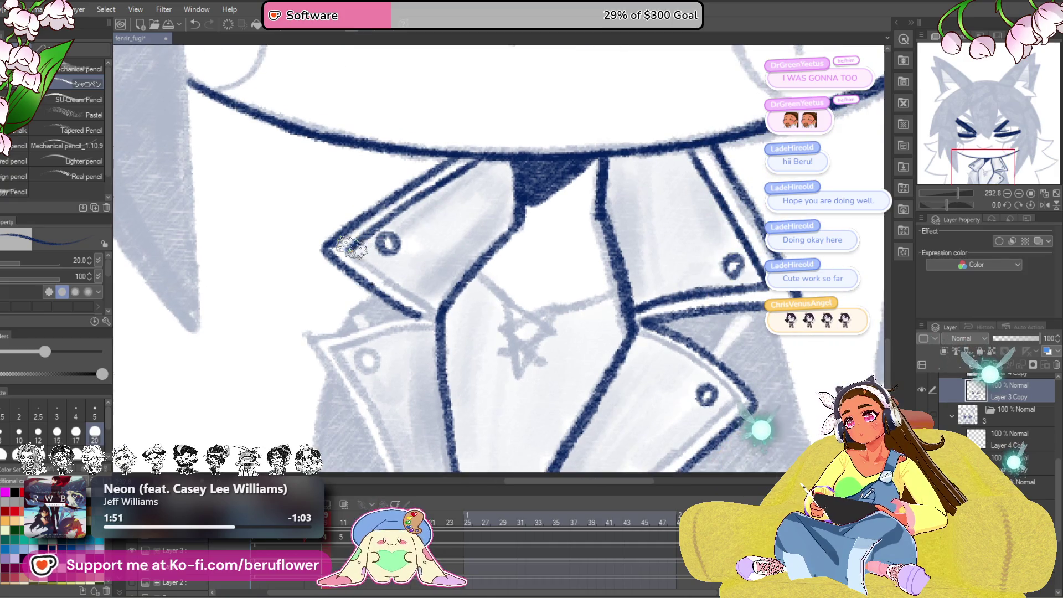
{"action": "mouse_move", "coordinate": [447, 319]}
{"action": "left_mouse_down"}
{"action": "mouse_move", "coordinate": [568, 237]}
{"action": "mouse_move", "coordinate": [557, 245]}
{"action": "left_mouse_up"}
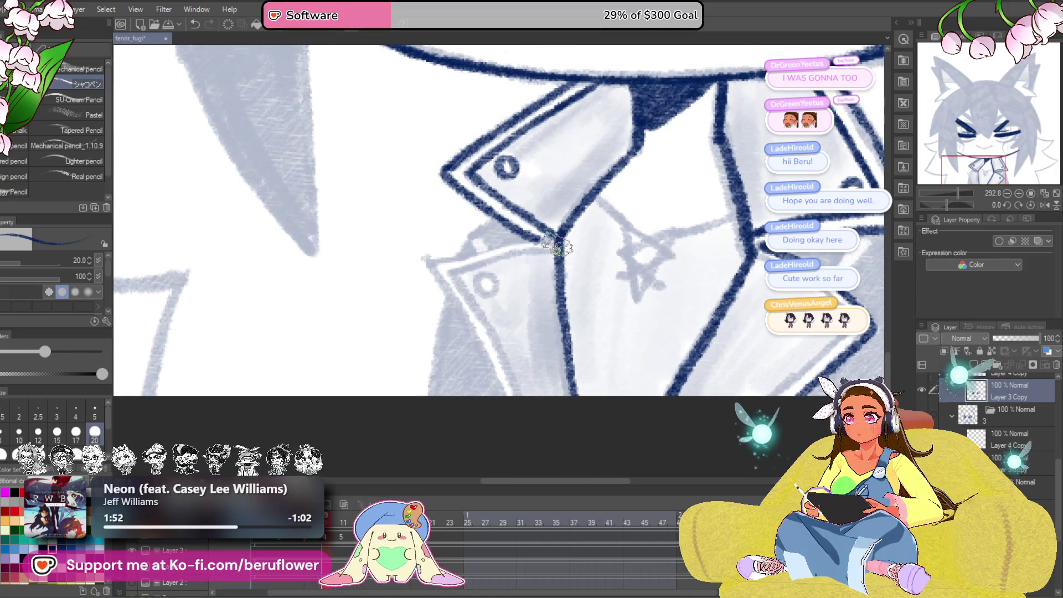
{"action": "left_click_drag", "start_coordinate": [532, 280], "coordinate": [403, 267]}
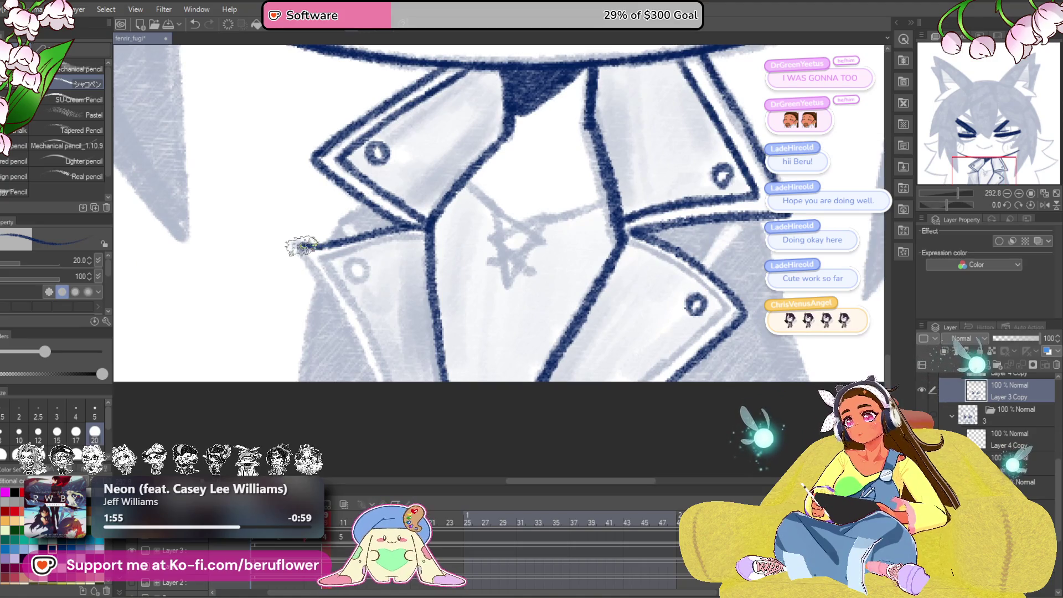
{"action": "left_click_drag", "start_coordinate": [302, 246], "coordinate": [385, 379]}
{"action": "key", "text": "ctrl+z"}
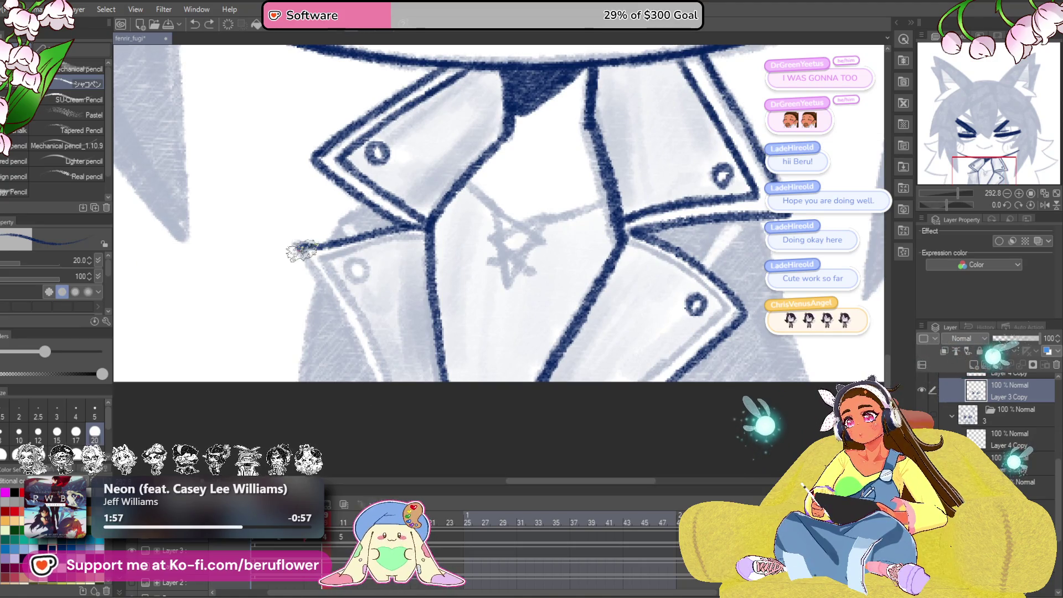
{"action": "left_click_drag", "start_coordinate": [299, 245], "coordinate": [369, 381]}
{"action": "left_click_drag", "start_coordinate": [326, 263], "coordinate": [368, 337]}
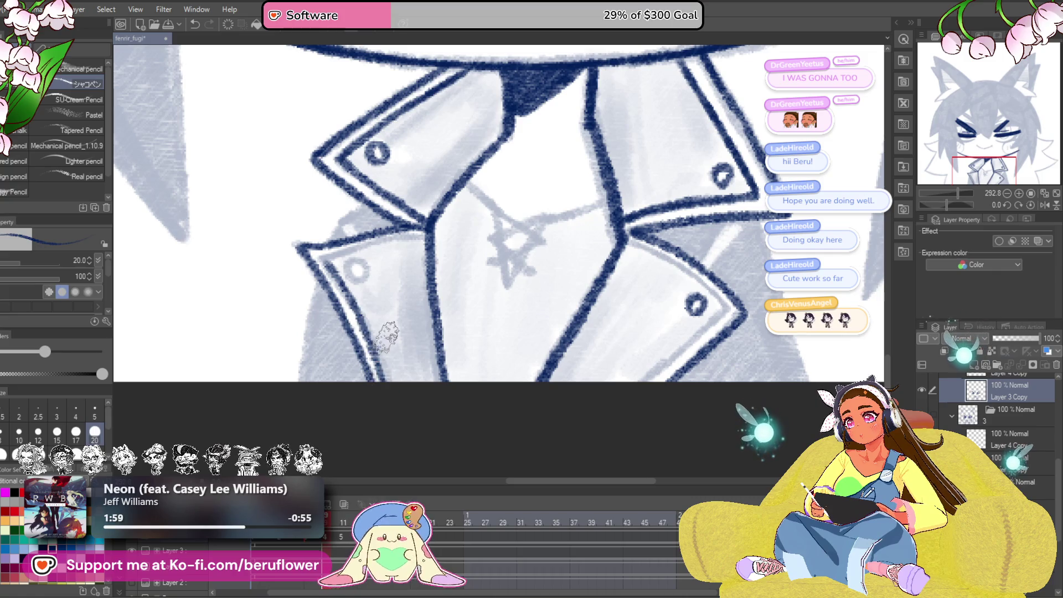
{"action": "left_click_drag", "start_coordinate": [332, 264], "coordinate": [396, 280]}
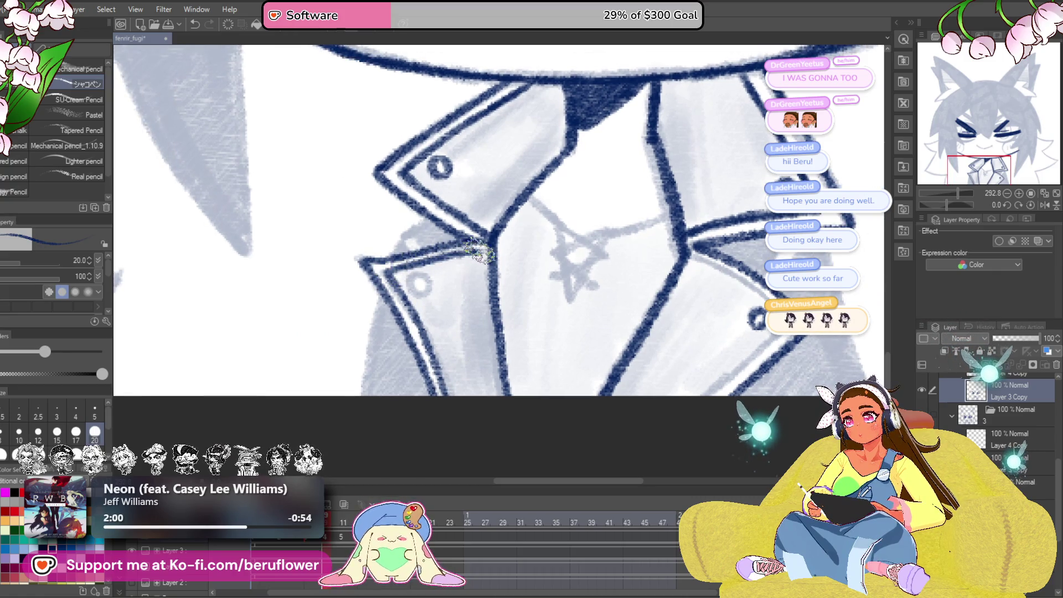
{"action": "left_click_drag", "start_coordinate": [480, 268], "coordinate": [495, 278]}
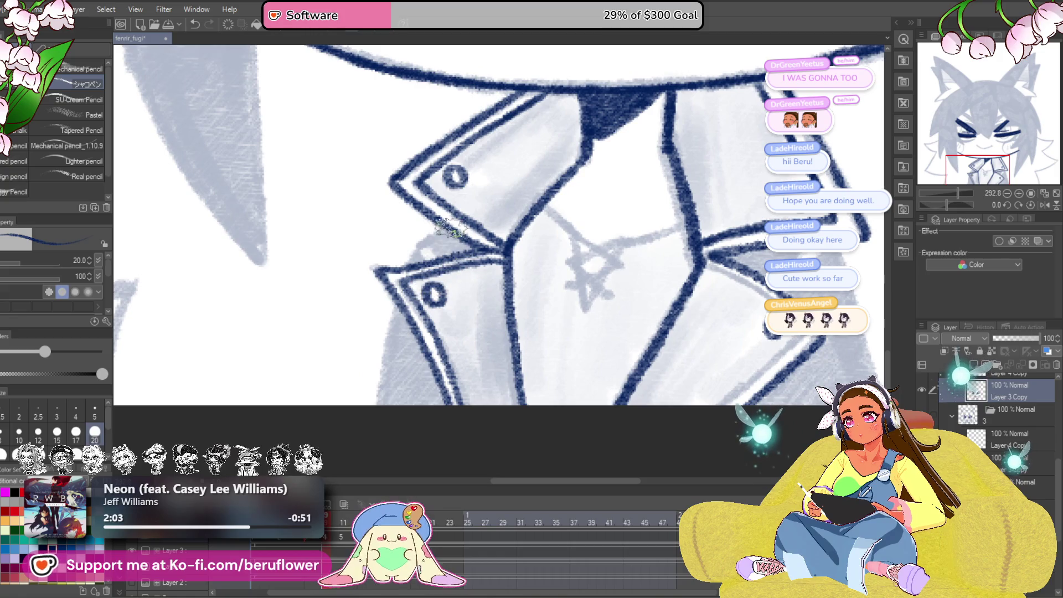
{"action": "mouse_move", "coordinate": [405, 272]}
{"action": "left_mouse_down"}
{"action": "mouse_move", "coordinate": [376, 301]}
{"action": "mouse_move", "coordinate": [365, 379]}
{"action": "left_mouse_up"}
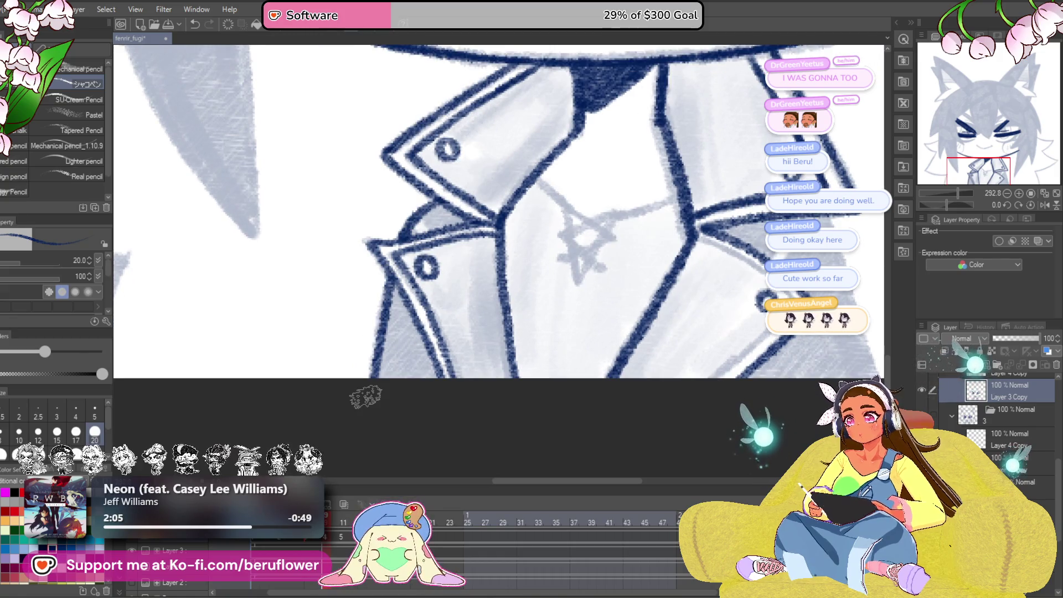
{"action": "scroll", "coordinate": [367, 388], "scroll_direction": "down", "scroll_amount": 5}
{"action": "scroll", "coordinate": [535, 249], "scroll_direction": "up", "scroll_amount": 4}
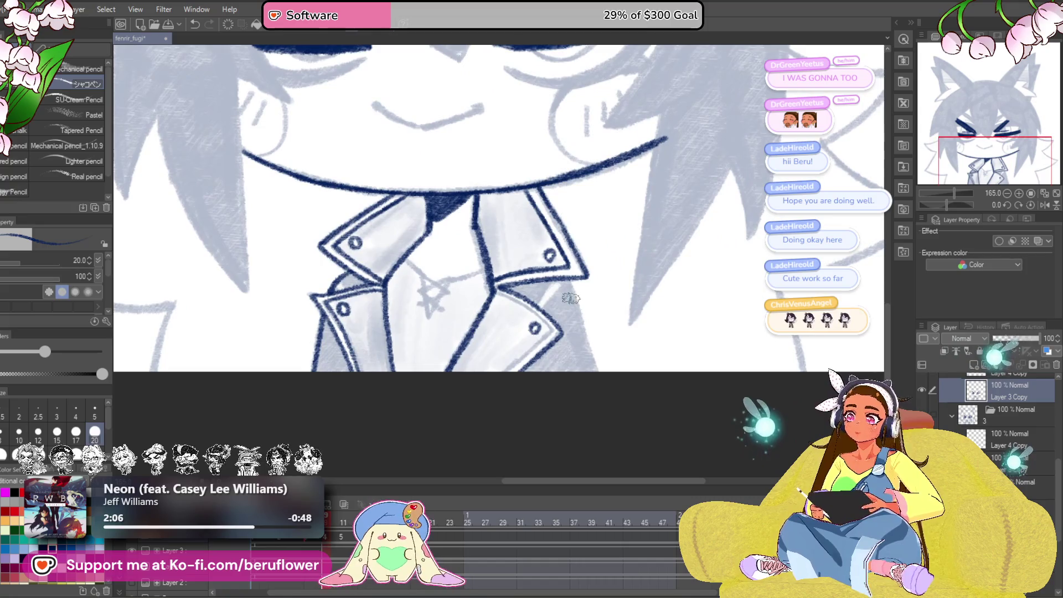
- Ink the pendant's triangular outline and the star inside it
{"action": "left_click_drag", "start_coordinate": [545, 325], "coordinate": [631, 404]}
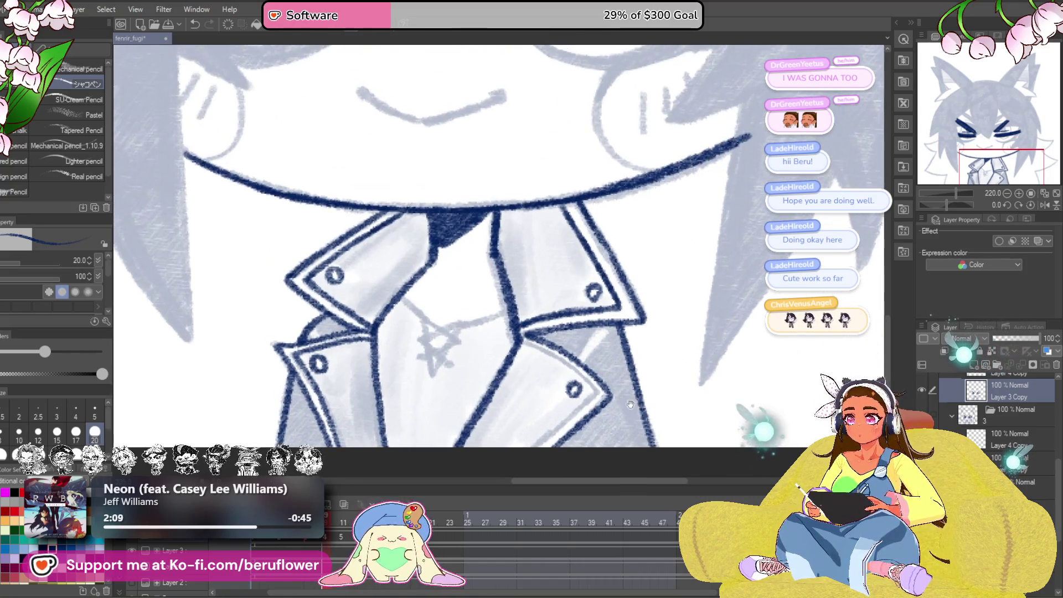
{"action": "scroll", "coordinate": [443, 341], "scroll_direction": "up", "scroll_amount": 3}
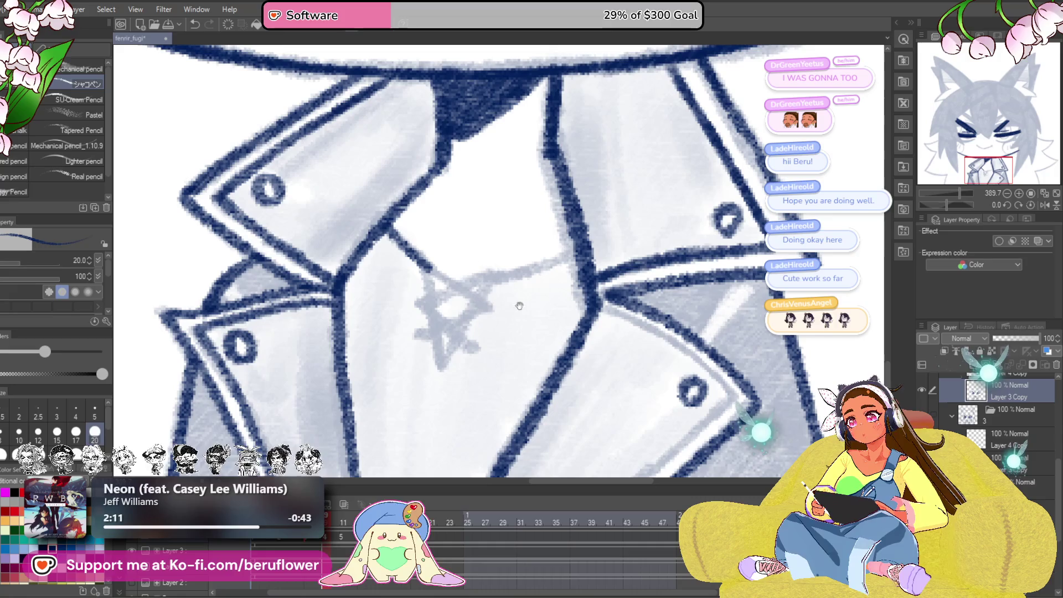
{"action": "mouse_move", "coordinate": [496, 277]}
{"action": "left_mouse_down"}
{"action": "mouse_move", "coordinate": [432, 277]}
{"action": "mouse_move", "coordinate": [435, 304]}
{"action": "mouse_move", "coordinate": [465, 272]}
{"action": "mouse_move", "coordinate": [480, 310]}
{"action": "left_mouse_up"}
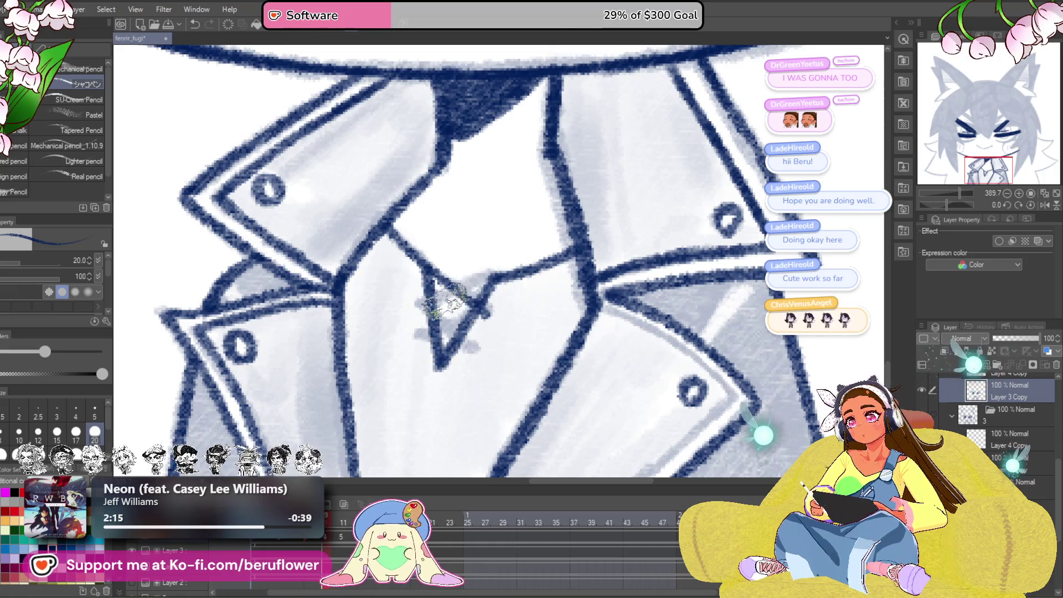
{"action": "mouse_move", "coordinate": [446, 275]}
{"action": "left_mouse_down"}
{"action": "mouse_move", "coordinate": [487, 302]}
{"action": "mouse_move", "coordinate": [438, 299]}
{"action": "mouse_move", "coordinate": [489, 275]}
{"action": "left_mouse_up"}
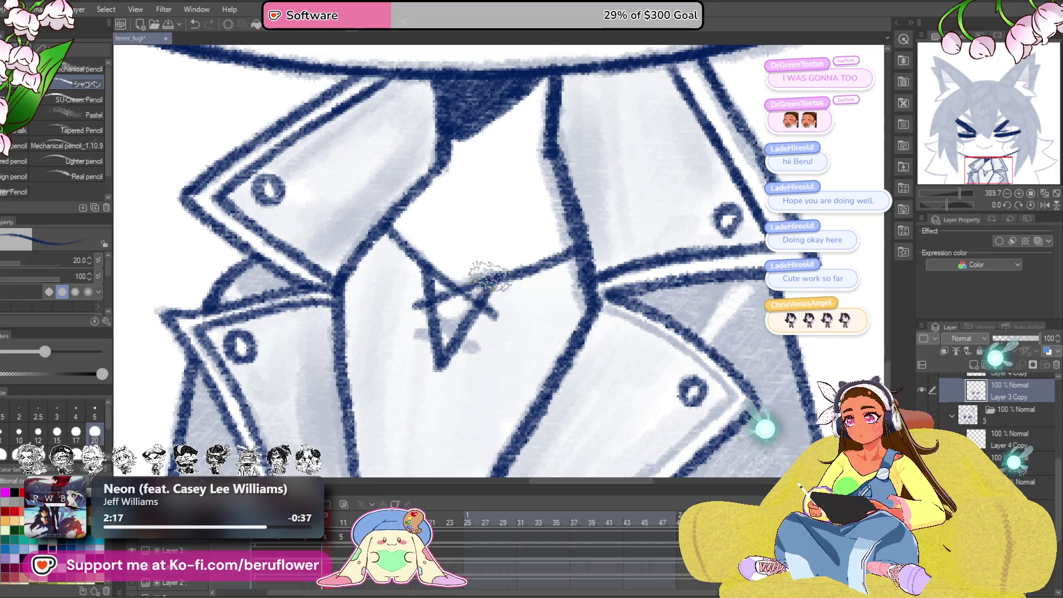
{"action": "left_click_drag", "start_coordinate": [437, 311], "coordinate": [477, 354]}
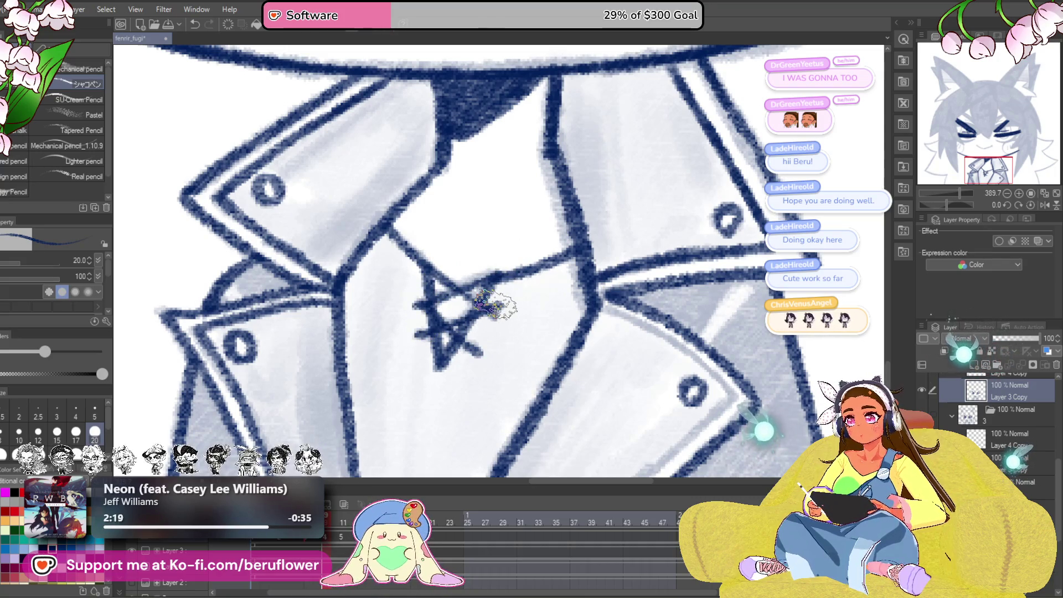
{"action": "scroll", "coordinate": [497, 310], "scroll_direction": "down", "scroll_amount": 3}
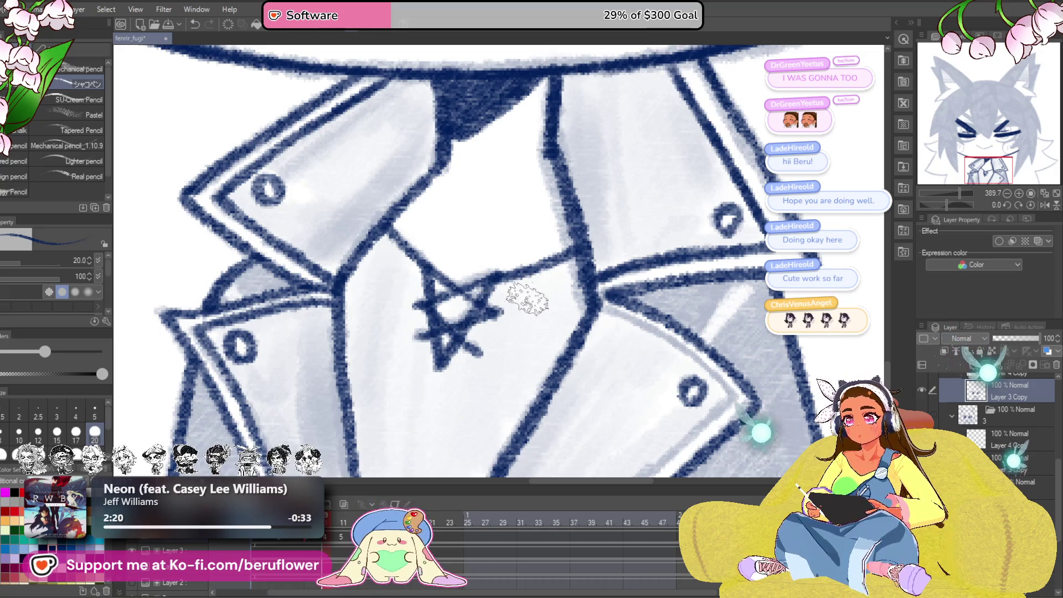
{"action": "scroll", "coordinate": [501, 318], "scroll_direction": "down", "scroll_amount": 3}
{"action": "scroll", "coordinate": [501, 317], "scroll_direction": "up", "scroll_amount": 3}
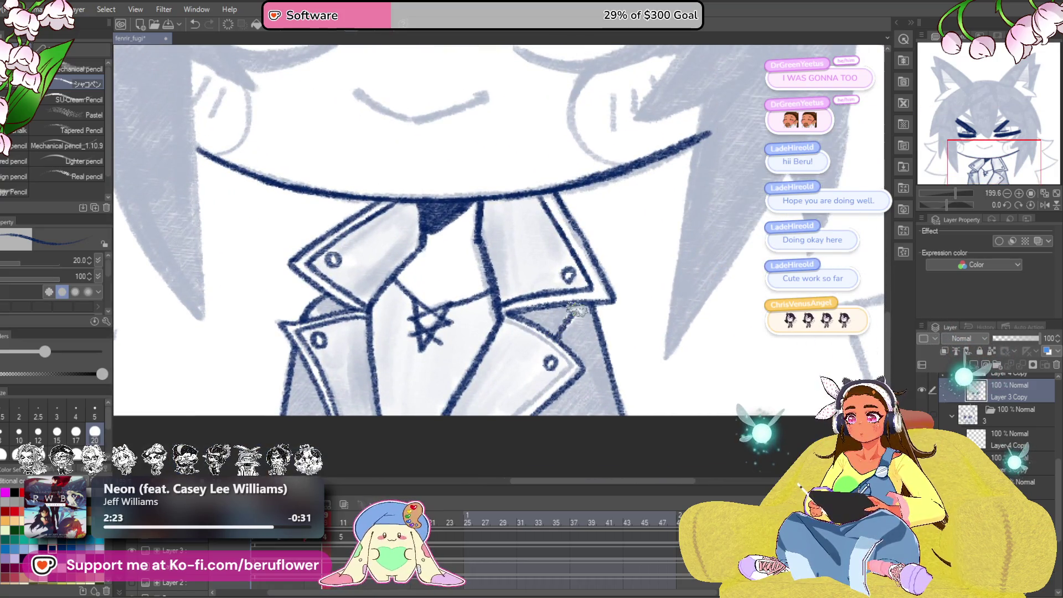
{"action": "scroll", "coordinate": [575, 310], "scroll_direction": "down", "scroll_amount": 4}
{"action": "scroll", "coordinate": [610, 310], "scroll_direction": "up", "scroll_amount": 2}
- Ink a long hair strand down past the cheek with a hooked tip
{"action": "mouse_move", "coordinate": [617, 254]}
{"action": "left_mouse_down"}
{"action": "mouse_move", "coordinate": [616, 374]}
{"action": "mouse_move", "coordinate": [569, 384]}
{"action": "left_mouse_up"}
{"action": "scroll", "coordinate": [559, 332], "scroll_direction": "up", "scroll_amount": 3}
{"action": "left_click_drag", "start_coordinate": [559, 332], "coordinate": [543, 288]}
{"action": "scroll", "coordinate": [543, 287], "scroll_direction": "up", "scroll_amount": 1}
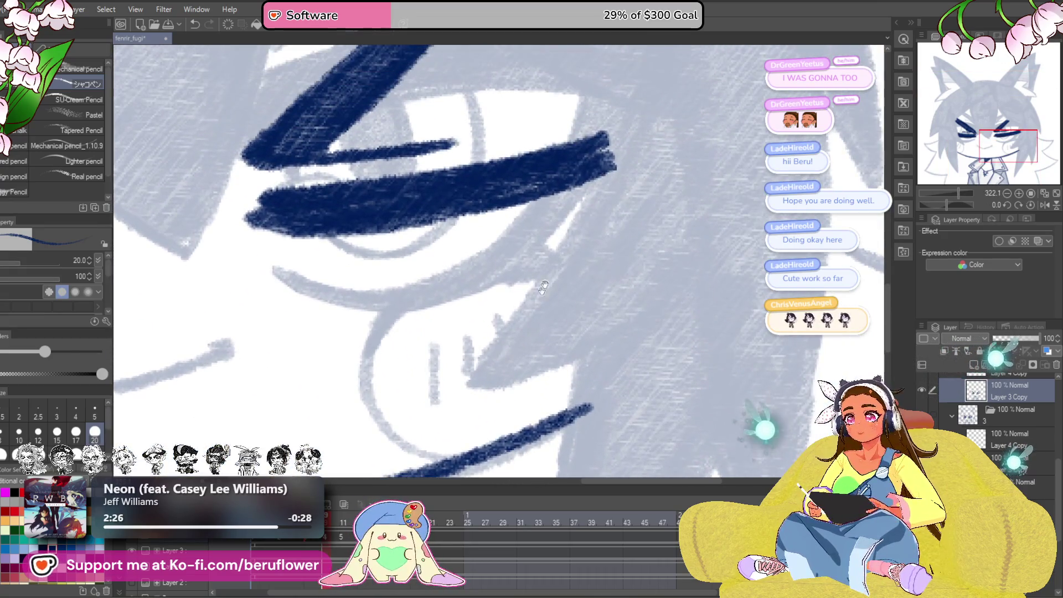
{"action": "mouse_move", "coordinate": [604, 166]}
{"action": "left_mouse_down"}
{"action": "mouse_move", "coordinate": [463, 380]}
{"action": "mouse_move", "coordinate": [491, 330]}
{"action": "mouse_move", "coordinate": [612, 310]}
{"action": "left_mouse_up"}
{"action": "left_click_drag", "start_coordinate": [632, 371], "coordinate": [559, 237]}
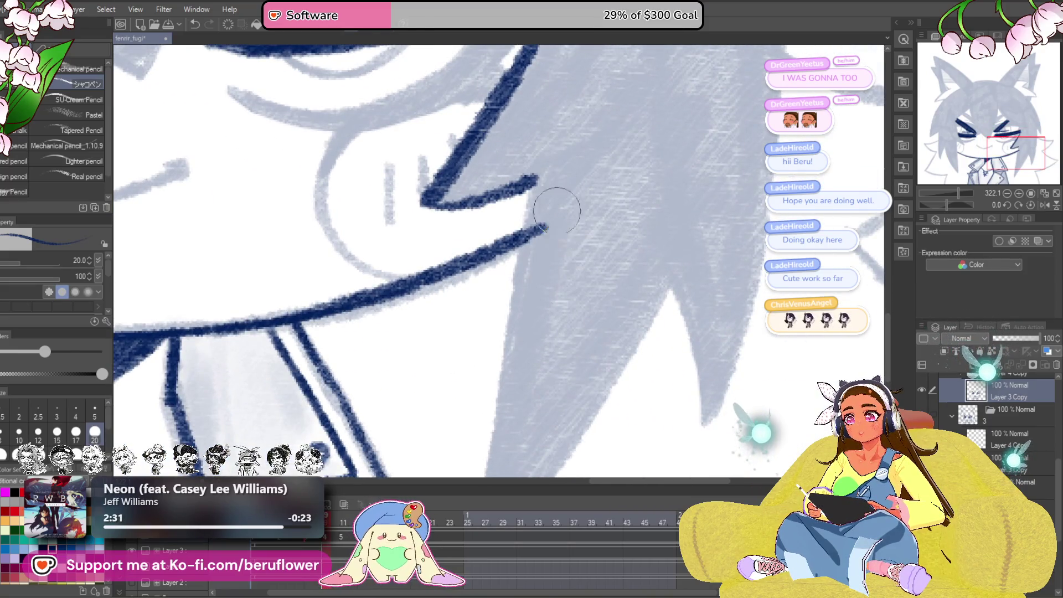
- Outline a jagged hair spike's upper and left edges down to its notch
{"action": "left_click_drag", "start_coordinate": [952, 201], "coordinate": [923, 201]}
{"action": "mouse_move", "coordinate": [397, 363]}
{"action": "left_mouse_down"}
{"action": "mouse_move", "coordinate": [627, 81]}
{"action": "mouse_move", "coordinate": [365, 393]}
{"action": "left_mouse_up"}
{"action": "key", "text": "ctrl+z"}
{"action": "mouse_move", "coordinate": [316, 225]}
{"action": "left_mouse_down"}
{"action": "mouse_move", "coordinate": [403, 261]}
{"action": "mouse_move", "coordinate": [392, 317]}
{"action": "mouse_move", "coordinate": [505, 247]}
{"action": "mouse_move", "coordinate": [696, 166]}
{"action": "left_mouse_up"}
{"action": "left_click_drag", "start_coordinate": [229, 442], "coordinate": [339, 385]}
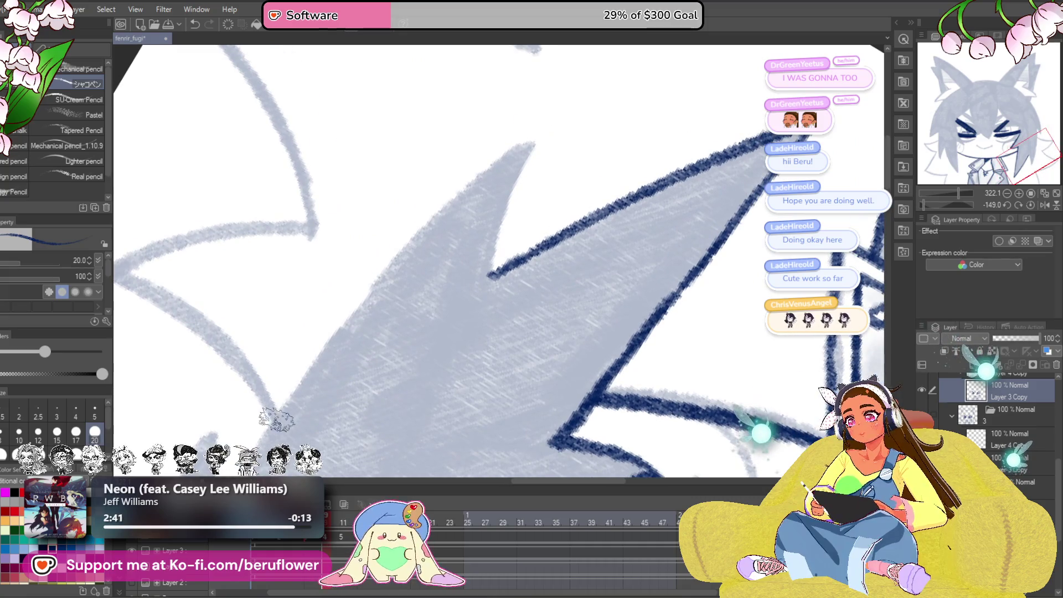
{"action": "mouse_move", "coordinate": [272, 420]}
{"action": "left_mouse_down"}
{"action": "mouse_move", "coordinate": [383, 277]}
{"action": "mouse_move", "coordinate": [530, 136]}
{"action": "mouse_move", "coordinate": [490, 277]}
{"action": "left_mouse_up"}
{"action": "left_click_drag", "start_coordinate": [552, 210], "coordinate": [574, 160]}
{"action": "left_click_drag", "start_coordinate": [437, 189], "coordinate": [355, 344]}
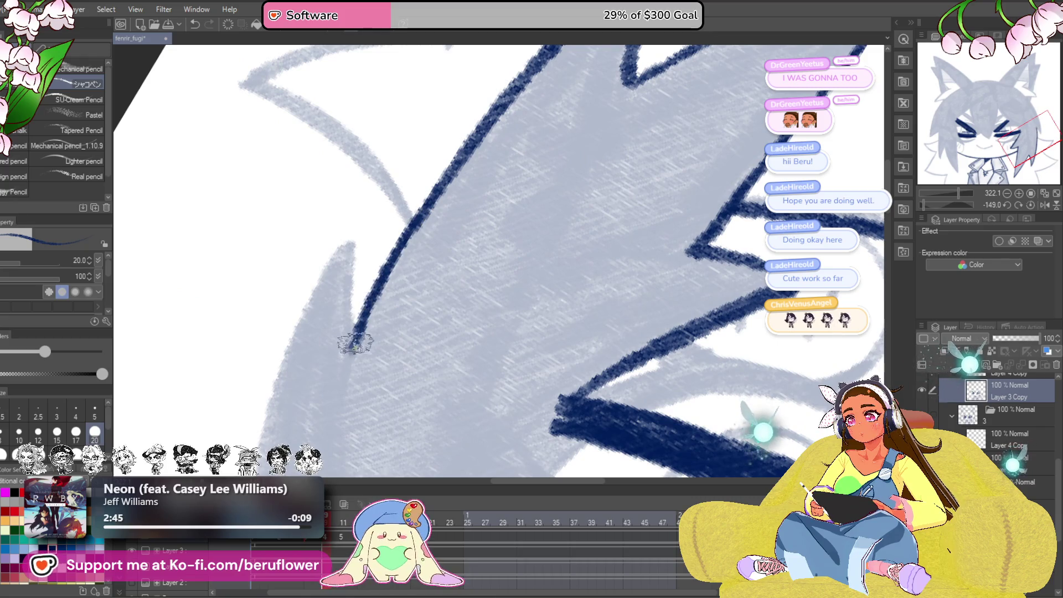
- Outline the next hair spike up to its tip and return the canvas upright
{"action": "left_click_drag", "start_coordinate": [929, 202], "coordinate": [932, 203]}
{"action": "left_click_drag", "start_coordinate": [499, 188], "coordinate": [510, 337]}
{"action": "mouse_move", "coordinate": [302, 377]}
{"action": "left_mouse_down"}
{"action": "mouse_move", "coordinate": [451, 190]}
{"action": "mouse_move", "coordinate": [593, 108]}
{"action": "mouse_move", "coordinate": [529, 203]}
{"action": "left_mouse_up"}
{"action": "scroll", "coordinate": [529, 203], "scroll_direction": "down", "scroll_amount": 5}
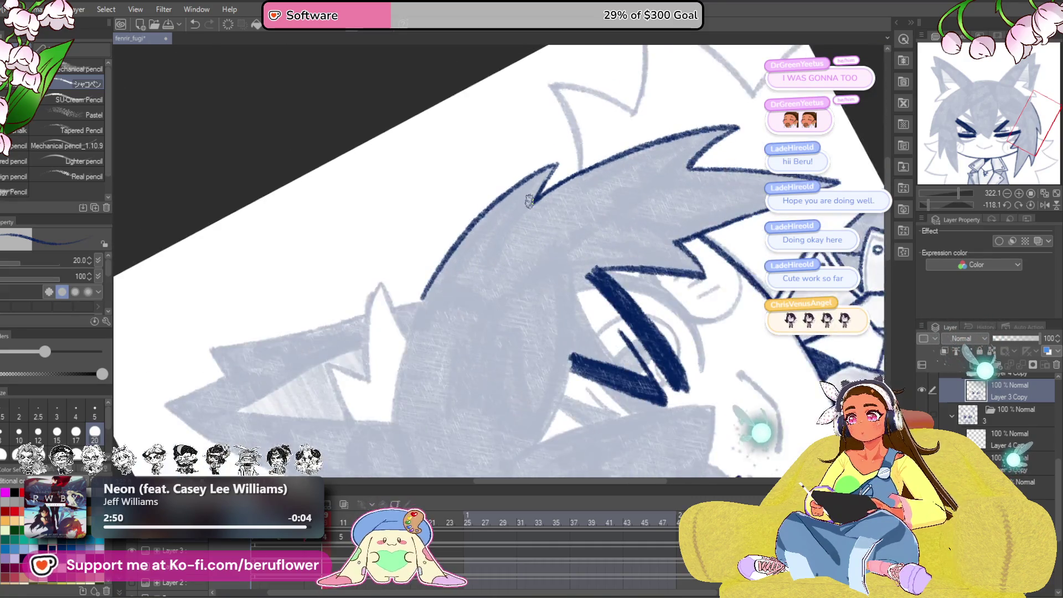
{"action": "left_click", "coordinate": [1030, 205]}
- Ink the fringe strand's edges between the eyes with long navy lines
{"action": "scroll", "coordinate": [582, 280], "scroll_direction": "up", "scroll_amount": 4}
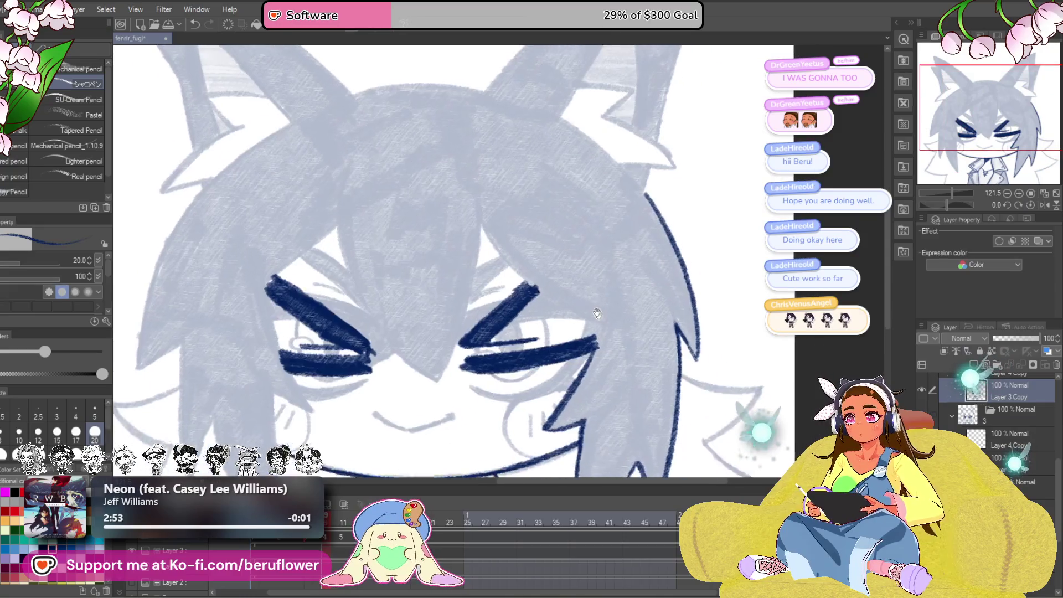
{"action": "left_click_drag", "start_coordinate": [527, 273], "coordinate": [494, 276]}
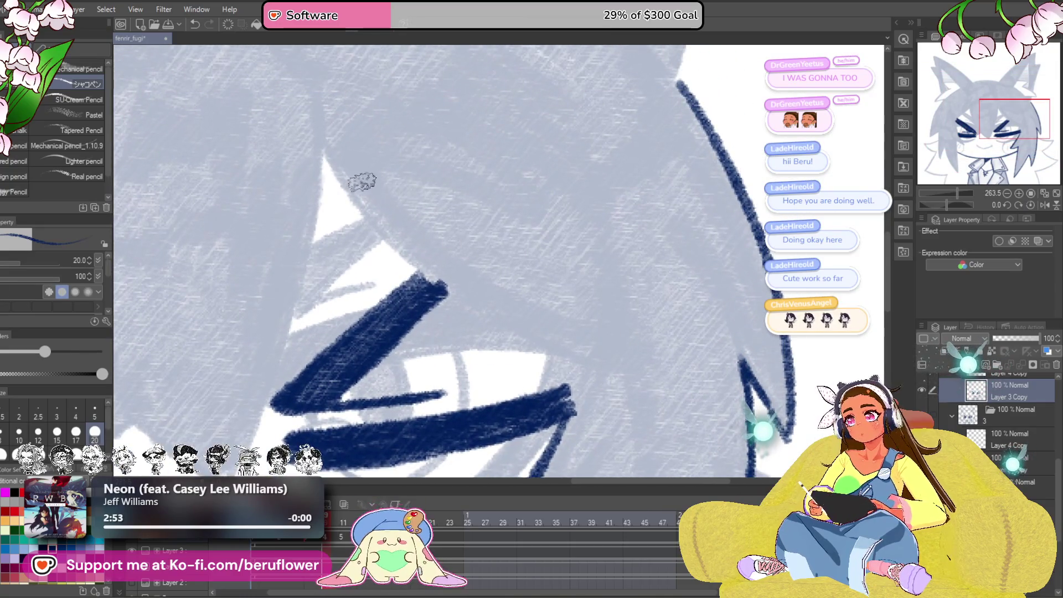
{"action": "mouse_move", "coordinate": [344, 190]}
{"action": "left_mouse_down"}
{"action": "mouse_move", "coordinate": [388, 242]}
{"action": "mouse_move", "coordinate": [455, 292]}
{"action": "left_mouse_up"}
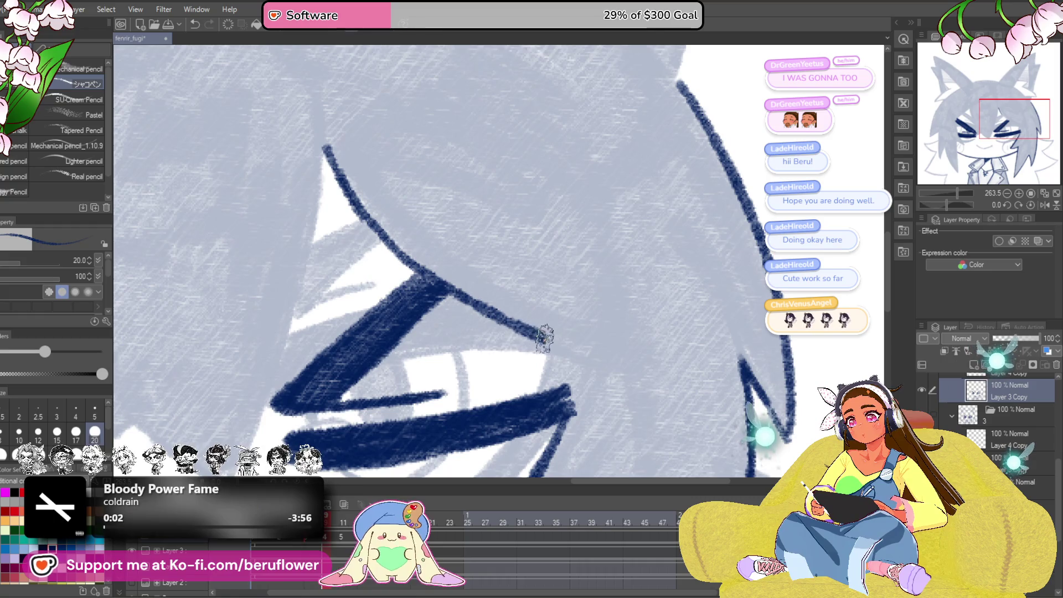
{"action": "left_click_drag", "start_coordinate": [616, 389], "coordinate": [616, 278]}
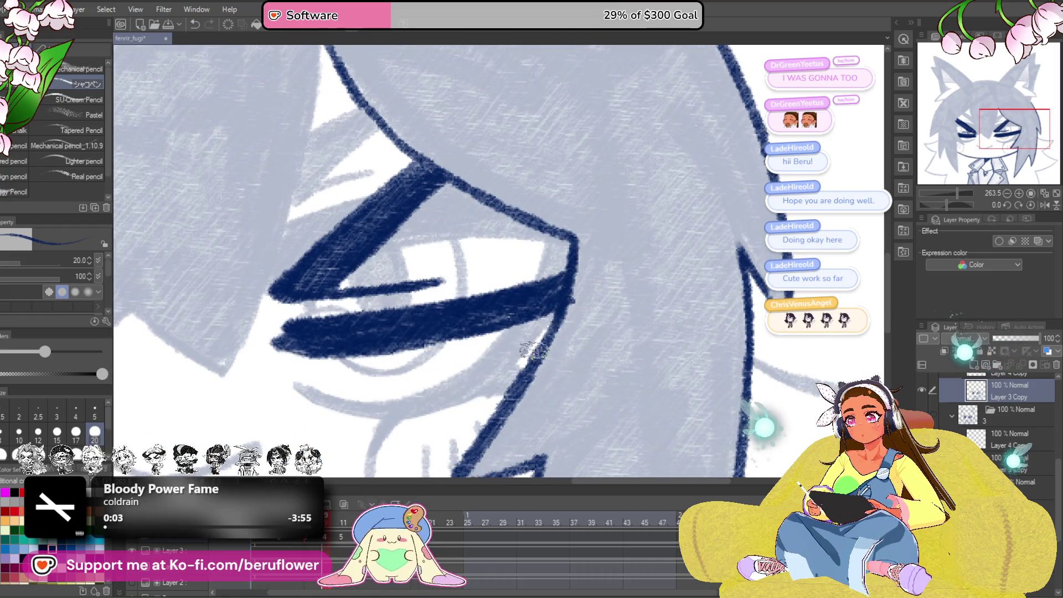
{"action": "scroll", "coordinate": [533, 350], "scroll_direction": "down", "scroll_amount": 5}
{"action": "scroll", "coordinate": [566, 322], "scroll_direction": "up", "scroll_amount": 3}
{"action": "left_click_drag", "start_coordinate": [442, 299], "coordinate": [547, 316]}
{"action": "left_click_drag", "start_coordinate": [948, 204], "coordinate": [926, 202]}
{"action": "scroll", "coordinate": [405, 367], "scroll_direction": "up", "scroll_amount": 2}
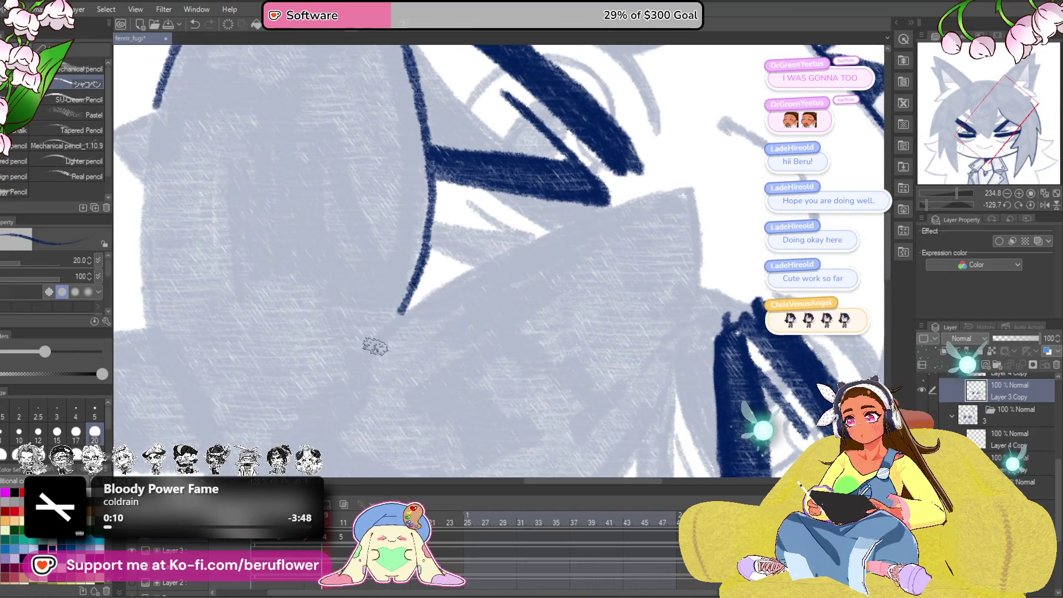
{"action": "mouse_move", "coordinate": [375, 342]}
{"action": "left_mouse_down"}
{"action": "mouse_move", "coordinate": [512, 242]}
{"action": "mouse_move", "coordinate": [655, 195]}
{"action": "mouse_move", "coordinate": [585, 189]}
{"action": "mouse_move", "coordinate": [571, 253]}
{"action": "left_mouse_up"}
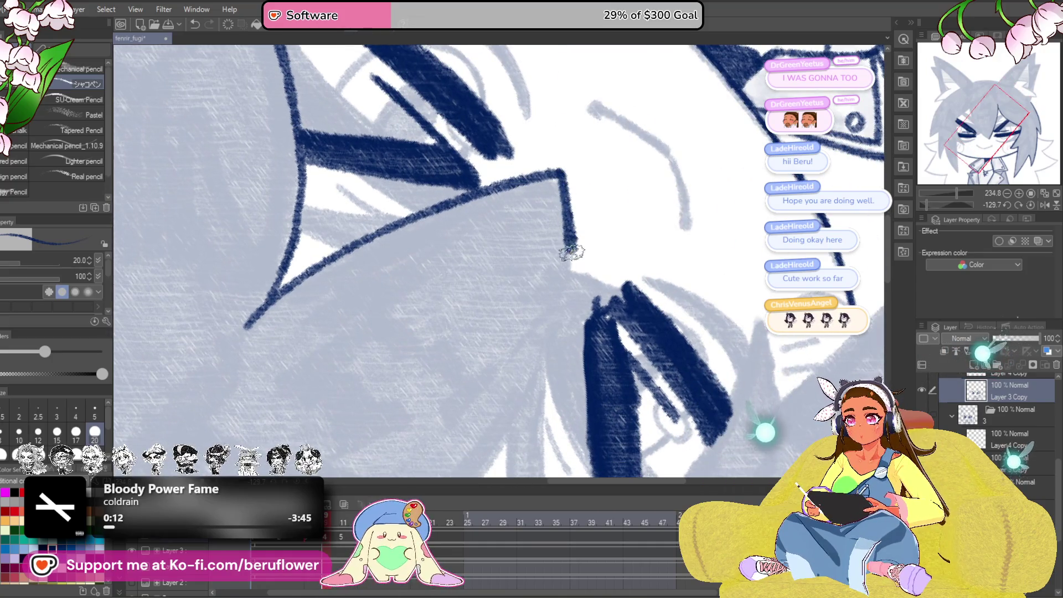
{"action": "left_click", "coordinate": [1030, 206]}
- Ink the bang's pointed tip down toward the eye and a long stroke along its edge
{"action": "left_click_drag", "start_coordinate": [421, 284], "coordinate": [429, 296]}
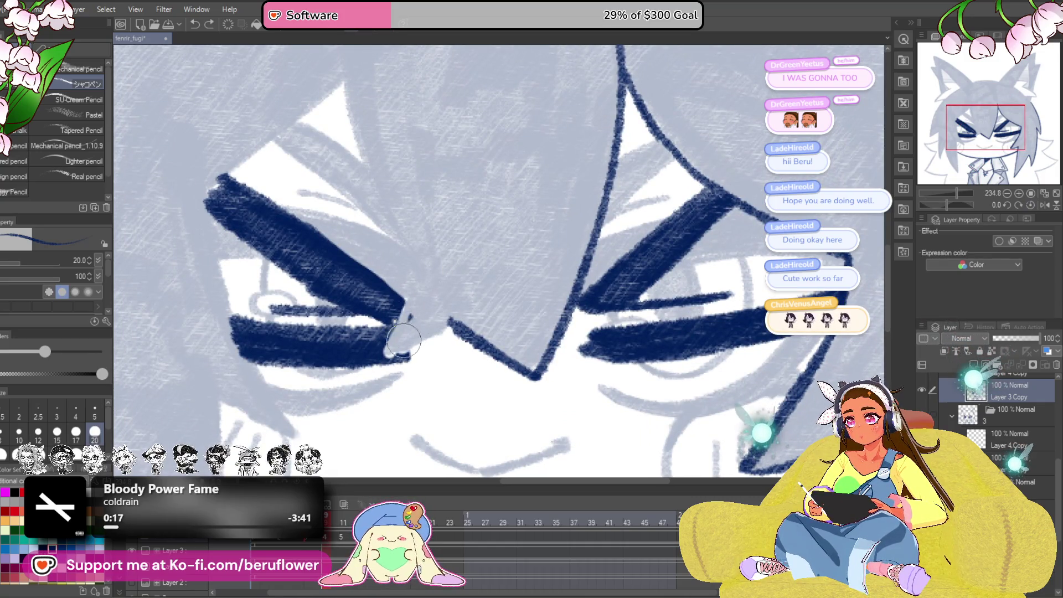
{"action": "scroll", "coordinate": [410, 281], "scroll_direction": "up", "scroll_amount": 3}
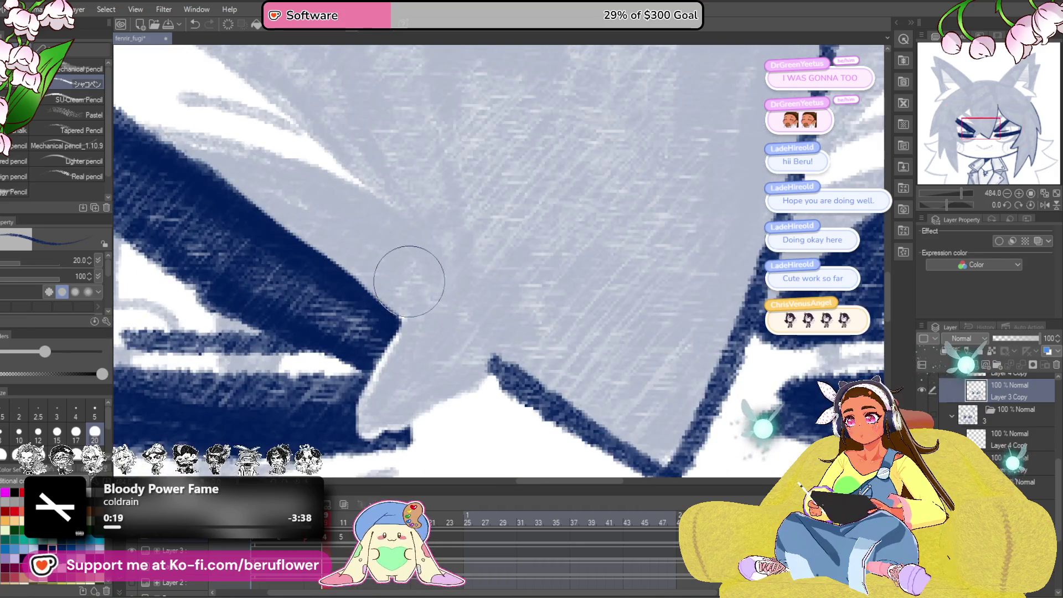
{"action": "mouse_move", "coordinate": [595, 234]}
{"action": "left_mouse_down"}
{"action": "mouse_move", "coordinate": [546, 282]}
{"action": "mouse_move", "coordinate": [496, 289]}
{"action": "mouse_move", "coordinate": [447, 364]}
{"action": "left_mouse_up"}
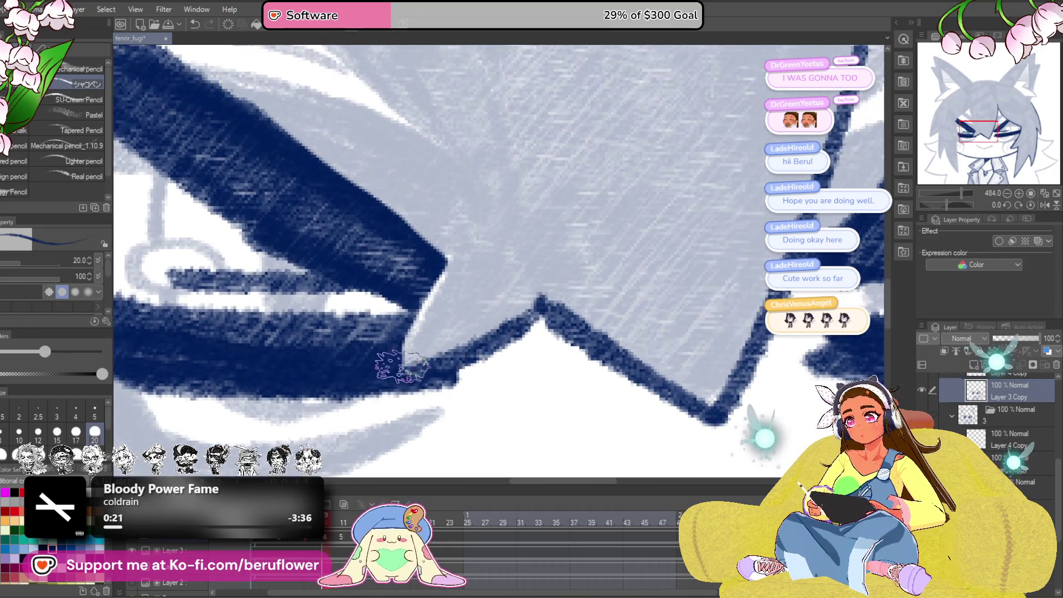
{"action": "left_click_drag", "start_coordinate": [485, 239], "coordinate": [432, 299]}
{"action": "left_click_drag", "start_coordinate": [407, 106], "coordinate": [410, 204]}
{"action": "mouse_move", "coordinate": [360, 47]}
{"action": "left_mouse_down"}
{"action": "mouse_move", "coordinate": [339, 214]}
{"action": "mouse_move", "coordinate": [380, 367]}
{"action": "mouse_move", "coordinate": [335, 149]}
{"action": "mouse_move", "coordinate": [396, 261]}
{"action": "mouse_move", "coordinate": [427, 291]}
{"action": "mouse_move", "coordinate": [411, 356]}
{"action": "mouse_move", "coordinate": [434, 294]}
{"action": "left_mouse_up"}
{"action": "scroll", "coordinate": [434, 294], "scroll_direction": "up", "scroll_amount": 2}
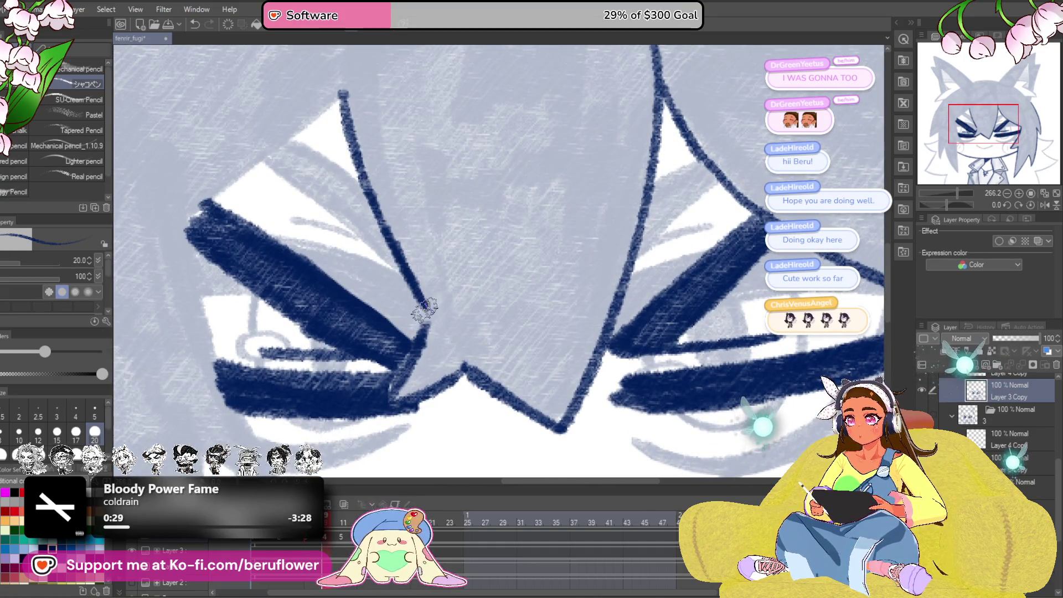
{"action": "scroll", "coordinate": [427, 315], "scroll_direction": "down", "scroll_amount": 4}
{"action": "scroll", "coordinate": [488, 236], "scroll_direction": "up", "scroll_amount": 3}
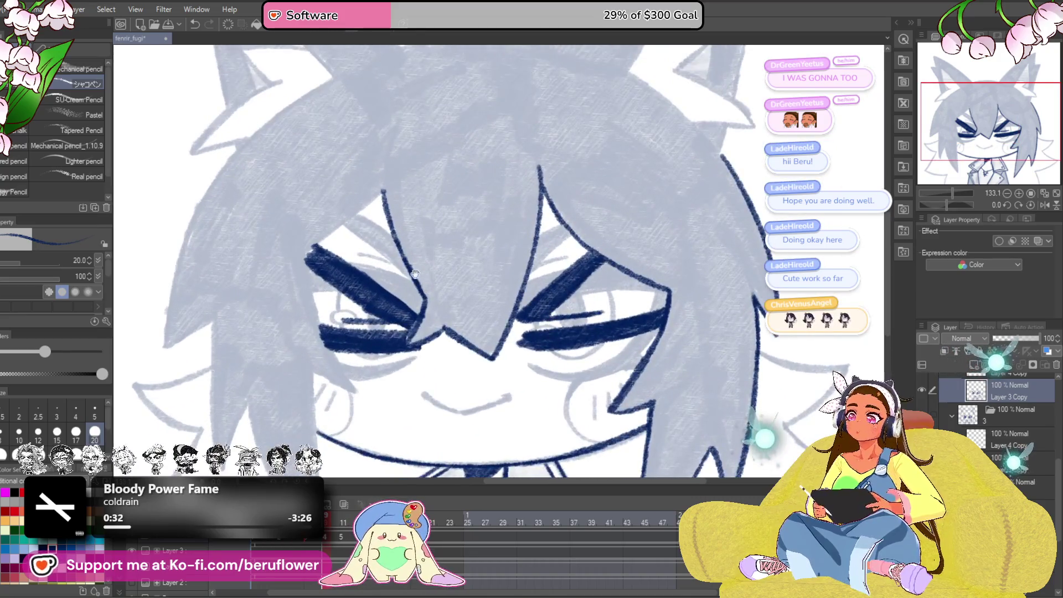
- Ink the diagonal fringe strand beside the left eye on a rotated canvas
{"action": "left_click_drag", "start_coordinate": [487, 236], "coordinate": [491, 261]}
{"action": "scroll", "coordinate": [450, 293], "scroll_direction": "down", "scroll_amount": 3}
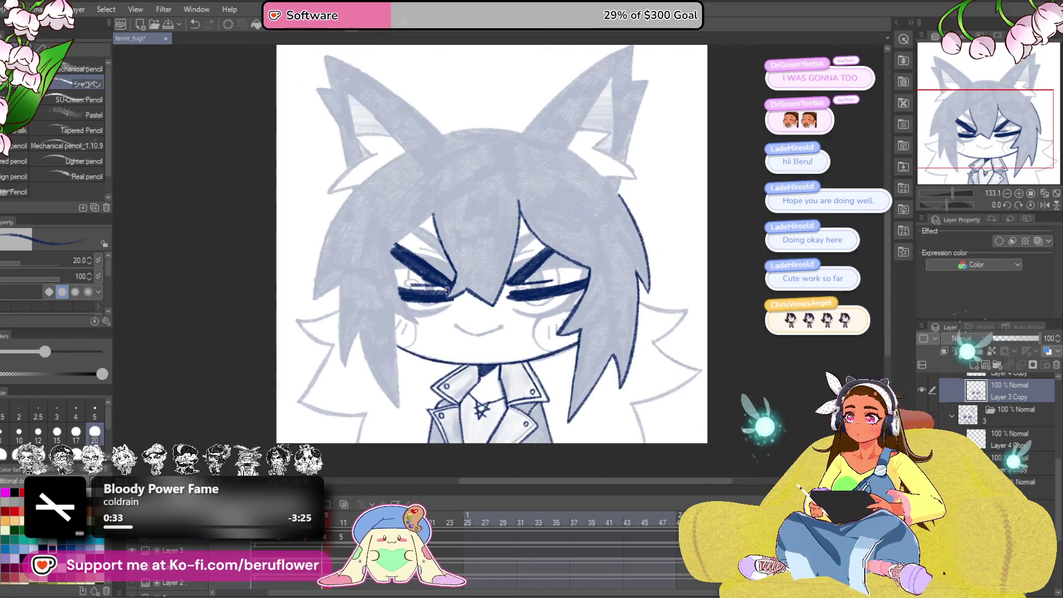
{"action": "scroll", "coordinate": [449, 292], "scroll_direction": "up", "scroll_amount": 3}
{"action": "left_click_drag", "start_coordinate": [423, 153], "coordinate": [487, 217]}
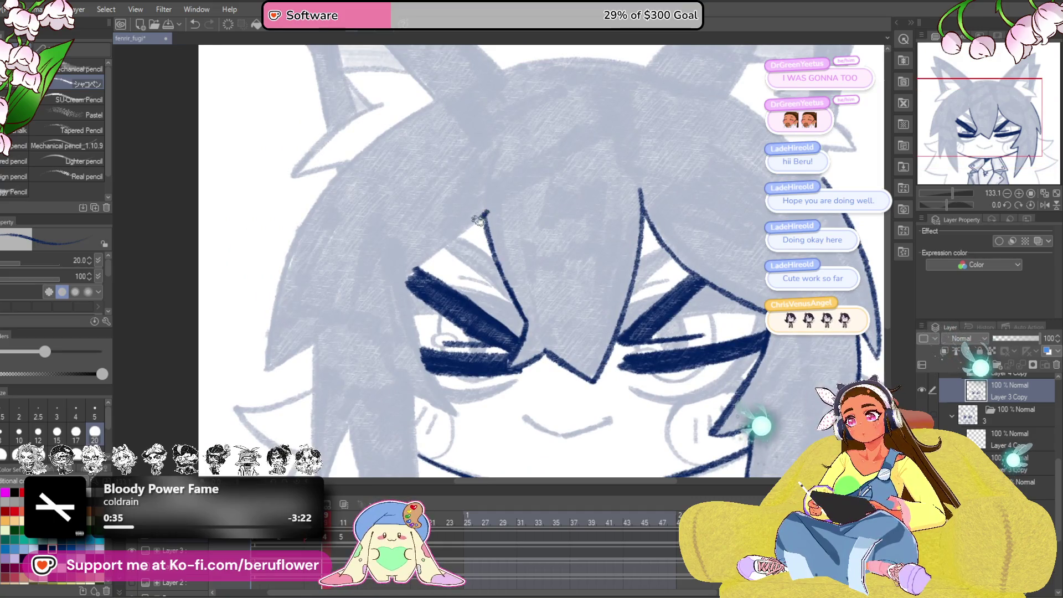
{"action": "mouse_move", "coordinate": [405, 279]}
{"action": "left_mouse_down"}
{"action": "mouse_move", "coordinate": [411, 180]}
{"action": "mouse_move", "coordinate": [398, 184]}
{"action": "left_mouse_up"}
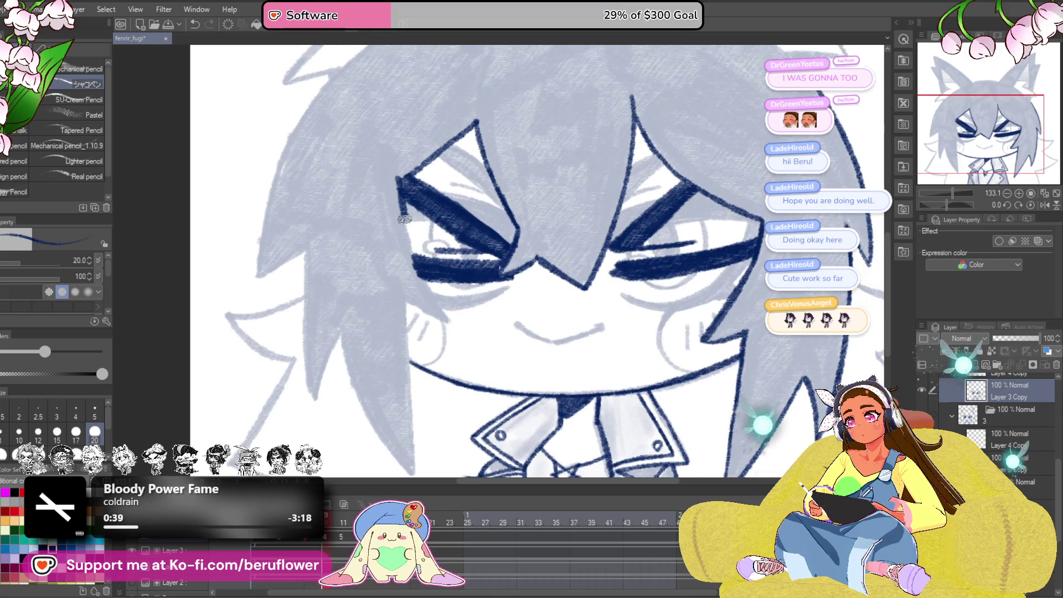
{"action": "left_click_drag", "start_coordinate": [530, 268], "coordinate": [593, 379]}
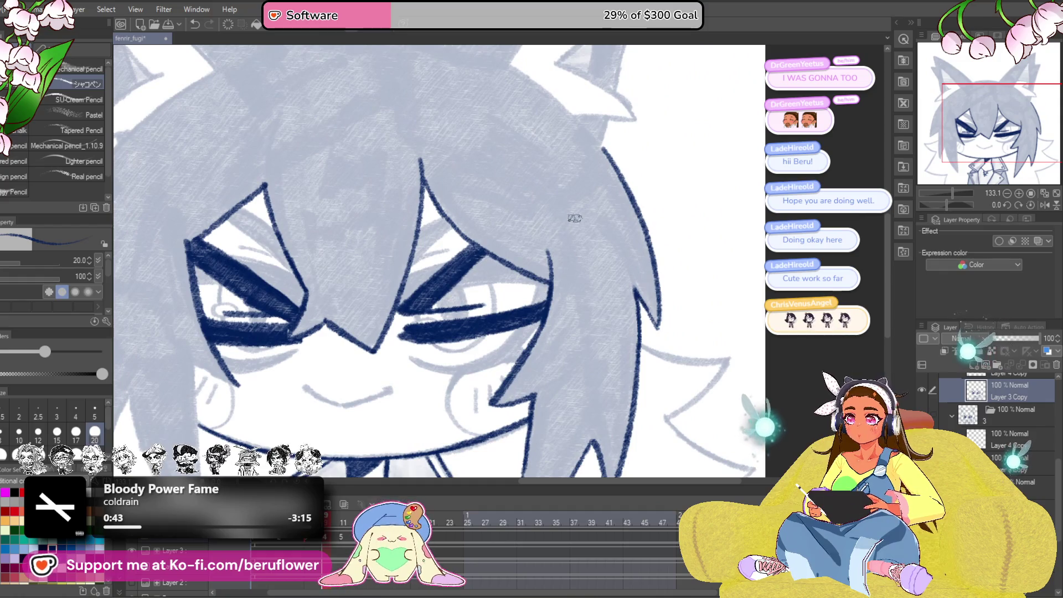
{"action": "left_click_drag", "start_coordinate": [949, 204], "coordinate": [936, 202]}
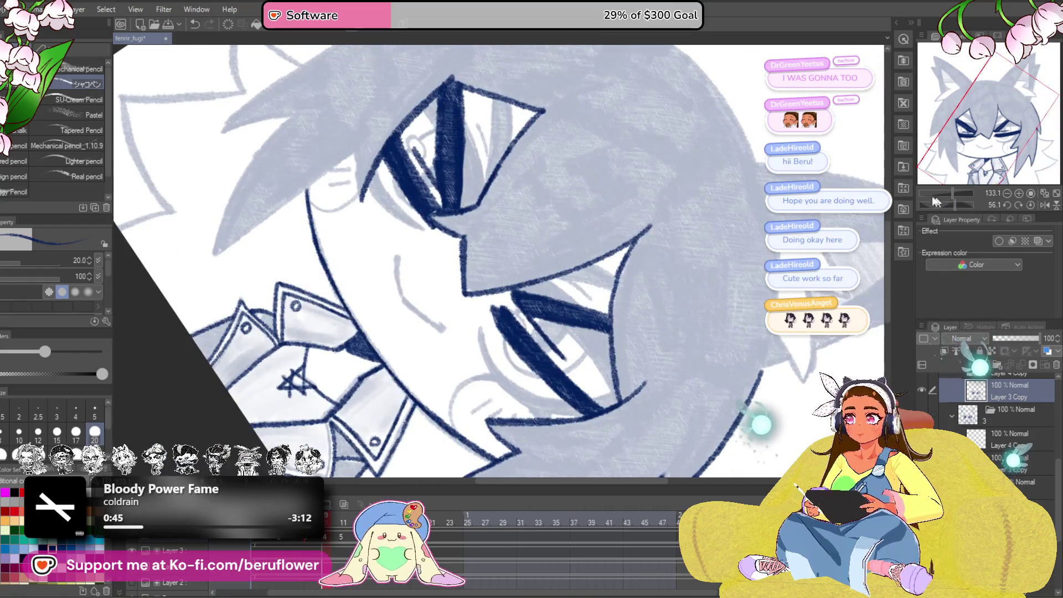
{"action": "scroll", "coordinate": [407, 221], "scroll_direction": "up", "scroll_amount": 5}
{"action": "mouse_move", "coordinate": [407, 211]}
{"action": "left_mouse_down"}
{"action": "mouse_move", "coordinate": [431, 367]}
{"action": "mouse_move", "coordinate": [657, 178]}
{"action": "mouse_move", "coordinate": [423, 356]}
{"action": "mouse_move", "coordinate": [464, 265]}
{"action": "left_mouse_up"}
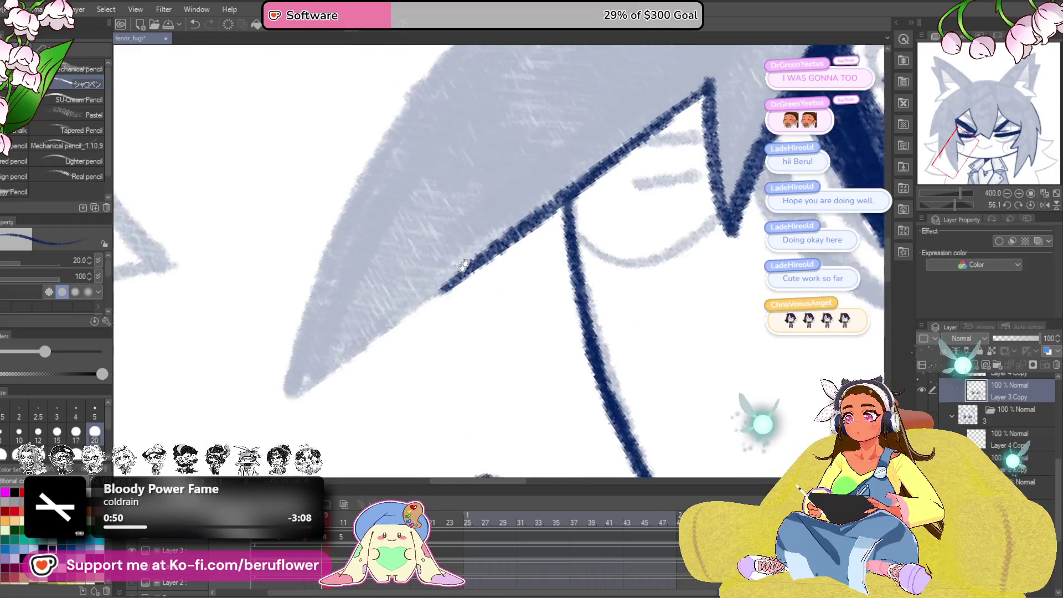
{"action": "left_click_drag", "start_coordinate": [293, 388], "coordinate": [524, 219]}
- Add two more upward strand lines along the left bangs
{"action": "left_click_drag", "start_coordinate": [570, 166], "coordinate": [528, 193]}
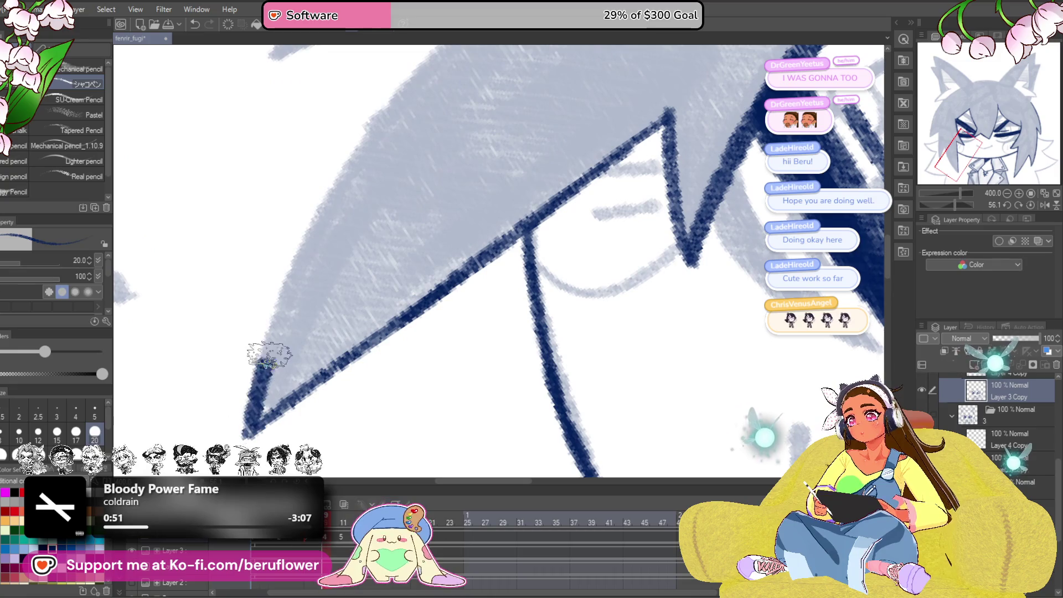
{"action": "left_click_drag", "start_coordinate": [269, 360], "coordinate": [399, 103]}
{"action": "left_click_drag", "start_coordinate": [379, 151], "coordinate": [327, 356]}
{"action": "mouse_move", "coordinate": [285, 393]}
{"action": "left_mouse_down"}
{"action": "mouse_move", "coordinate": [327, 327]}
{"action": "mouse_move", "coordinate": [446, 205]}
{"action": "mouse_move", "coordinate": [586, 167]}
{"action": "left_mouse_up"}
- Ink the outer hair contour near the top, joining the notch to the edge line
{"action": "left_click_drag", "start_coordinate": [958, 200], "coordinate": [949, 201]}
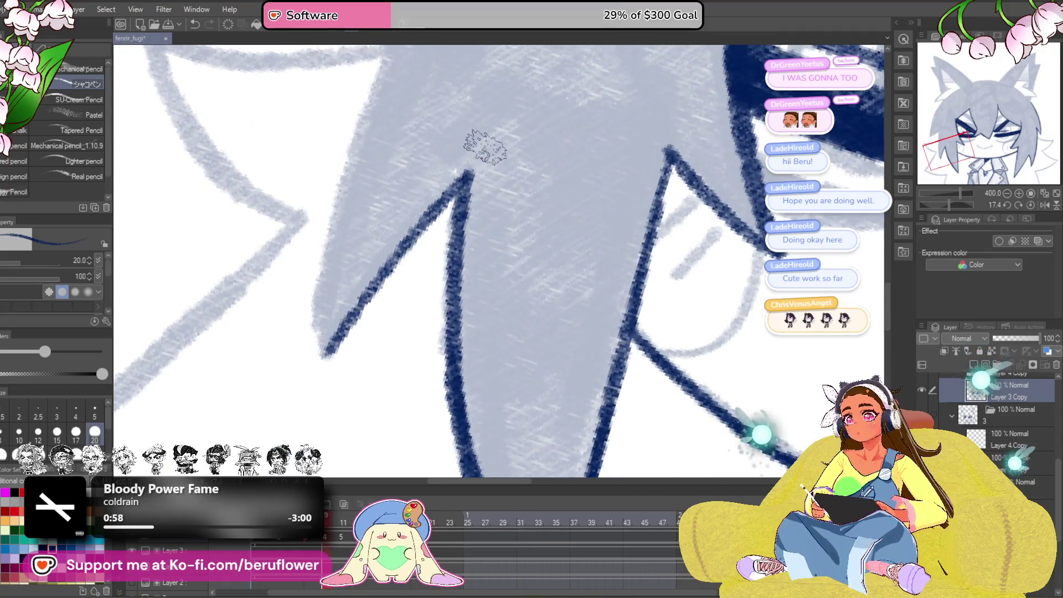
{"action": "scroll", "coordinate": [486, 147], "scroll_direction": "down", "scroll_amount": 5}
{"action": "left_click_drag", "start_coordinate": [486, 147], "coordinate": [441, 461]}
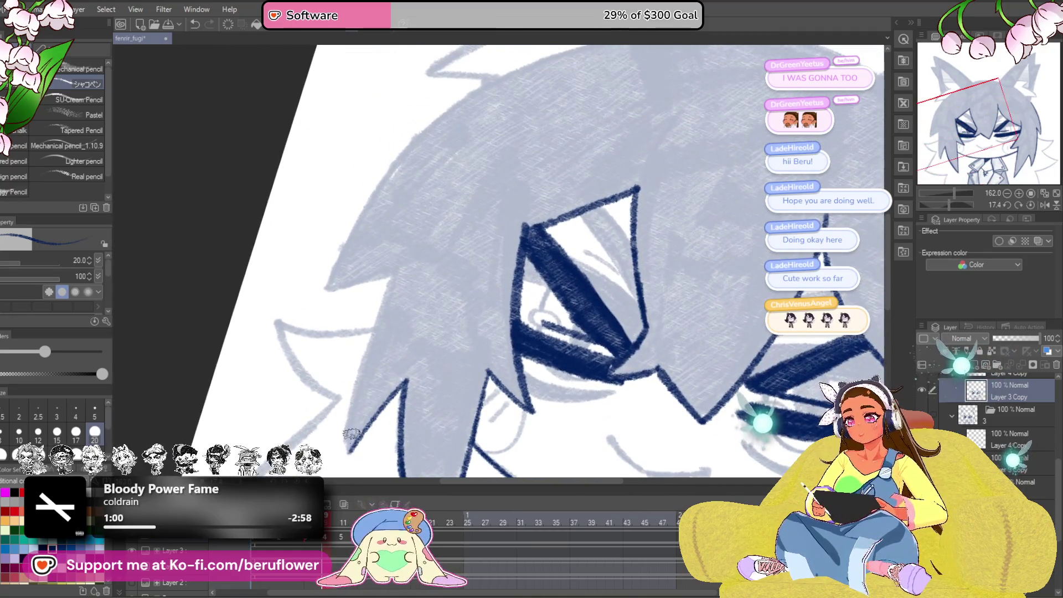
{"action": "left_click_drag", "start_coordinate": [382, 288], "coordinate": [420, 369]}
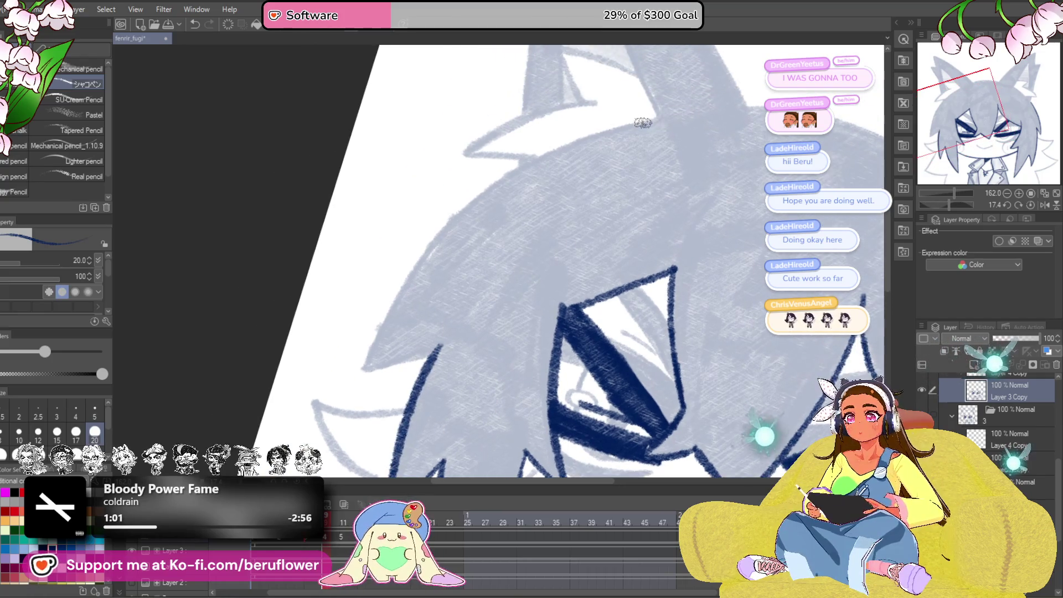
{"action": "mouse_move", "coordinate": [654, 120]}
{"action": "left_mouse_down"}
{"action": "mouse_move", "coordinate": [549, 152]}
{"action": "mouse_move", "coordinate": [423, 246]}
{"action": "mouse_move", "coordinate": [366, 369]}
{"action": "left_mouse_up"}
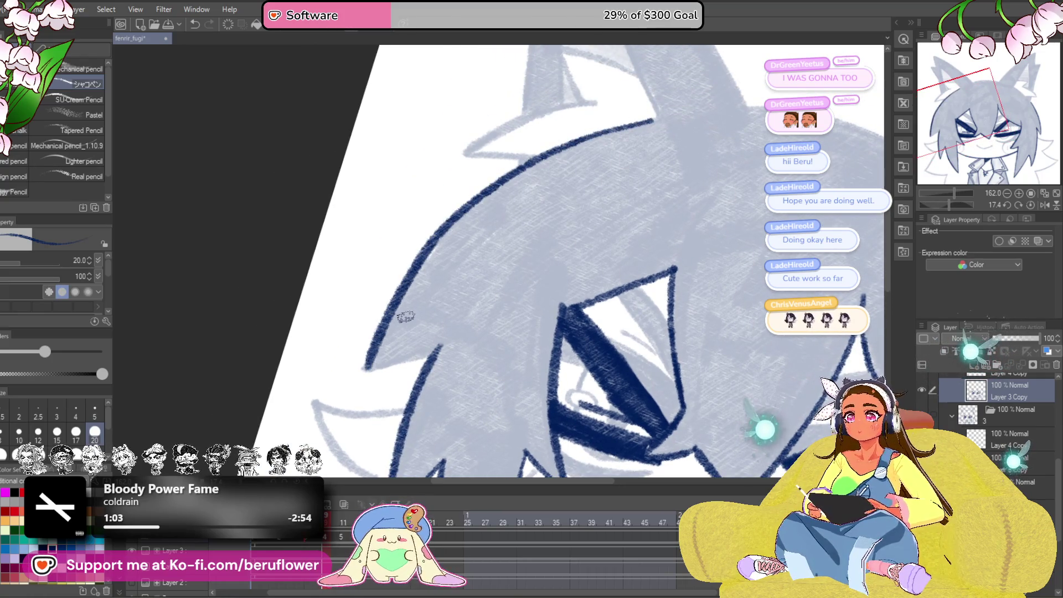
{"action": "scroll", "coordinate": [949, 204], "scroll_direction": "up", "scroll_amount": 5}
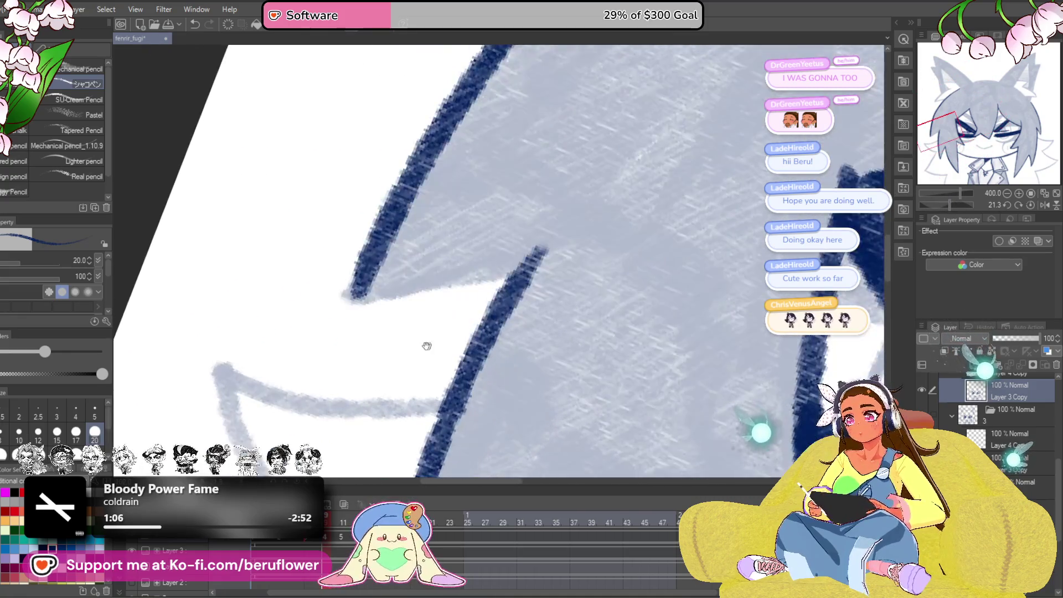
{"action": "left_click_drag", "start_coordinate": [426, 346], "coordinate": [490, 332]}
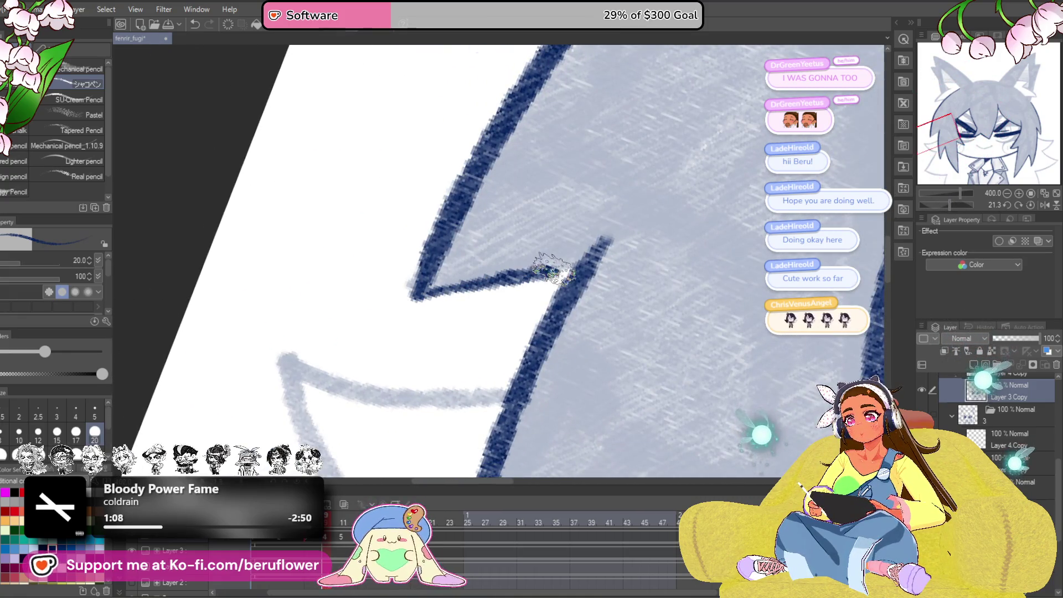